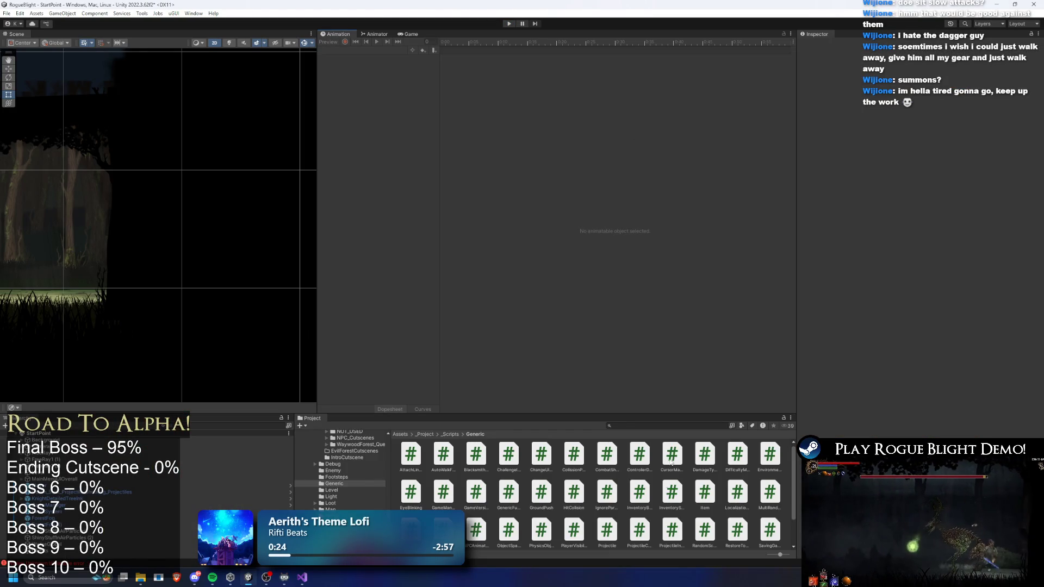
Find and open the final boss prefab, then switch to the darknessmove_finalboss(P2) clip's event
text(finabl)
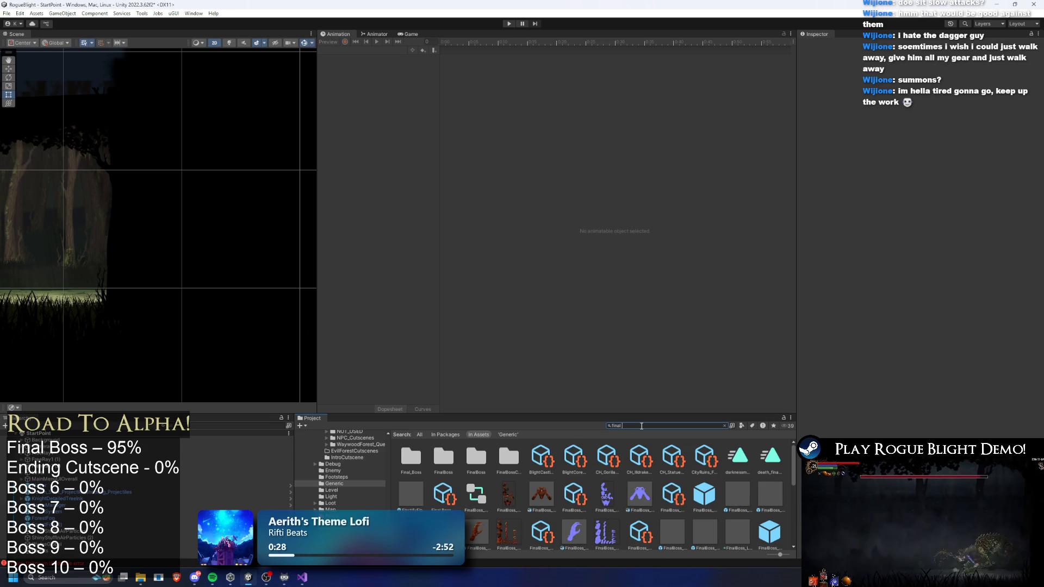
text(fa)
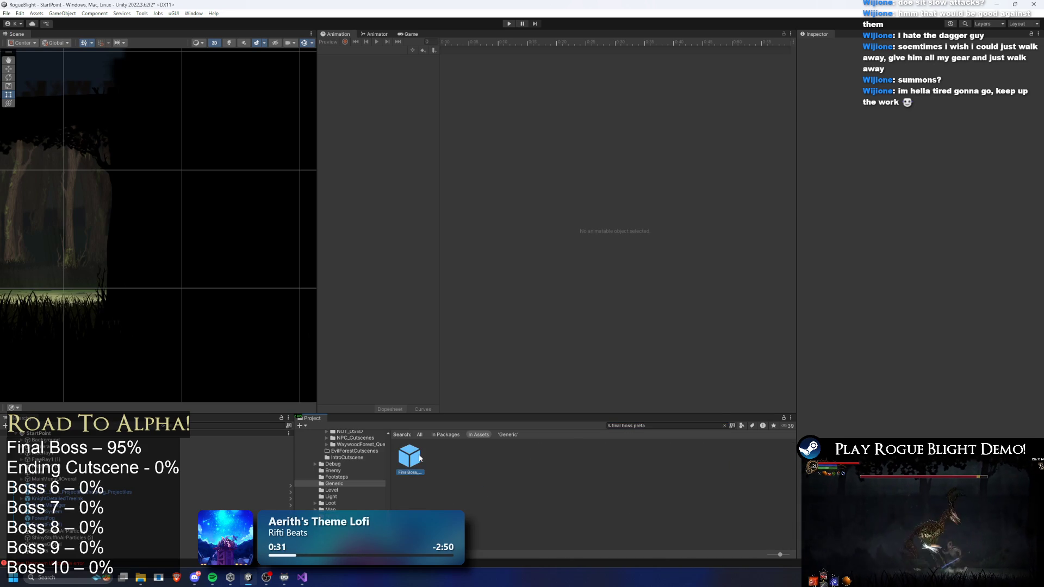
double_click(409, 457)
click(357, 50)
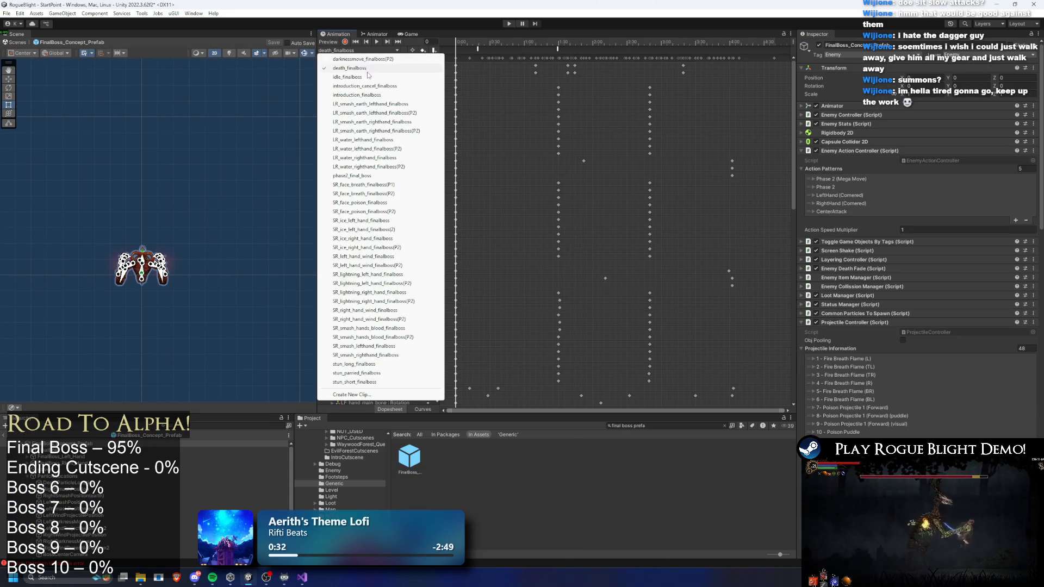
click(363, 59)
click(593, 49)
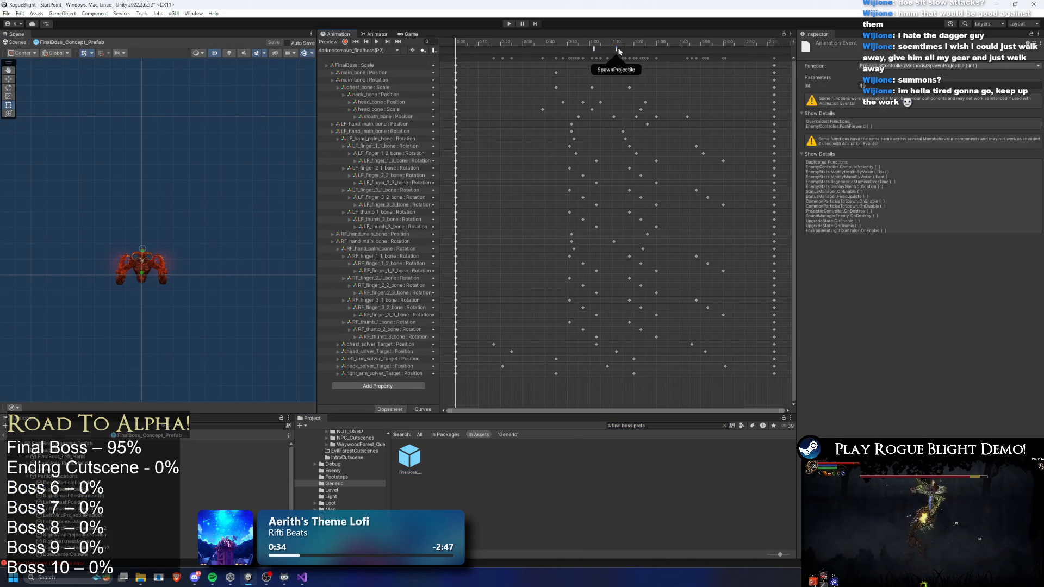
Set the SpawnProjectile event's Int to 47 (Pre Pre Left) and start play mode
click(92, 444)
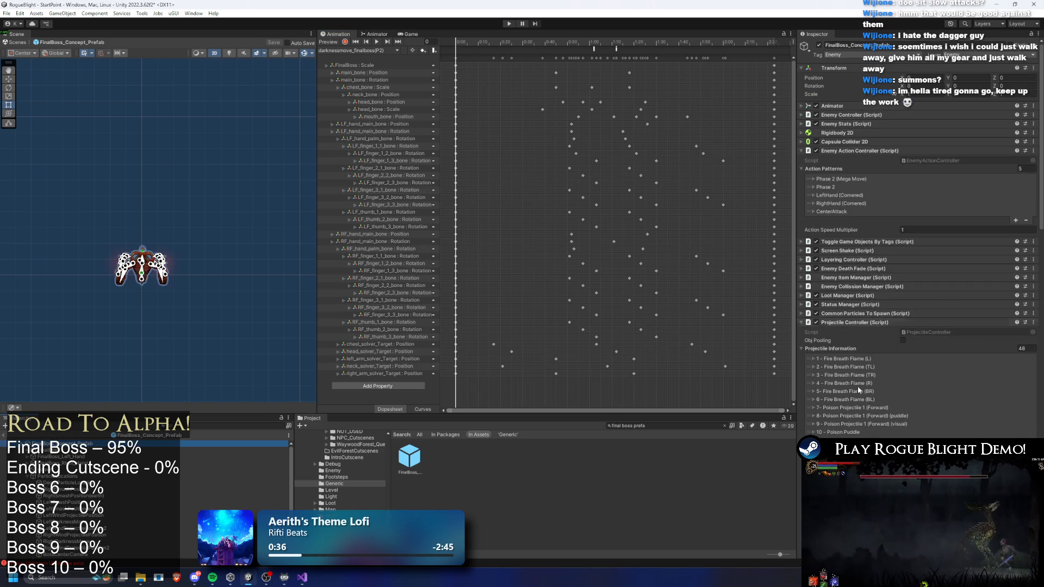
scroll(857, 380, down, 10)
click(852, 318)
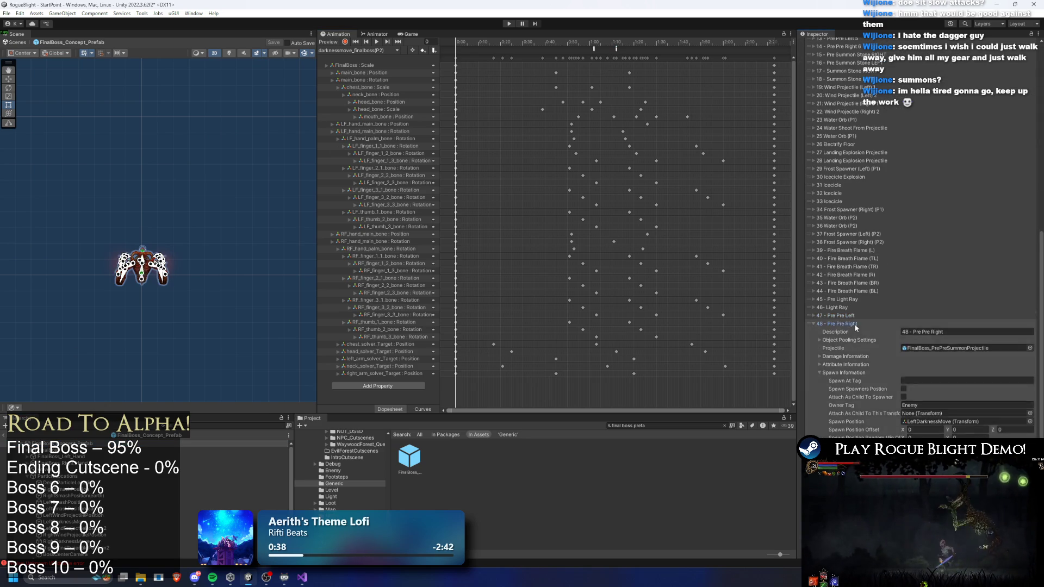
click(617, 49)
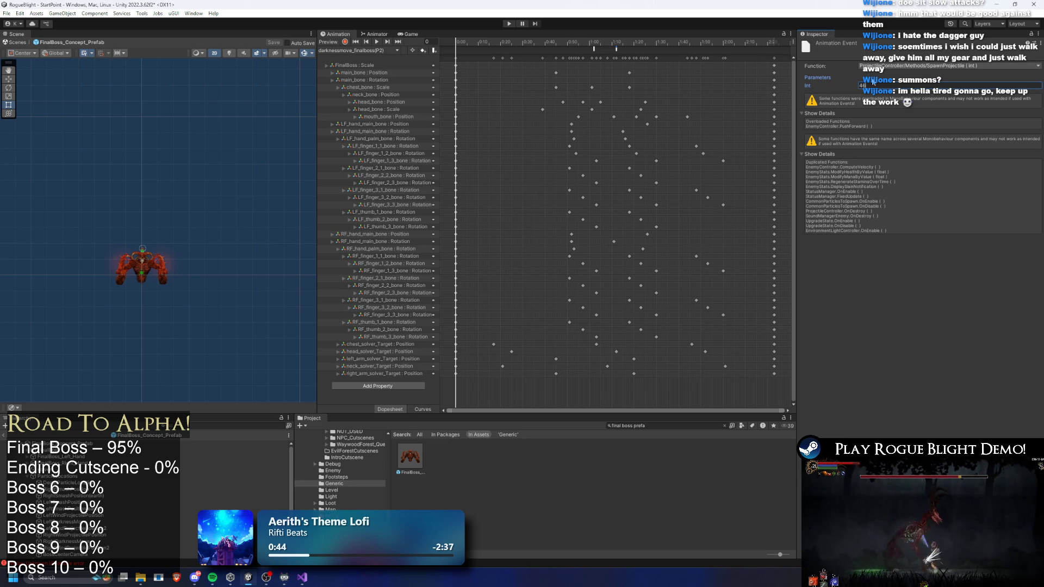
click(616, 50)
click(511, 24)
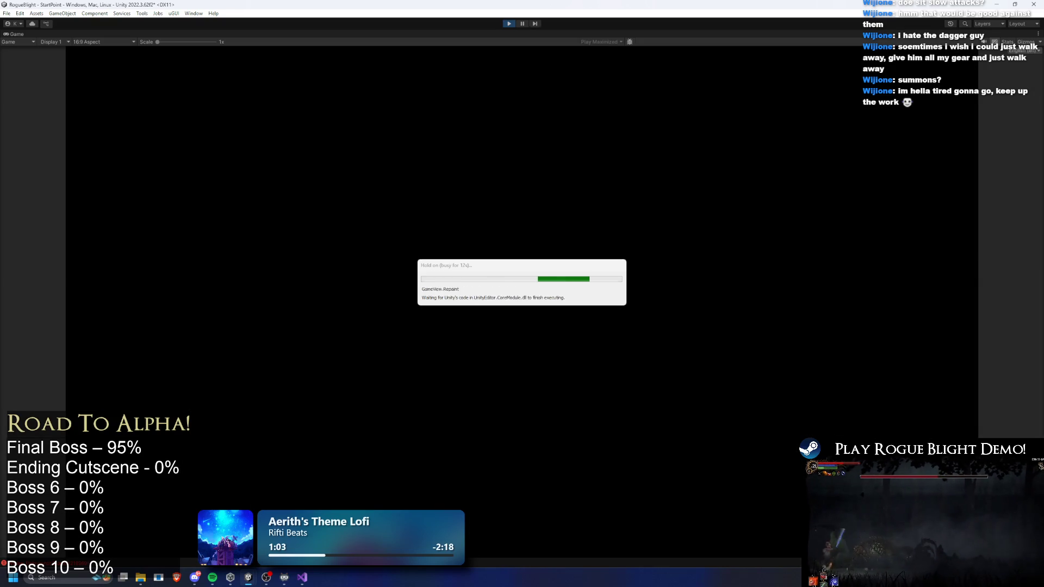
Start the game, enable cheats with F1 to fight the boss, then stop play mode
key(Return)
key(Return)
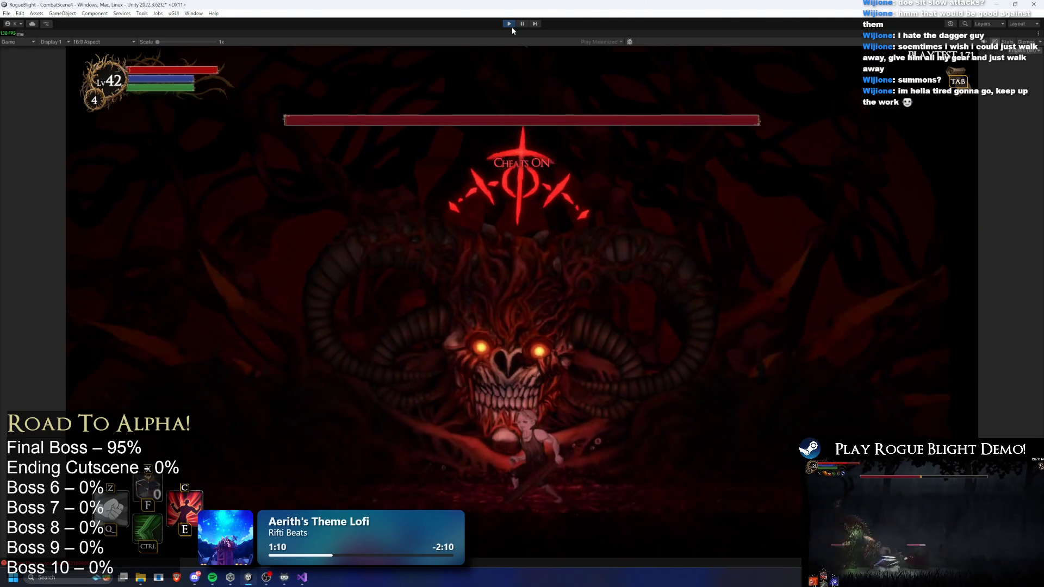
key(F1)
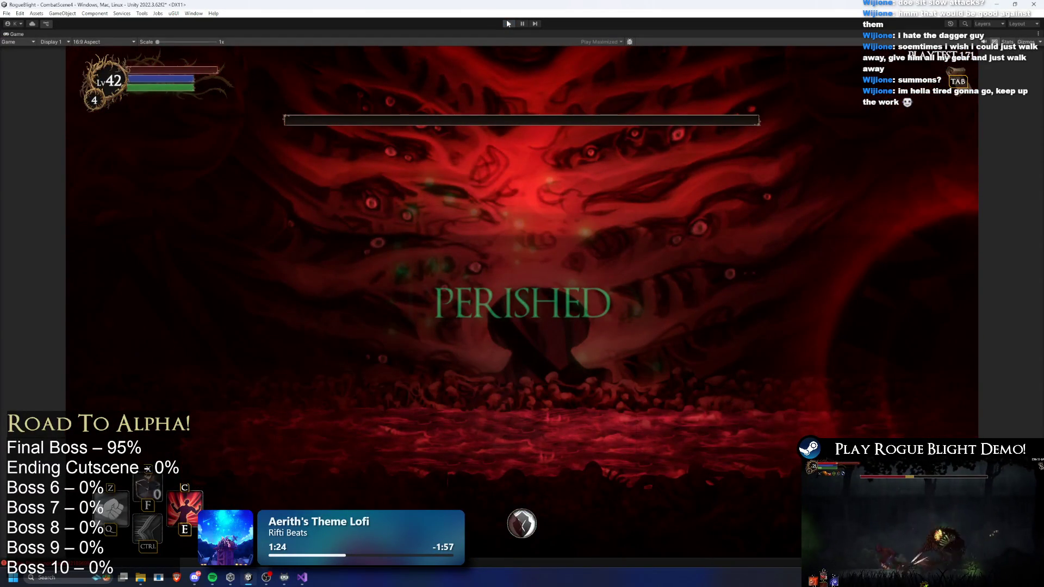
click(508, 23)
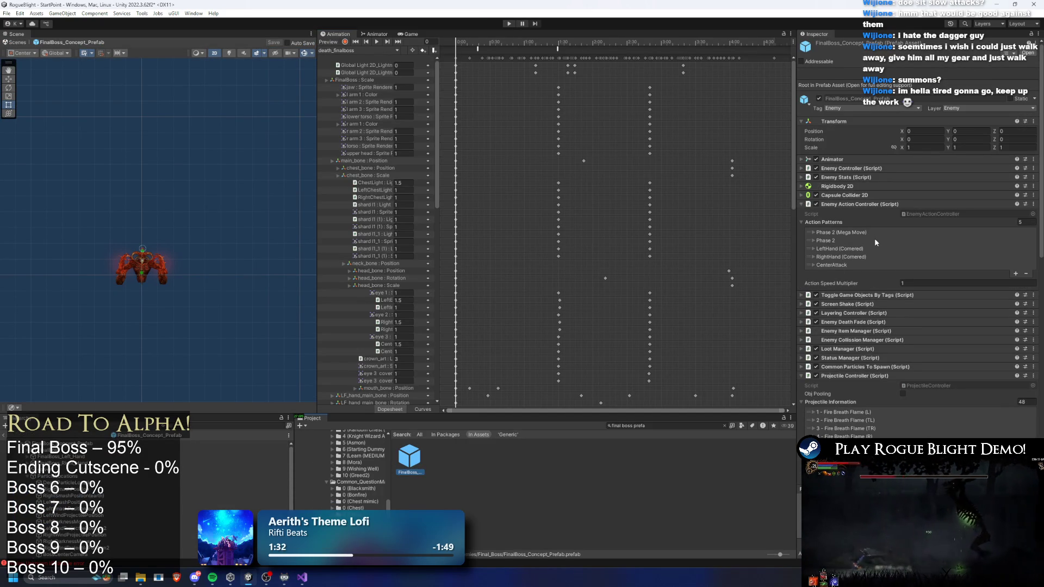
Change Phase 2 Mega Move Darkness's Rest Time If Finished from 2 to 2.5, then replay
click(858, 231)
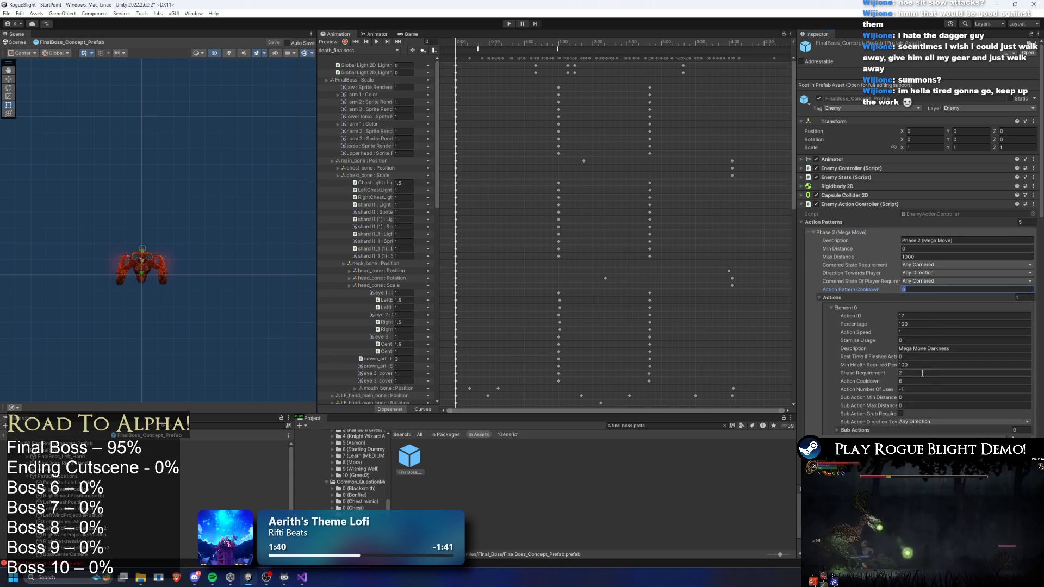
click(927, 356)
text(2)
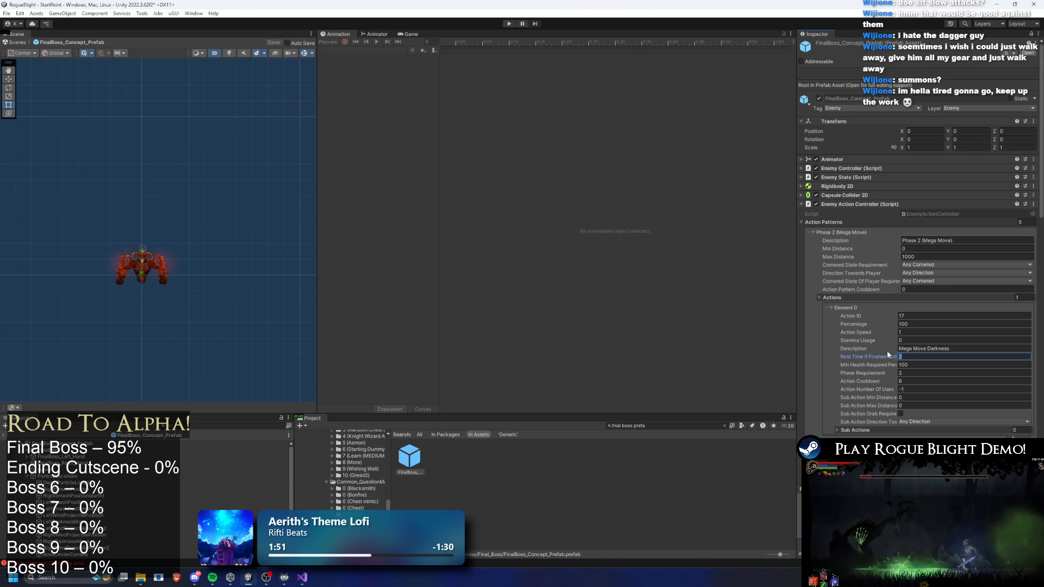
text(.5)
click(508, 24)
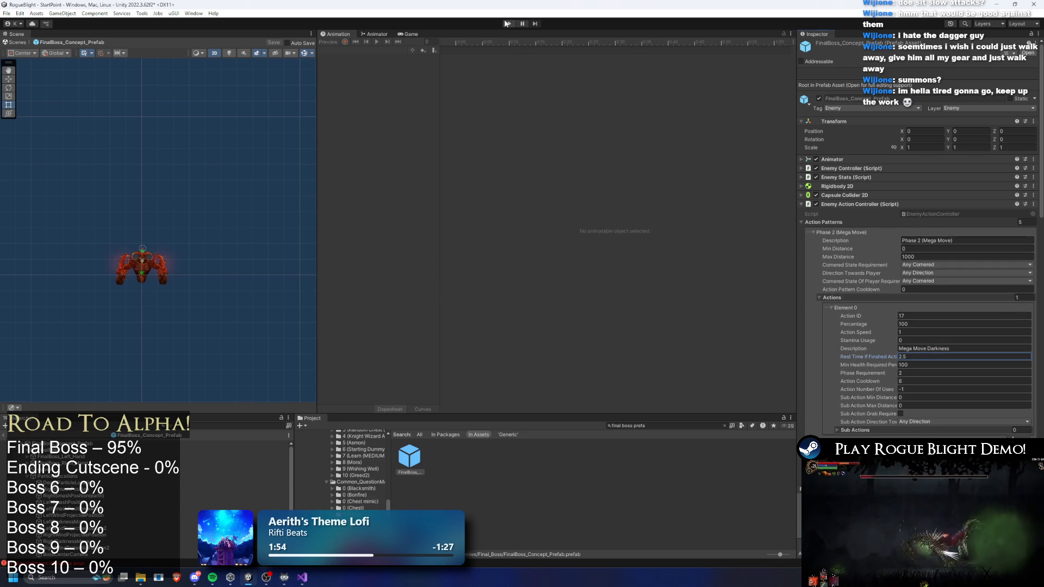
key(Return)
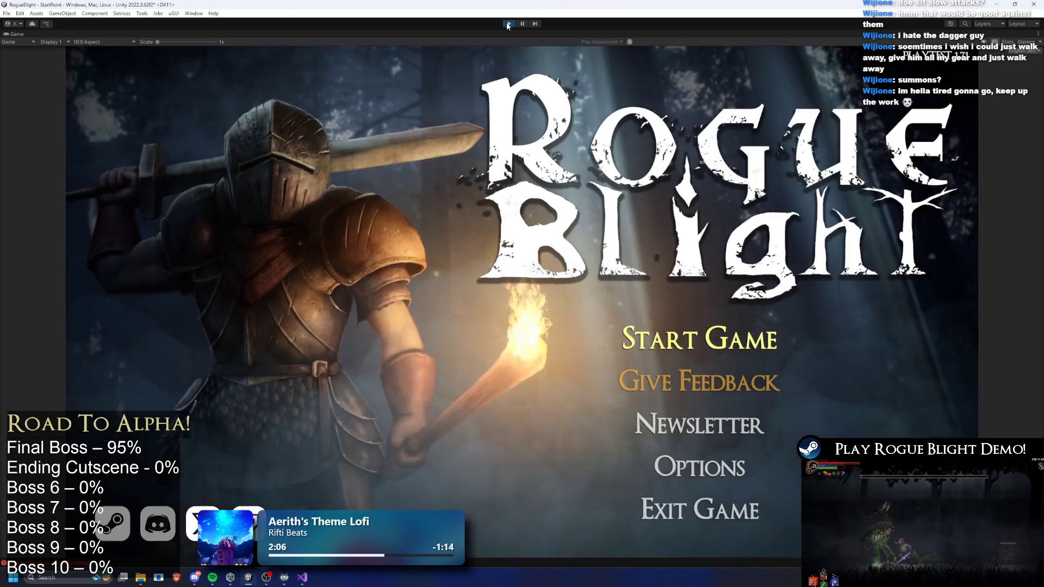
Start a game and launch Story Mode at difficulty 4 with the Wooden Sword
key(Return)
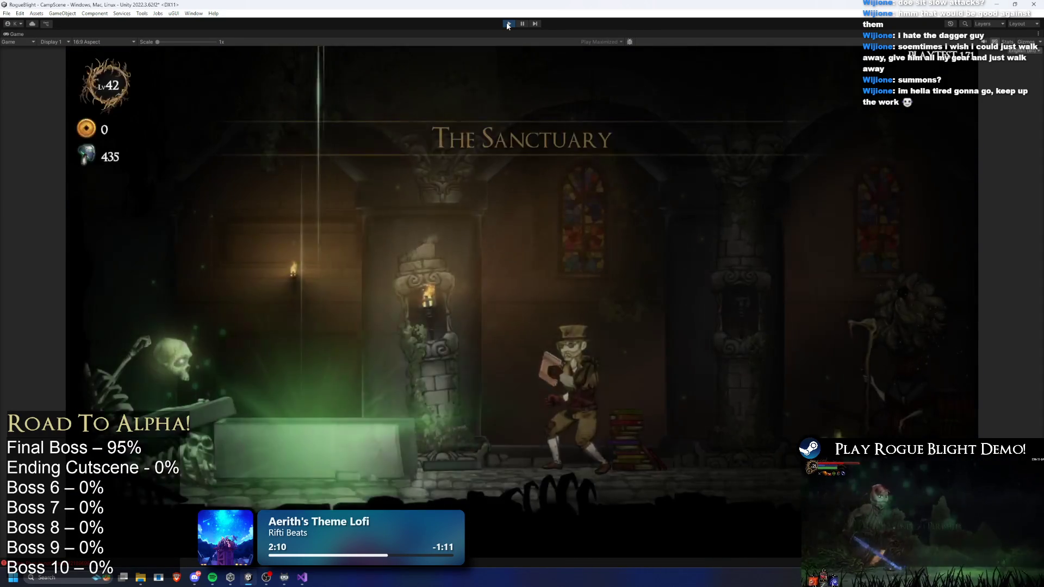
key(a)
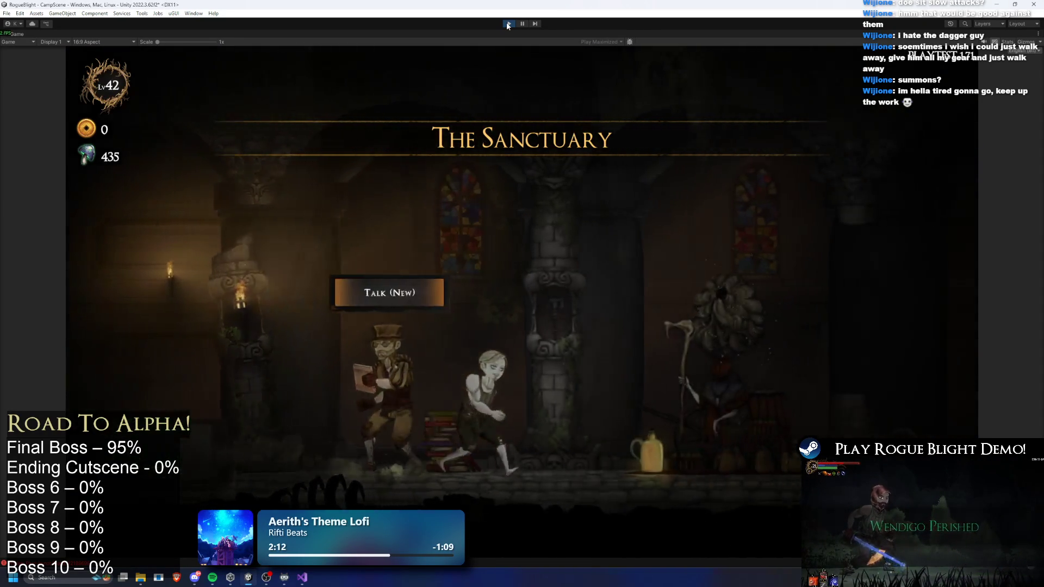
key(e)
key(a)
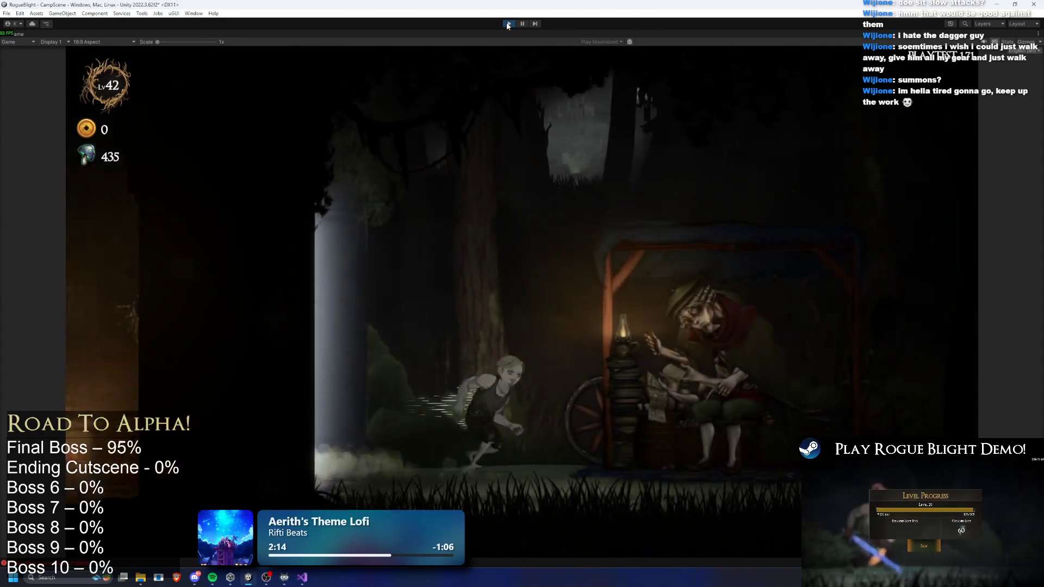
key(e)
click(396, 174)
click(569, 220)
click(660, 285)
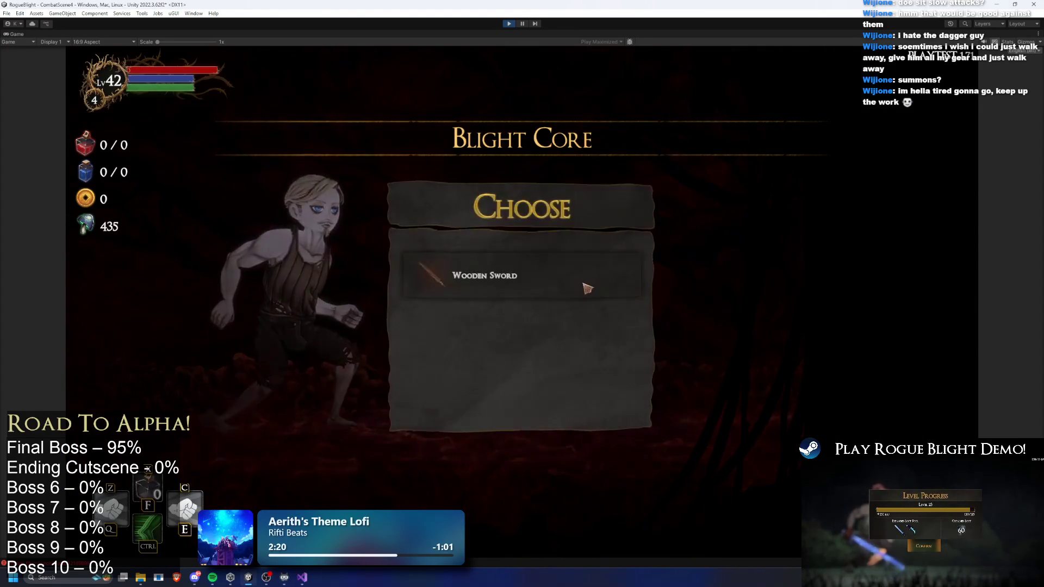
click(585, 287)
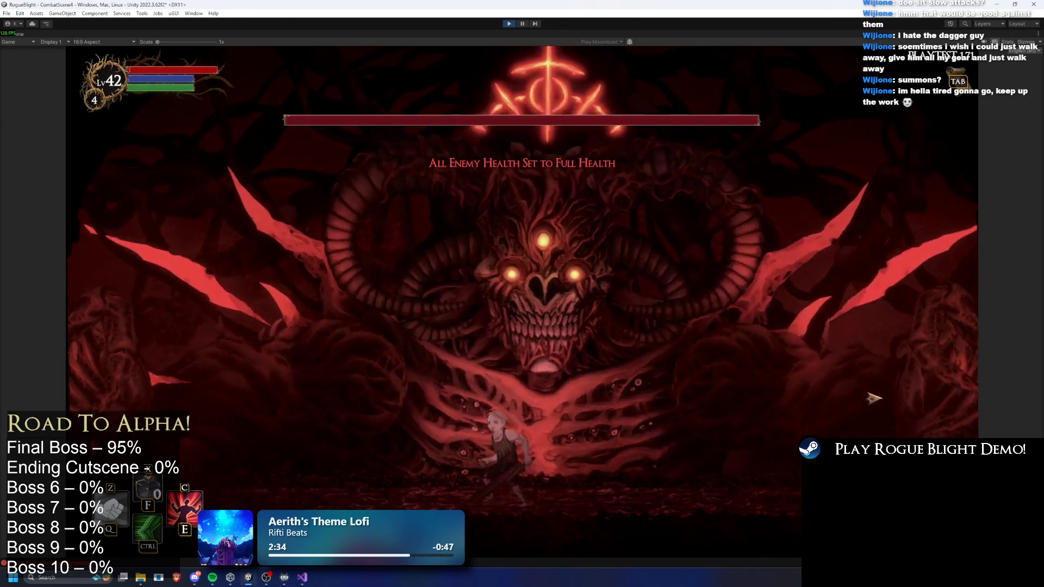
Dodge the boss's Phase 2 light-pillar attack, then exit play mode
key(d)
key(d)
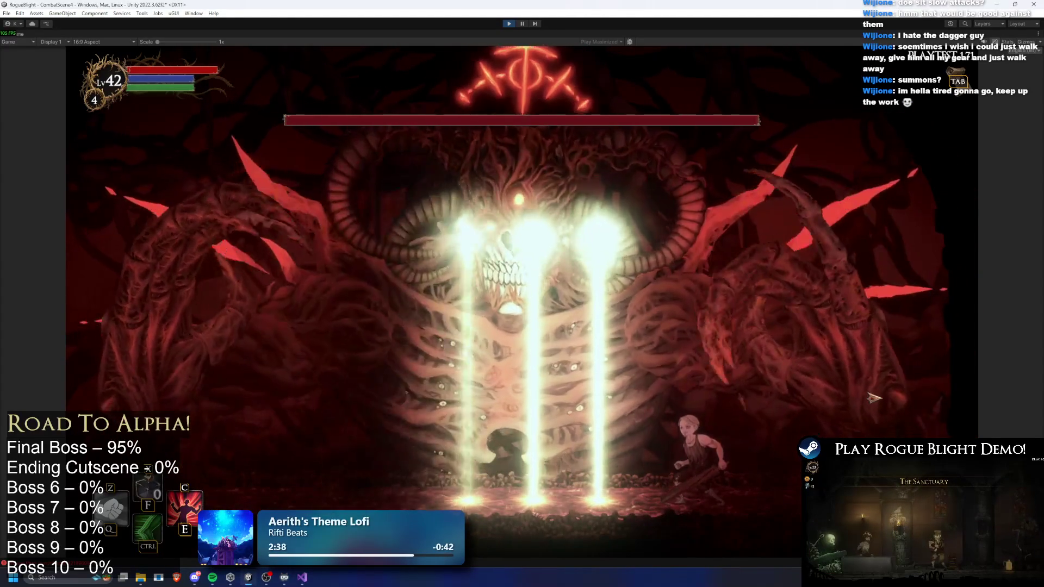
key(a)
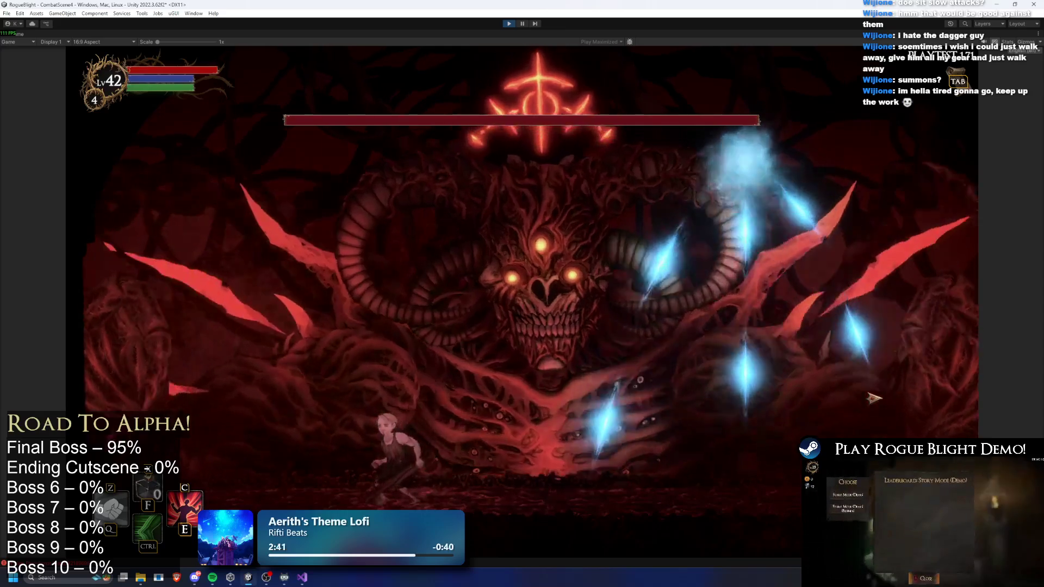
key(d)
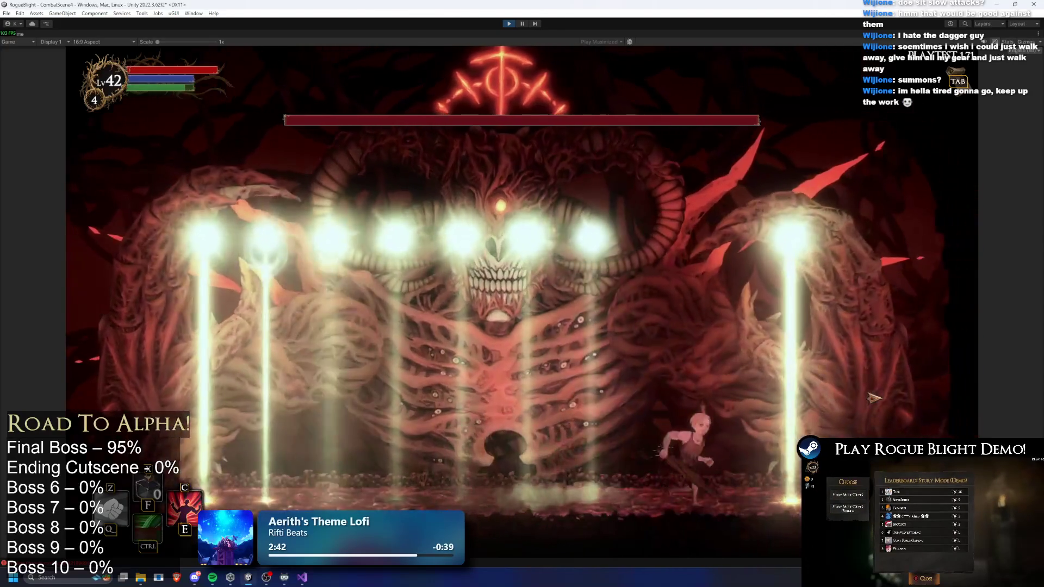
key(a)
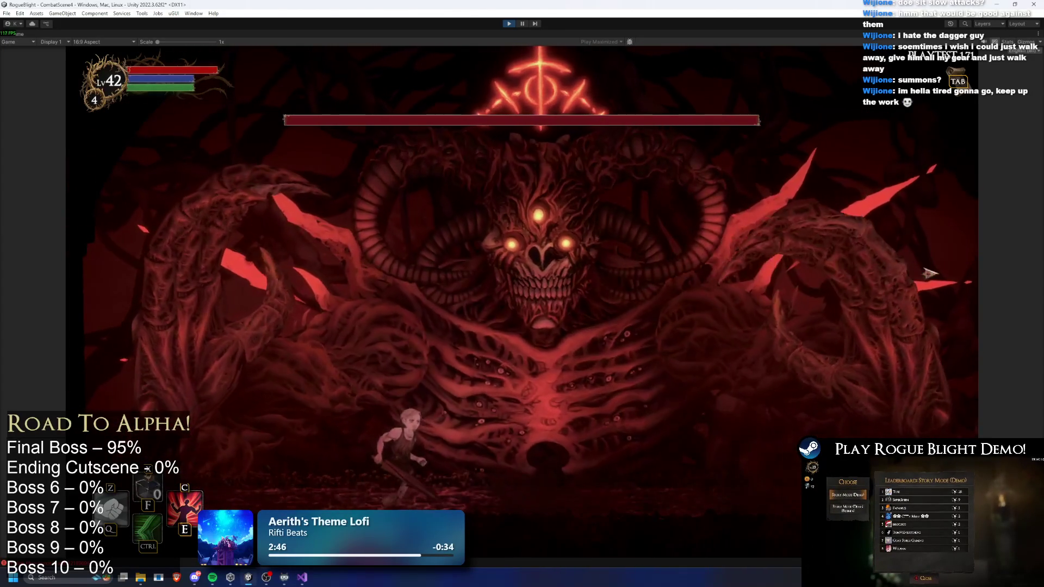
key(d)
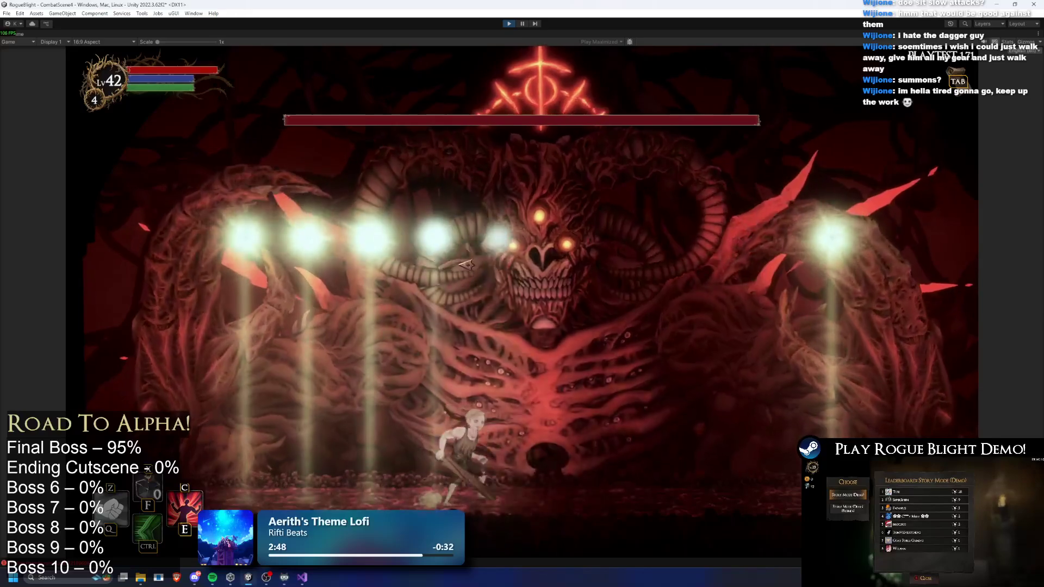
key(d)
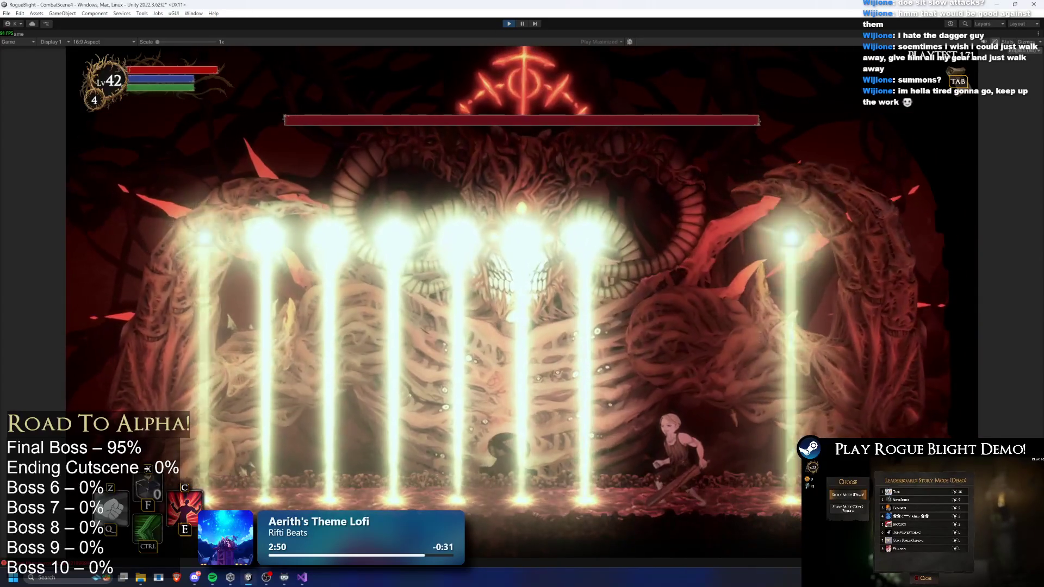
click(507, 24)
scroll(161, 241, down, 1)
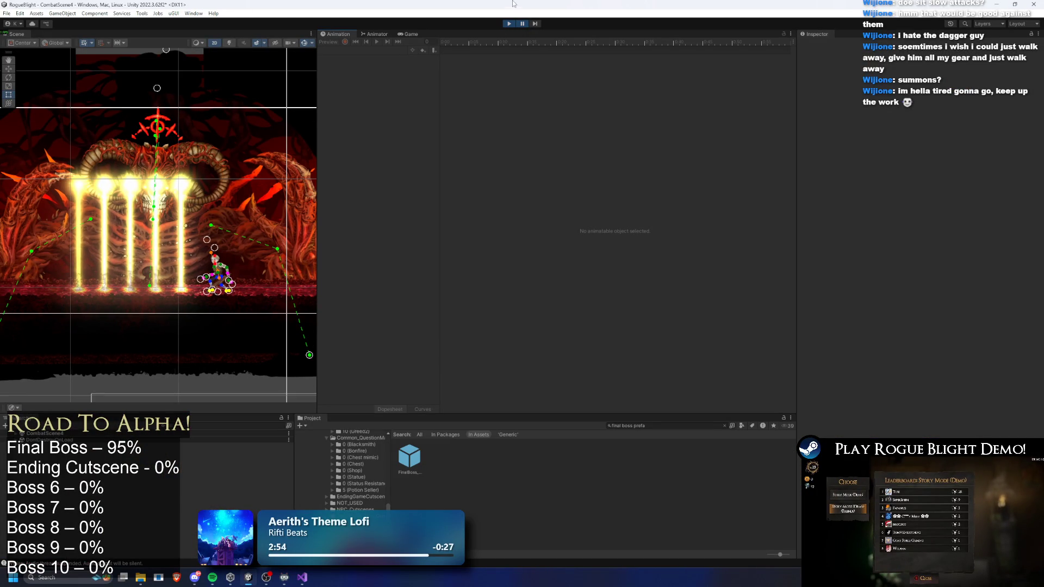
Append (1) to the 47 - Pre Pre Left projectile description
click(511, 24)
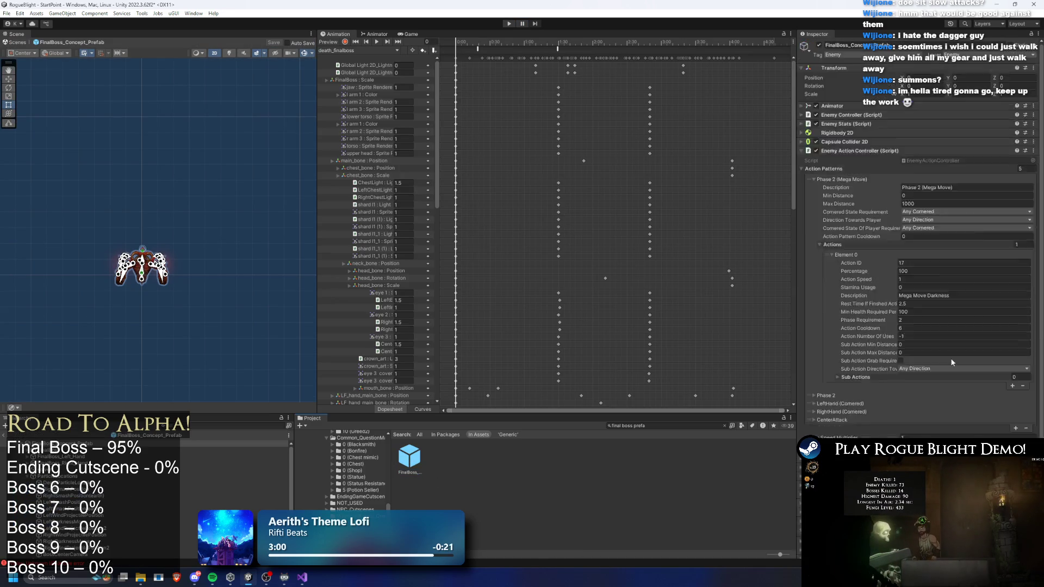
scroll(912, 338, down, 12)
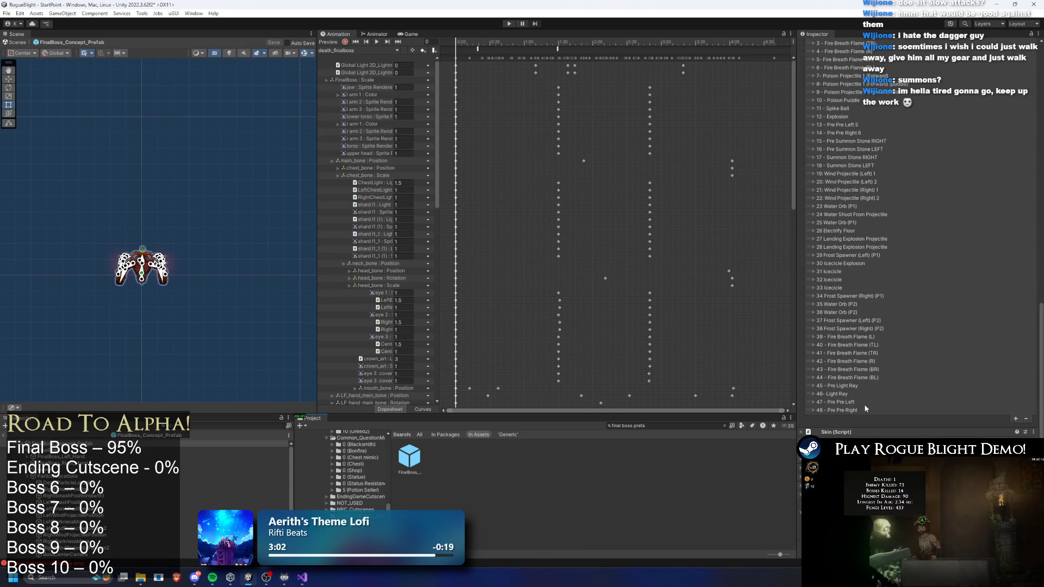
click(889, 403)
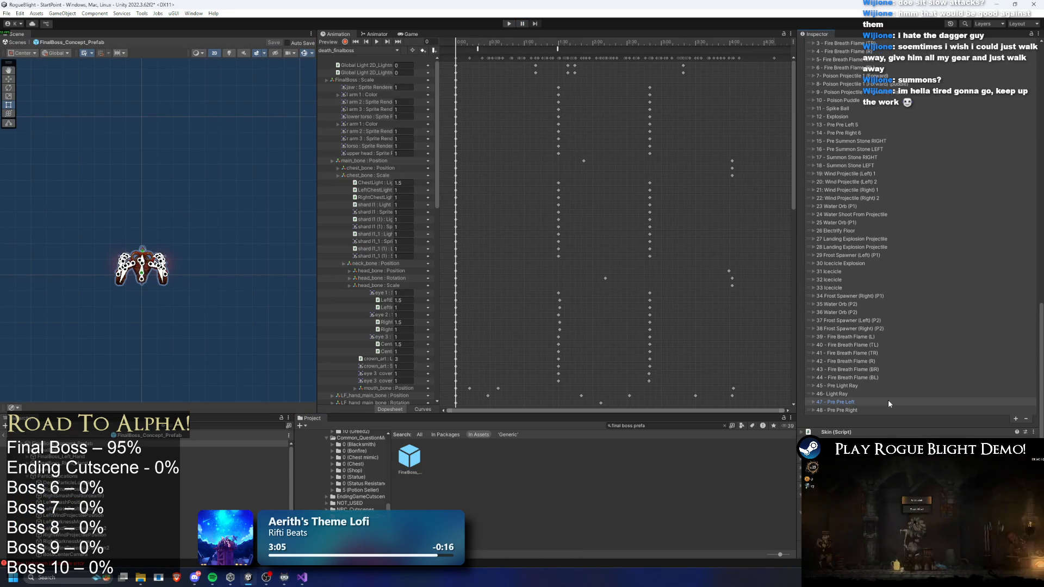
scroll(875, 341, down, 3)
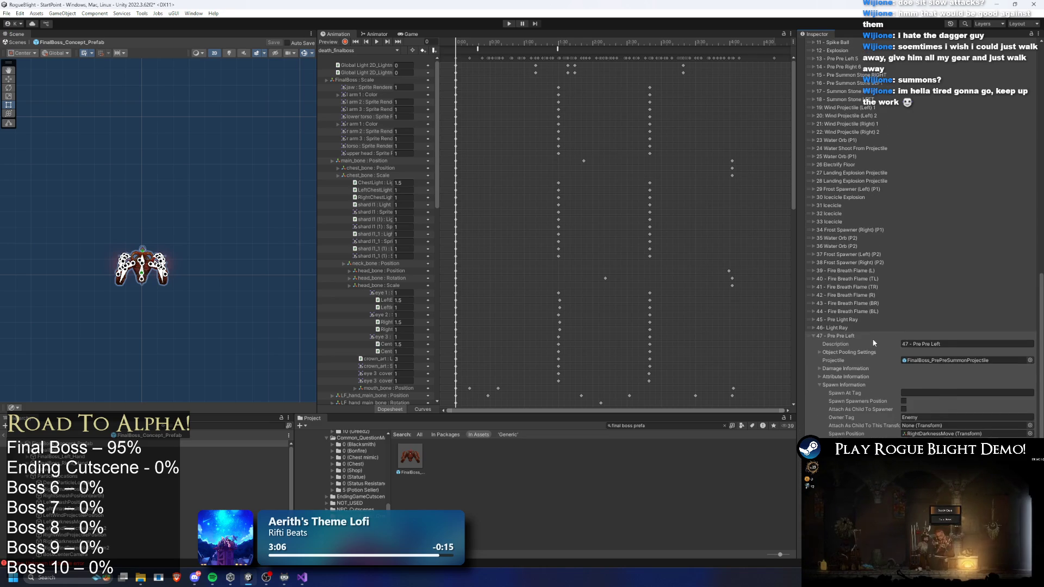
click(855, 336)
click(866, 404)
click(968, 411)
text((1))
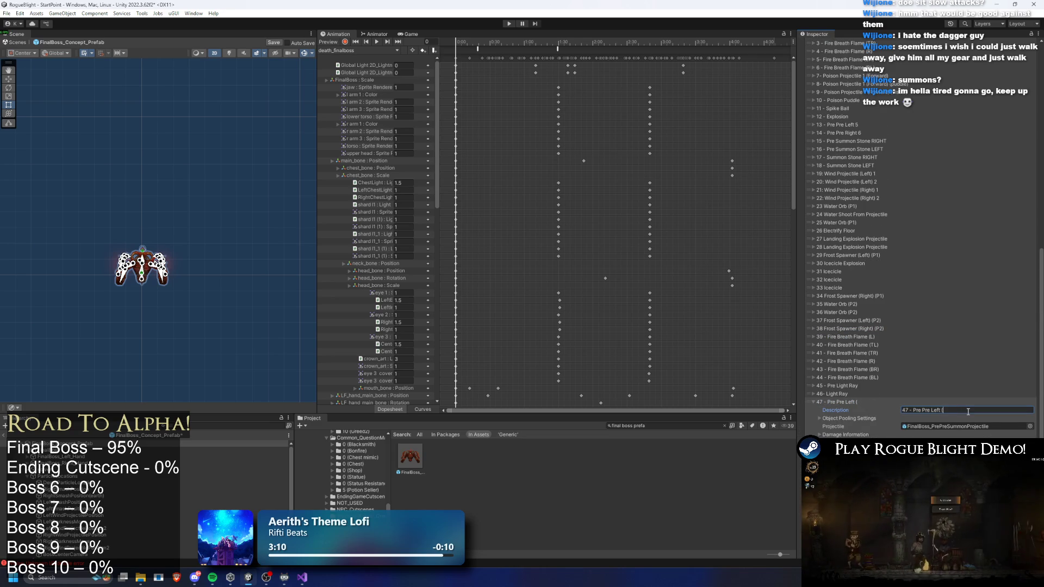
Append (1) to the 48 - Pre Pre Right projectile description
click(848, 402)
click(848, 410)
click(958, 419)
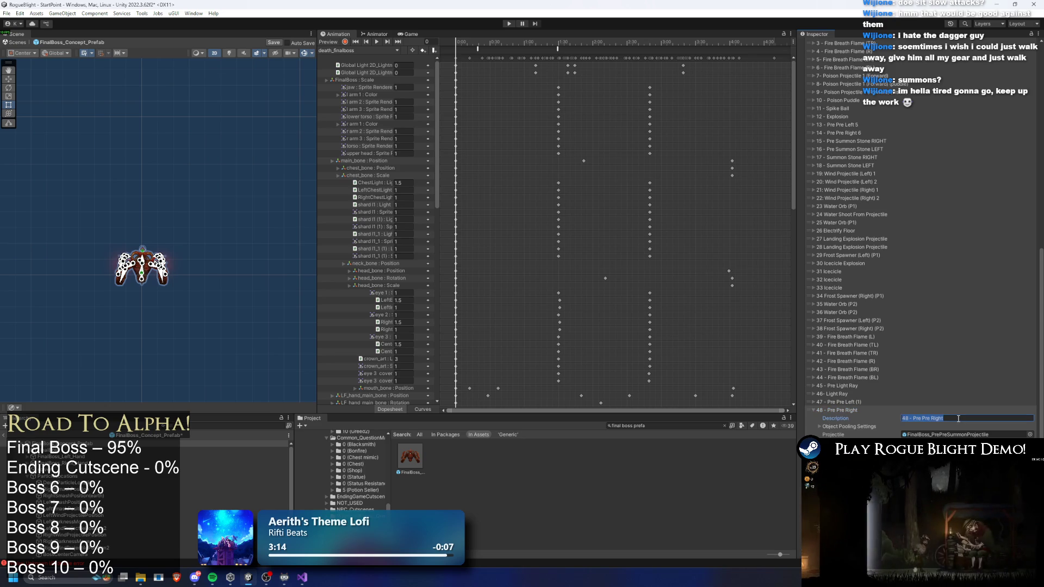
text())
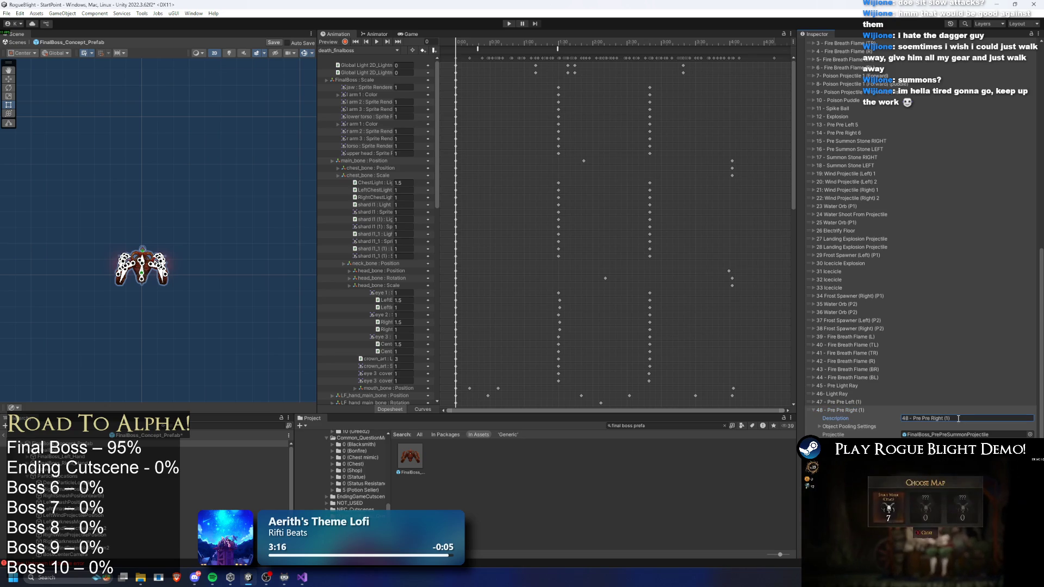
click(853, 410)
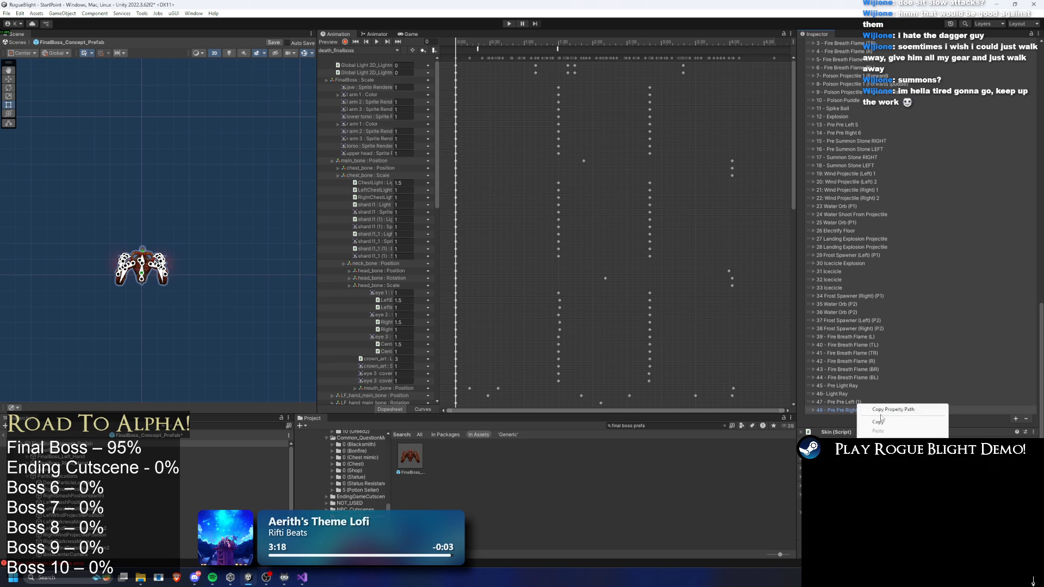
Add copies of Pre Pre Left and Pre Pre Right to the list, numbered (2)
click(1029, 419)
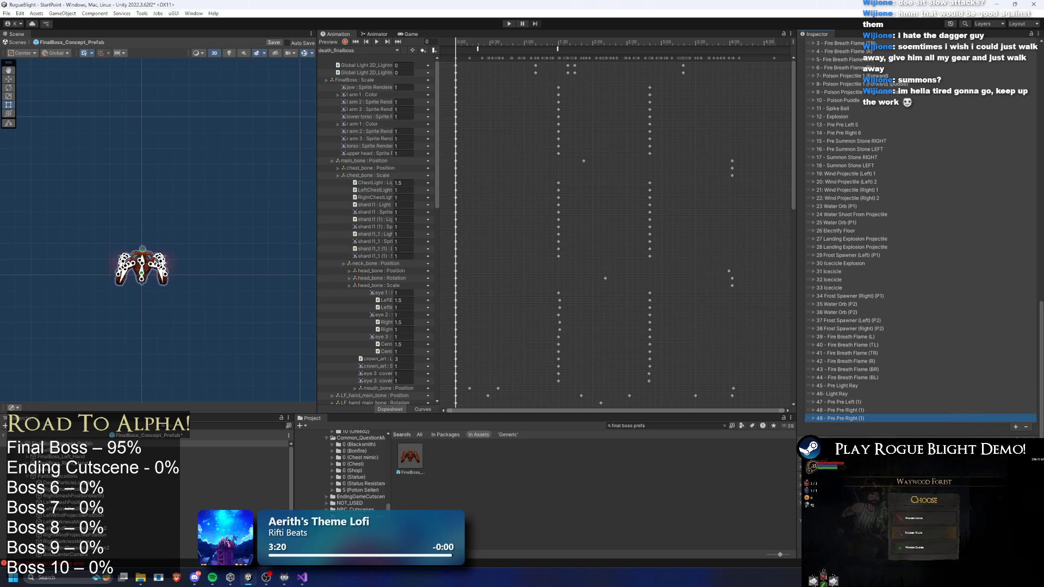
right_click(857, 415)
click(892, 427)
right_click(852, 427)
key(Escape)
click(813, 426)
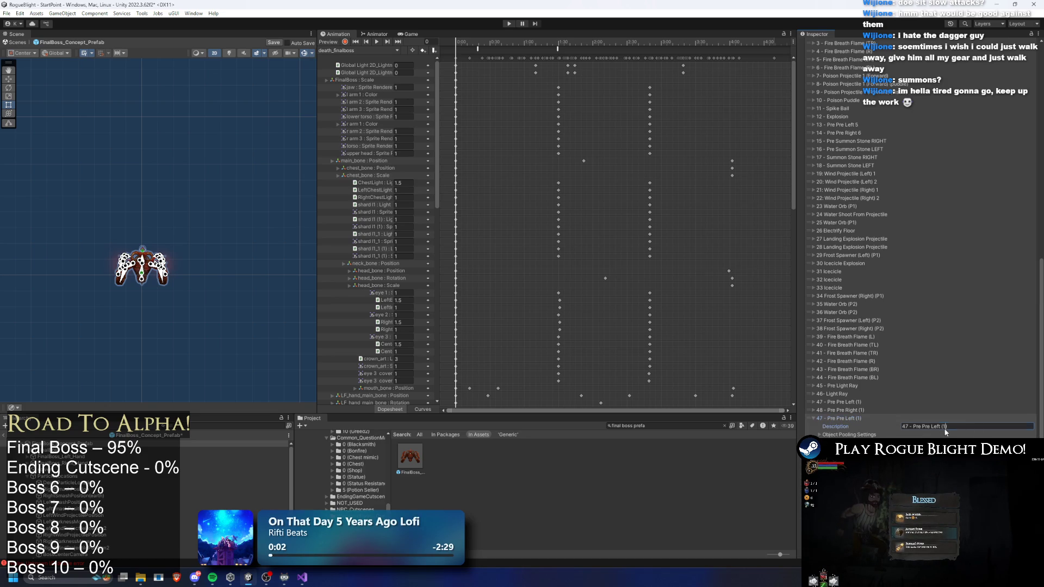
right_click(845, 410)
click(880, 423)
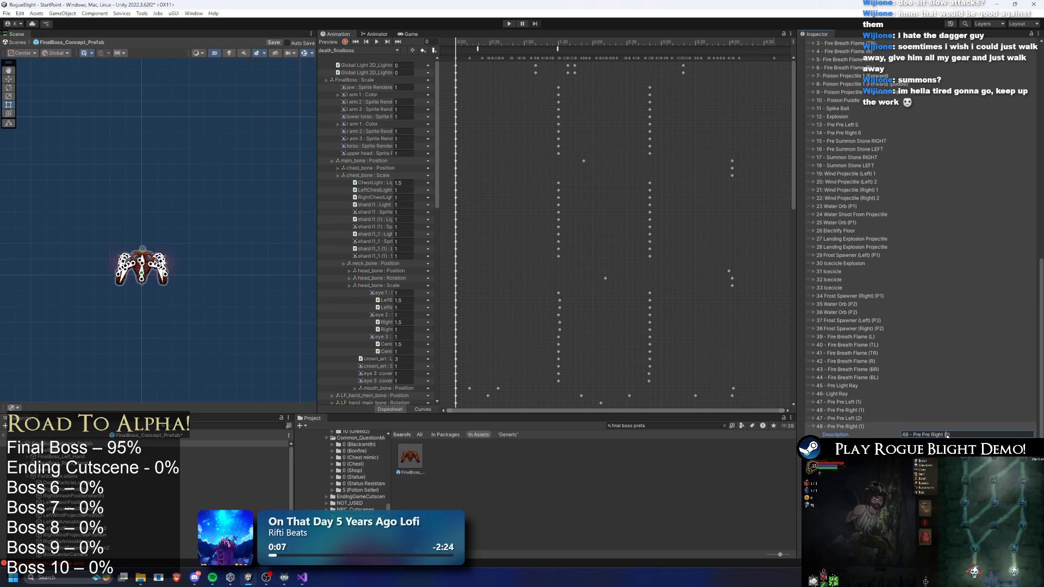
text(2)
scroll(973, 423, down, 5)
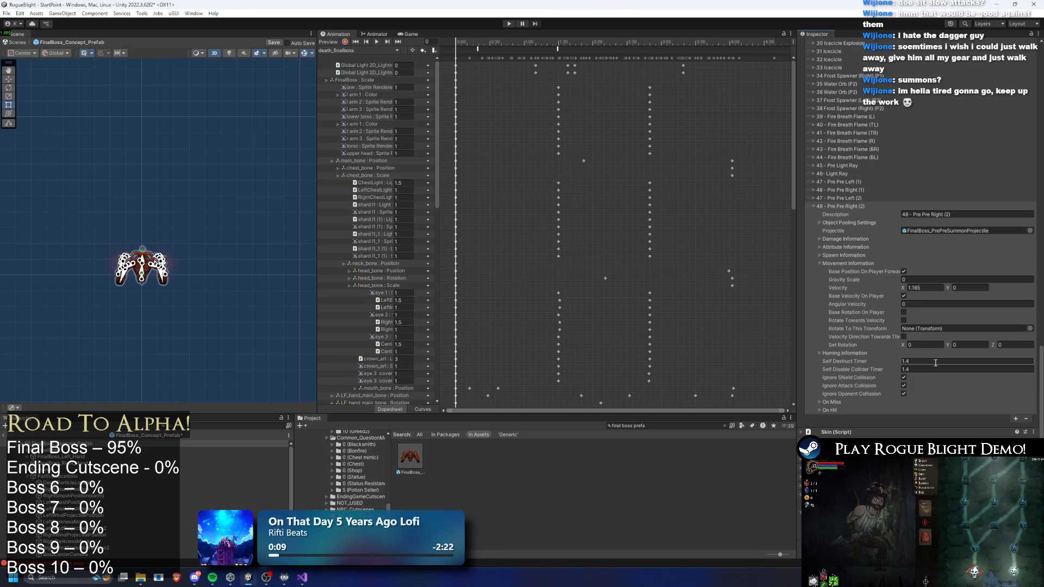
click(840, 199)
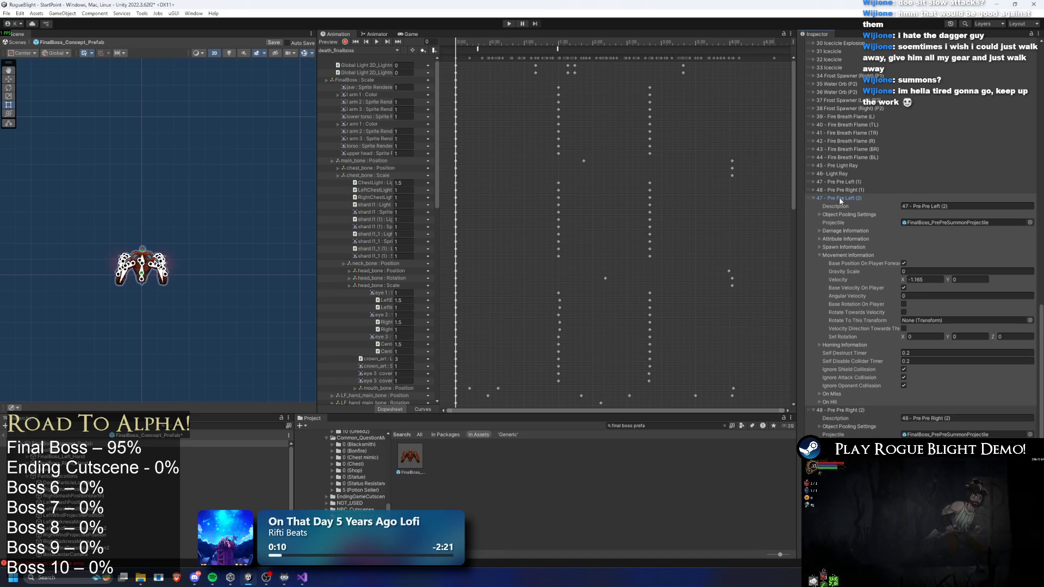
key(super)
Compute 1.4 / 0.2 = 7 in Windows Calculator, then close it
text(calc)
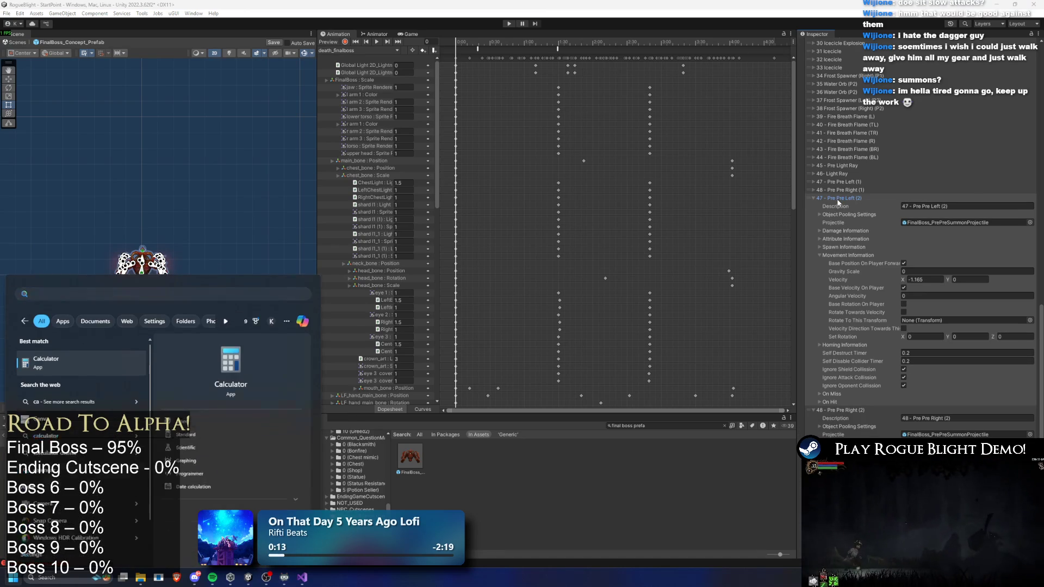
key(Return)
text(1.4/0.2)
key(Return)
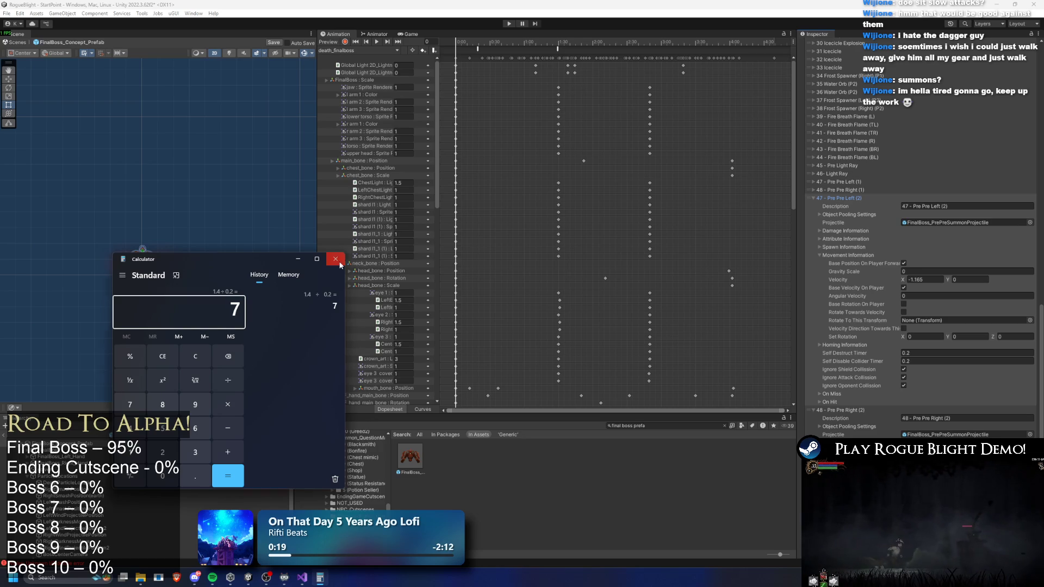
click(336, 259)
click(860, 197)
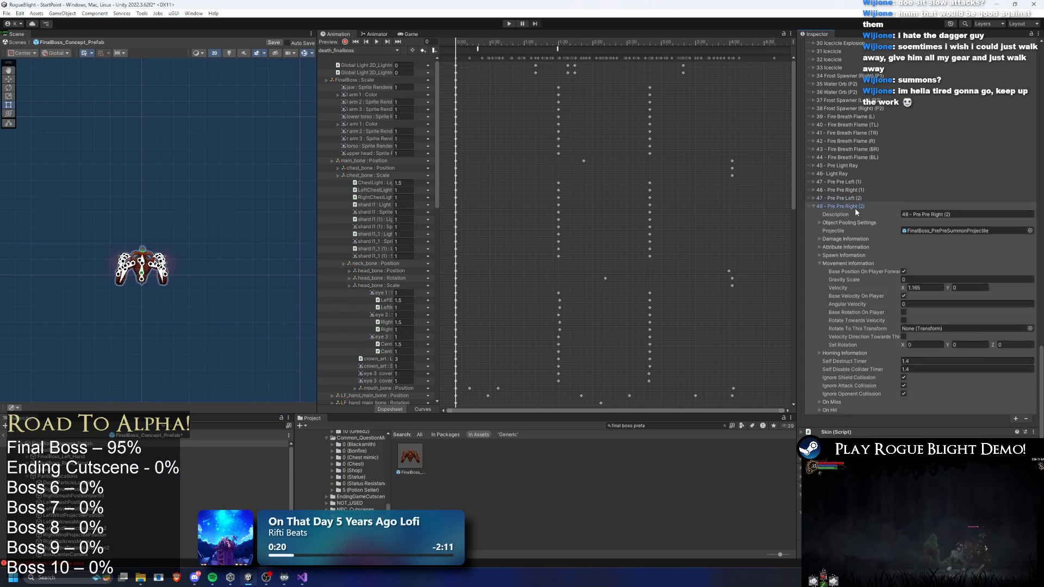
Append new list entries pasted with Pre Pre Left (2) and Pre Pre Right values, undoing an extra duplicate
click(855, 207)
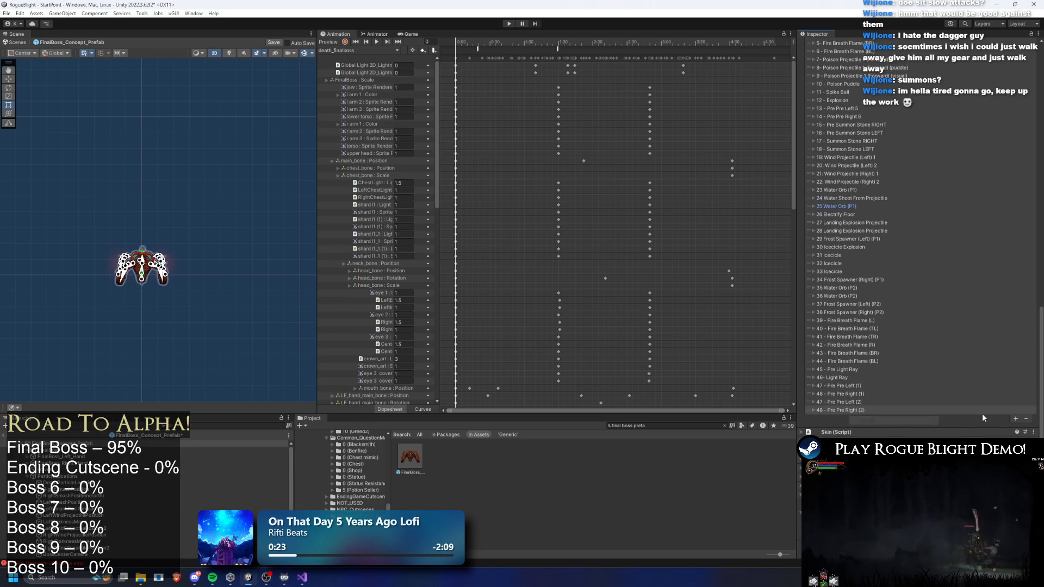
click(1013, 418)
right_click(858, 418)
click(913, 434)
right_click(866, 418)
click(1015, 426)
right_click(852, 426)
click(913, 456)
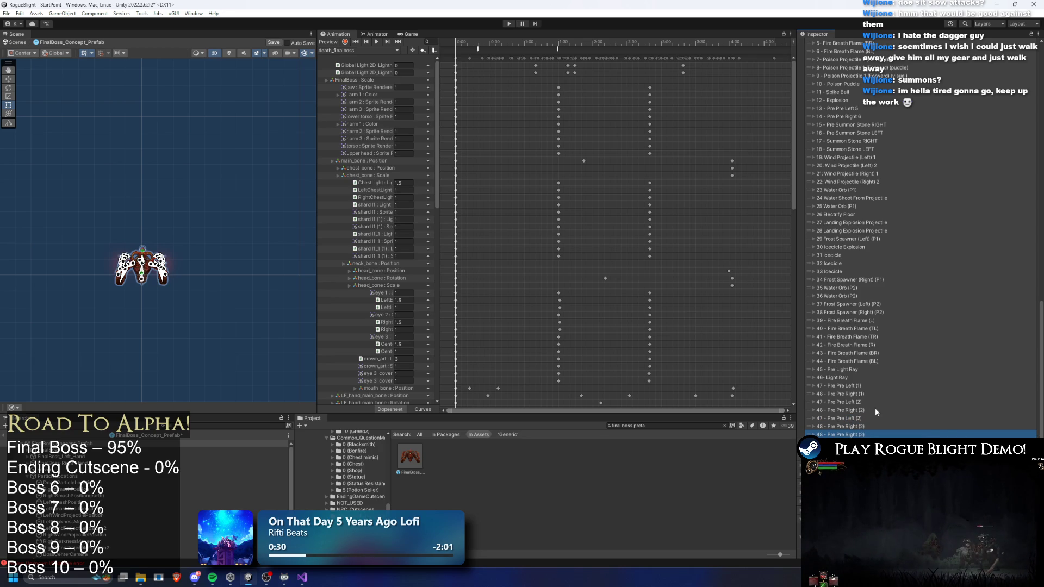
key(ctrl+z)
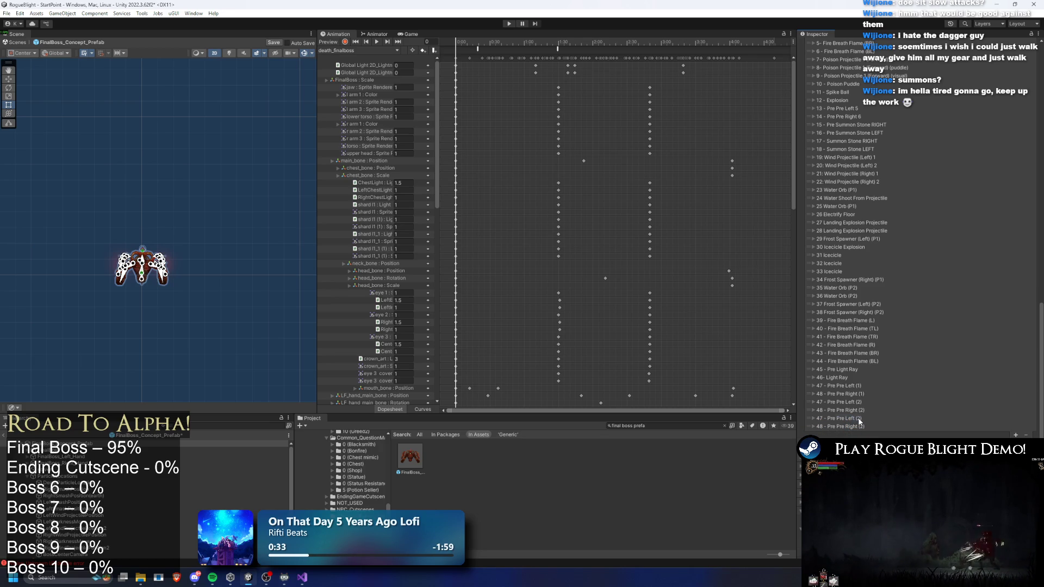
Add another Pre Pre Right copy and paste Pre Pre Left values, numbering the pair (4)
click(859, 420)
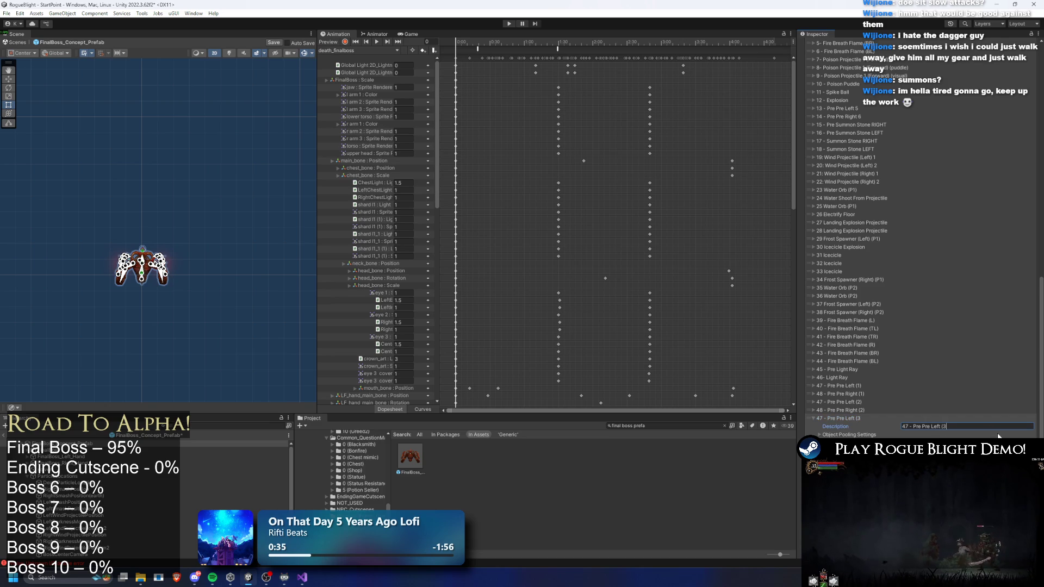
key(ctrl+y)
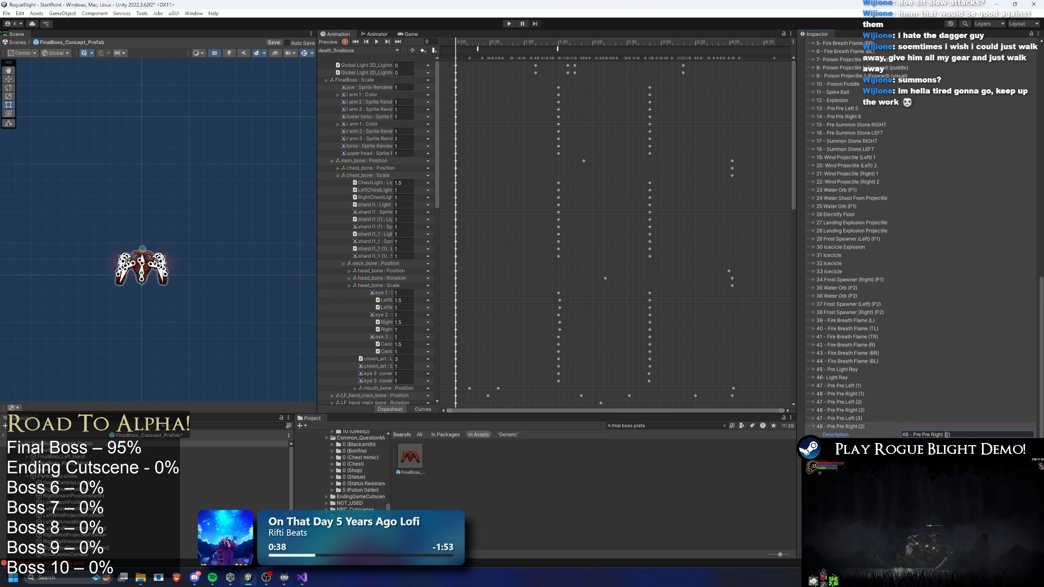
key(ctrl+d)
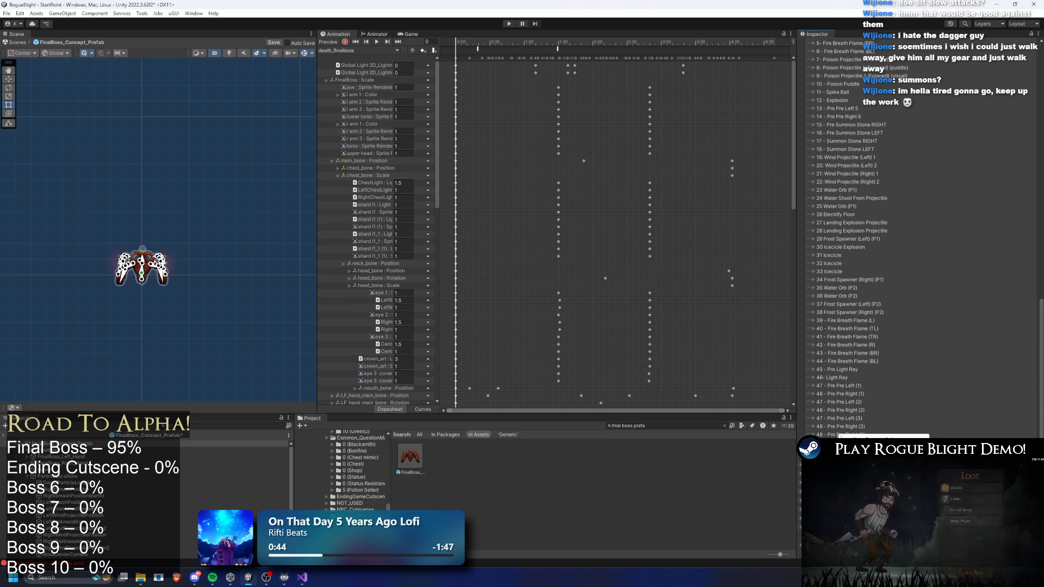
click(855, 434)
key(ctrl+v)
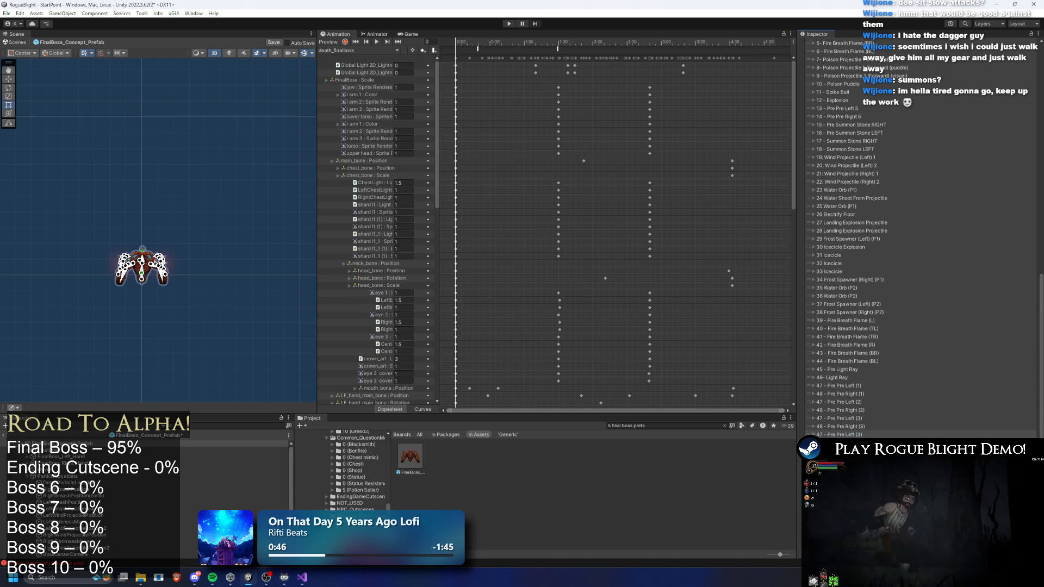
text(4)
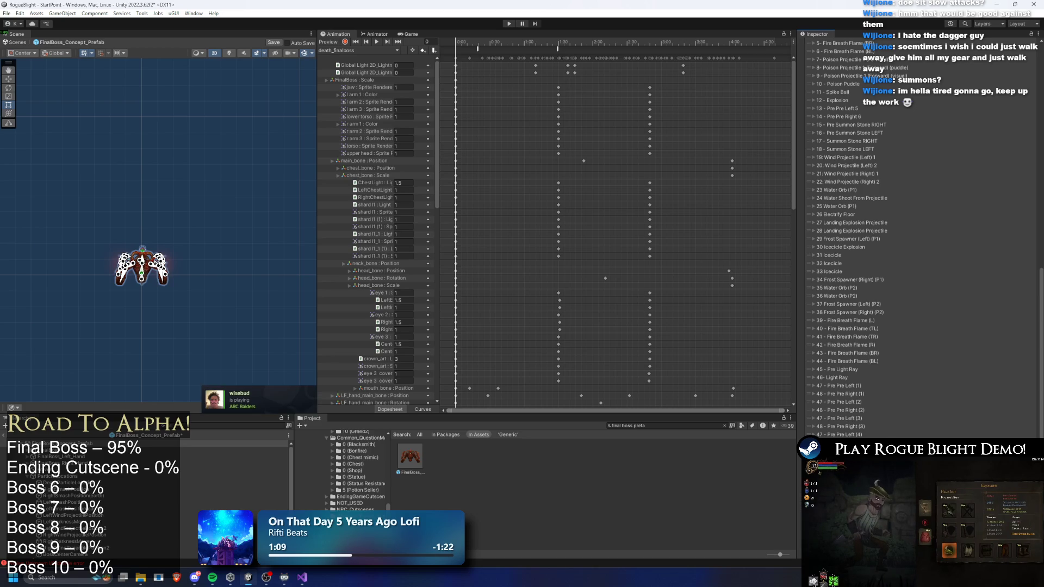
scroll(919, 326, down, 3)
Renumber the final Pre Pre Left and Pre Pre Right copies to (6)
click(837, 319)
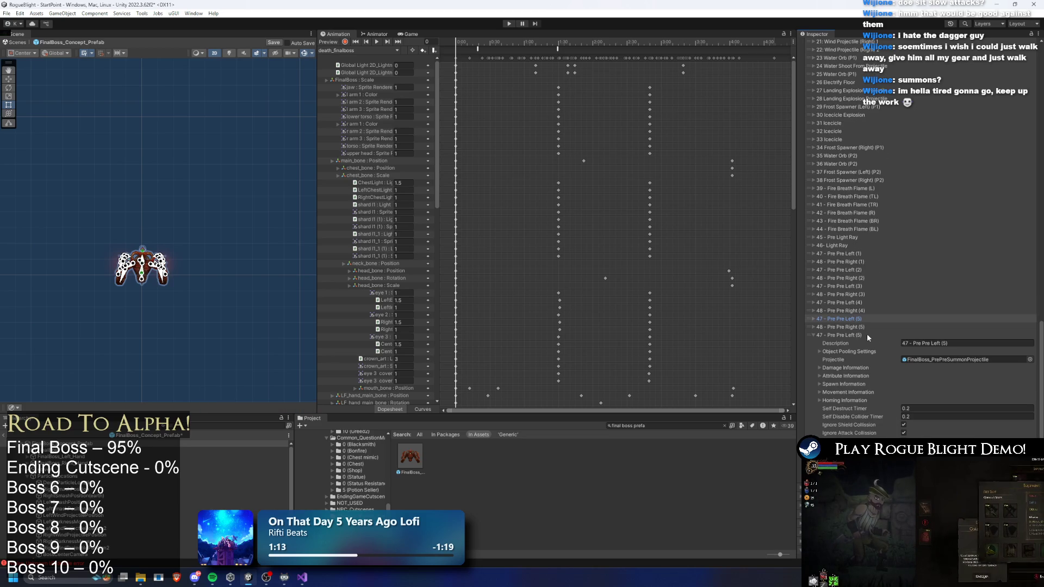
scroll(862, 339, up, 2)
click(886, 401)
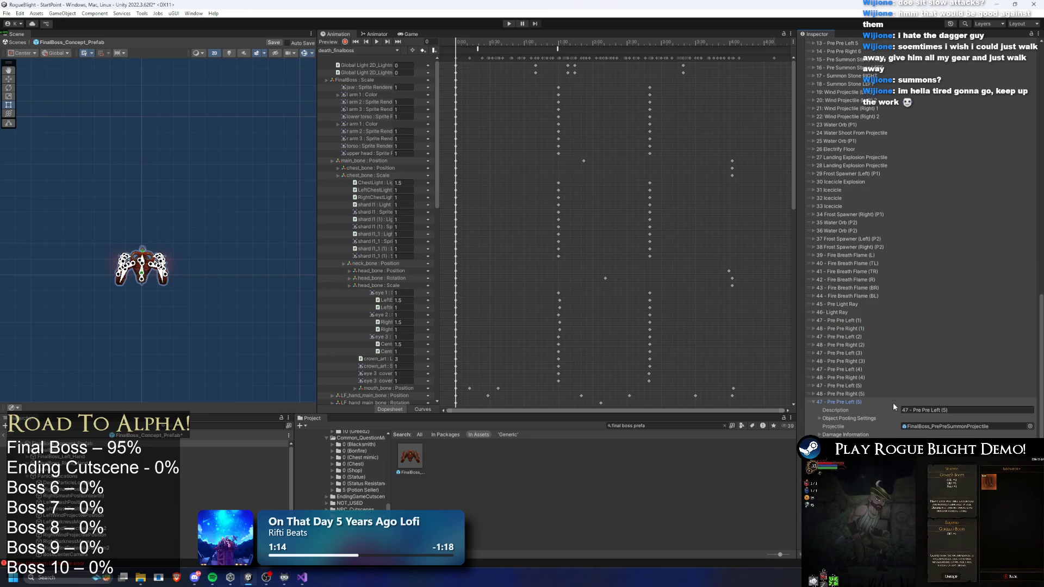
double_click(943, 410)
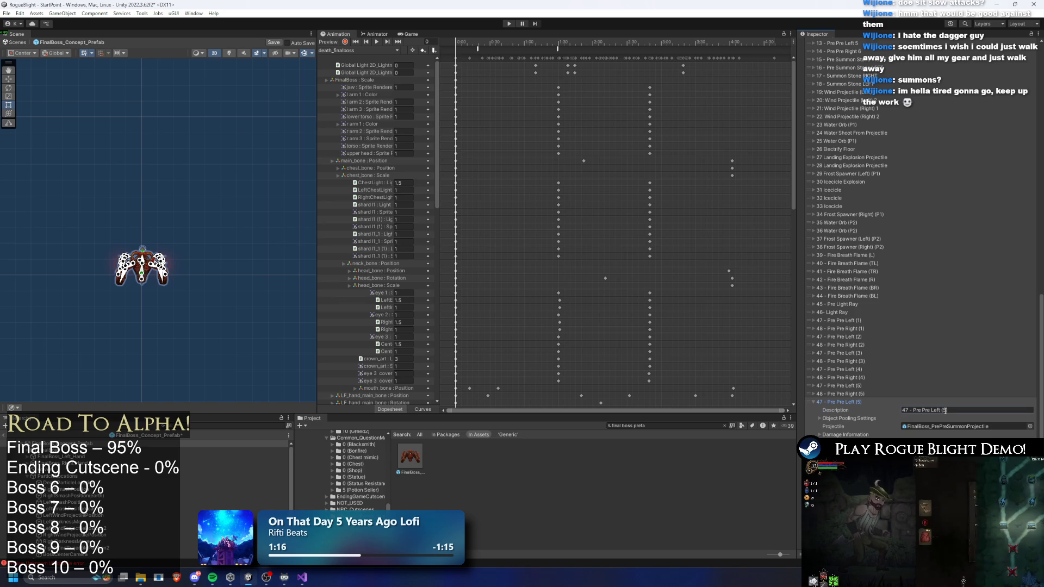
click(868, 403)
click(875, 410)
double_click(947, 418)
text(6)
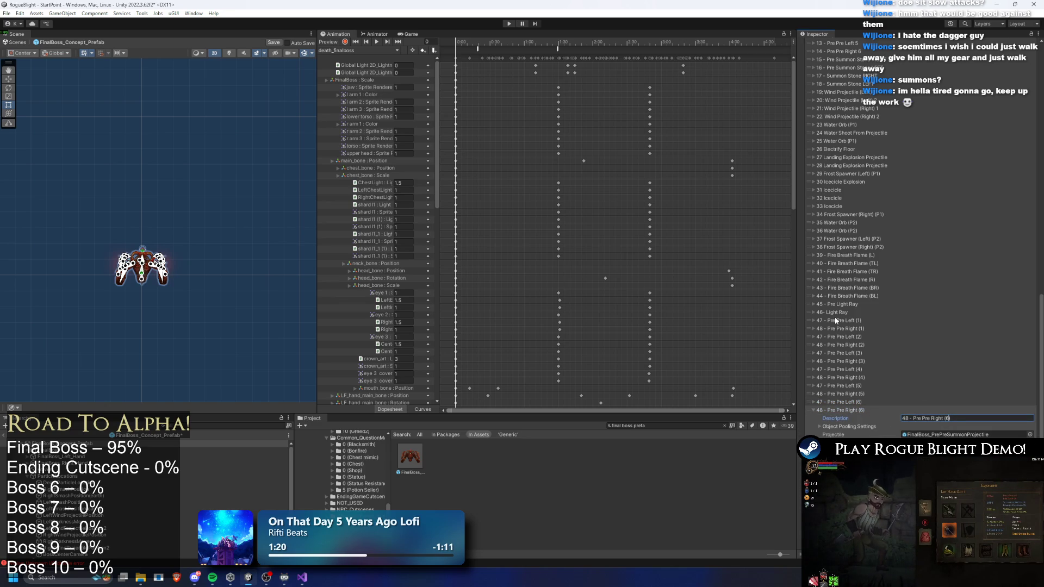
Renumber the (2) and (3) pair descriptions to 49, 50, 51 and 52
click(845, 337)
double_click(905, 345)
text(49)
click(870, 337)
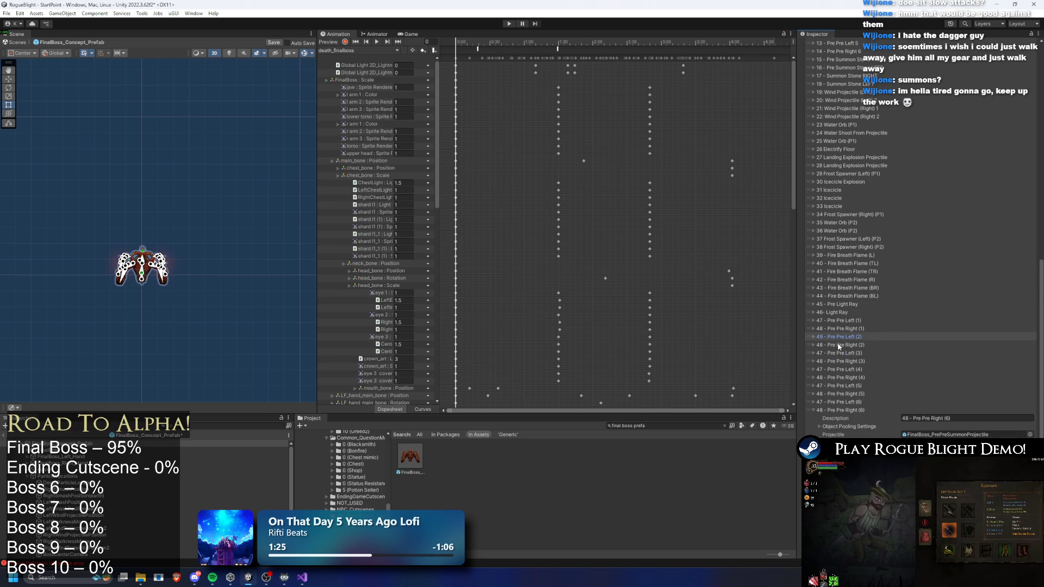
click(842, 345)
double_click(904, 353)
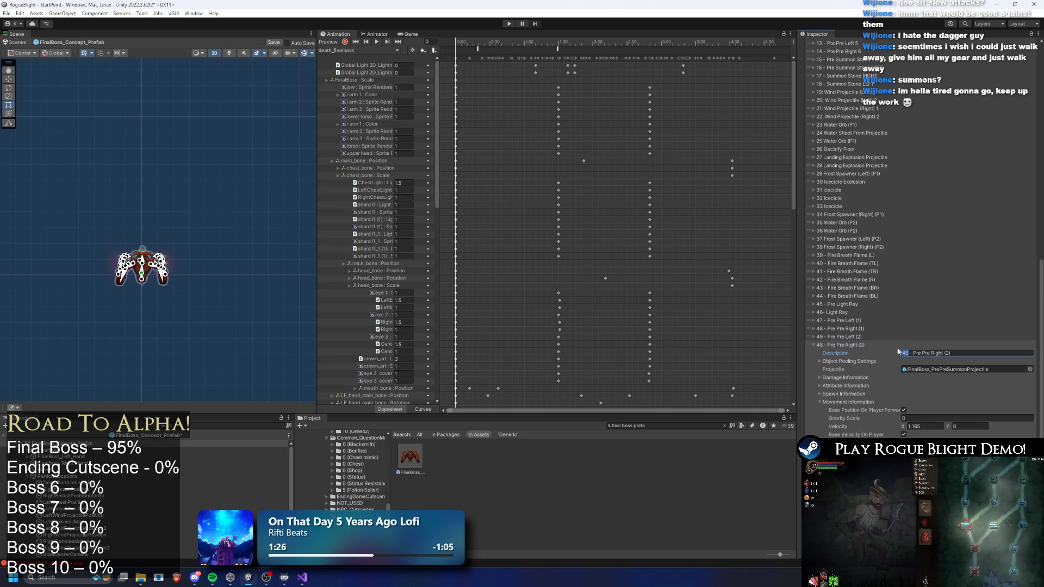
text(50)
click(841, 346)
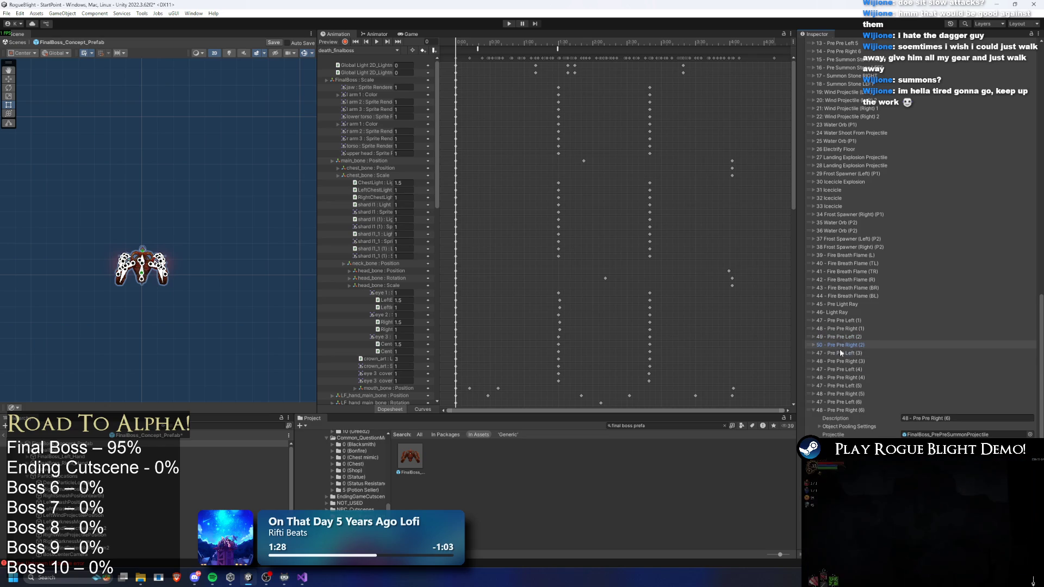
click(840, 353)
double_click(904, 361)
text(51)
click(847, 353)
click(846, 361)
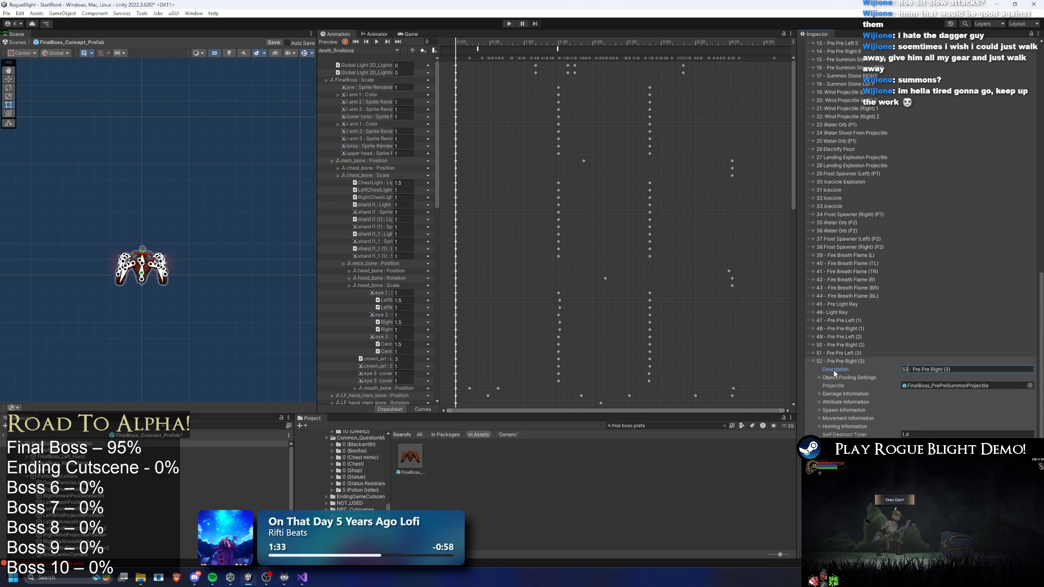
click(837, 361)
Renumber the Pre Pre Left (4), Pre Pre Right (4) and Pre Pre Left (5) descriptions to 53, 54 and 55
click(848, 369)
double_click(905, 377)
text(53 - Pre Pre Left (4)
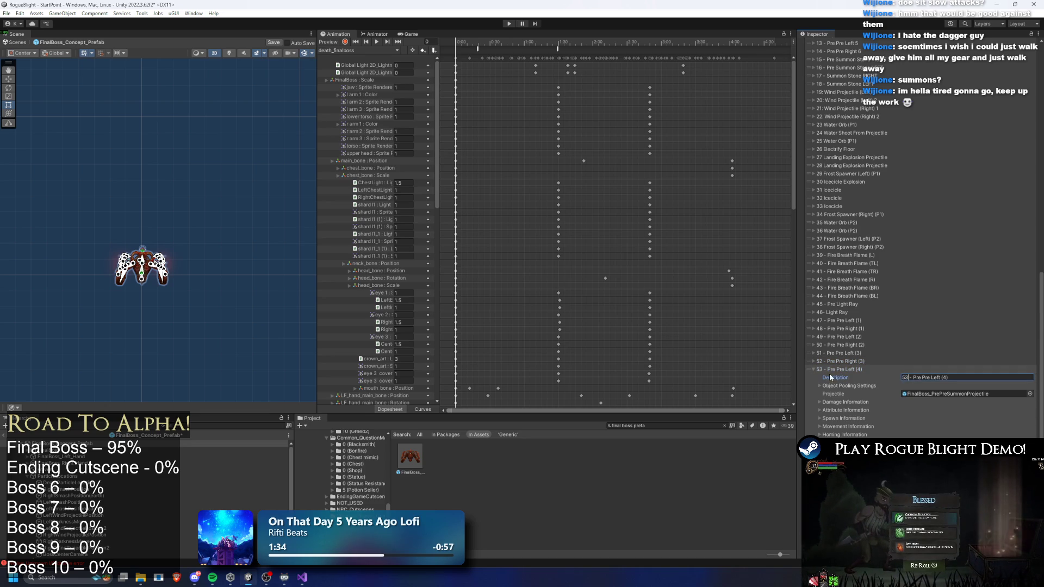
text(3)
click(837, 370)
click(860, 377)
double_click(904, 385)
text(54)
click(829, 378)
click(843, 386)
click(904, 393)
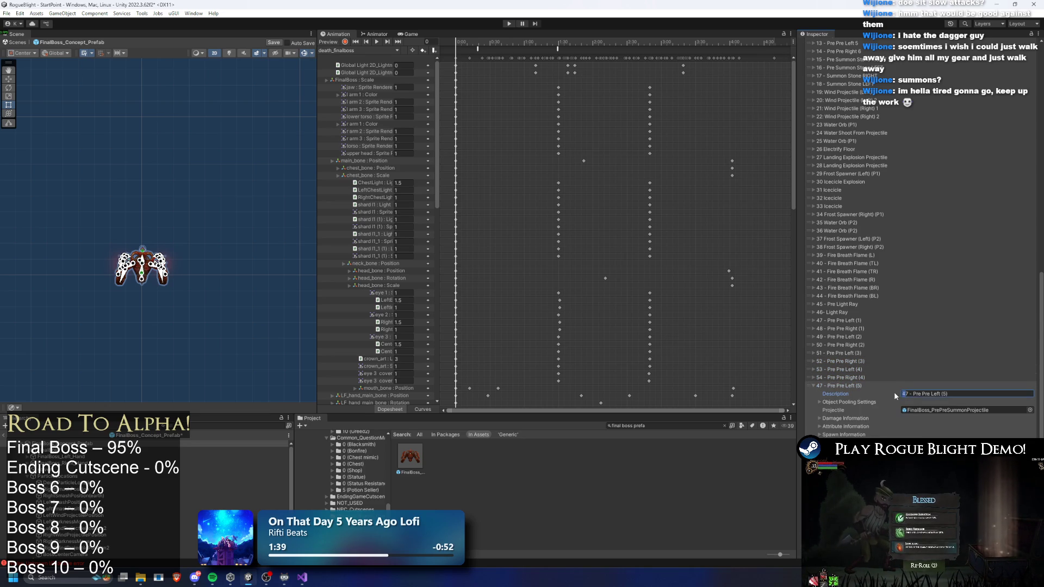
key(BackSpace)
text(55)
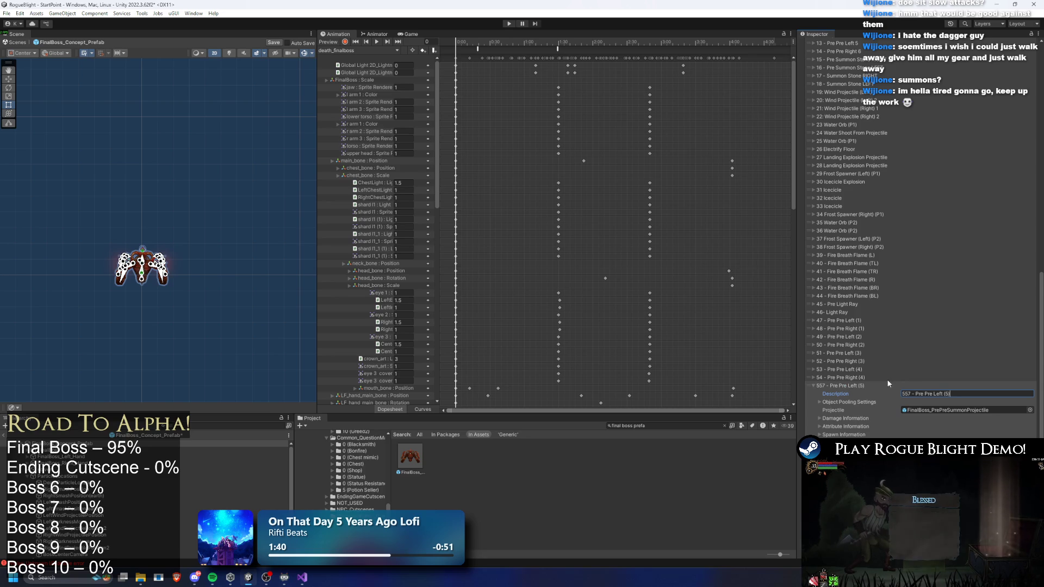
key(Delete)
click(850, 386)
click(850, 386)
Renumber Pre Pre Right (5), Pre Pre Left (6) and Pre Pre Right (6) descriptions to 56, 57 and 58
click(843, 394)
double_click(905, 402)
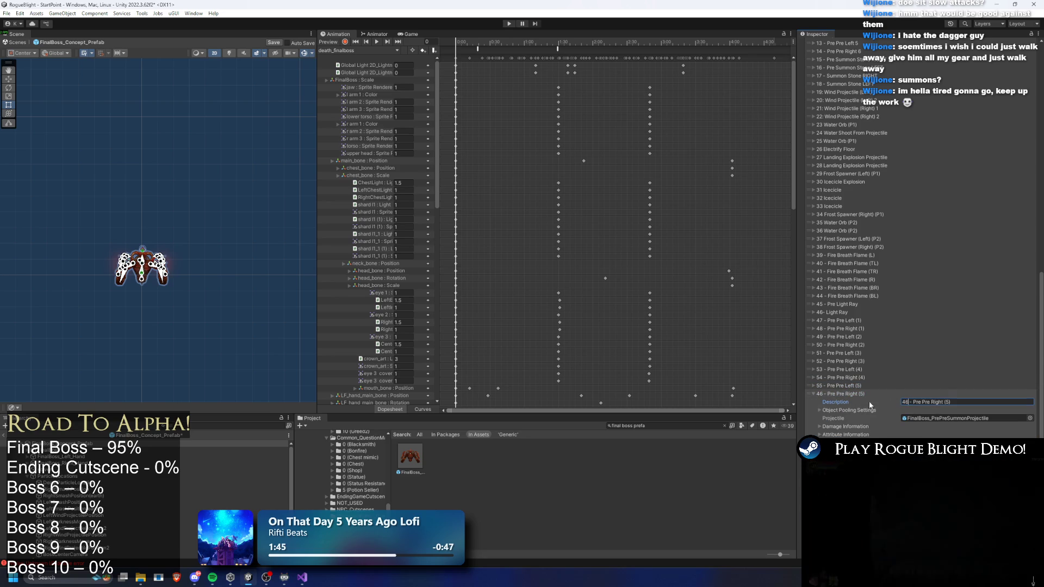
text(56)
click(869, 392)
click(852, 403)
double_click(905, 410)
text(67 - Pre Pre Left (6)
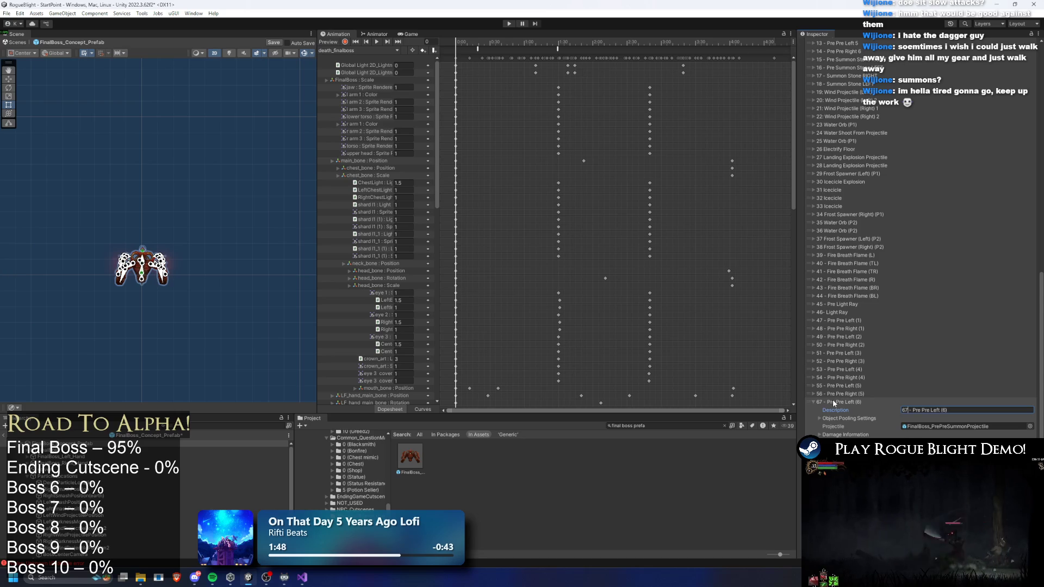
key(BackSpace)
key(BackSpace)
text(57)
click(834, 400)
click(852, 410)
double_click(904, 418)
text(58 - Pre Pre Right (6)
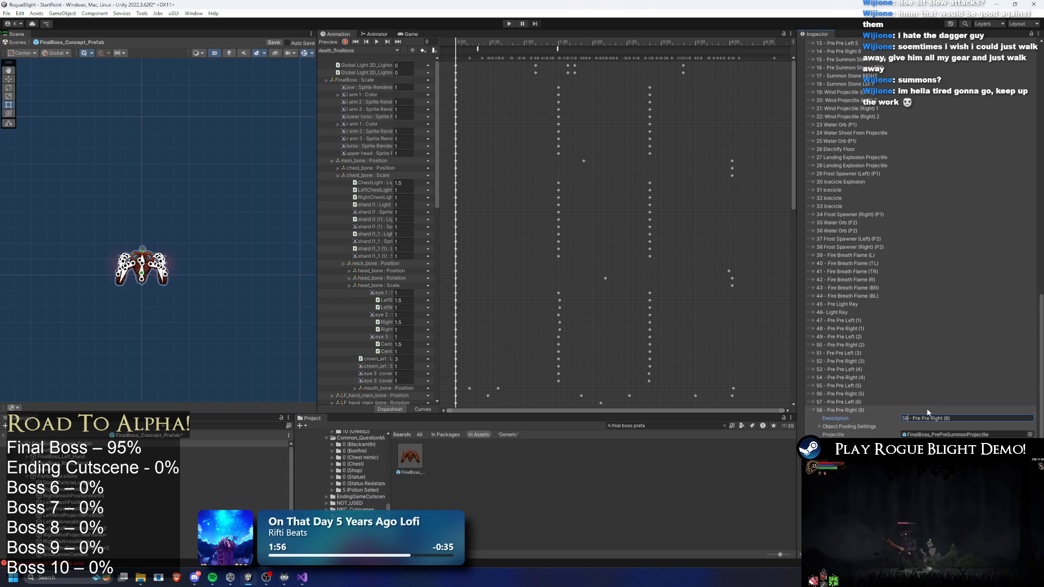
click(853, 410)
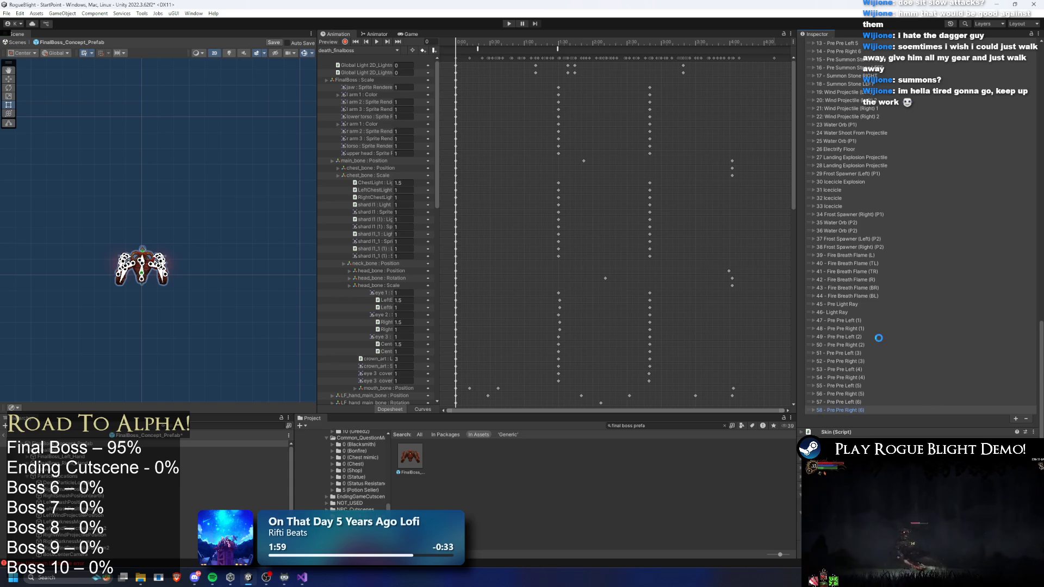
Set both timers to 0.4 on entry 49 and to 0.6 on entry 51
click(856, 337)
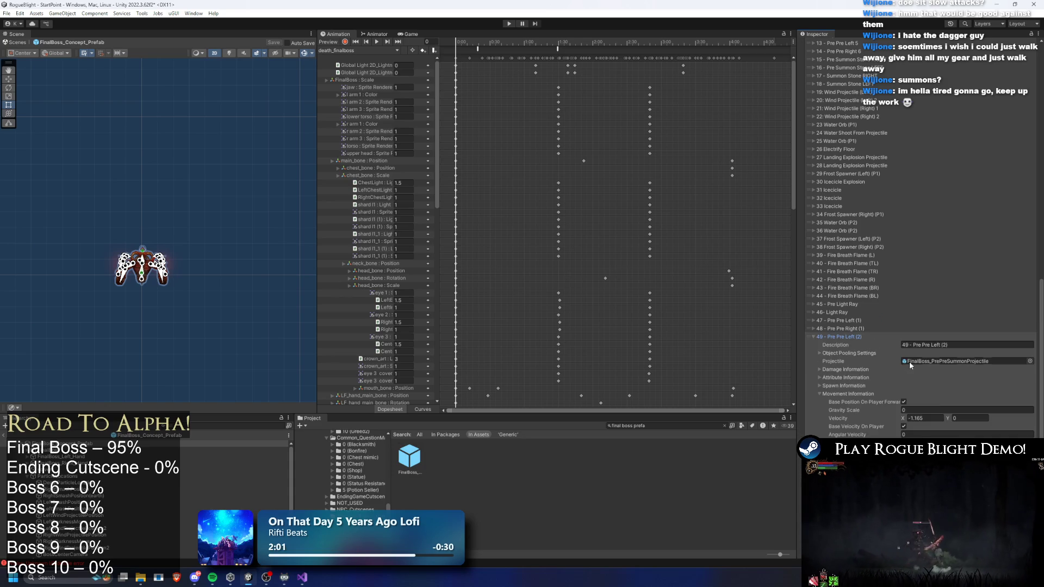
scroll(906, 360, down, 5)
click(914, 383)
text(0.4)
click(909, 390)
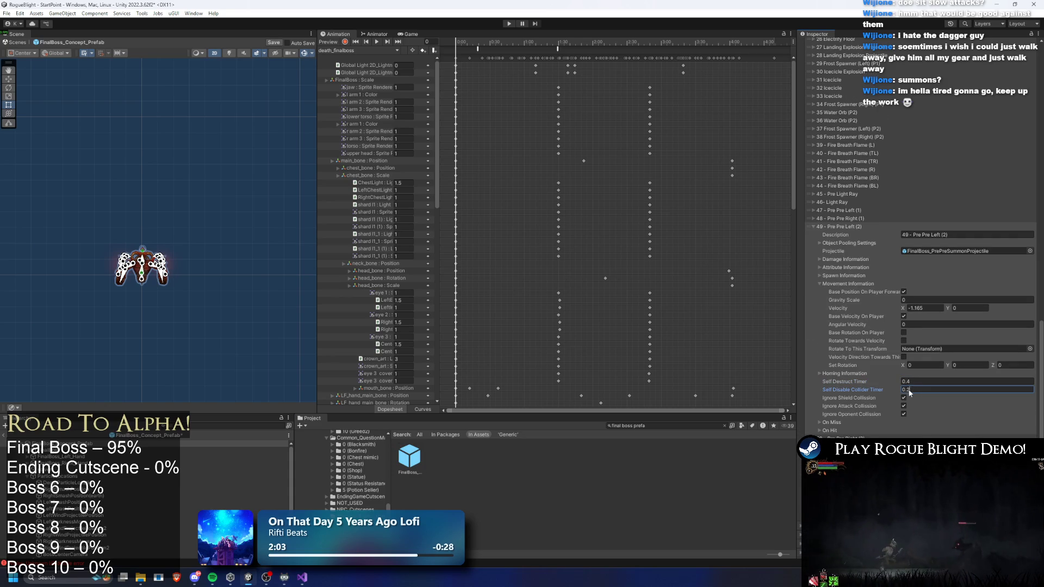
text(0.4)
key(Return)
scroll(883, 408, down, 6)
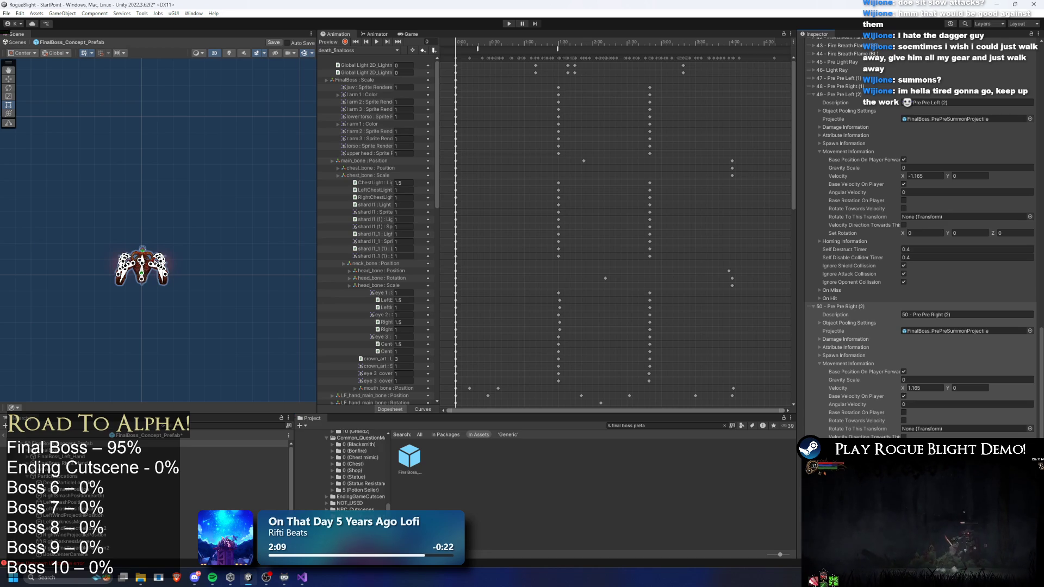
scroll(924, 392, down, 9)
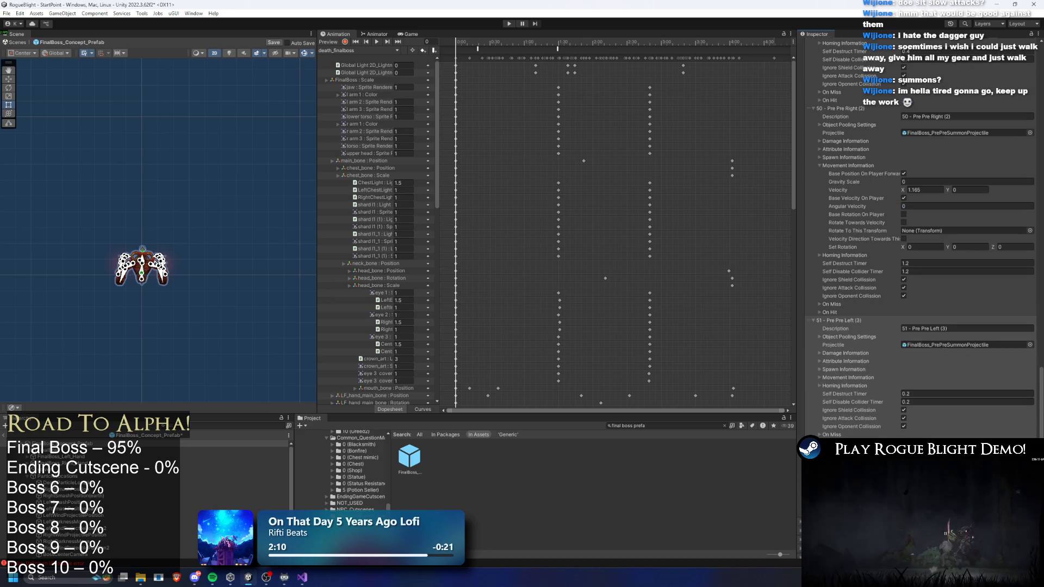
click(924, 393)
text(.6)
key(Tab)
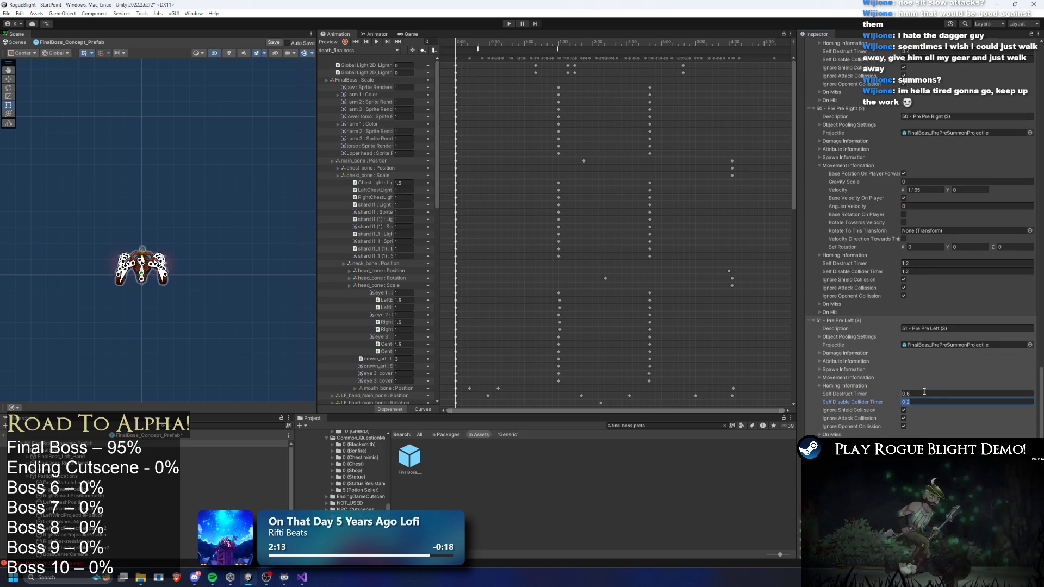
text(0.6)
key(Return)
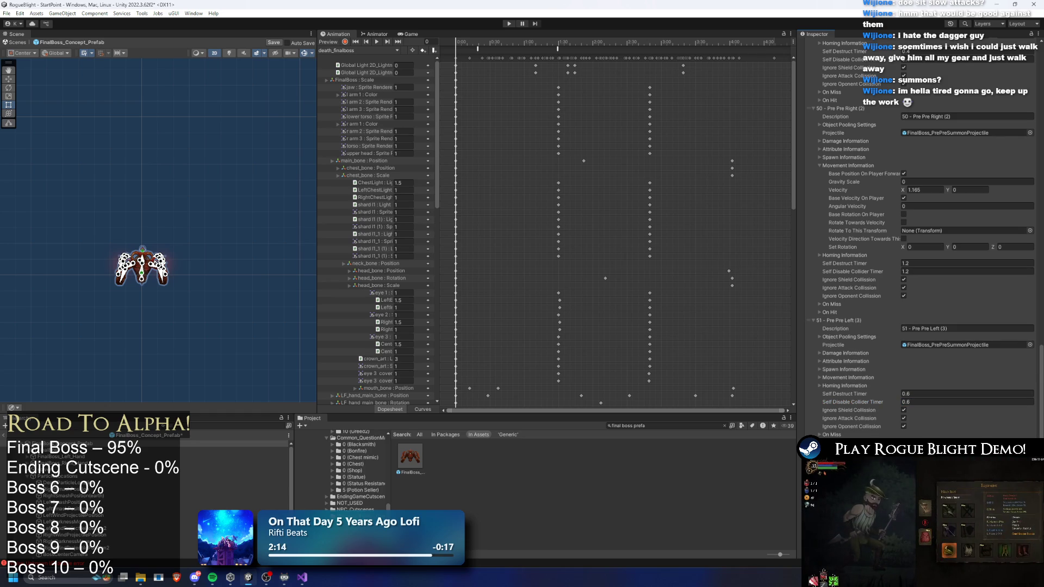
Set the self-destruct and collider-disable timers of entries 52 and 55 to 1
scroll(918, 413, down, 5)
click(918, 414)
text(1)
click(918, 422)
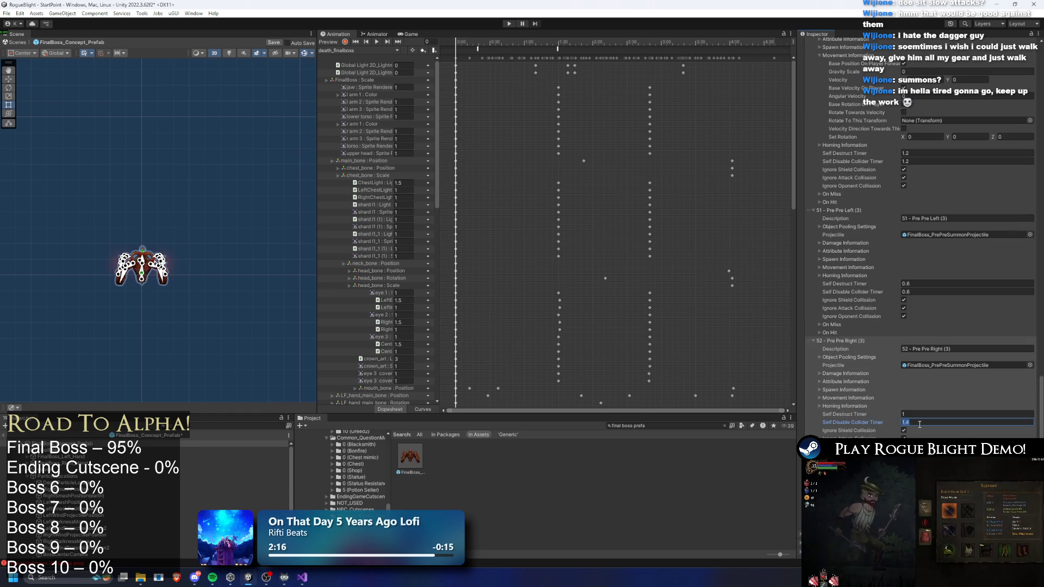
key(Return)
scroll(918, 421, down, 3)
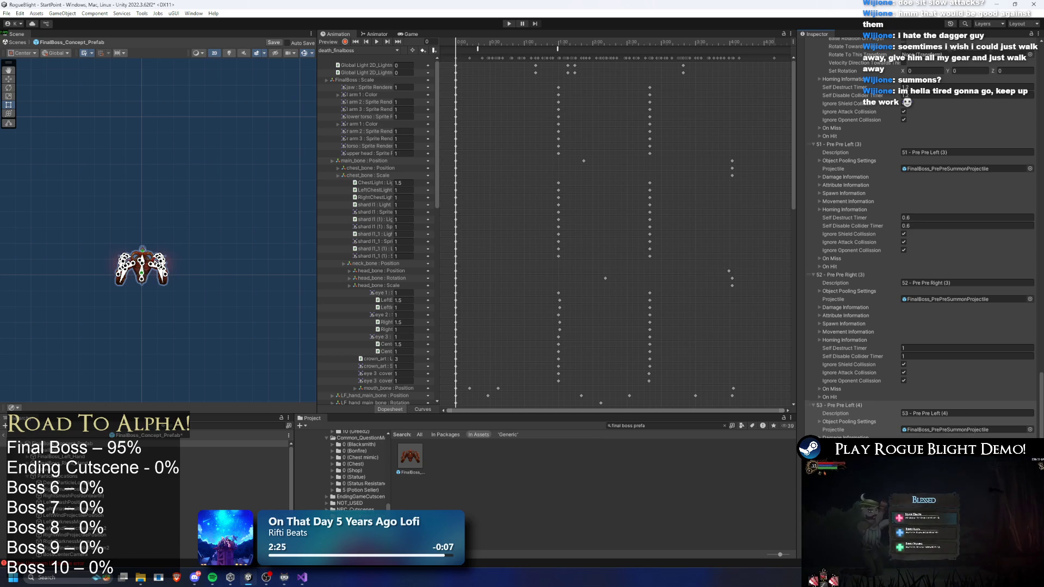
scroll(918, 233, down, 4)
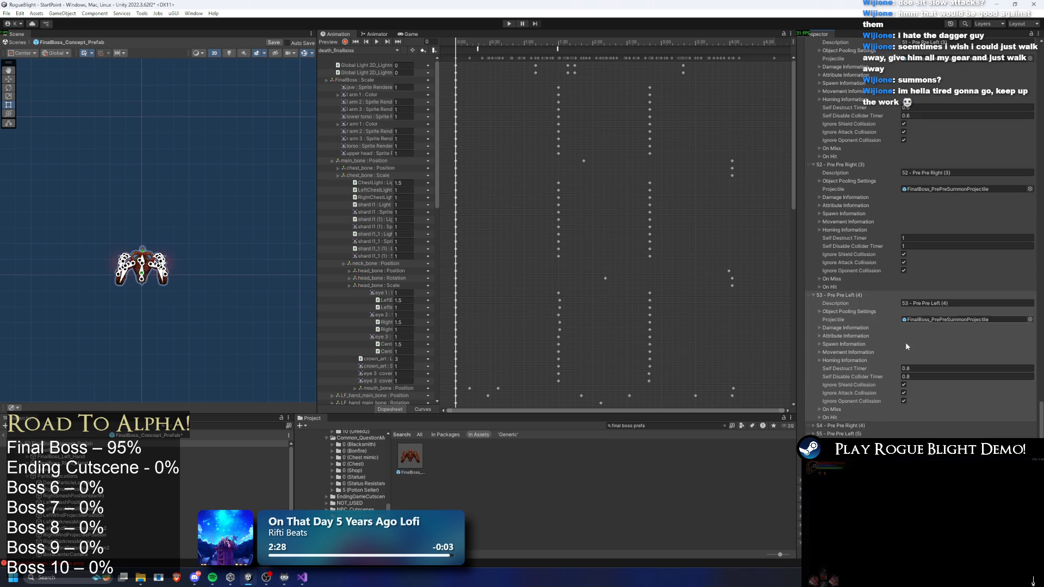
click(861, 427)
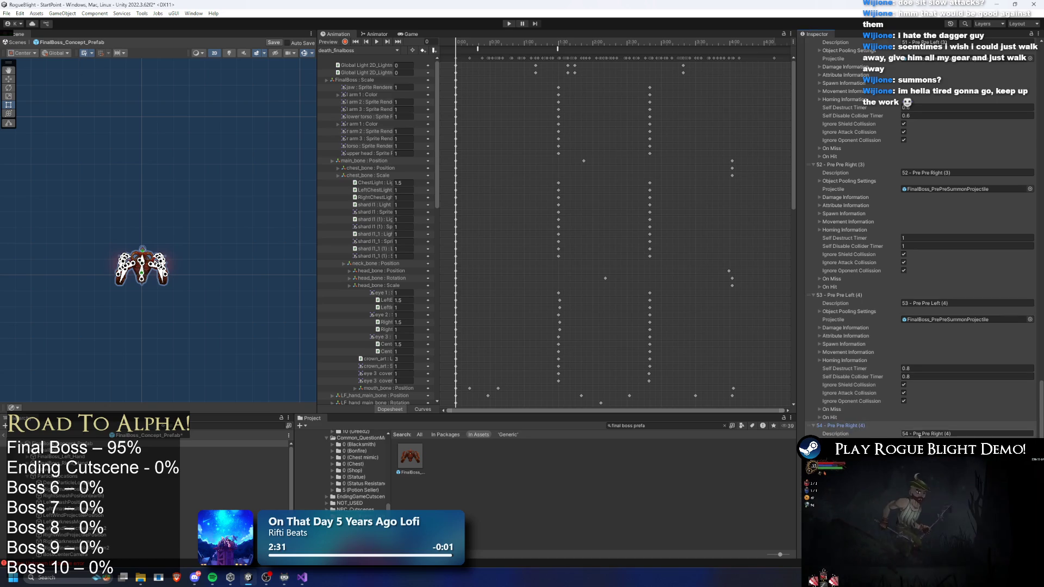
scroll(859, 381, down, 4)
click(857, 351)
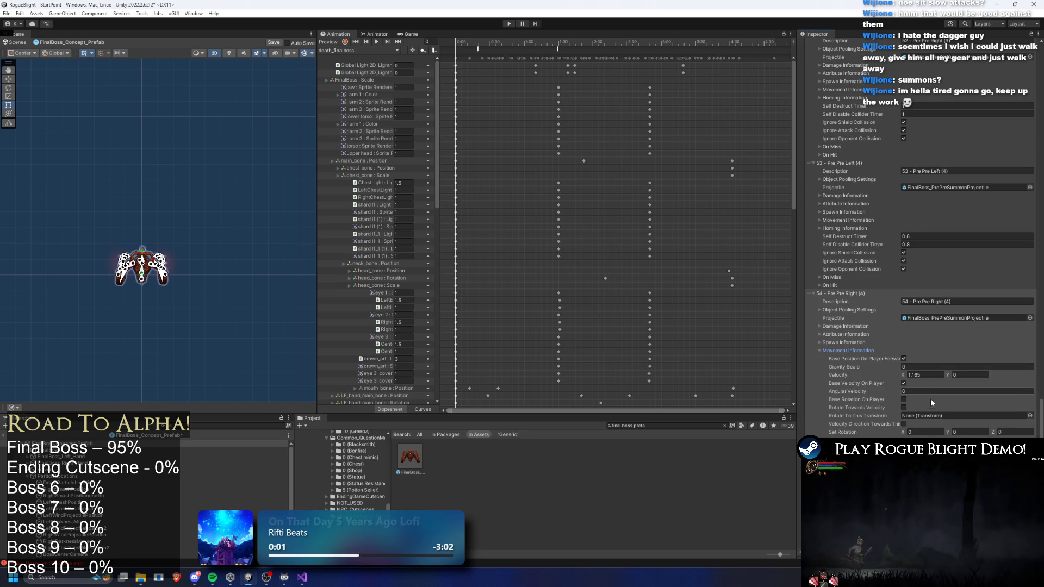
scroll(925, 427, down, 6)
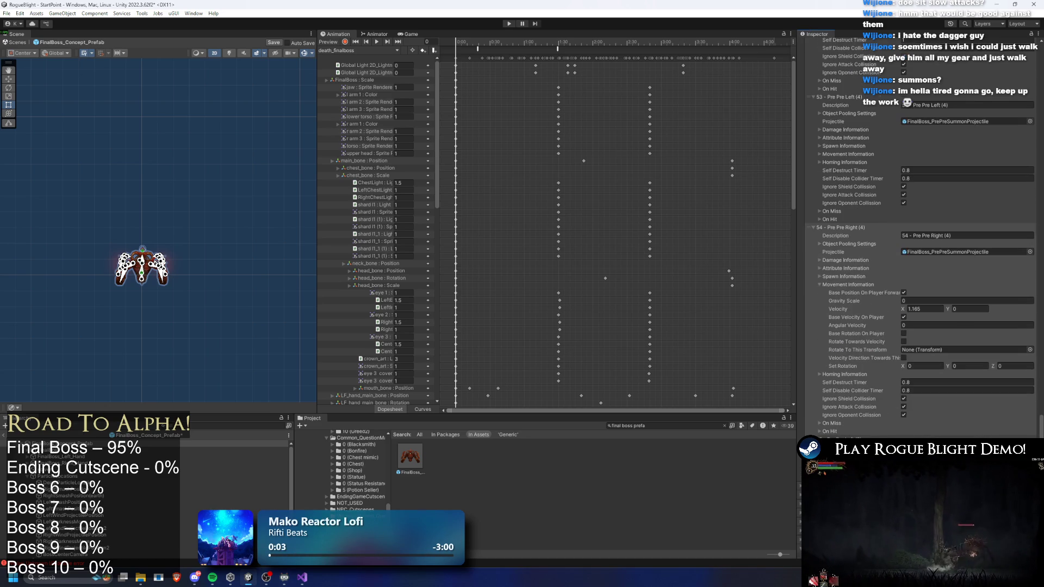
click(914, 381)
text(1)
key(Tab)
text(1)
key(Return)
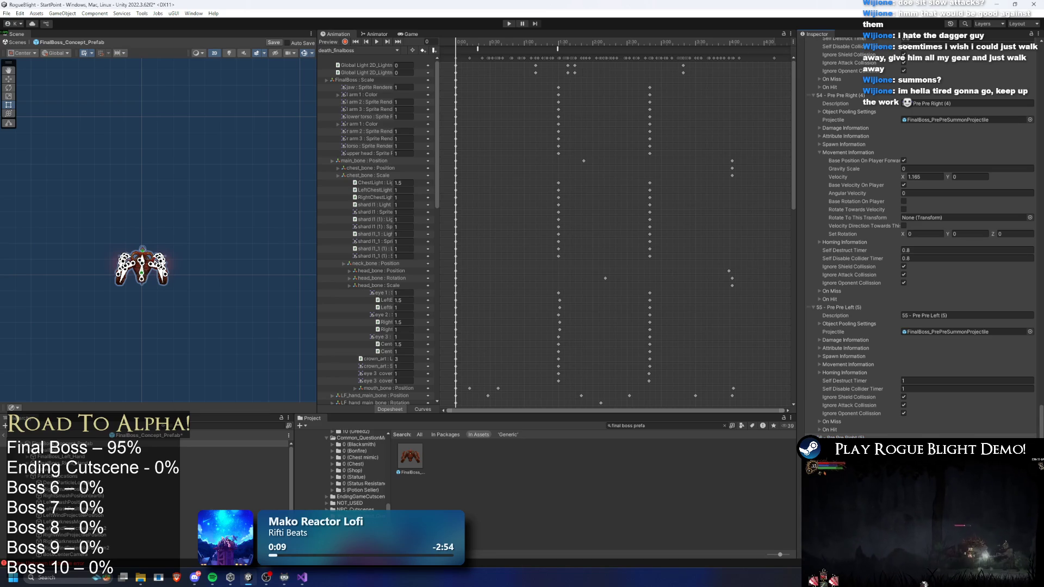
Set entry 57 Pre Pre Left (6)'s self-destruct and collider-disable timers to 1.2
scroll(916, 413, down, 7)
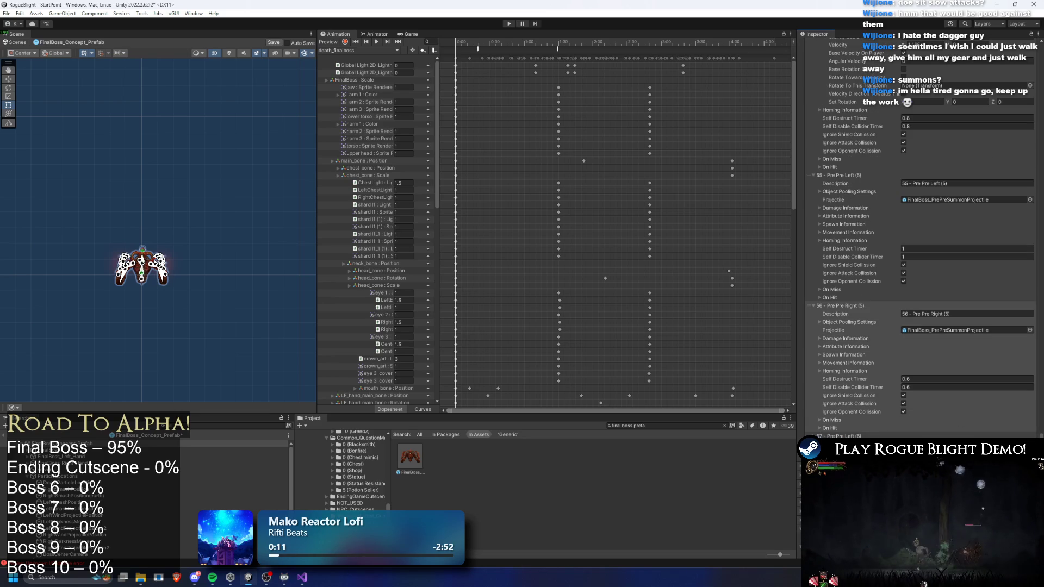
click(930, 422)
text(2)
key(Tab)
key(Return)
scroll(930, 423, down, 3)
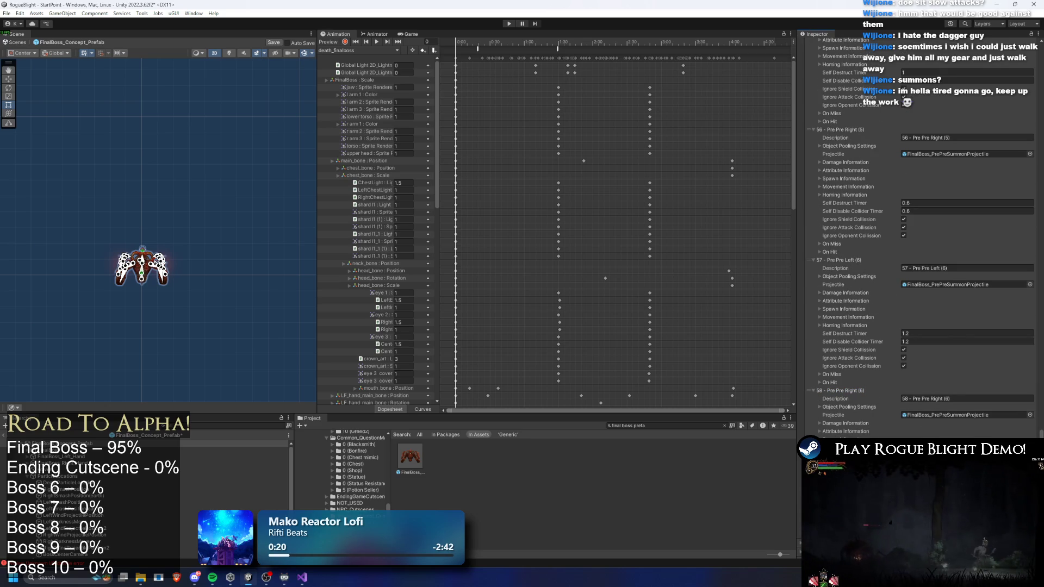
right_click(853, 260)
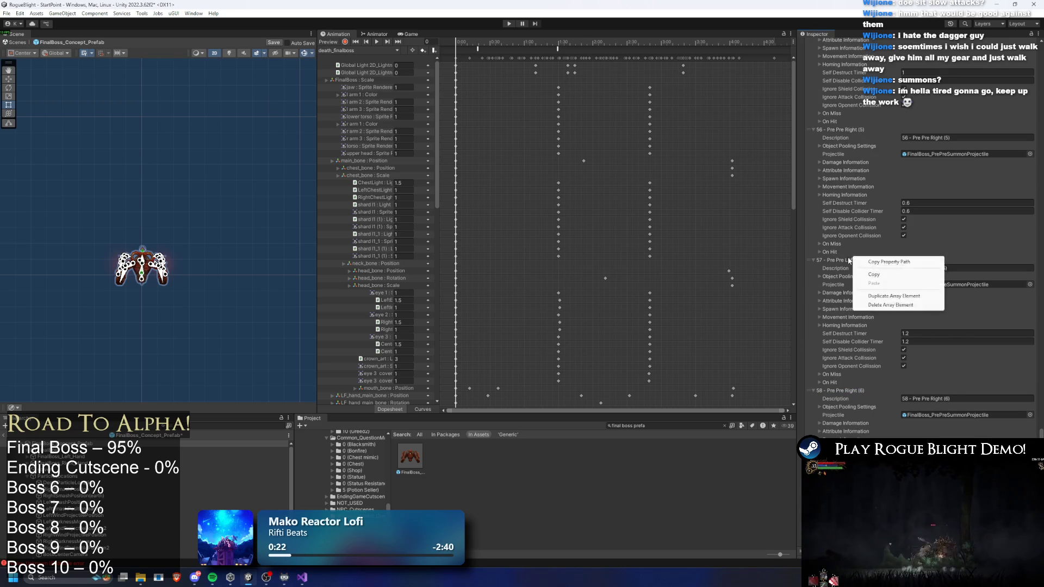
Duplicate entry 57 and give the copy a 1.4 self-destruct timer and 0.2 collider-disable timer
click(875, 276)
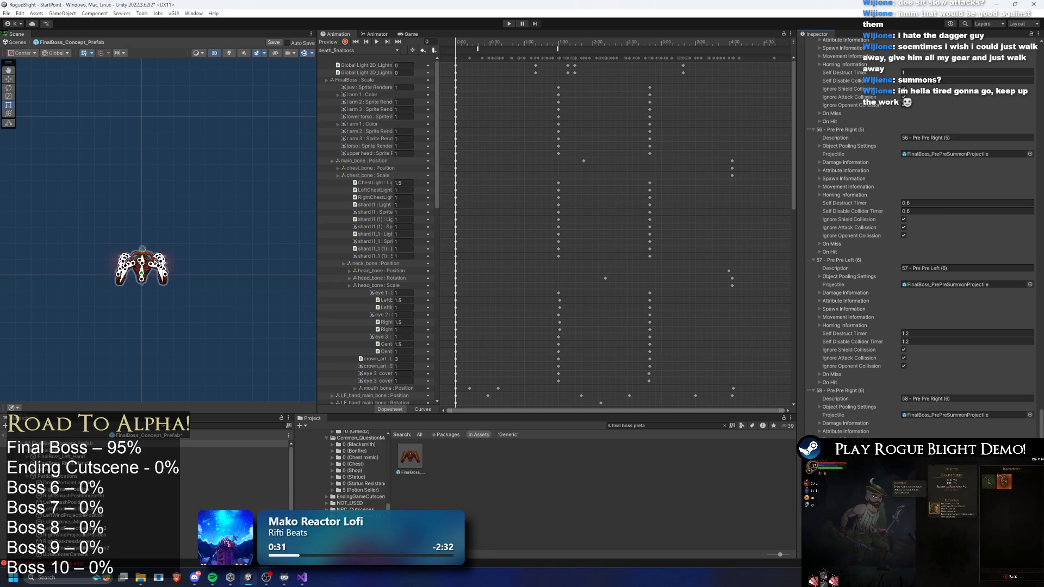
scroll(924, 272, down, 5)
click(924, 435)
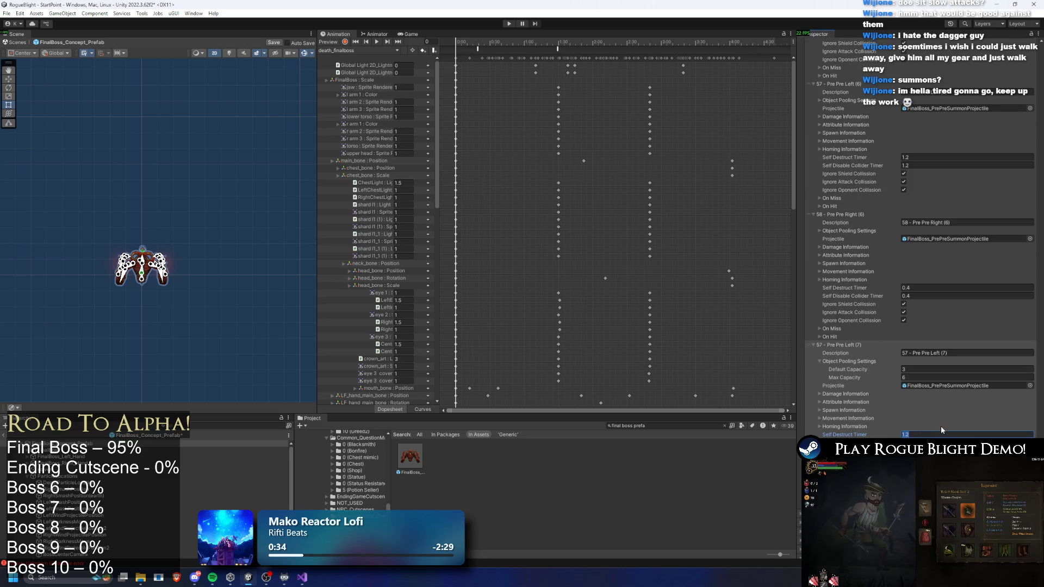
text(1.4)
key(Return)
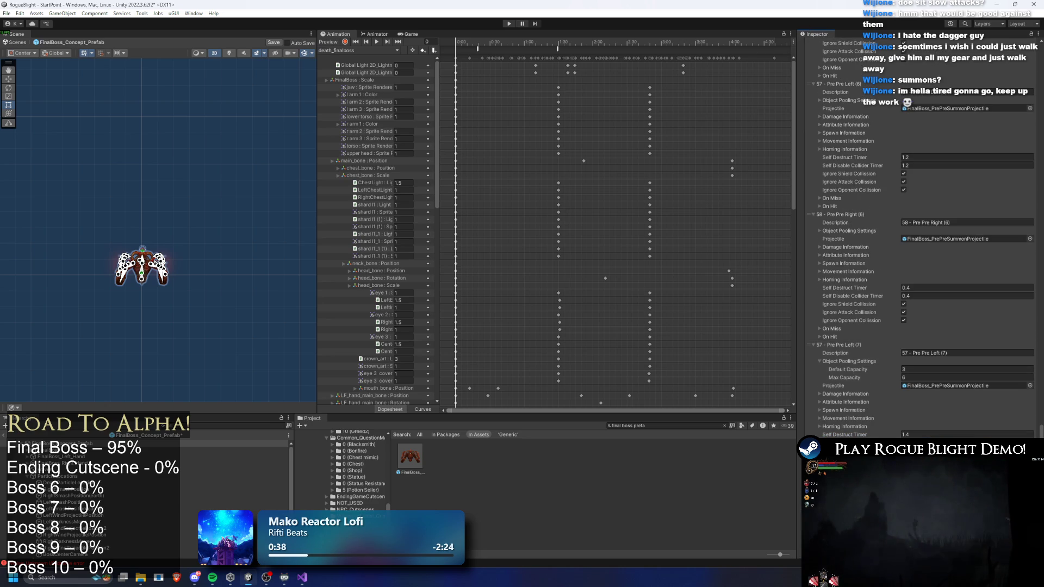
scroll(929, 398, down, 6)
click(931, 369)
text(0.2)
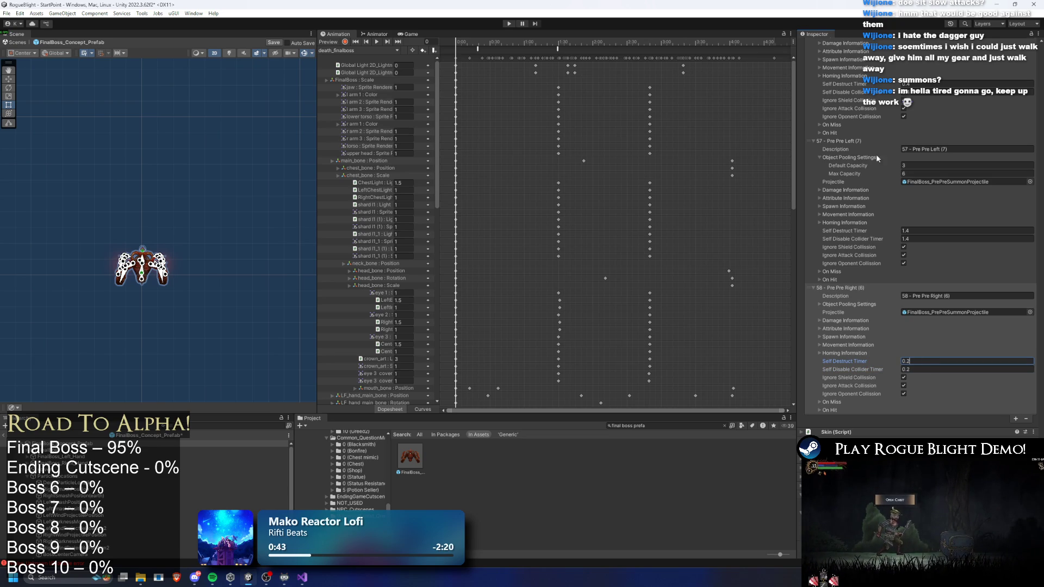
scroll(857, 225, up, 3)
Renumber the Pre Pre Left (7) entry's description to 59
double_click(904, 259)
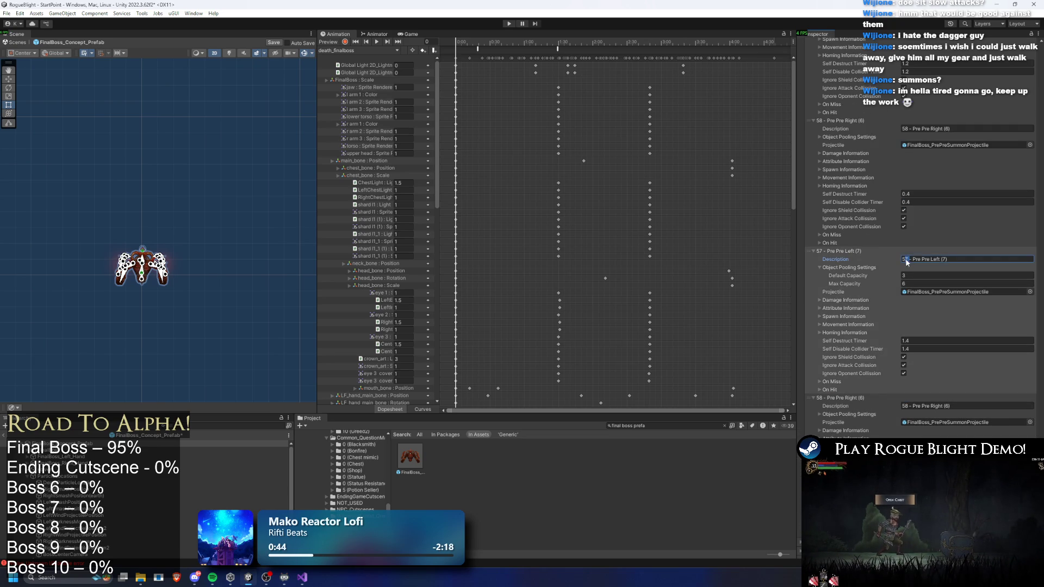
text(58)
key(BackSpace)
text(9)
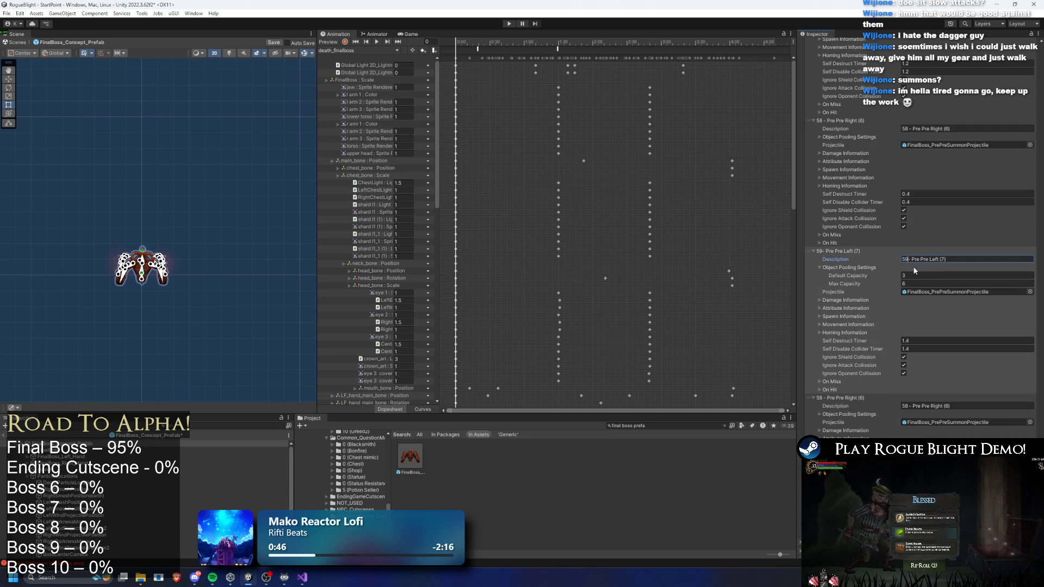
click(830, 403)
scroll(855, 400, up, 1)
click(844, 405)
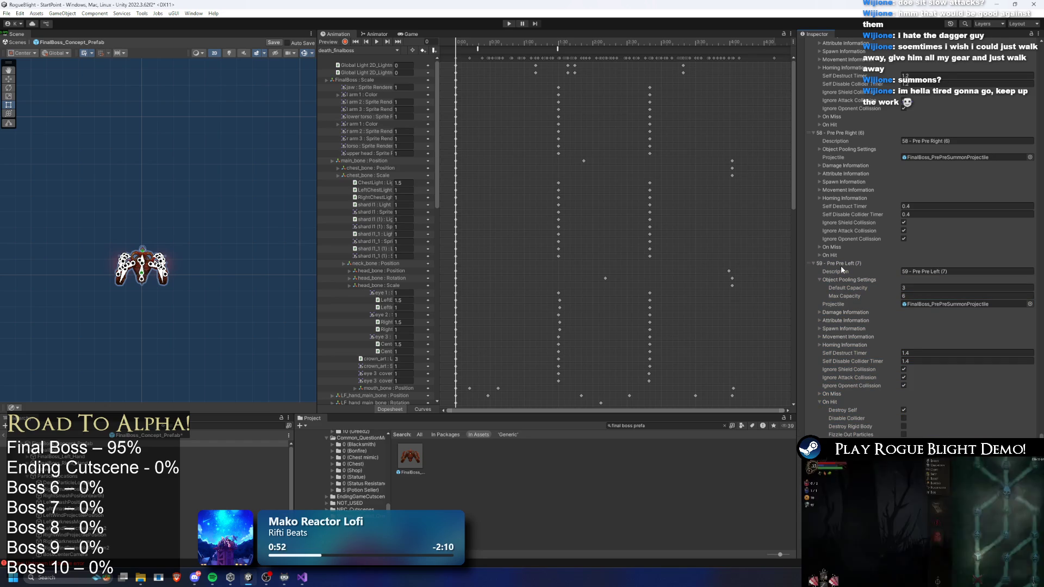
Collapse the expanded entries 49 through 60 and save the boss prefab
click(842, 279)
click(838, 287)
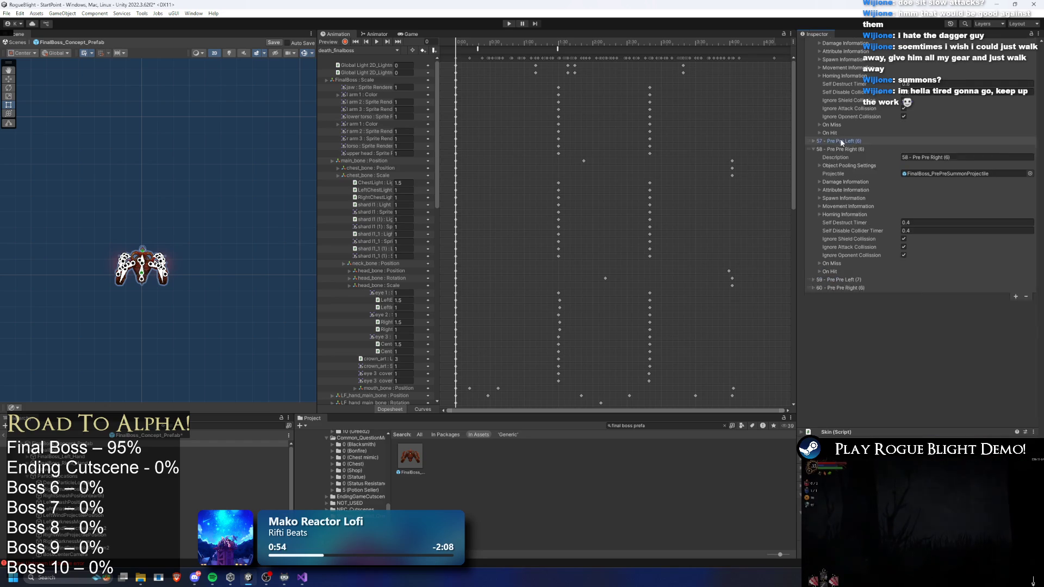
click(841, 270)
click(853, 126)
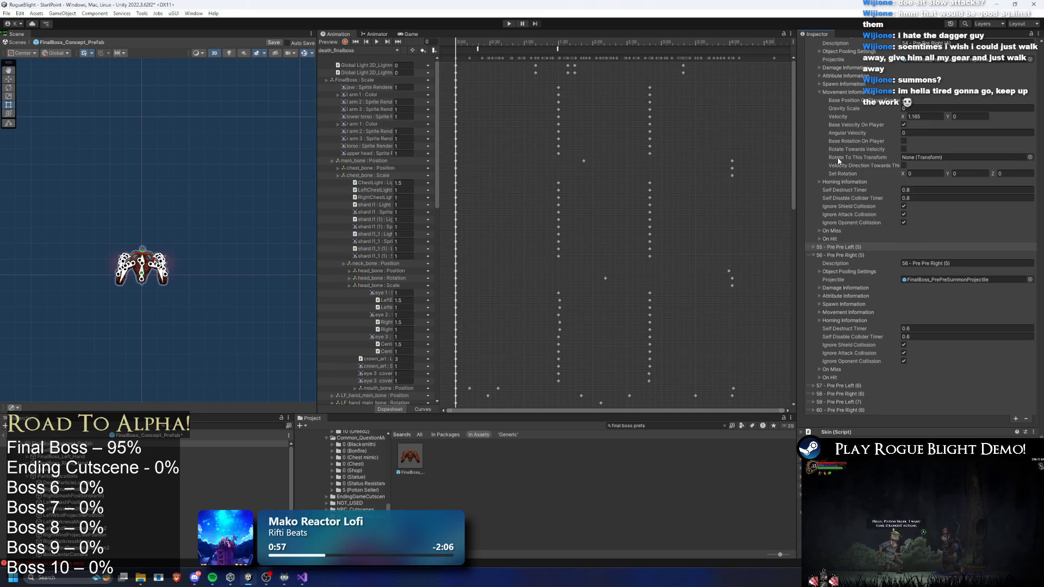
scroll(870, 229, up, 5)
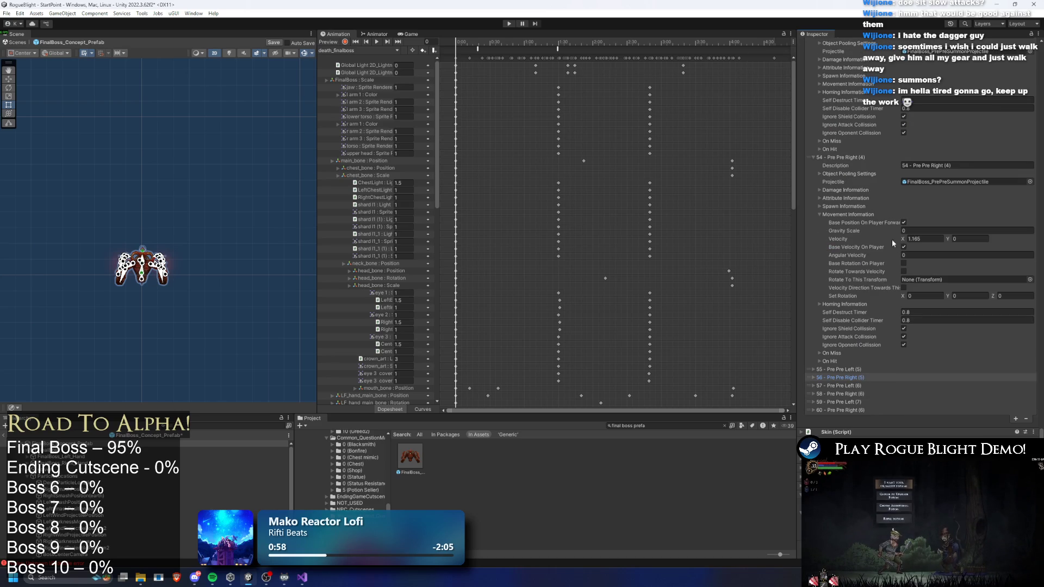
click(843, 165)
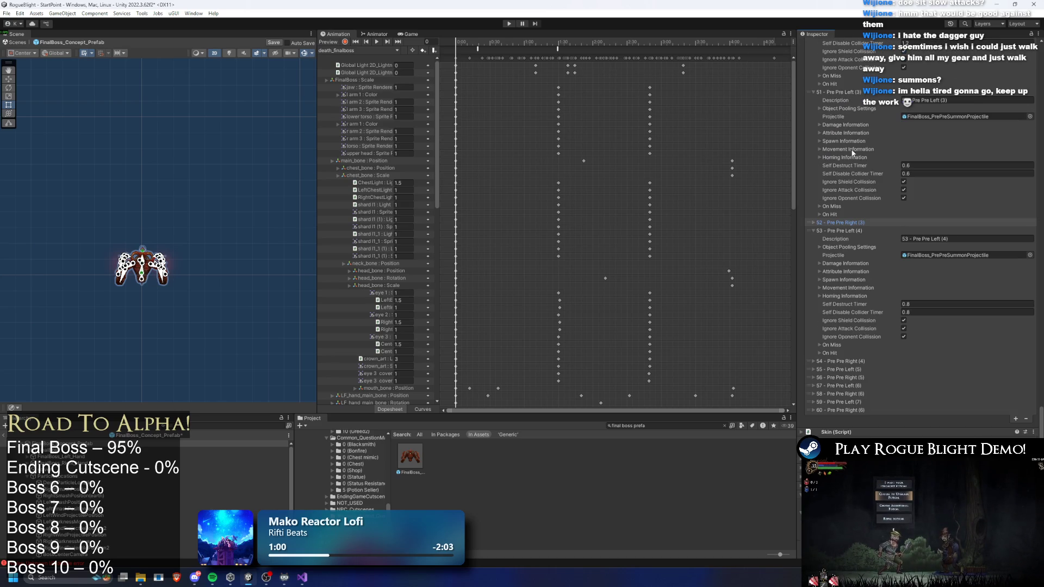
click(840, 92)
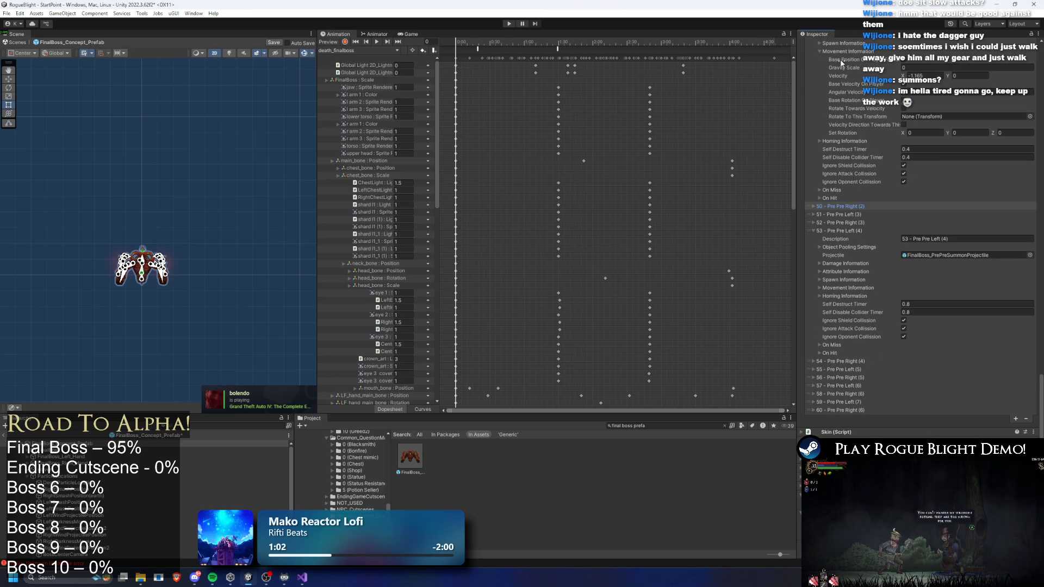
scroll(856, 251, up, 10)
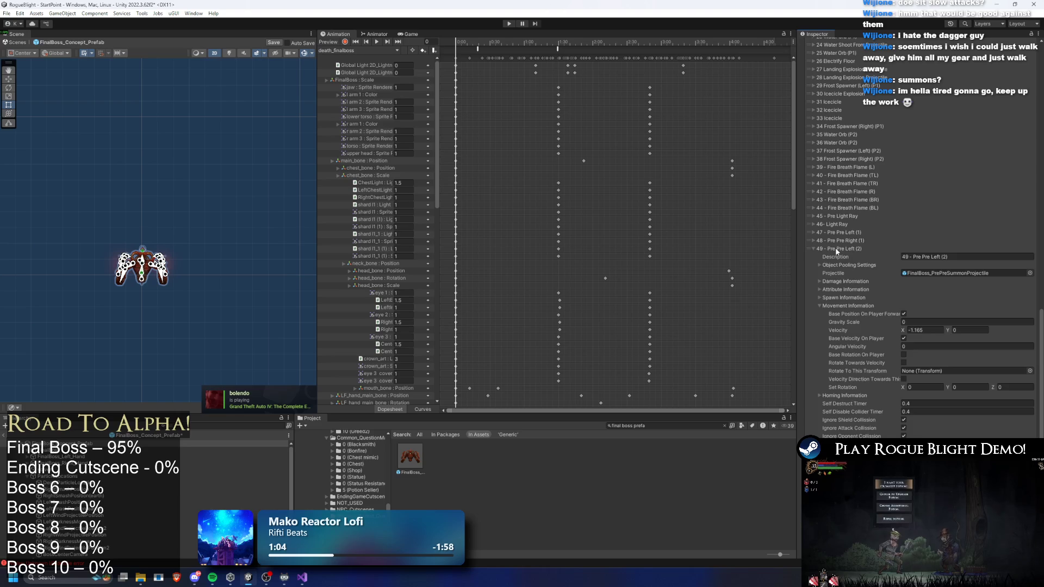
click(837, 249)
key(ctrl+s)
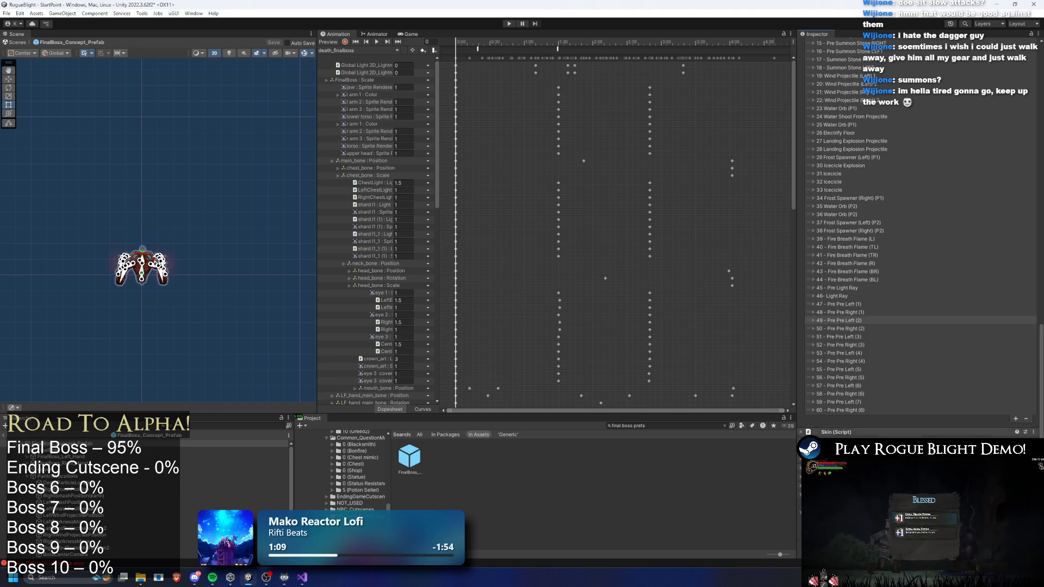
Open the MultiRandomProjectileSpawner script from the Project window in Visual Studio
click(870, 442)
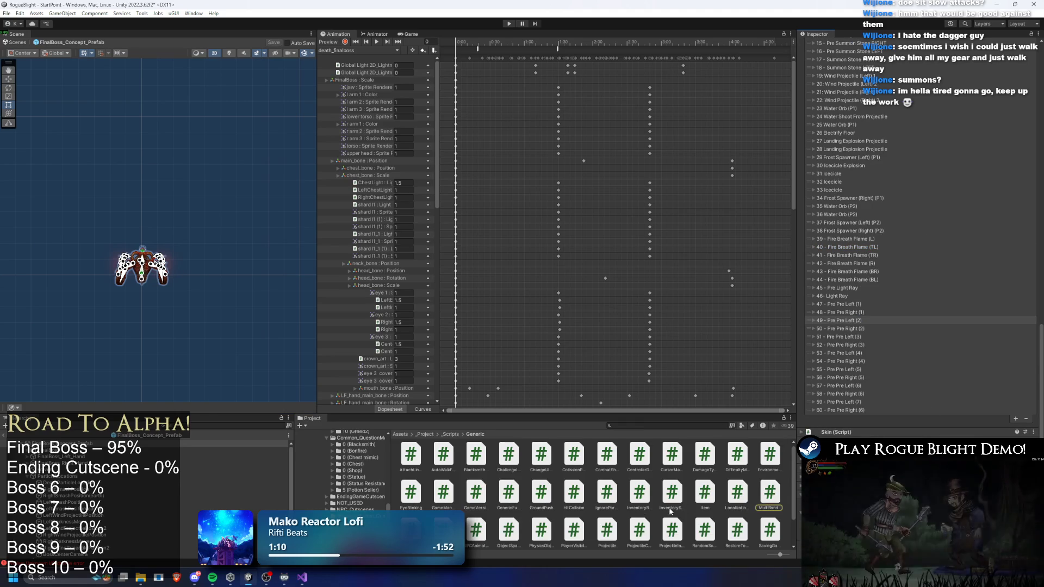
click(770, 492)
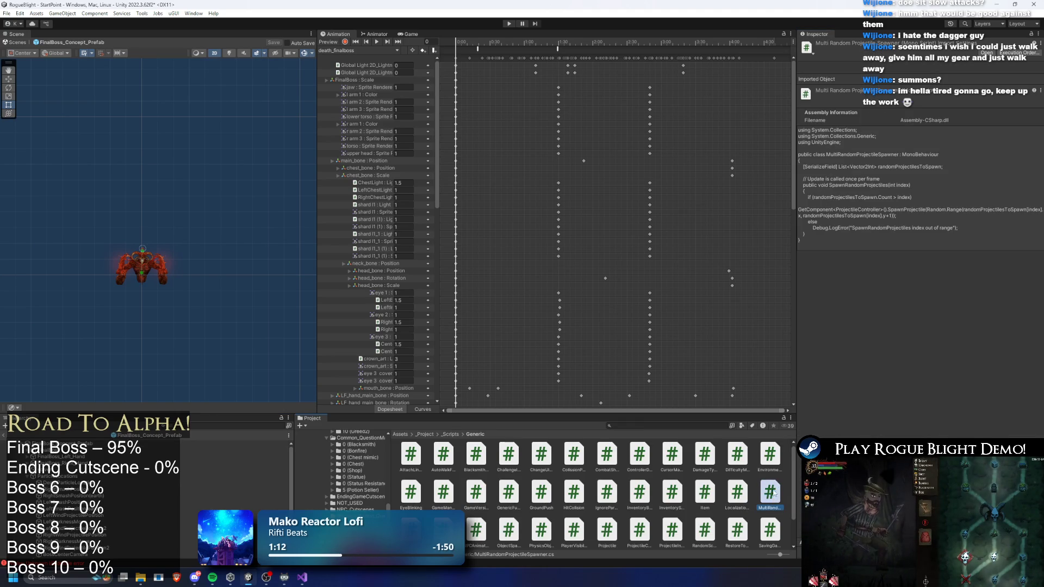
double_click(775, 495)
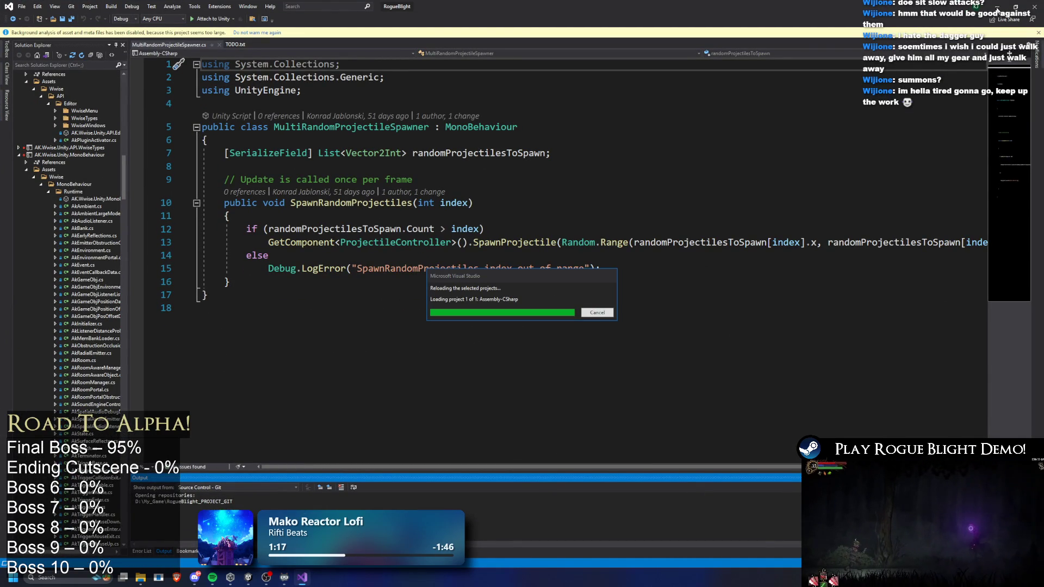
key(alt+Tab)
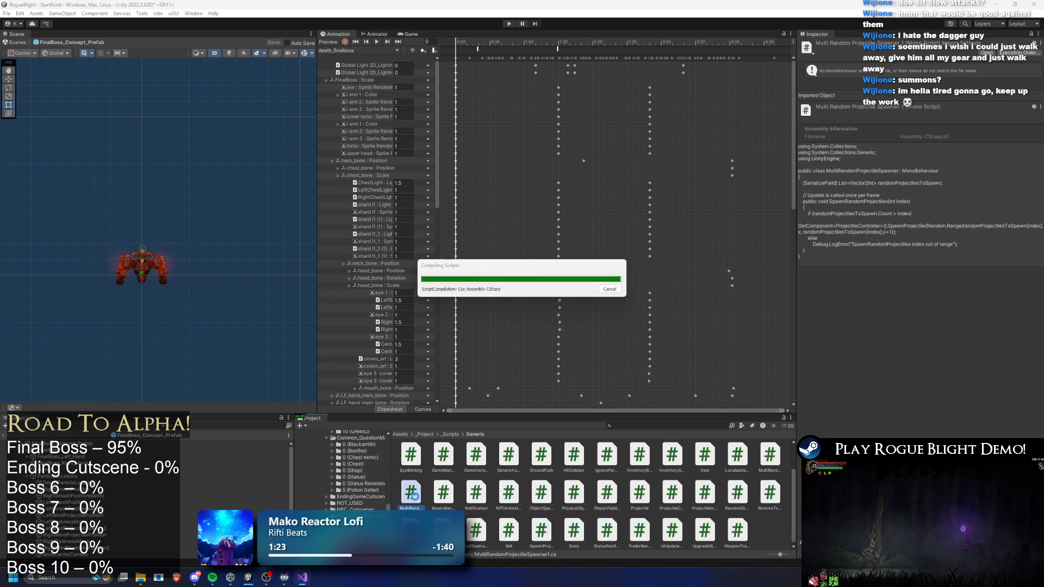
Rename the script asset to MultiPairRandomProjectileSpawner and reopen it for editing
right_click(414, 495)
click(454, 275)
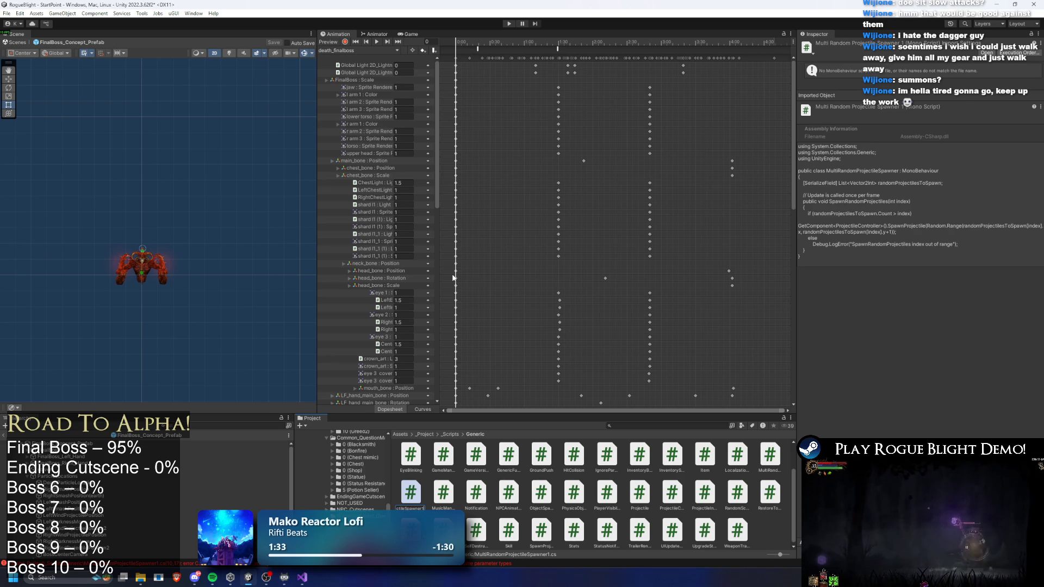
key(Home)
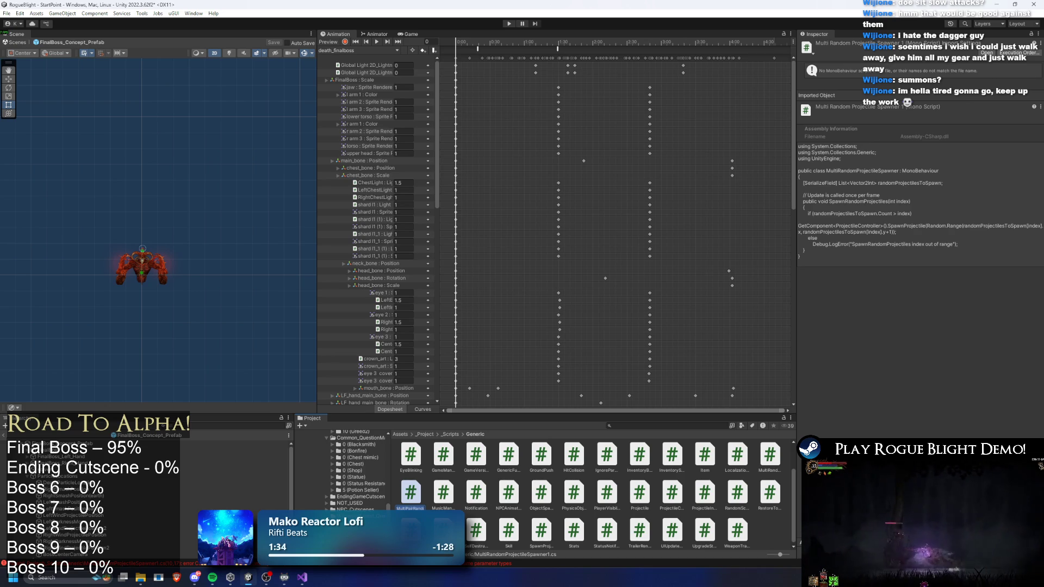
key(Return)
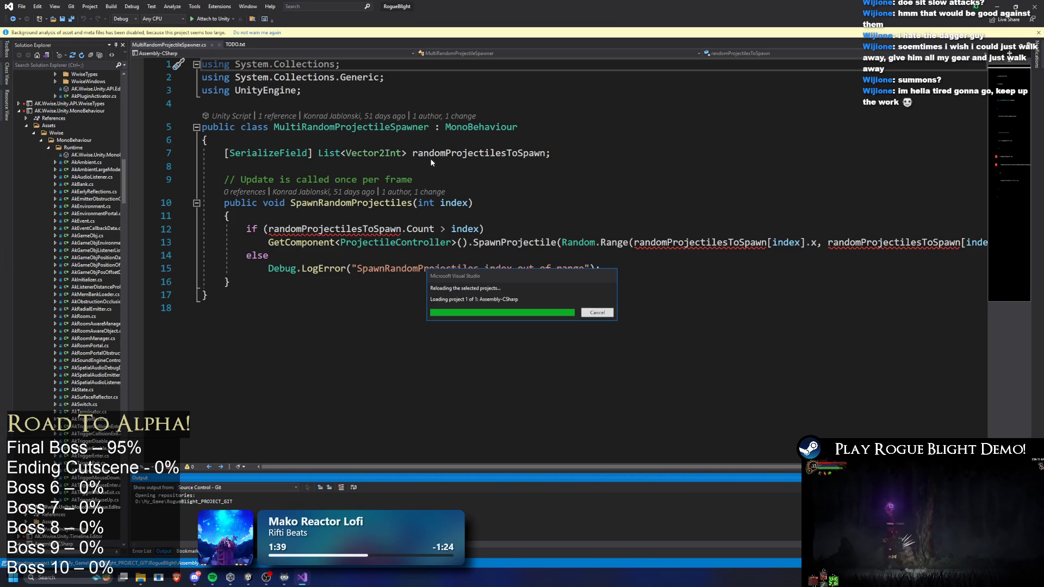
key(alt+Tab)
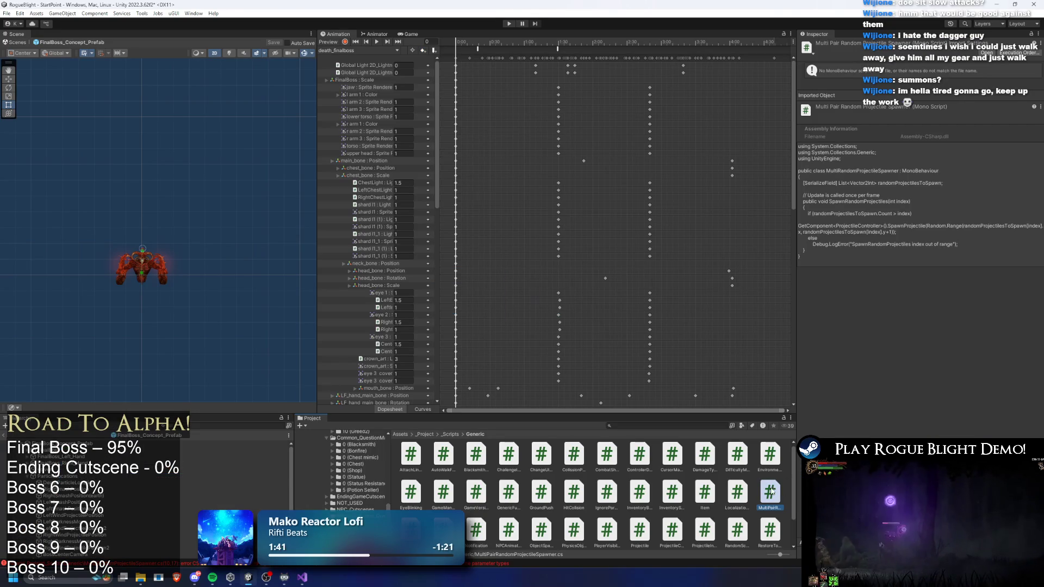
double_click(769, 492)
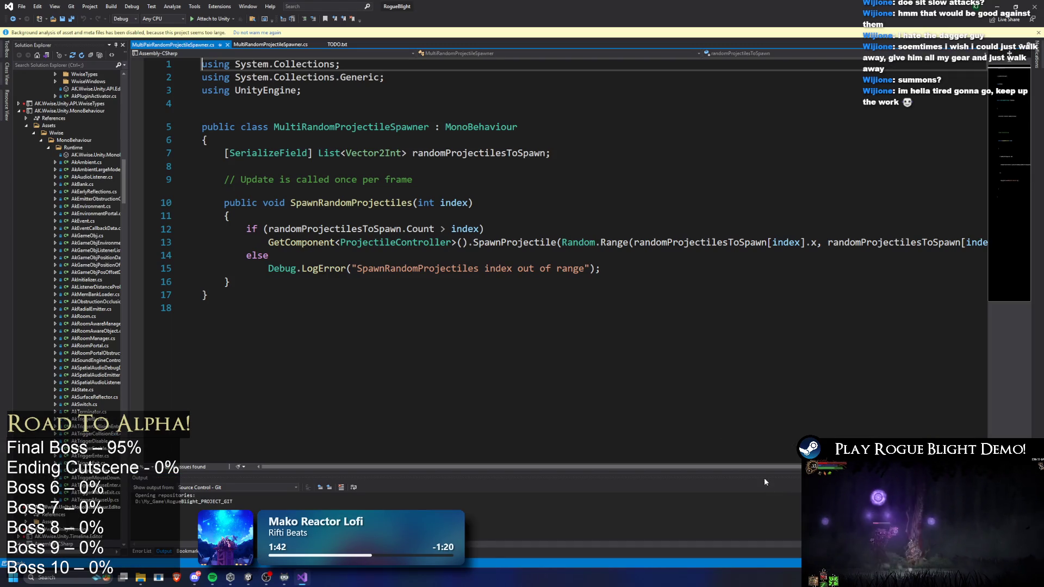
Rename the class to MultiPairRandomProjectileSpawner and add a projectilePair struct above the list declaration
double_click(353, 127)
text(MultiPairRandomProjectileSpawner)
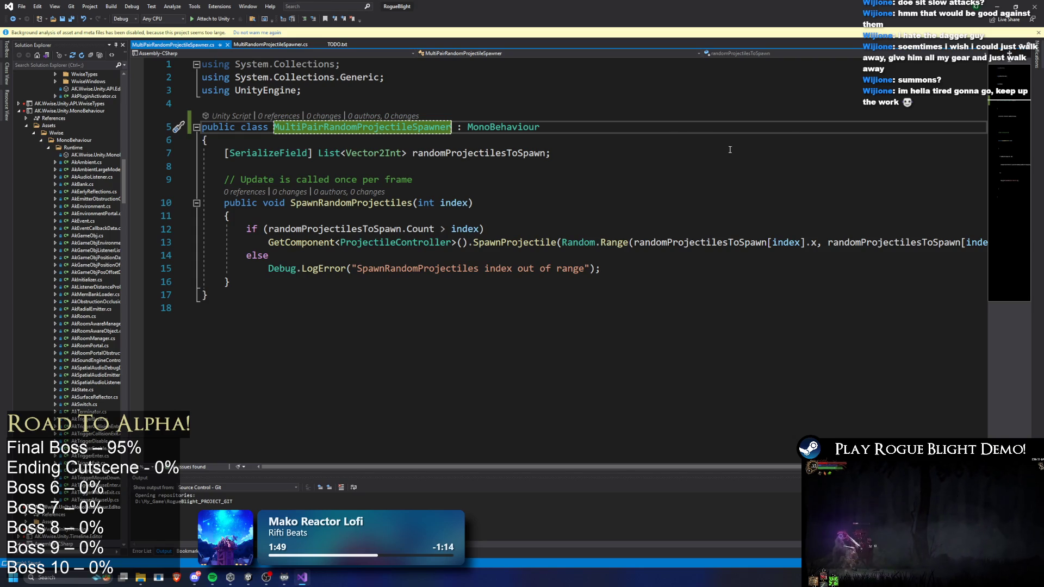
drag(570, 159, 223, 154)
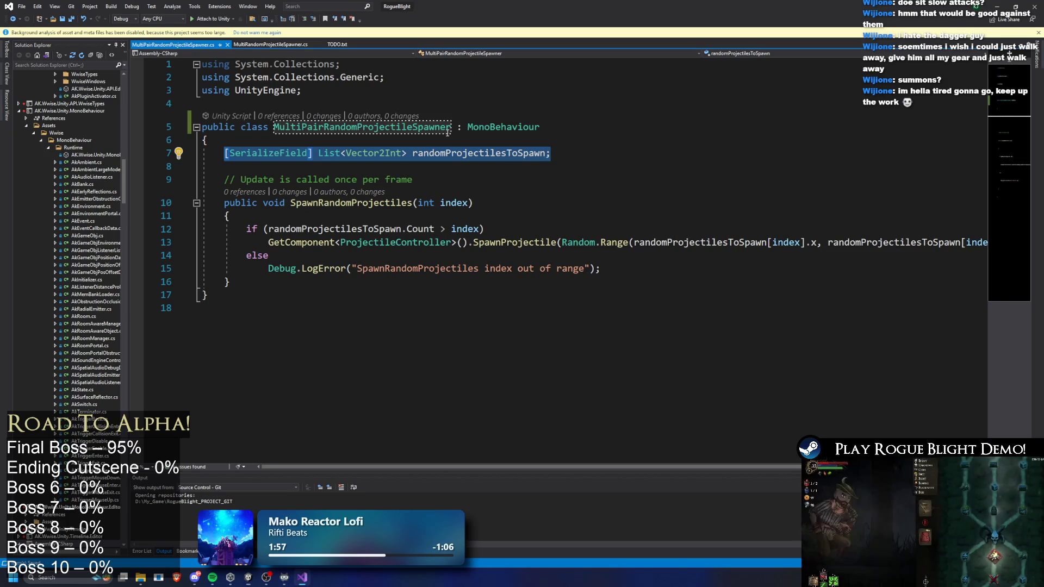
click(312, 142)
key(Return)
key(Return)
key(Return)
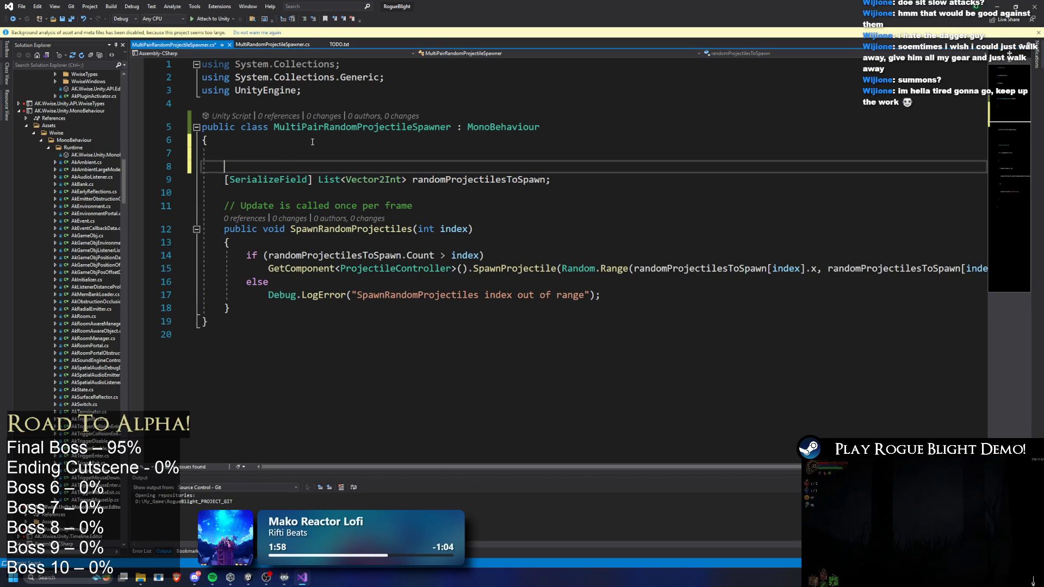
key(Up)
text(st)
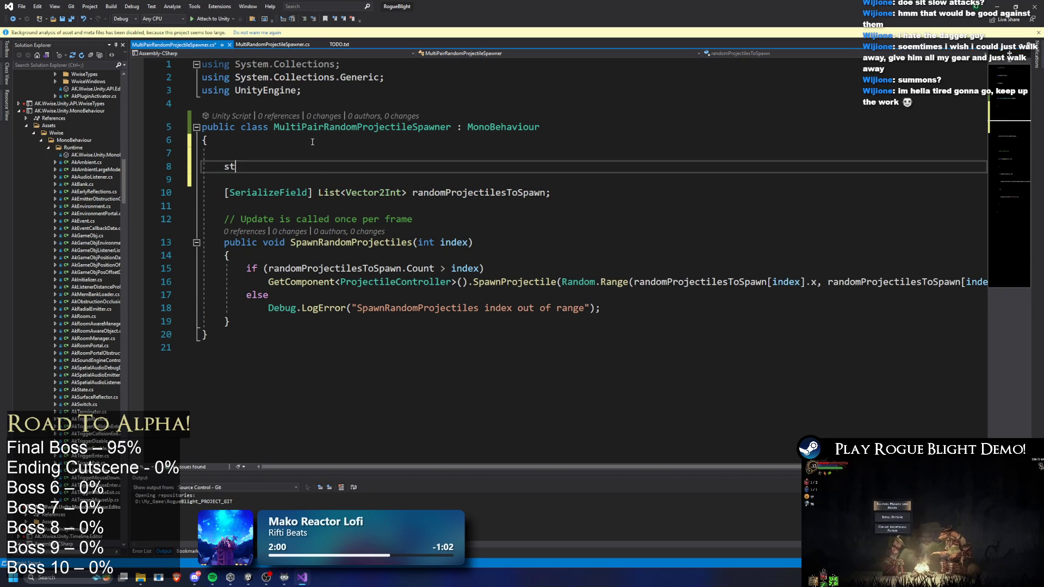
text(ruct p)
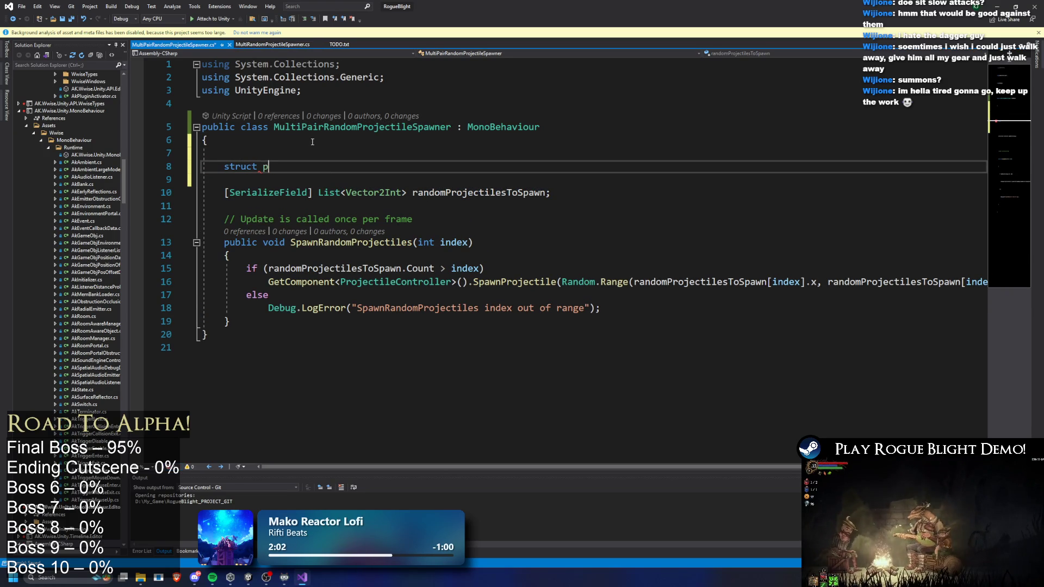
text(roject)
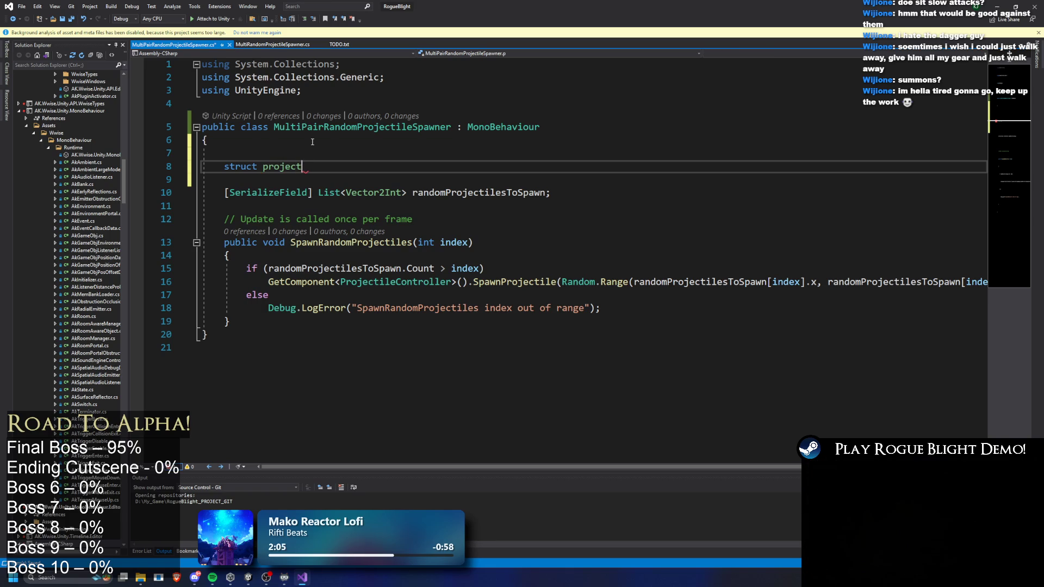
text(ilePair)
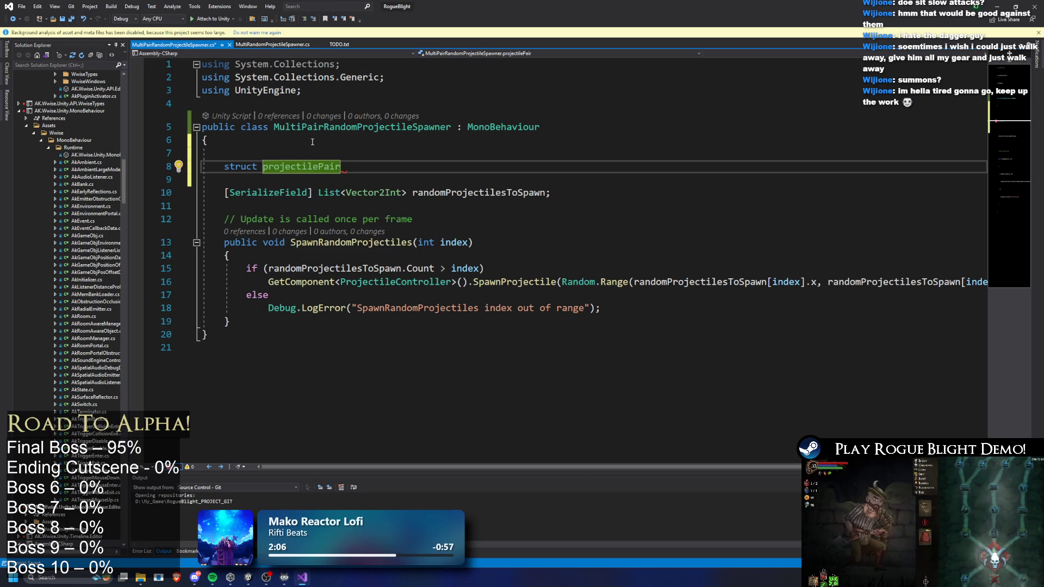
key(Return)
key(Return)
text(})
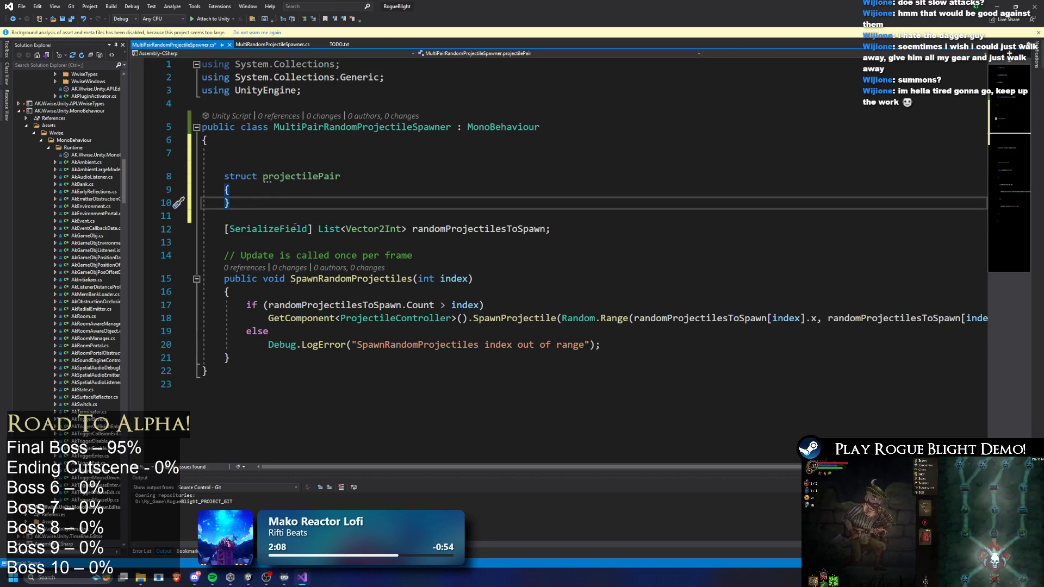
Capitalise the struct to ProjectilePair and give it int projectile1 and projectile2 fields
click(264, 177)
key(Delete)
text(P)
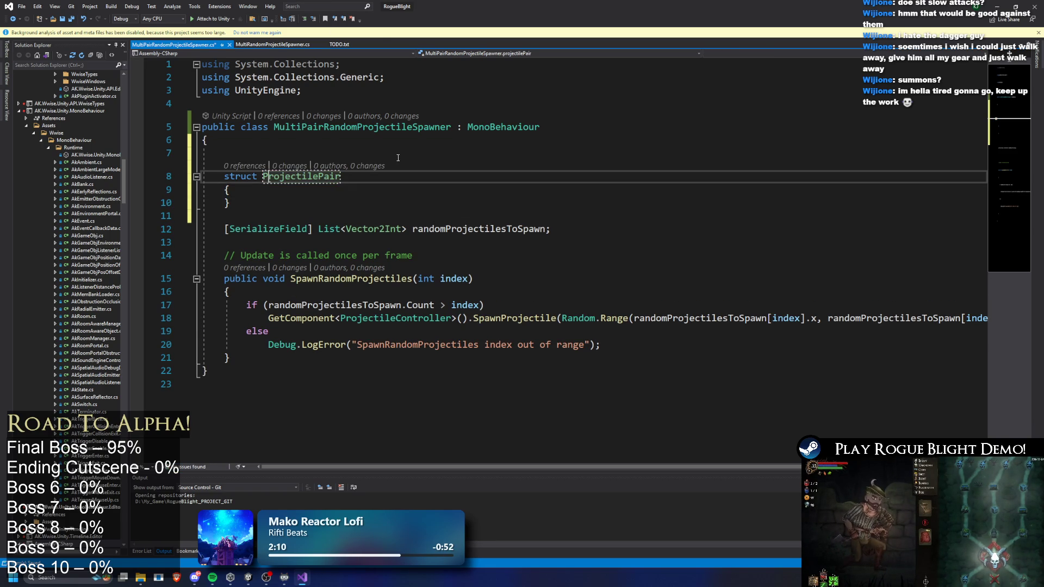
key(Down)
key(Return)
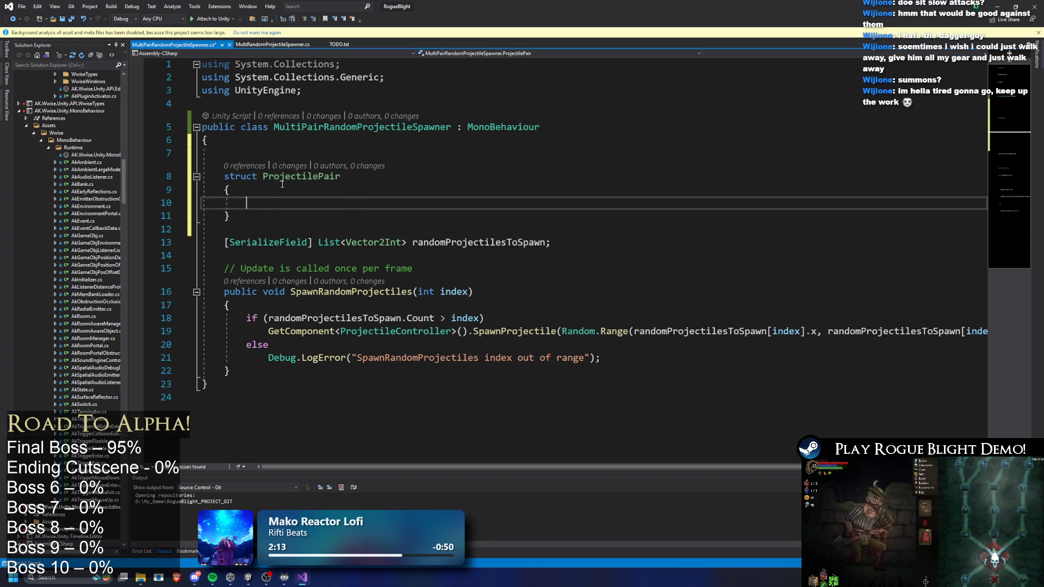
text(int projectile1;)
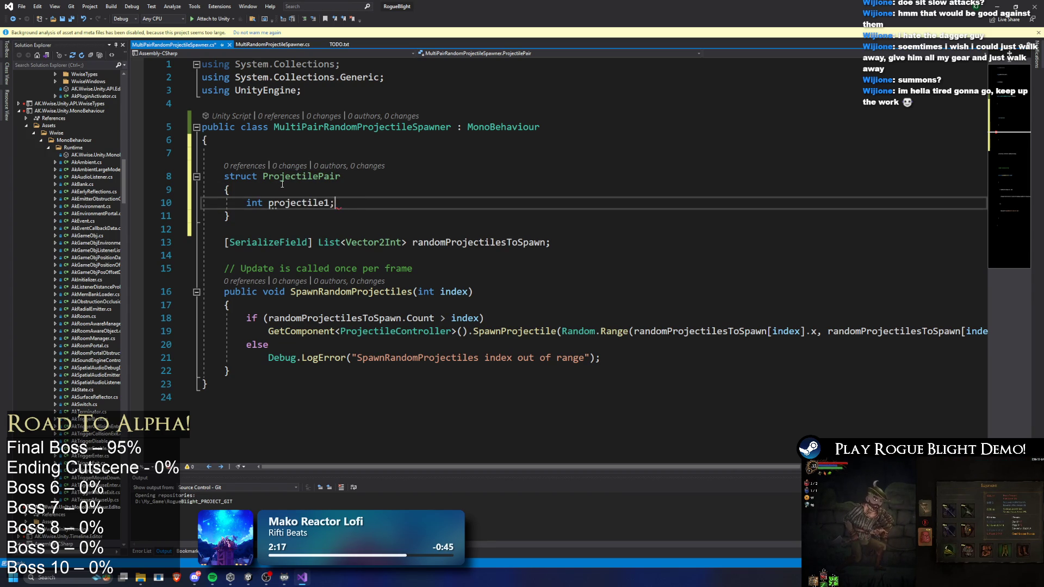
key(Return)
text(int projecti)
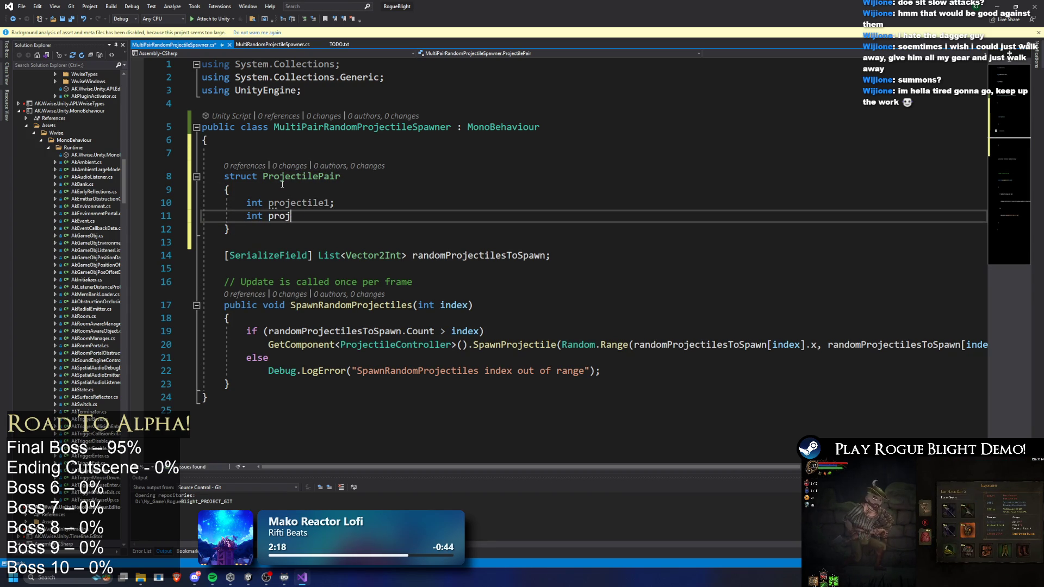
text(le2;)
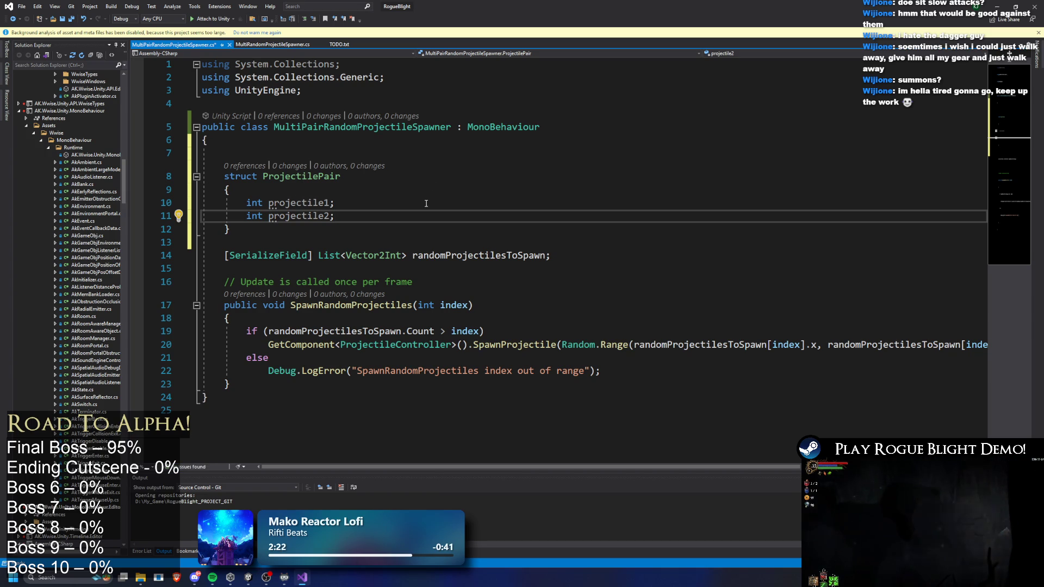
Change the randomProjectilesToSpawn list type from Vector2Int to ProjectilePair
double_click(296, 179)
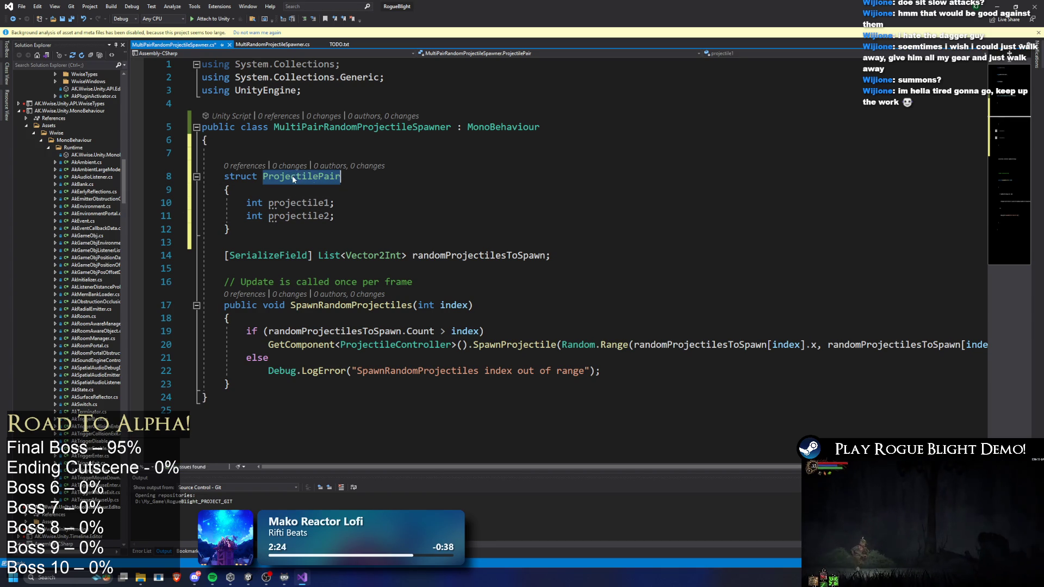
key(ctrl+c)
double_click(380, 256)
key(ctrl+v)
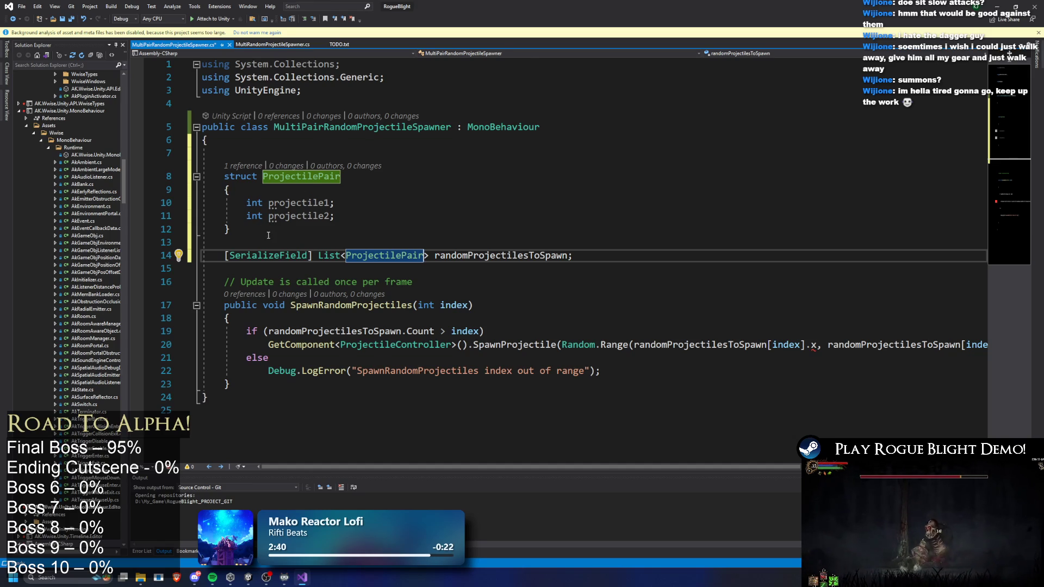
Add the [System.Serializable] attribute above the ProjectilePair struct
drag(268, 235, 348, 191)
click(352, 194)
click(296, 153)
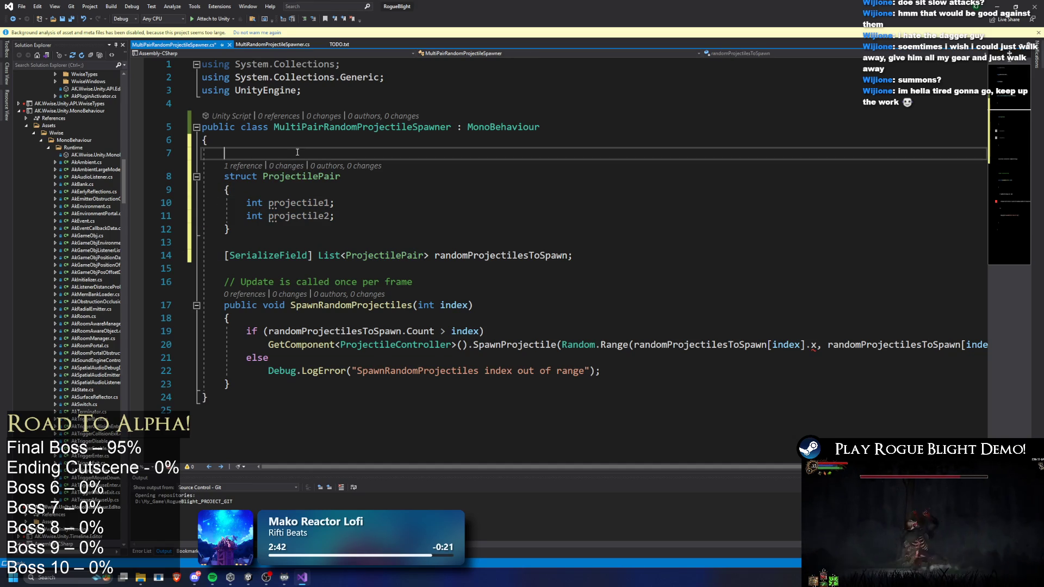
key(Return)
text([System)
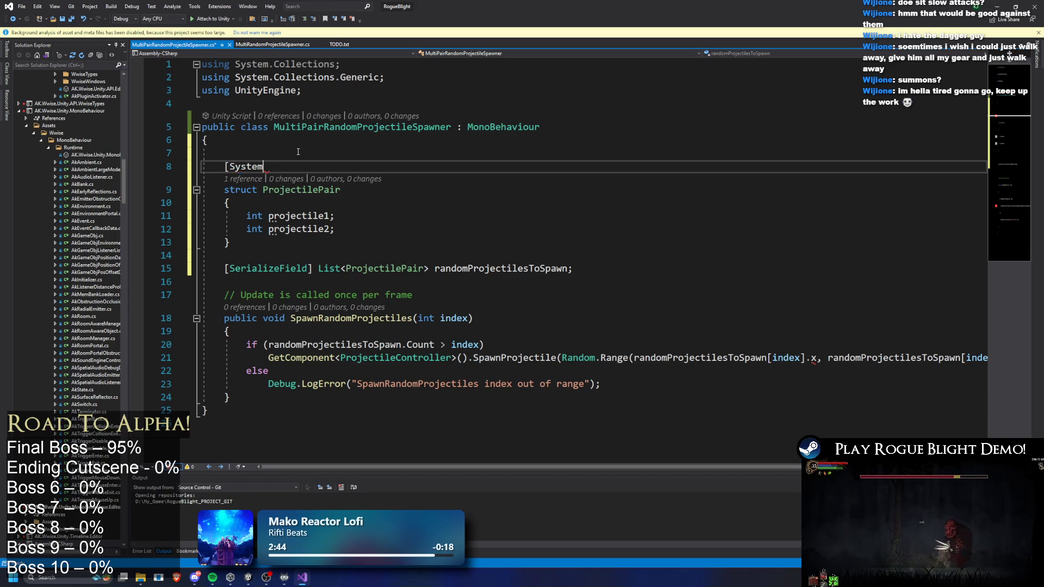
text(.Serializable])
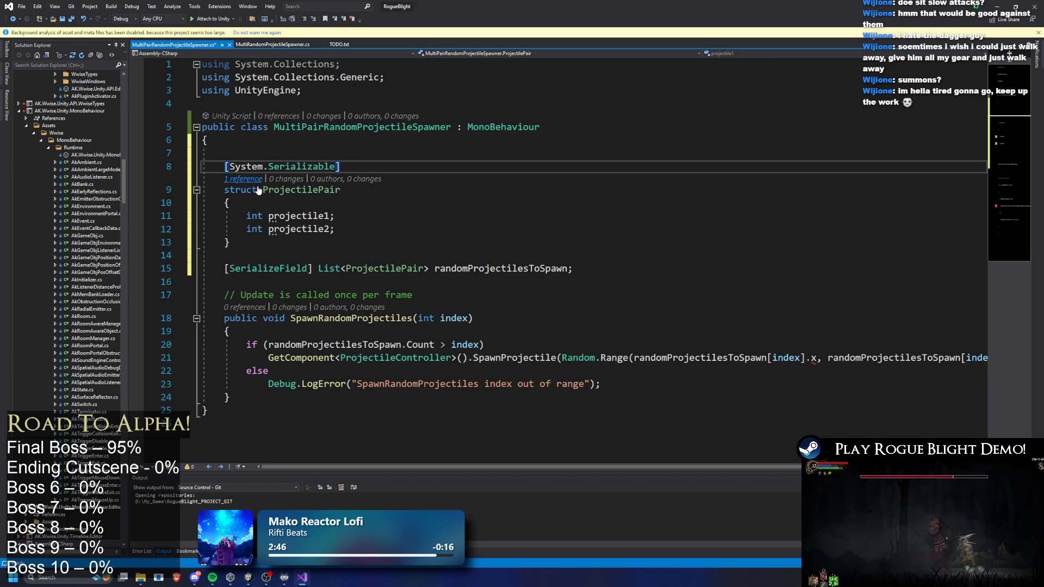
Replace the two int fields with a single List<int> projectile field
click(333, 215)
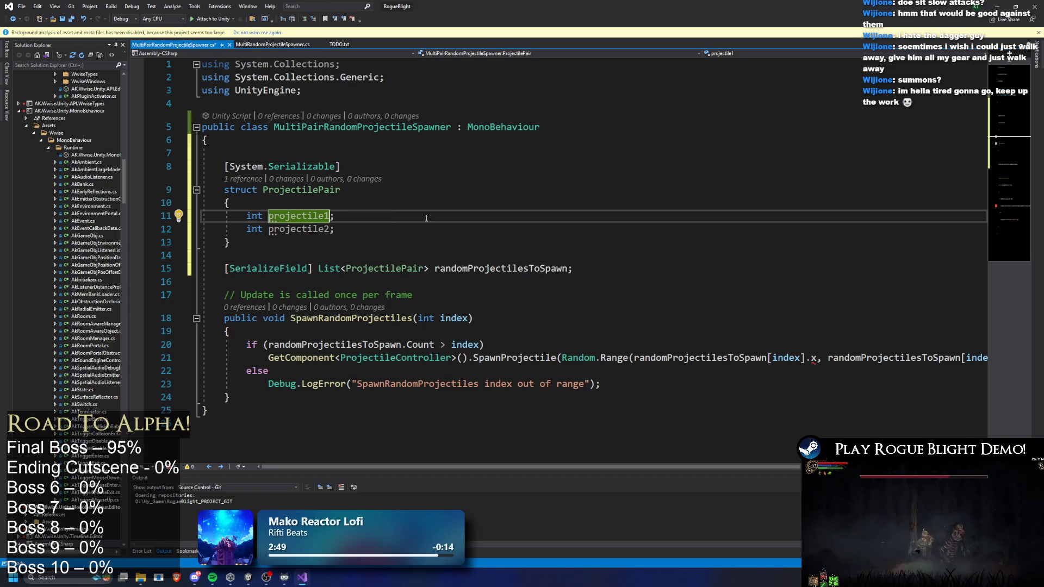
double_click(253, 216)
text(List<)
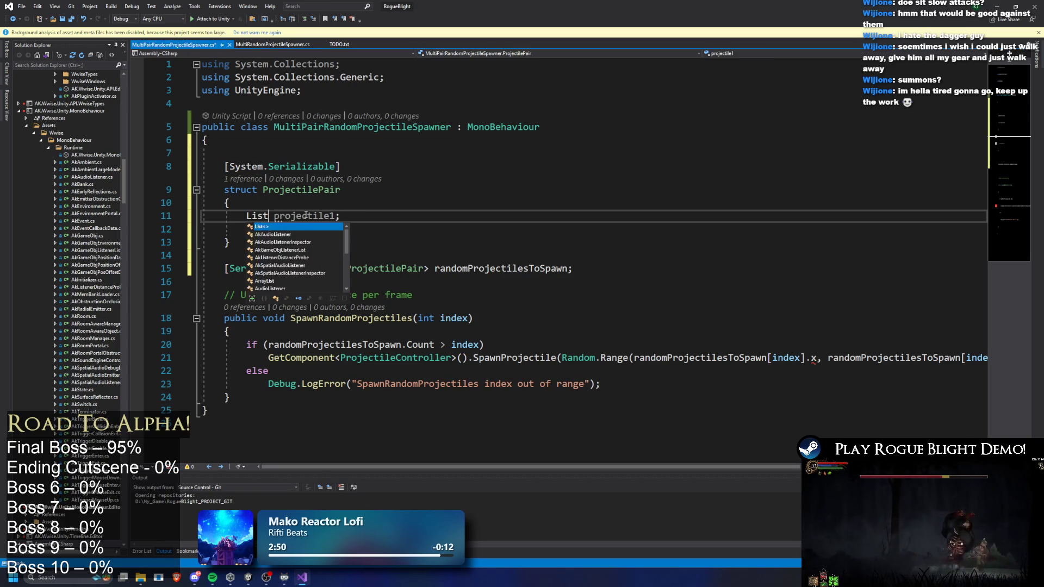
text(int>)
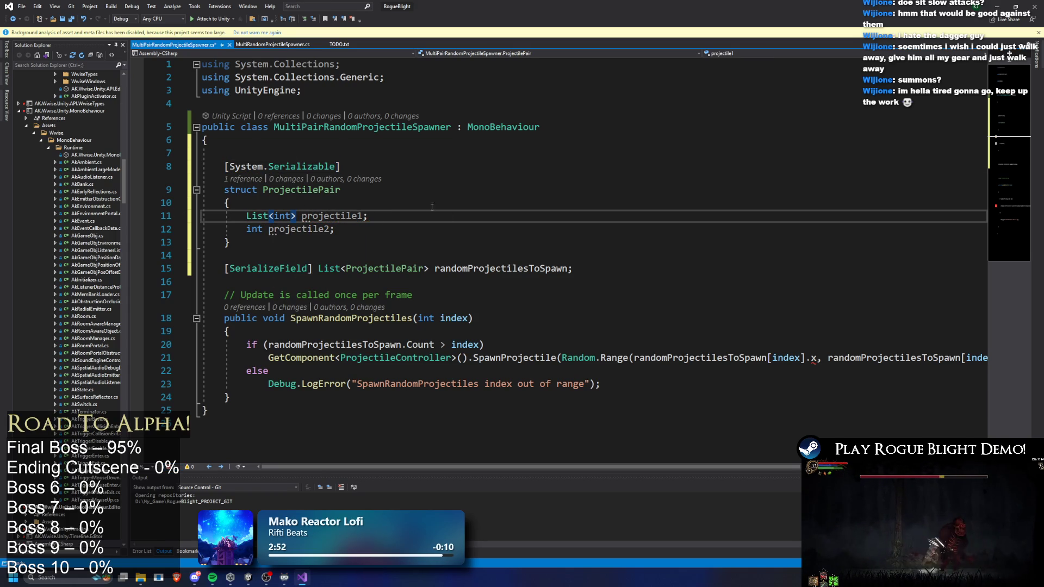
key(BackSpace)
key(Return)
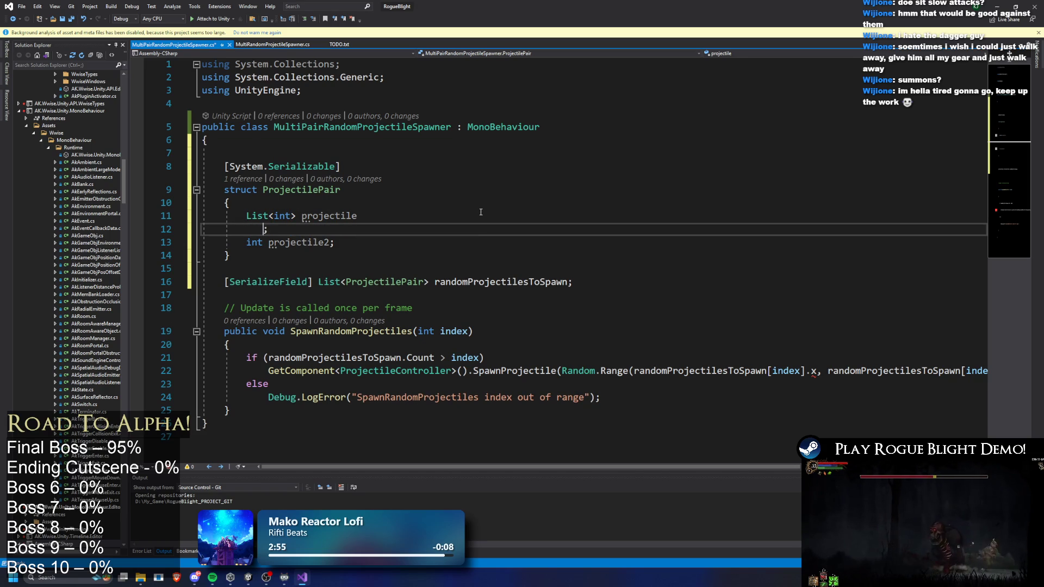
key(BackSpace)
key(BackSpace)
key(BackSpace)
key(BackSpace)
key(BackSpace)
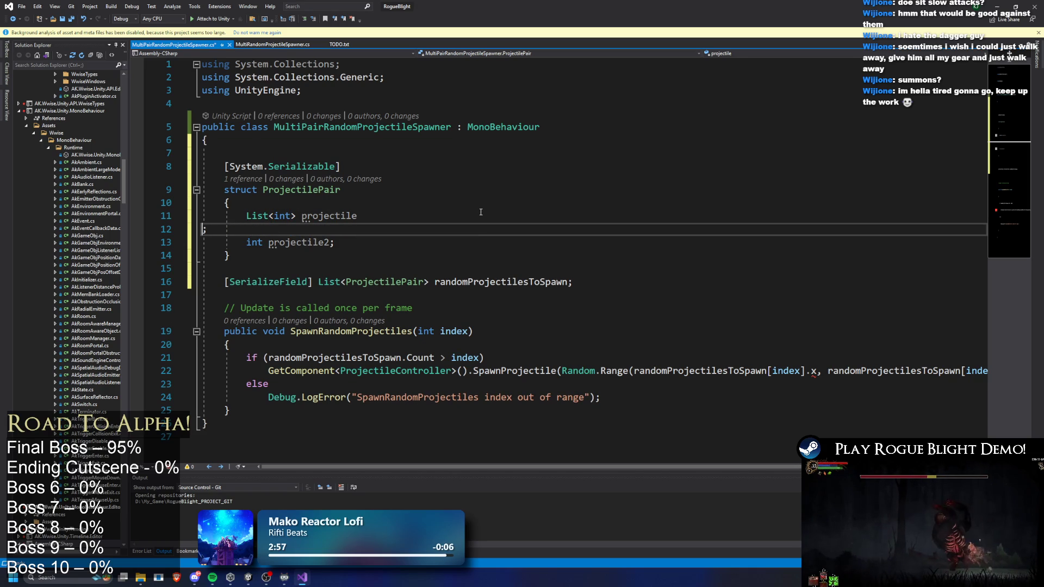
drag(334, 229, 203, 228)
key(BackSpace)
key(BackSpace)
text(;)
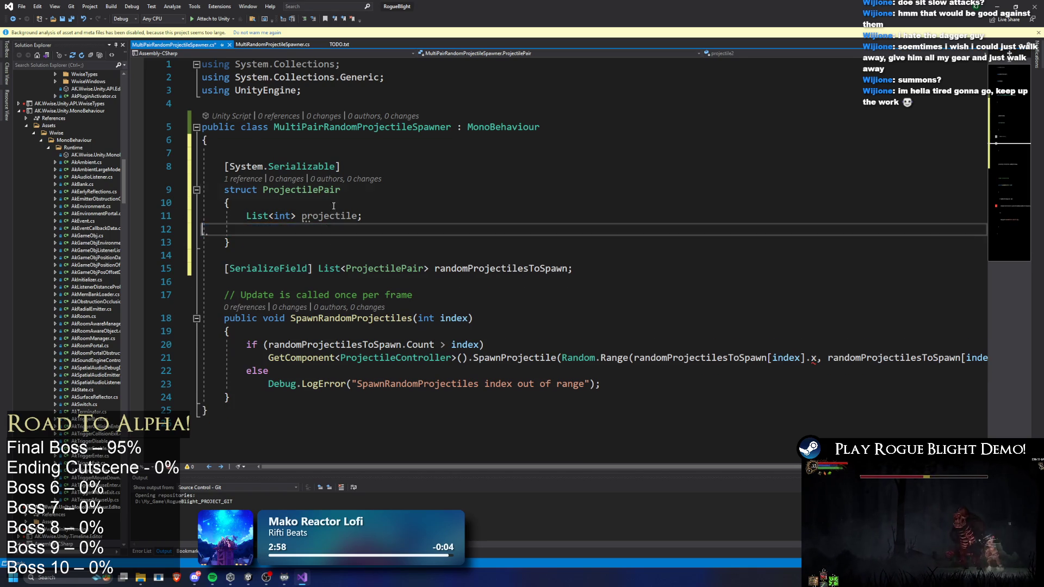
drag(365, 214, 235, 215)
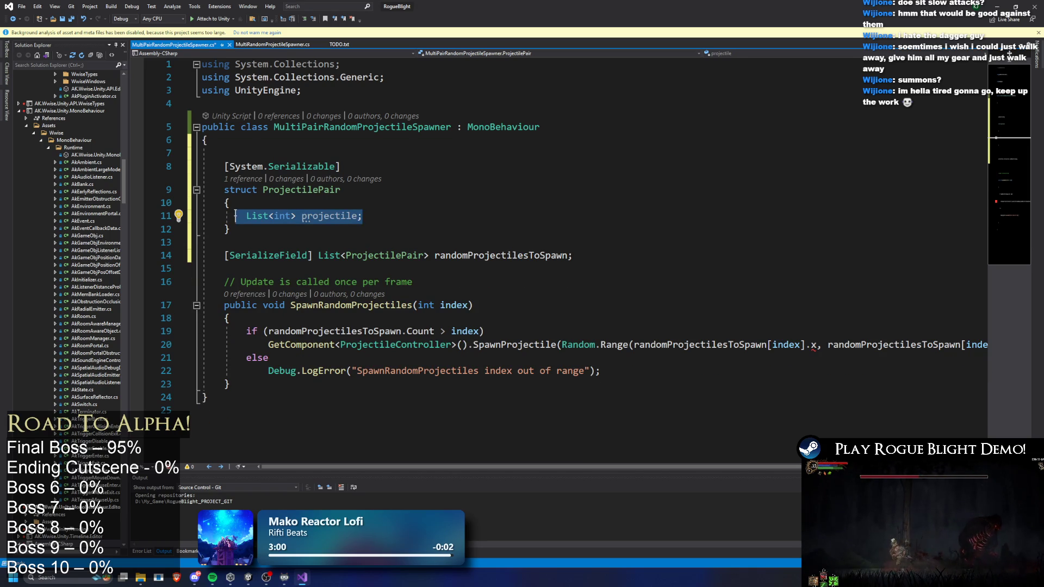
click(380, 209)
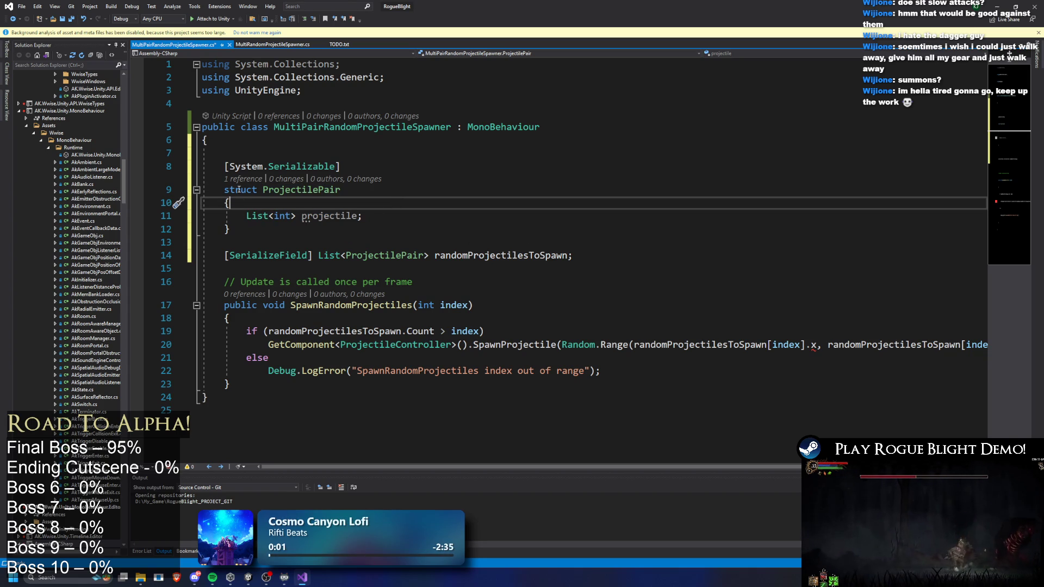
Make the struct public and mark the projectile list public [SerializeField], then save
click(216, 187)
text(public)
drag(246, 215, 301, 209)
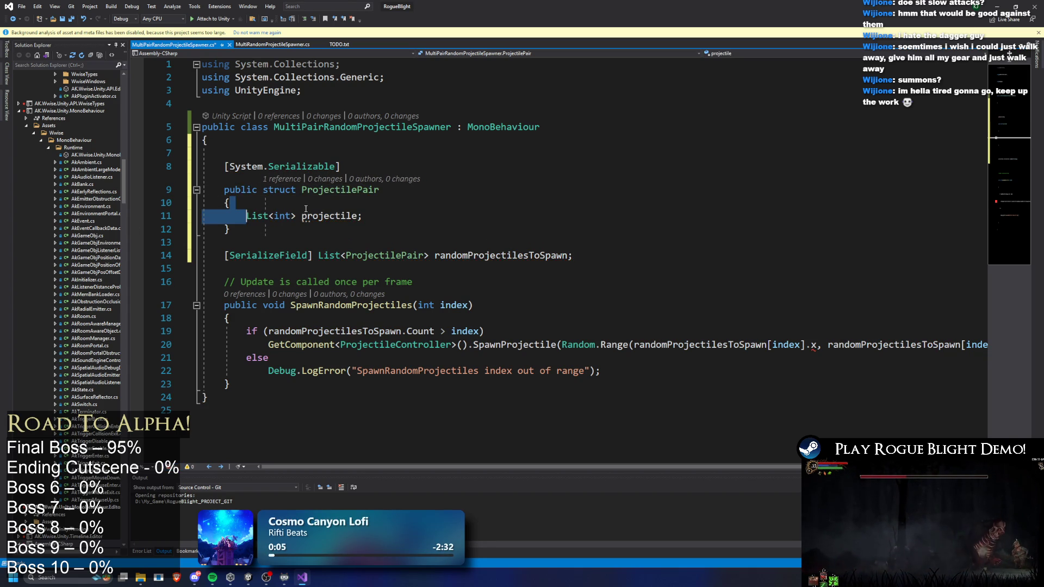
key(BackSpace)
text(0)
key(BackSpace)
text(public )
text([SerializeField])
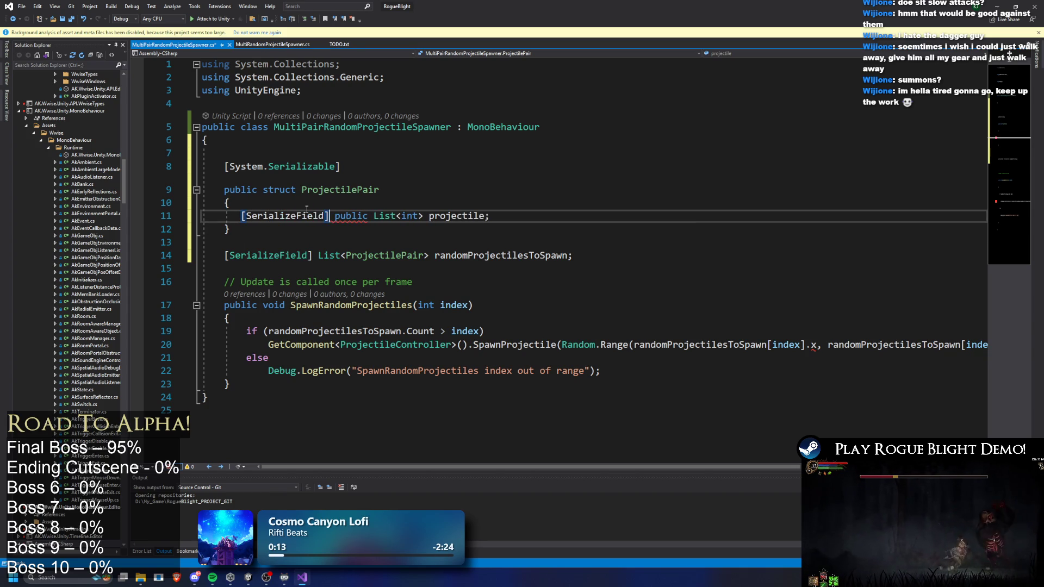
key(ctrl+s)
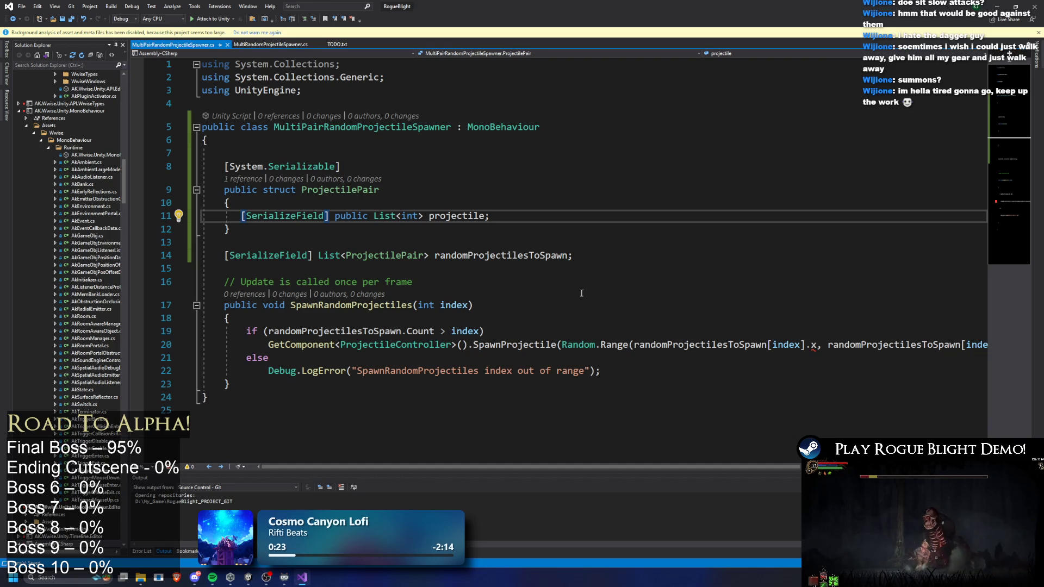
Comment out the old if/else projectile spawning block
drag(240, 216, 516, 215)
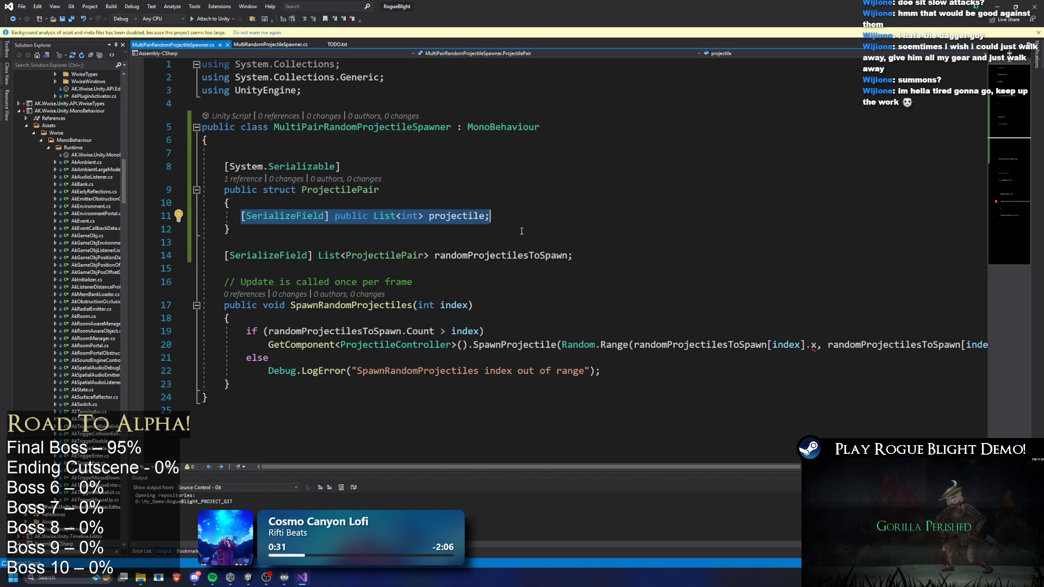
mouse_move(241, 331)
mouse_down()
mouse_move(544, 371)
mouse_move(269, 358)
mouse_up()
drag(601, 370, 148, 335)
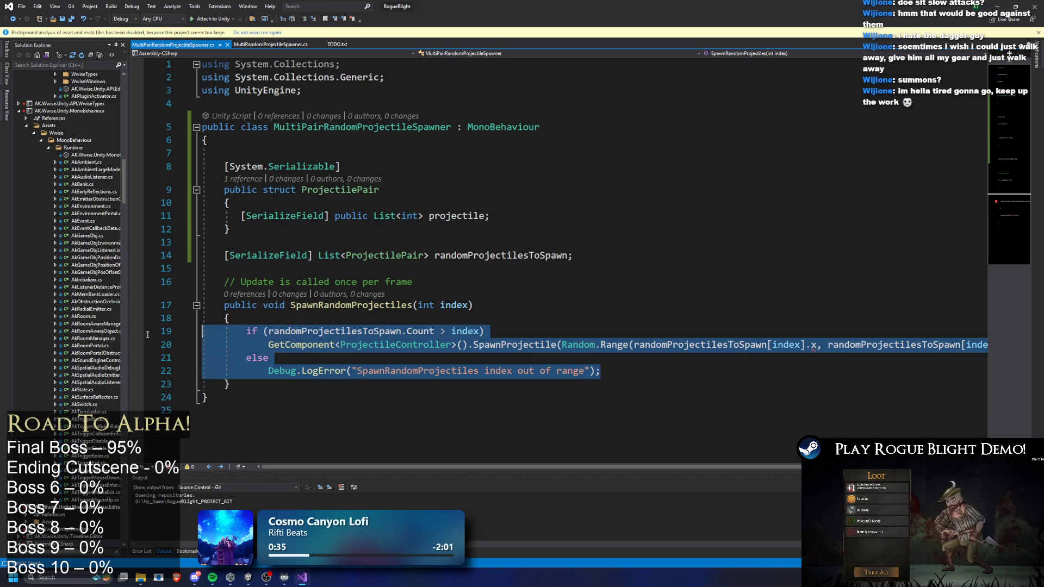
key(ctrl+k)
key(ctrl+c)
Rename the method to SpawnRandomProjectilePair and save the script
click(340, 189)
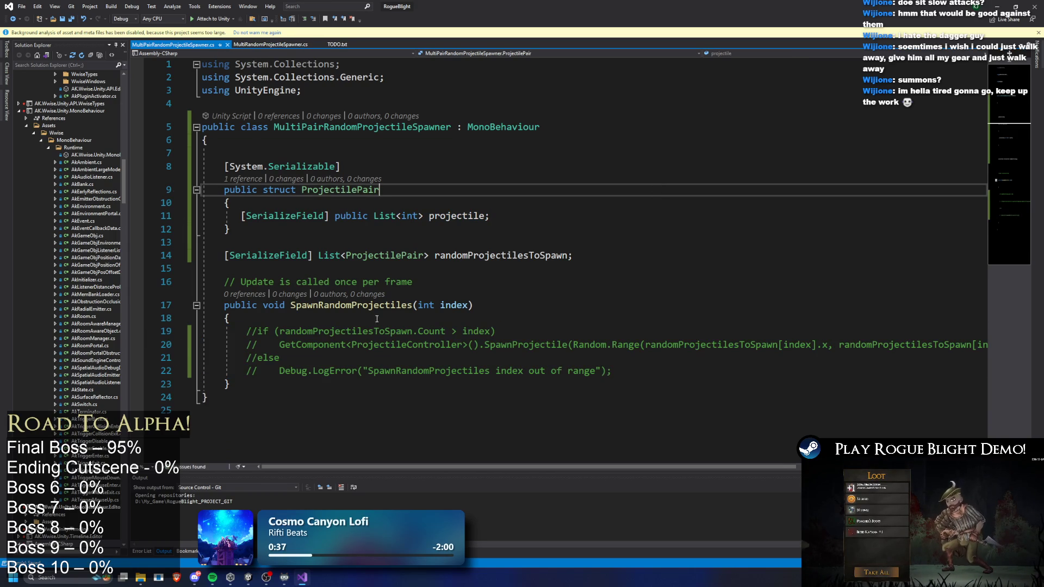
click(413, 305)
key(BackSpace)
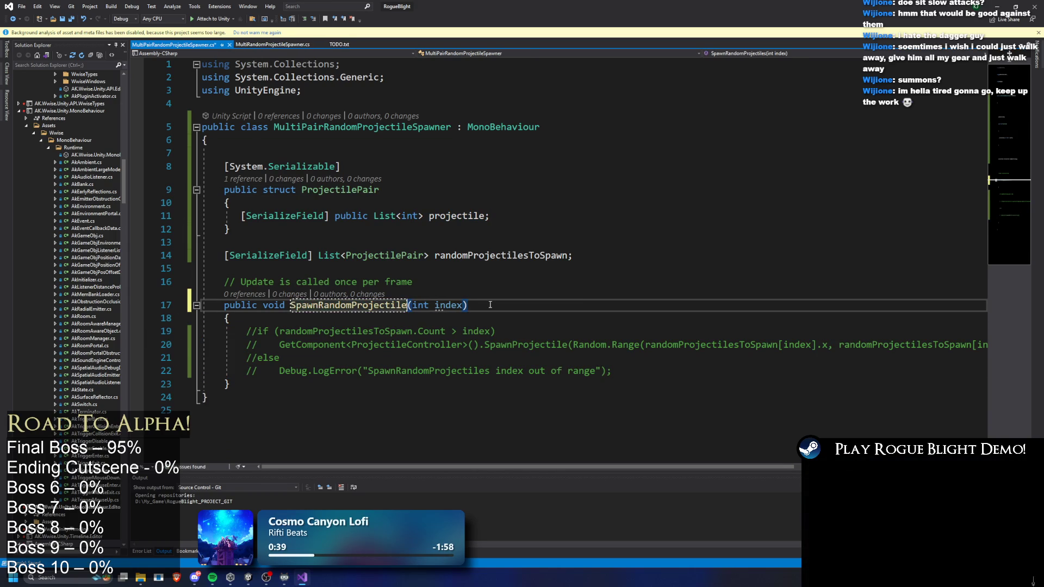
text(Pair)
key(ctrl+s)
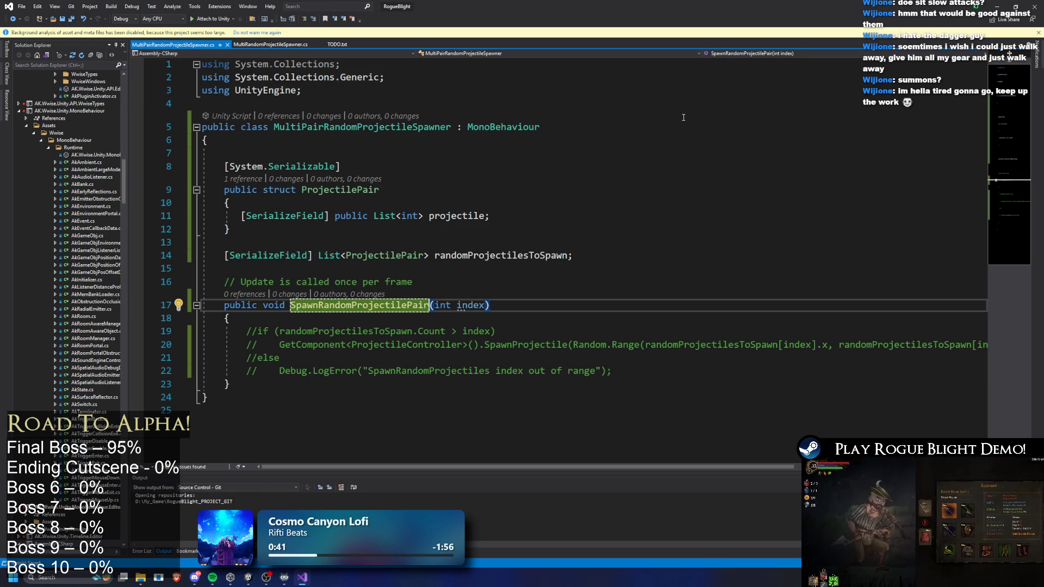
key(alt+Tab)
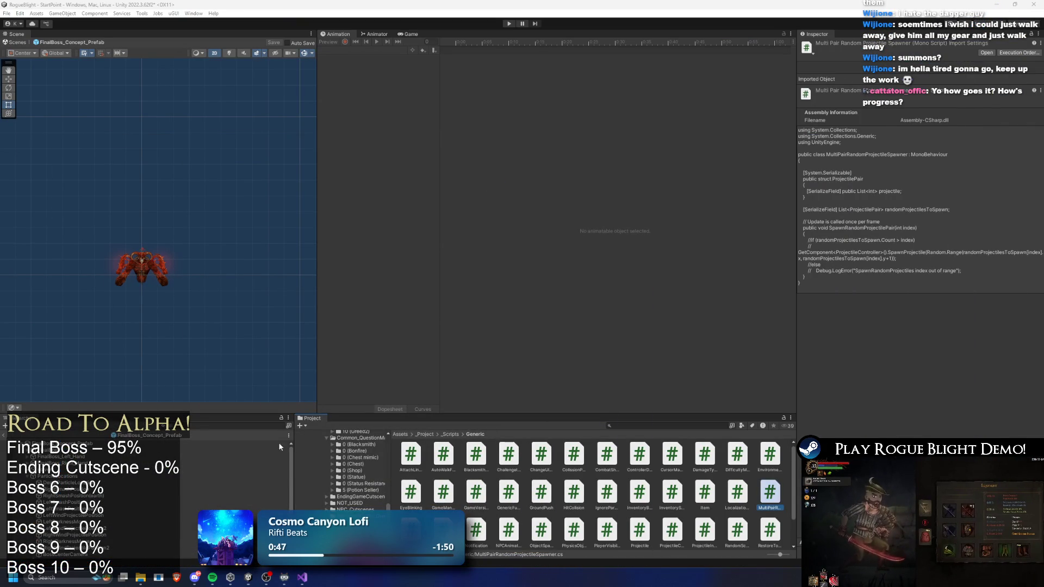
Check the boss's new Multi Pair Random Projectile Spawner component in the Inspector, then return to Visual Studio
scroll(927, 253, down, 10)
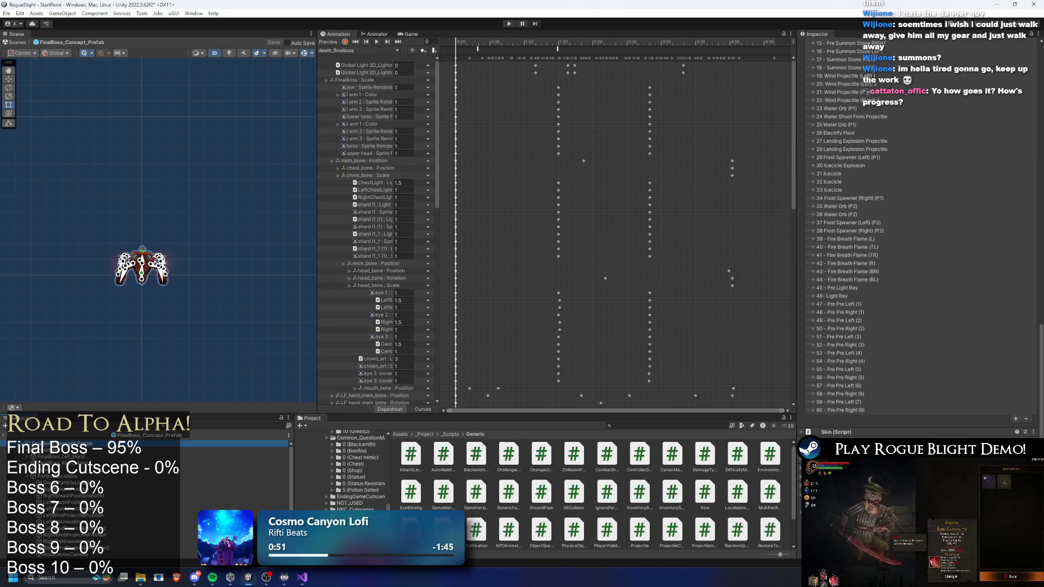
scroll(869, 228, up, 2)
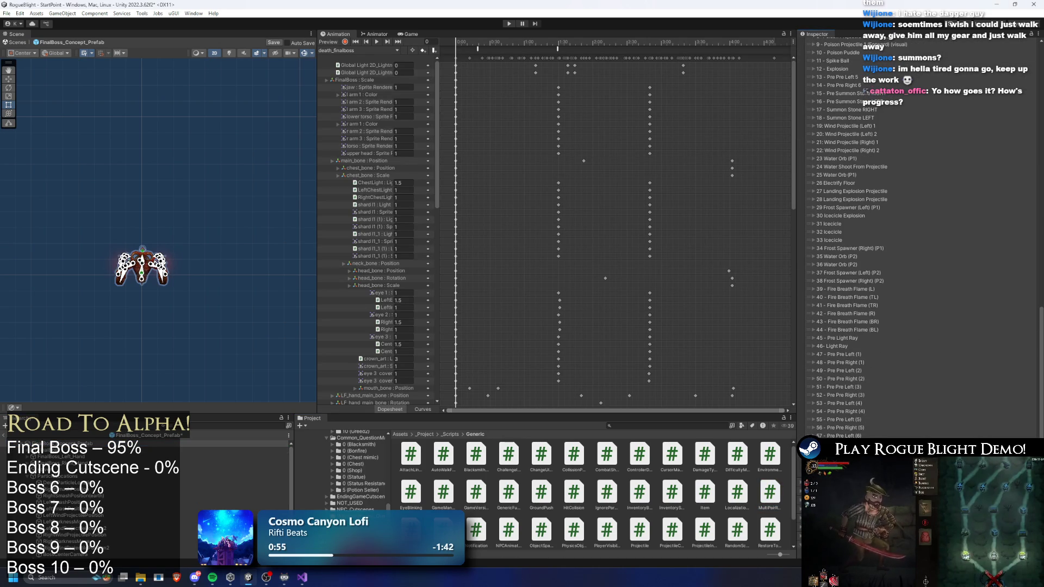
scroll(976, 414, down, 1)
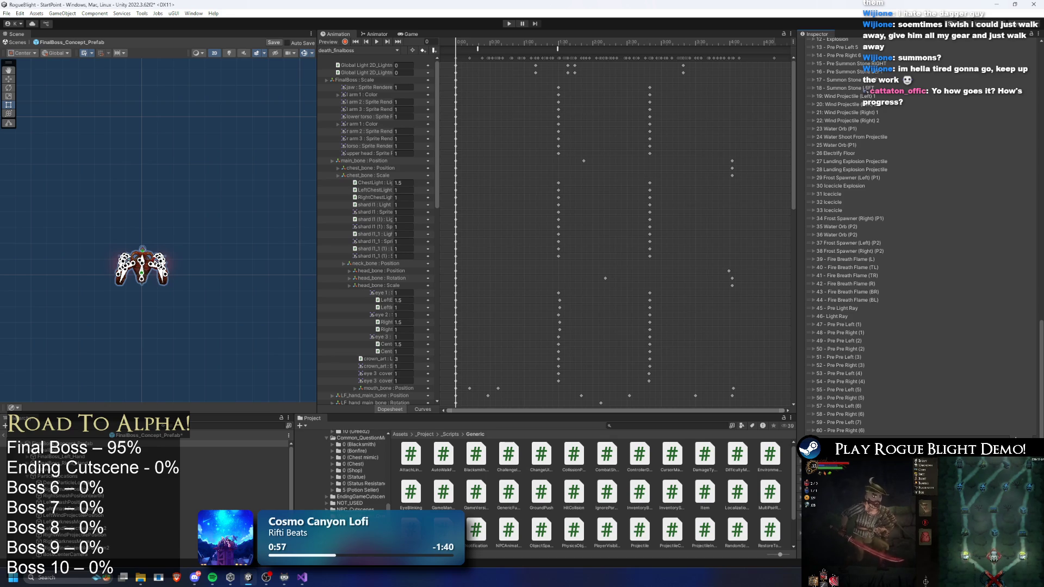
scroll(918, 233, down, 2)
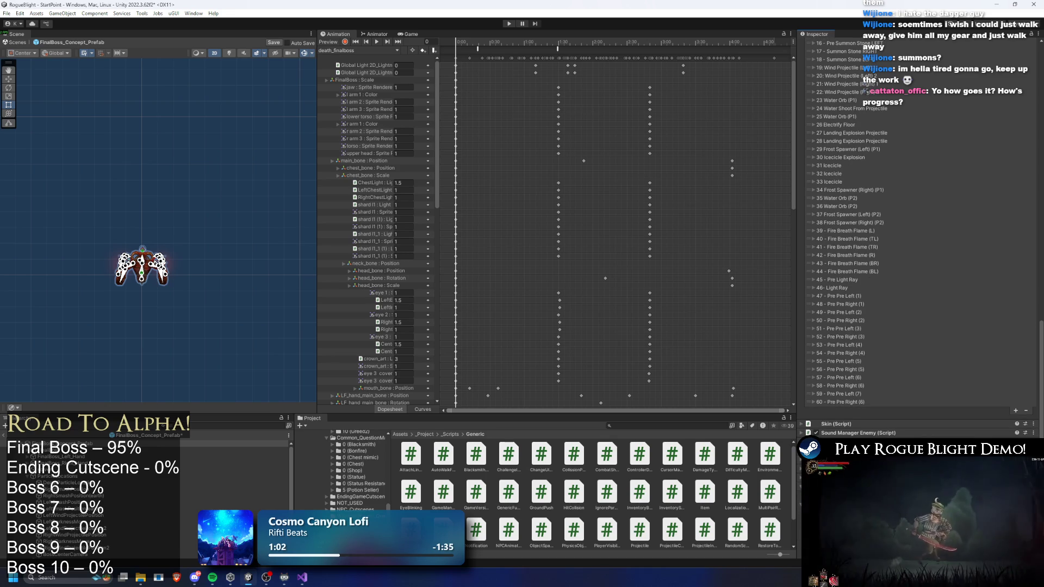
scroll(919, 223, down, 1)
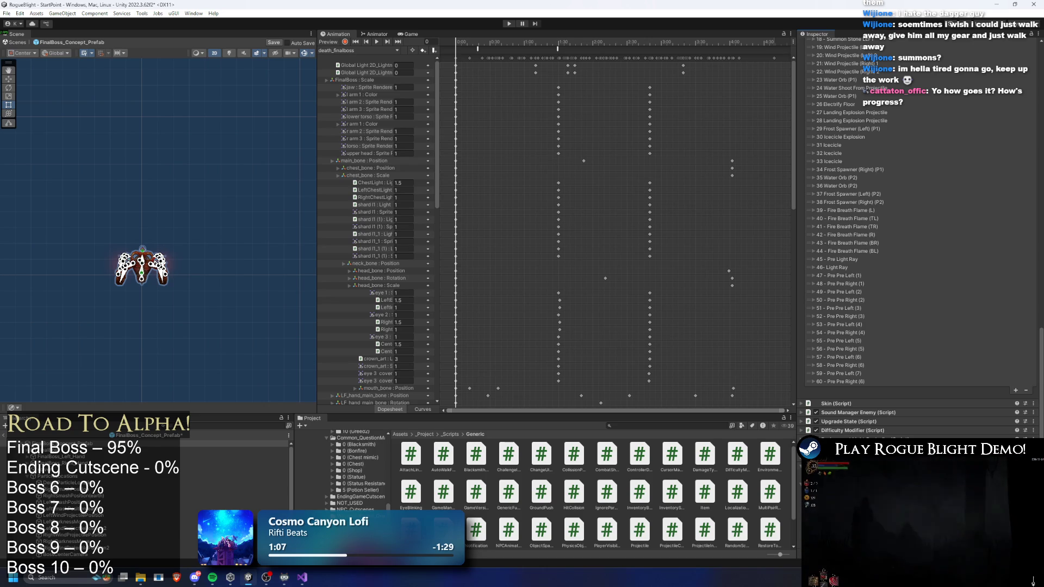
scroll(919, 217, down, 1)
scroll(918, 217, down, 1)
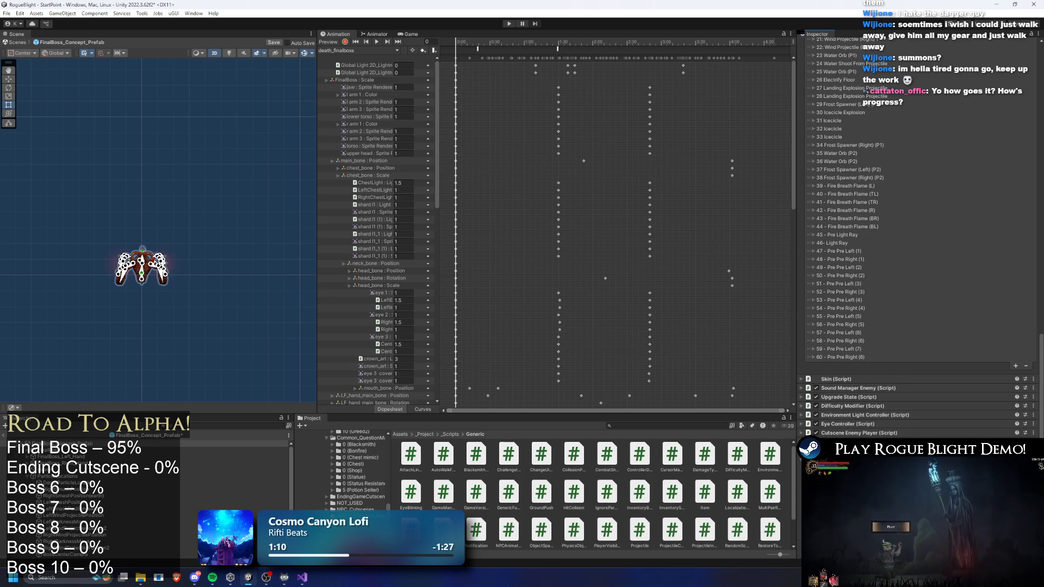
scroll(918, 218, down, 1)
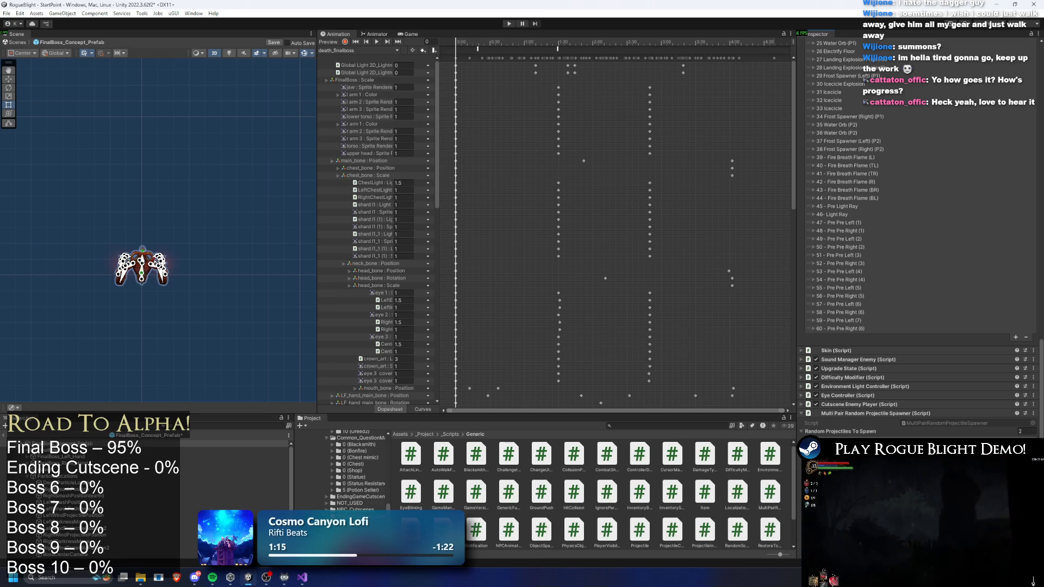
key(alt+Tab)
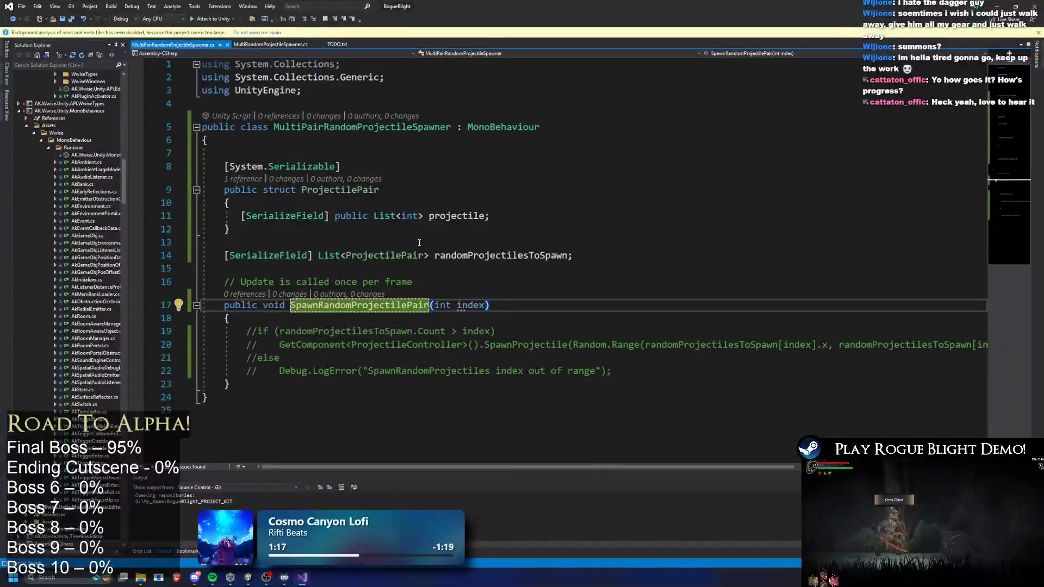
Rename the struct field to projectileID and uncomment the spawn code with Ctrl+K, Ctrl+U
click(489, 215)
text(ID)
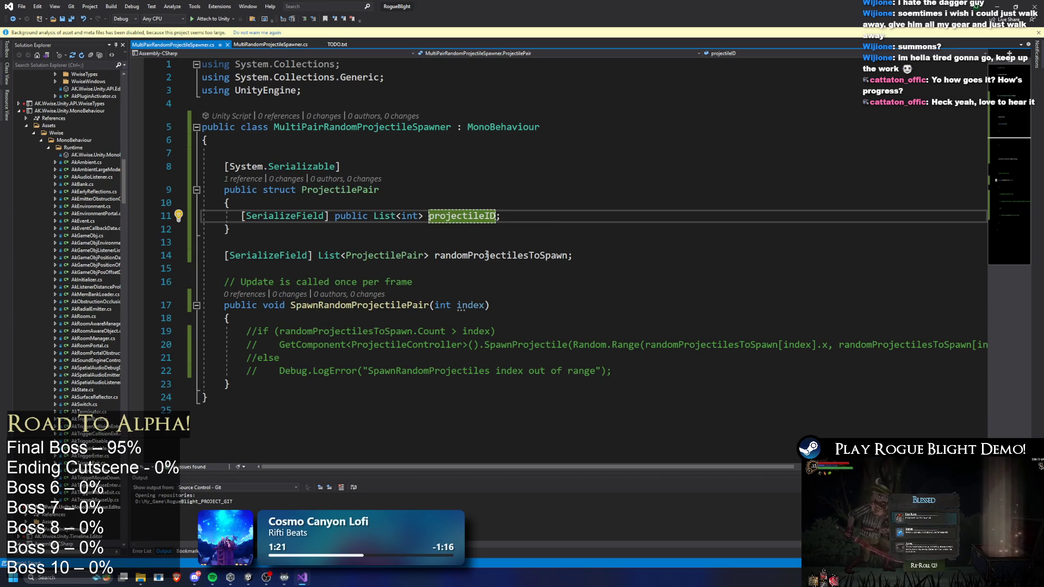
click(530, 255)
drag(612, 371, 140, 331)
key(ctrl+k)
key(ctrl+u)
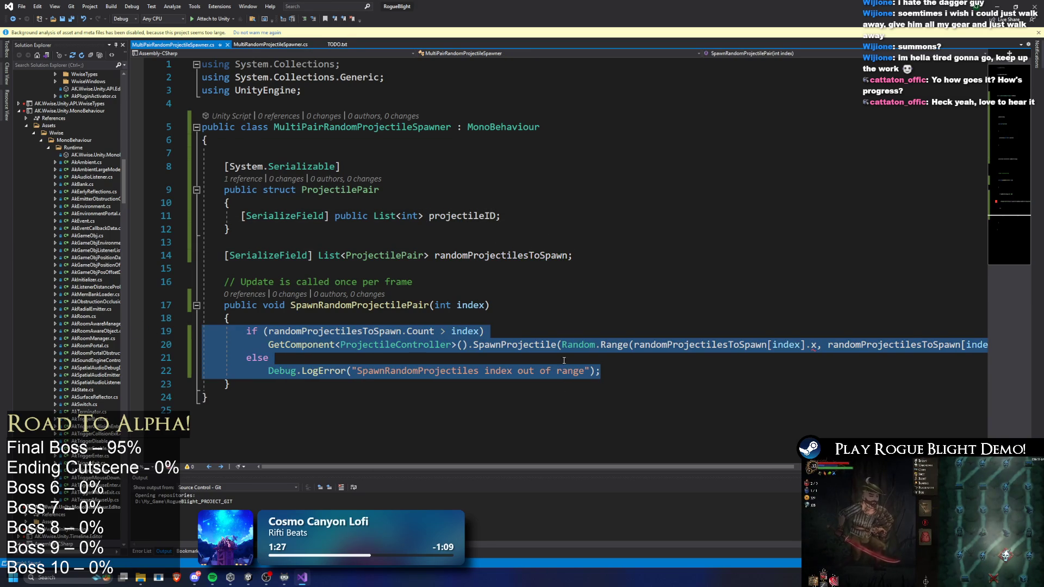
click(521, 331)
key(Return)
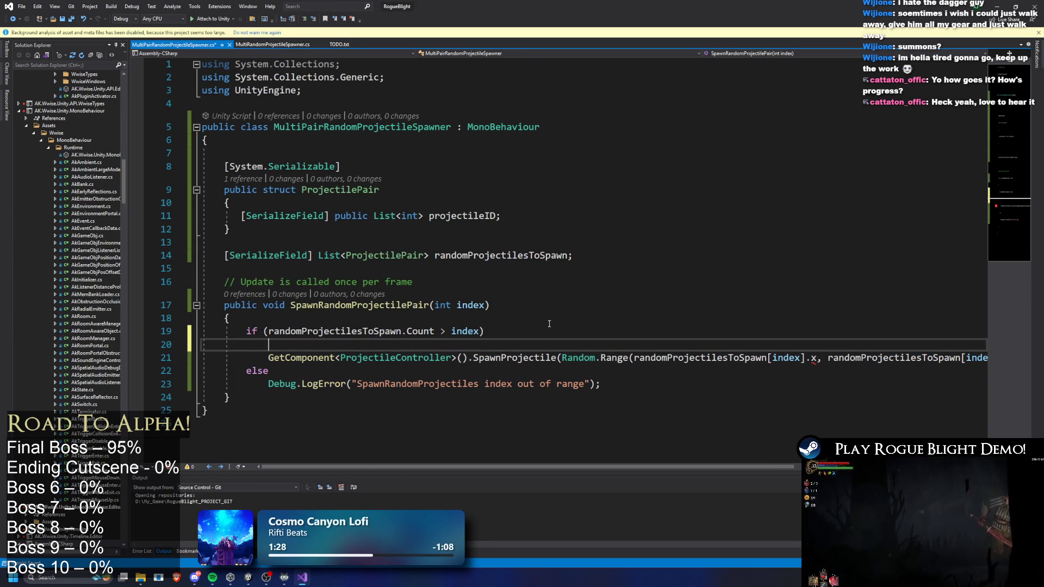
key(ctrl+z)
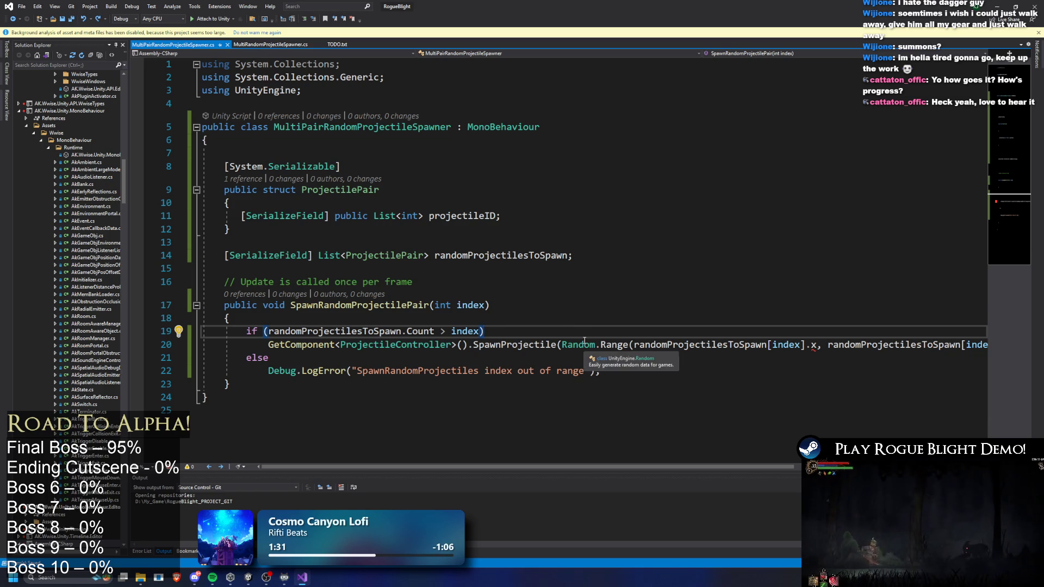
Move the Random.Range expression to the top of the method, with 0 as its lower bound
drag(563, 344, 812, 345)
key(ctrl+x)
click(431, 320)
key(Return)
key(Return)
key(Return)
key(Up)
key(Up)
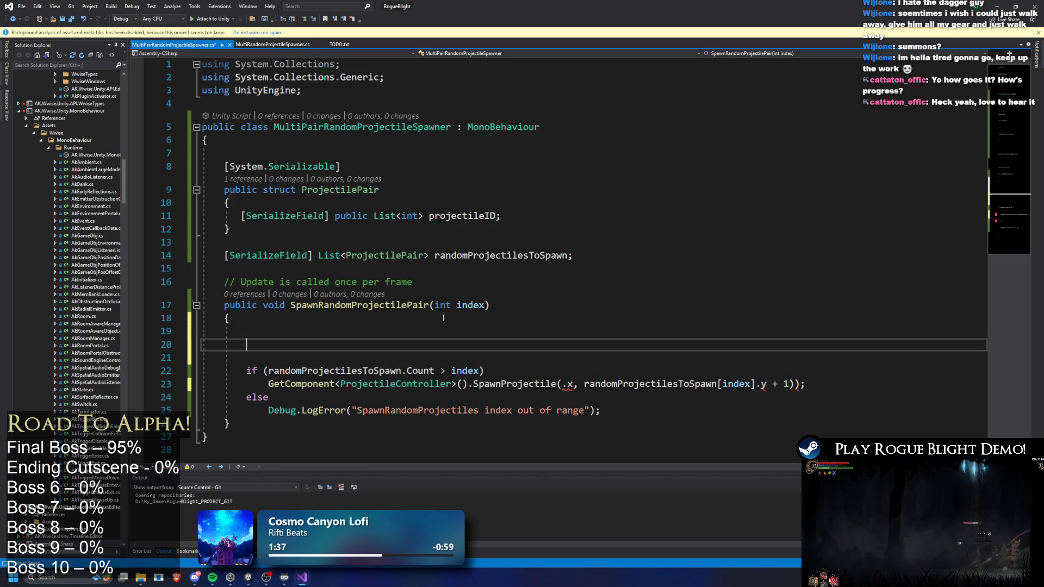
key(ctrl+v)
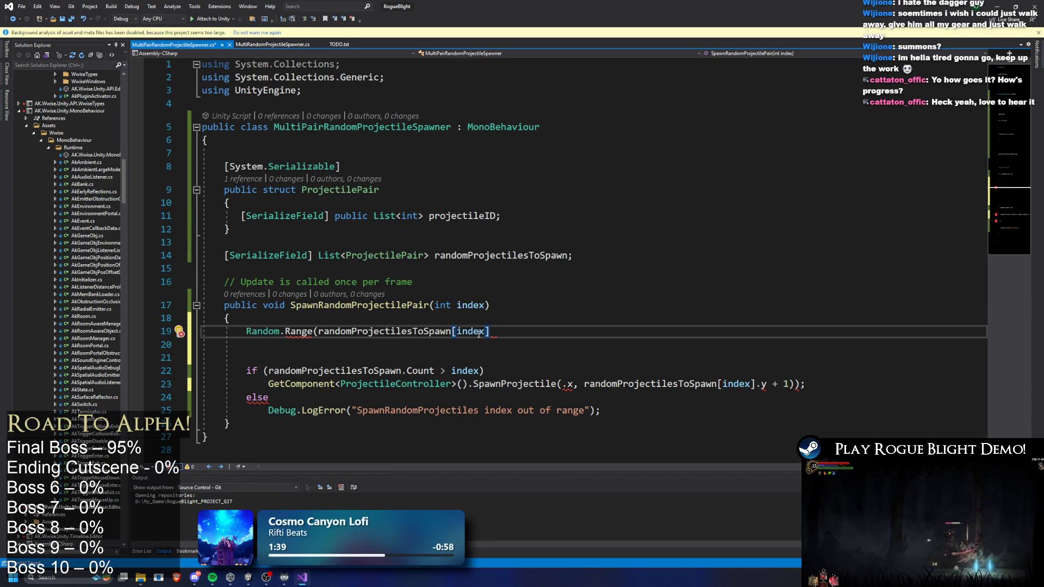
key(ctrl+shift+Left)
key(ctrl+shift+Left)
key(ctrl+shift+Left)
key(BackSpace)
text(0 ,)
key(BackSpace)
key(BackSpace)
text(,)
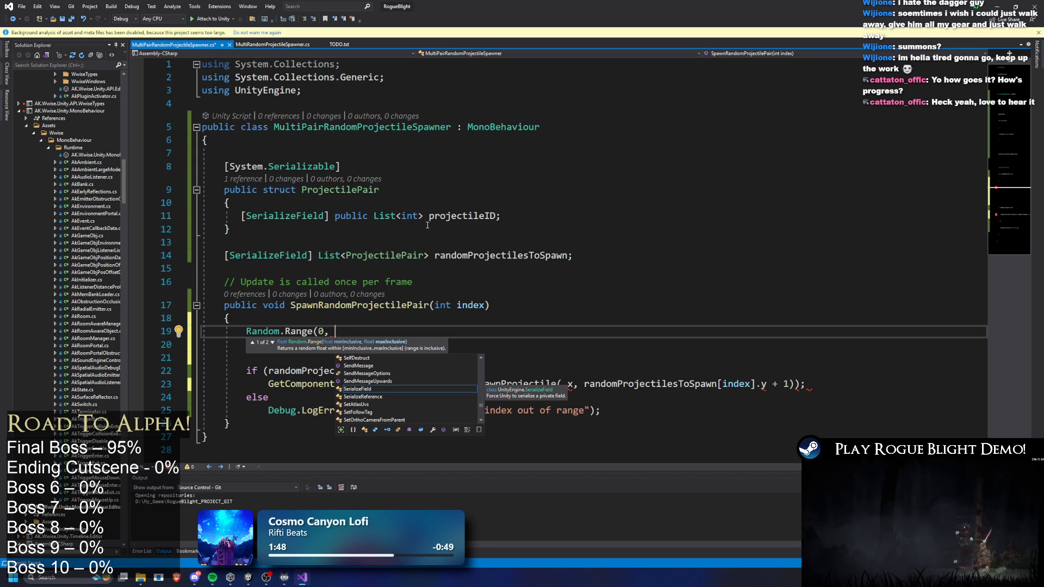
click(509, 216)
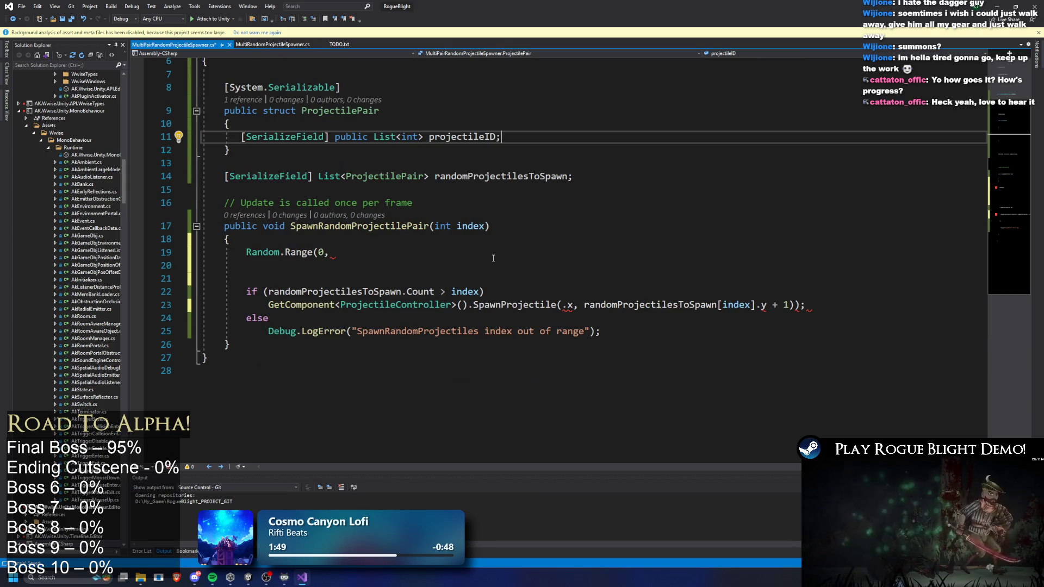
scroll(508, 256, down, 2)
scroll(465, 211, up, 1)
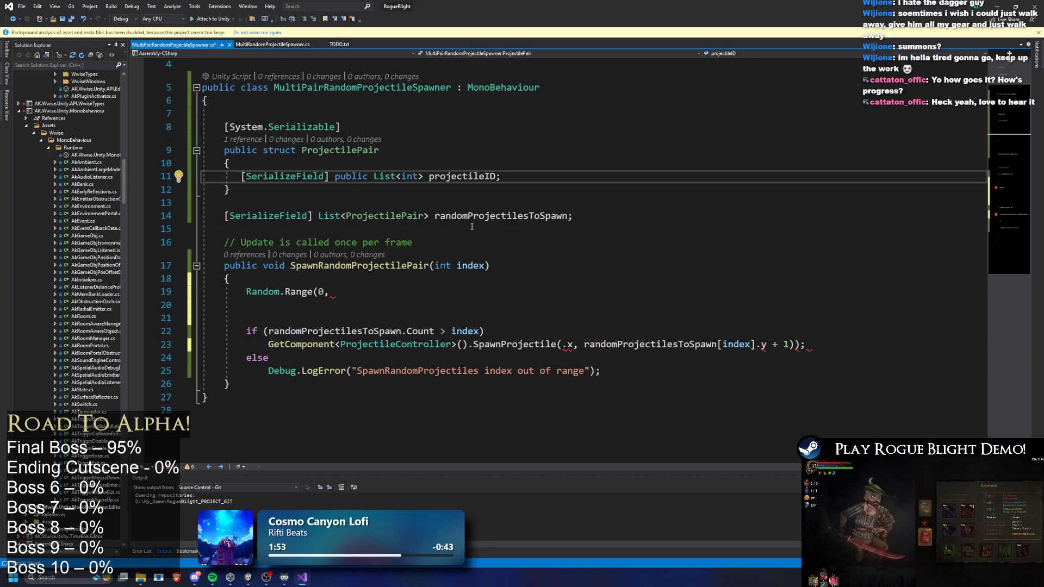
Complete the line as int pairIndex = Random.Range(0, randomProjectilesToSpawn.Count);
double_click(456, 216)
key(ctrl+c)
click(511, 294)
key(ctrl+v)
text(.Count)
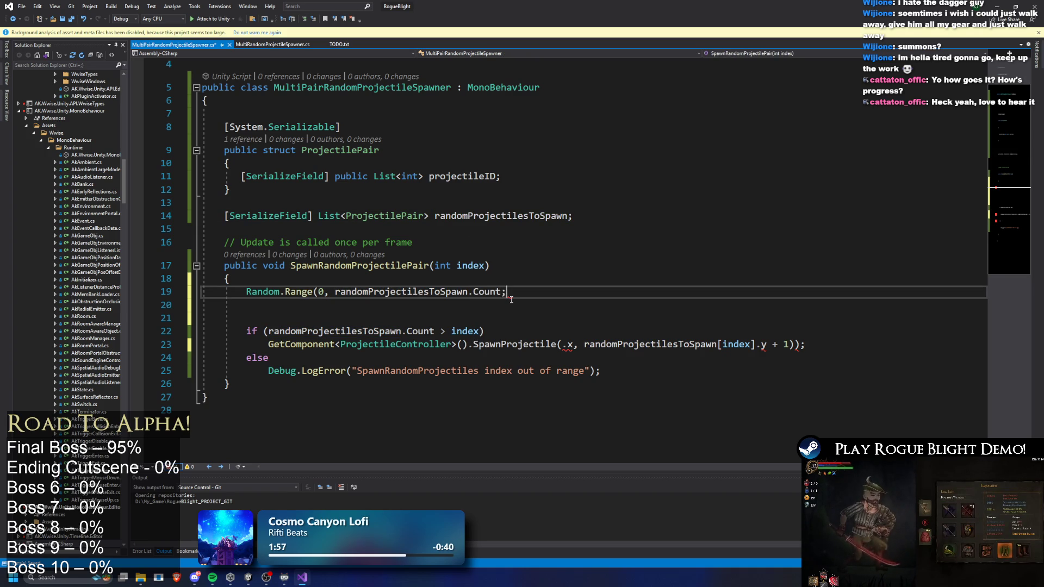
key(Return)
key(BackSpace)
text(;)
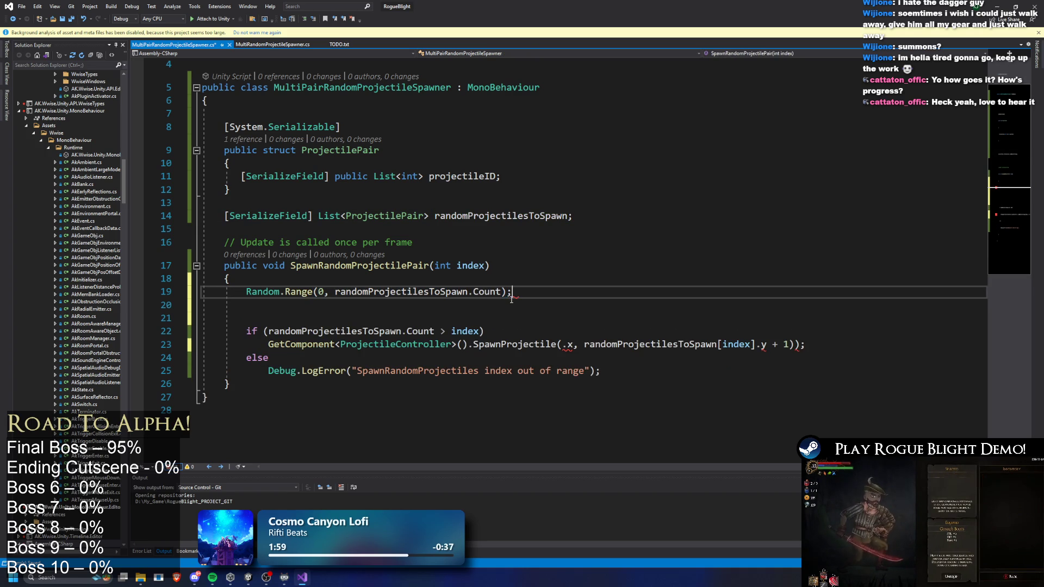
key(Home)
text(int pairIndex =)
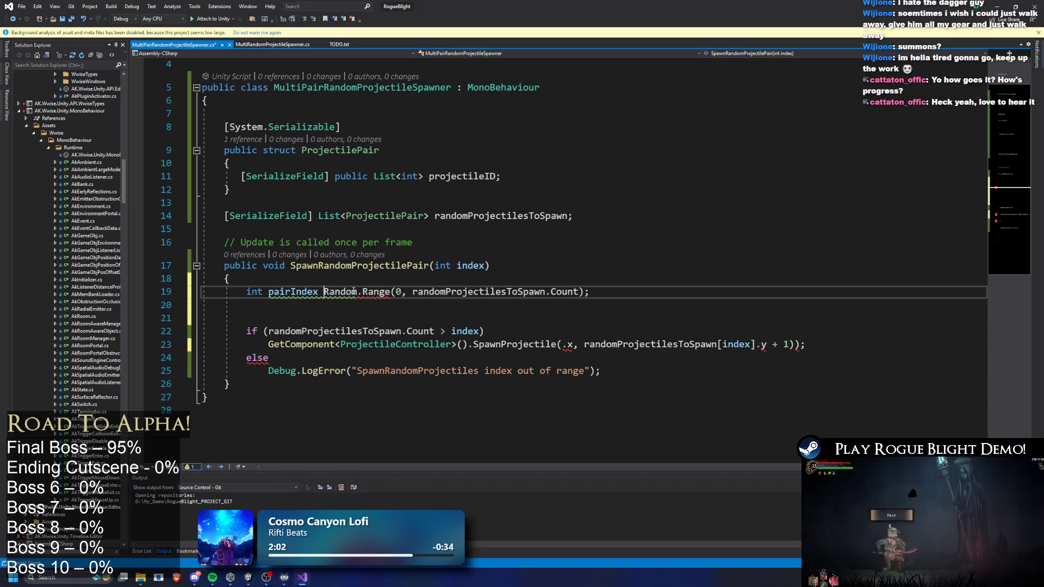
Write the expression randomProjectilesToSpawn[pairIndex].projectileID.Count on a new line
double_click(271, 295)
click(282, 311)
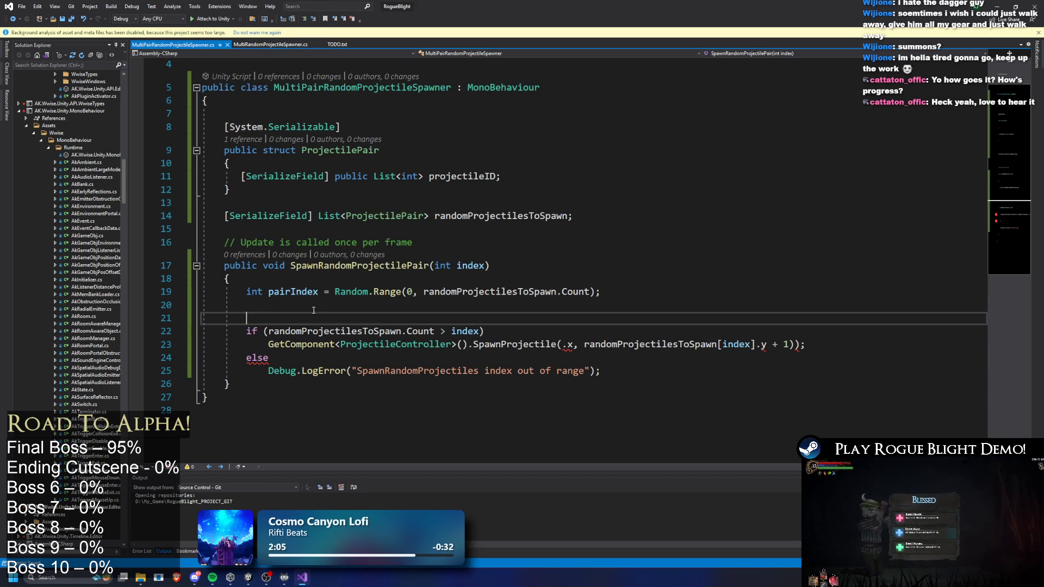
text(pairIndex)
key(Return)
double_click(475, 216)
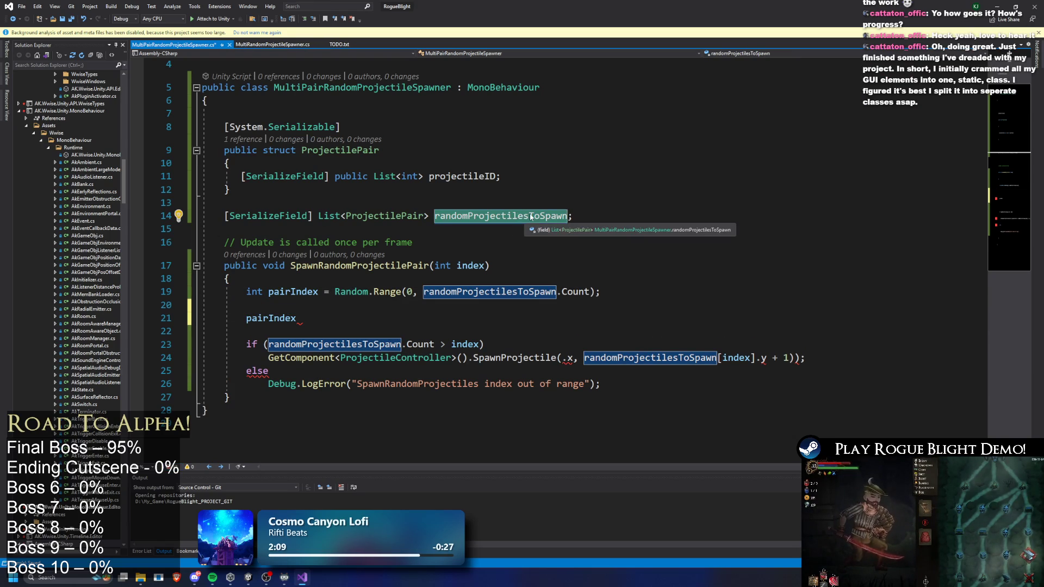
click(289, 307)
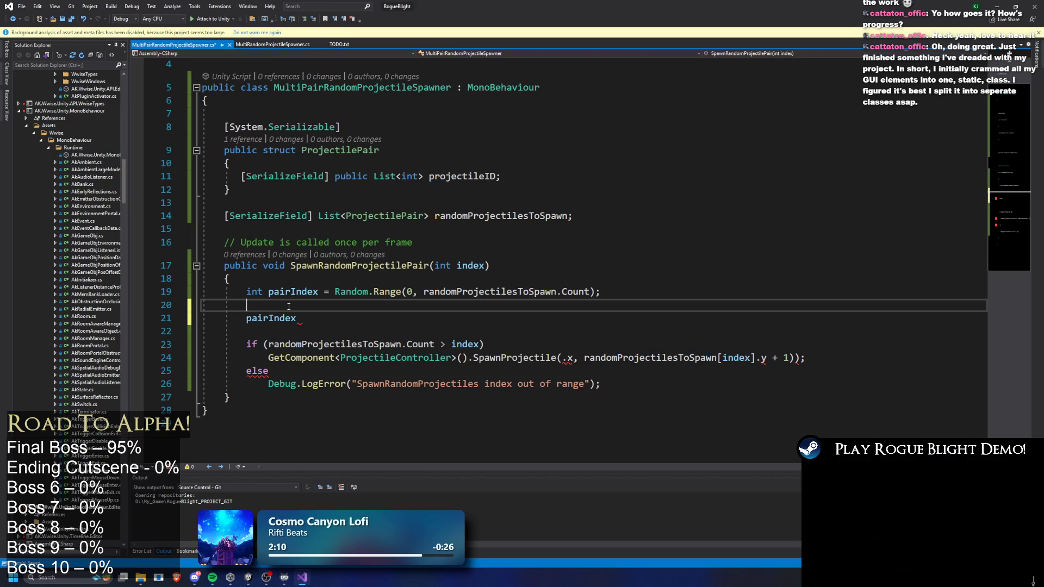
key(Return)
key(ctrl+v)
text([)
double_click(266, 332)
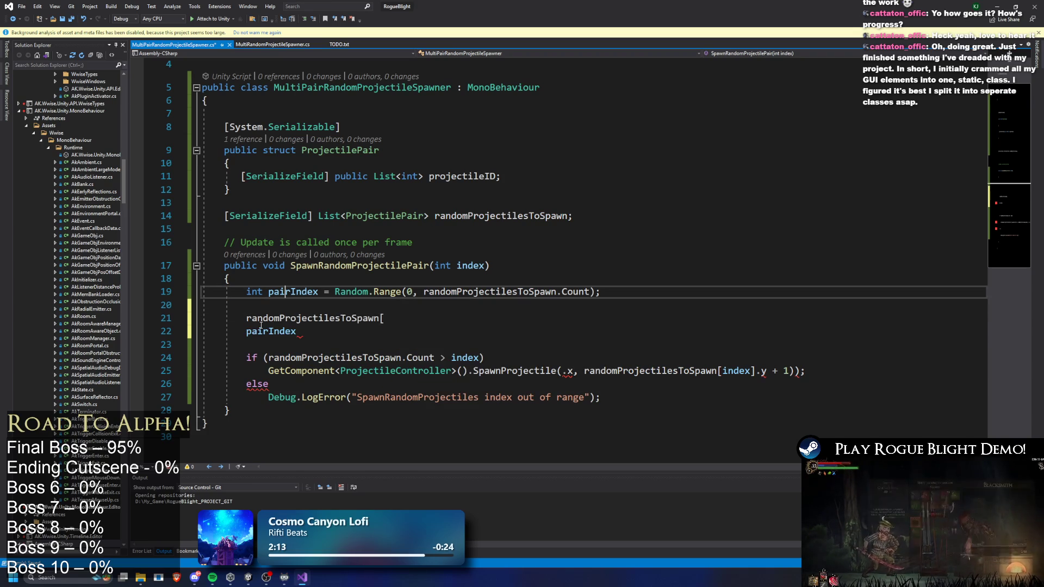
key(ctrl+x)
click(444, 318)
key(ctrl+v)
text(].)
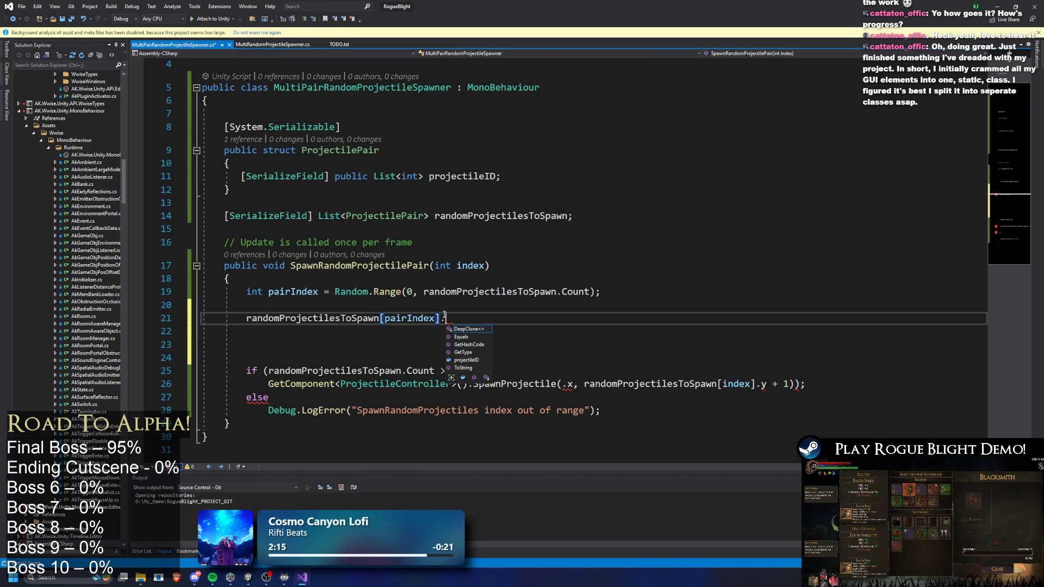
double_click(478, 361)
text(.Count;)
Turn it into a for (int i = 0; i < ...; i++) loop header with empty braces
click(247, 318)
text(for (int i = 0 )
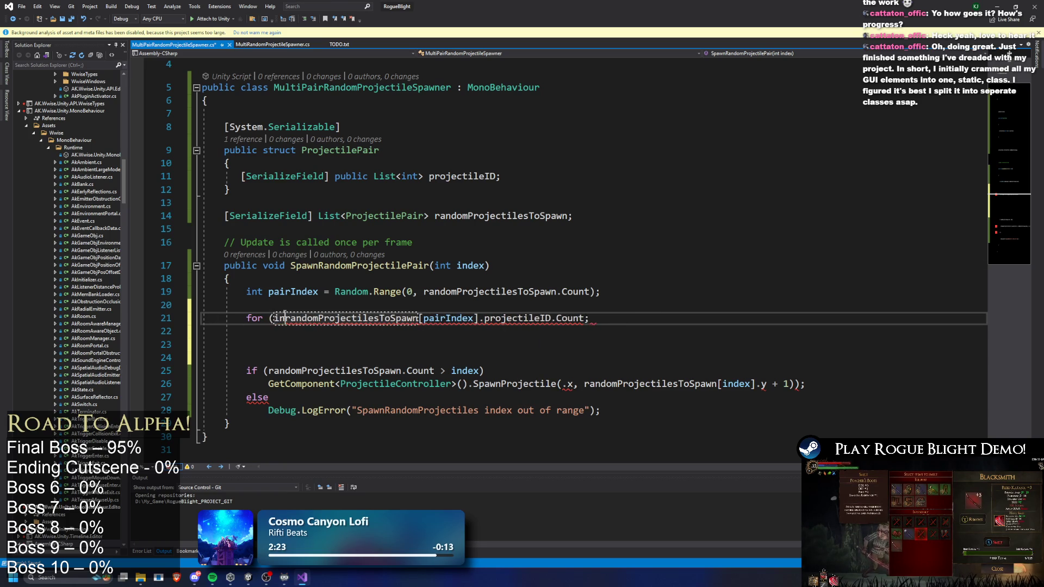
text(; i <)
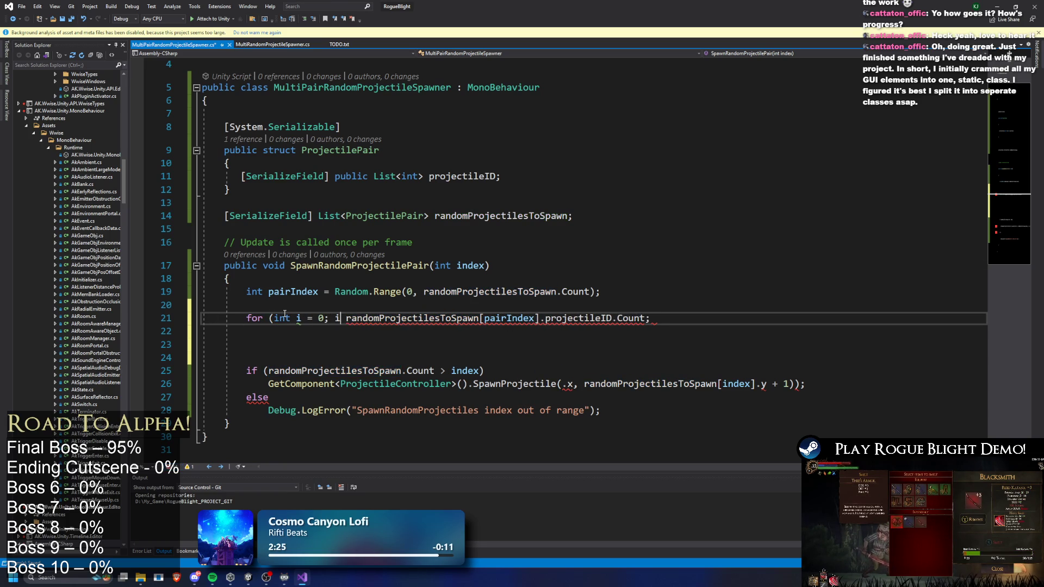
click(718, 319)
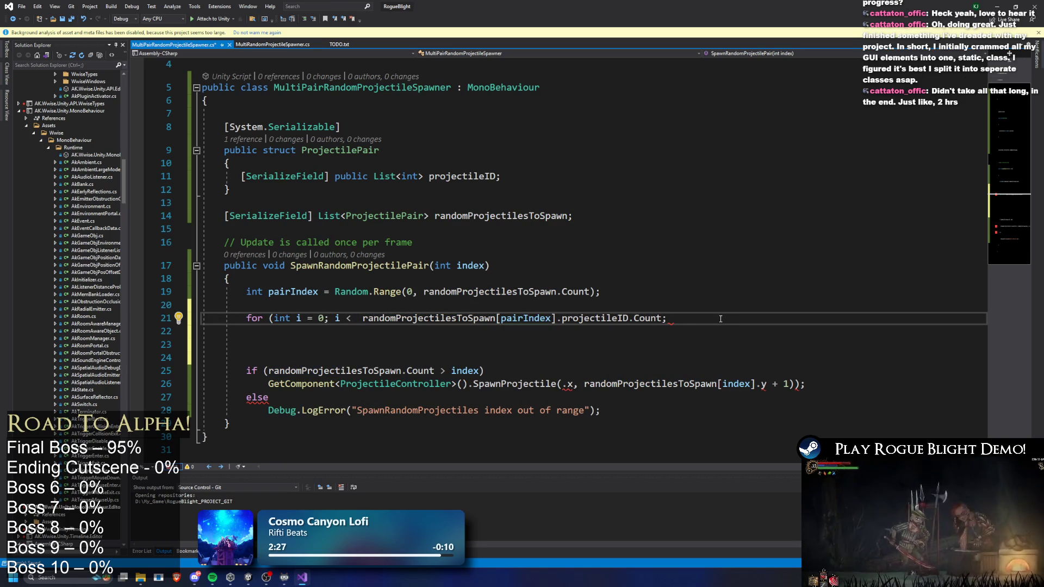
text( i++))
key(Return)
text({Packages)
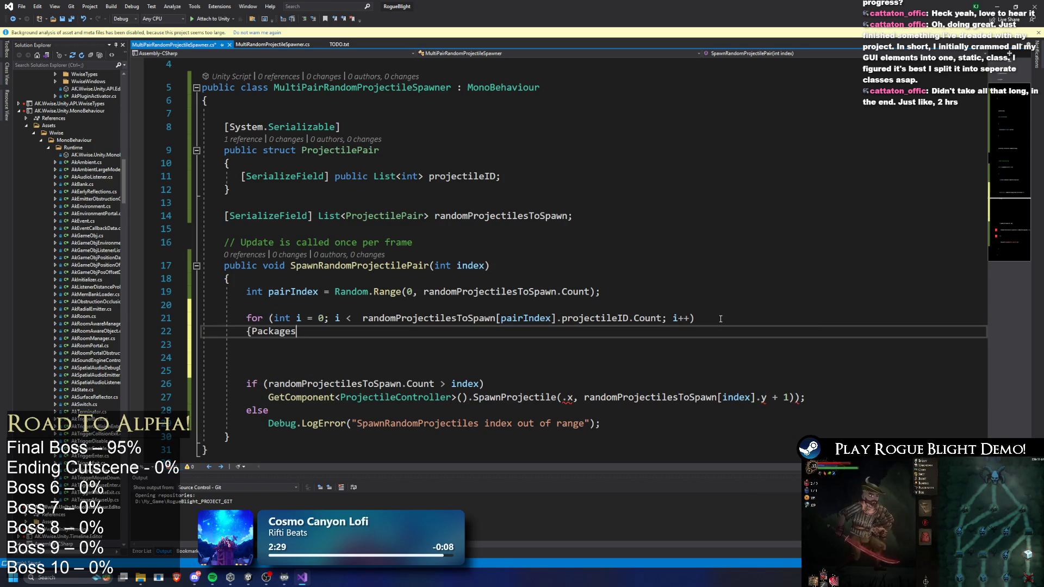
key(BackSpace)
key(BackSpace)
key(BackSpace)
text({)
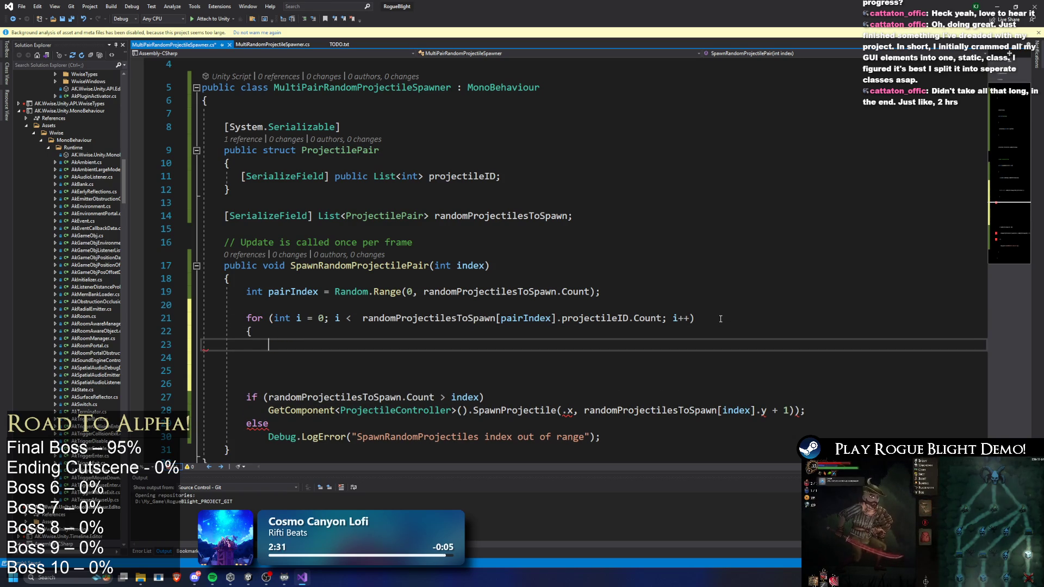
key(Return)
Move the spawn statement into the loop body and delete the old if/else LogError lines
mouse_move(264, 423)
mouse_down()
mouse_move(861, 420)
mouse_move(180, 410)
mouse_move(229, 410)
mouse_up()
key(ctrl+x)
click(478, 344)
key(ctrl+v)
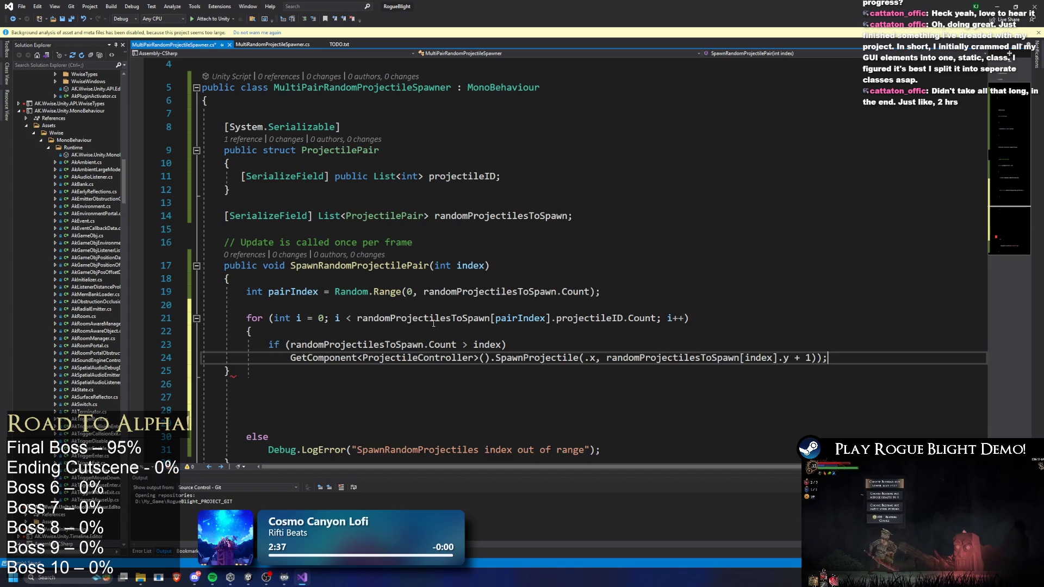
drag(506, 344, 209, 353)
key(BackSpace)
key(BackSpace)
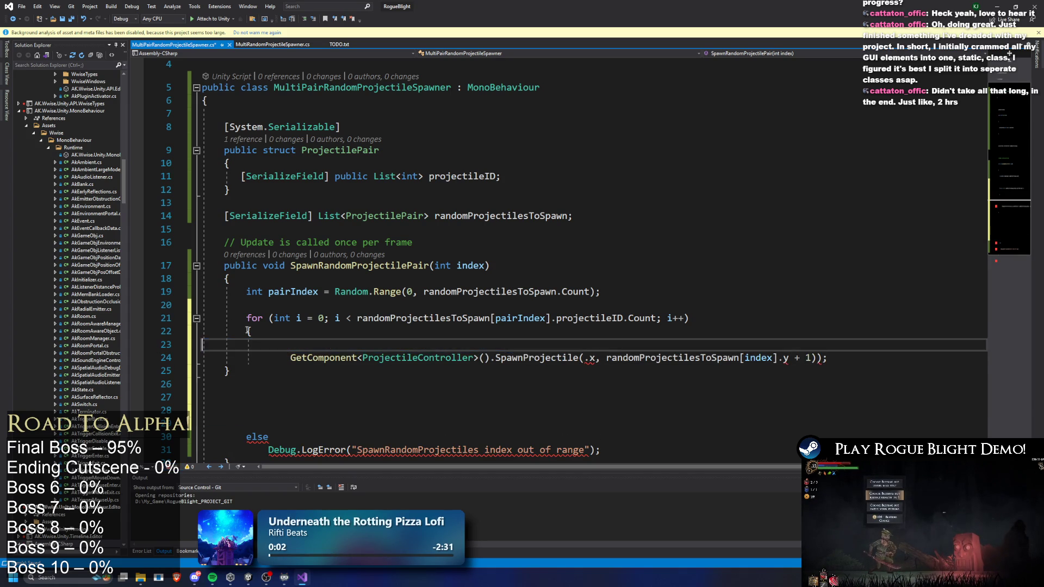
drag(600, 437, 207, 423)
key(BackSpace)
key(BackSpace)
key(BackSpace)
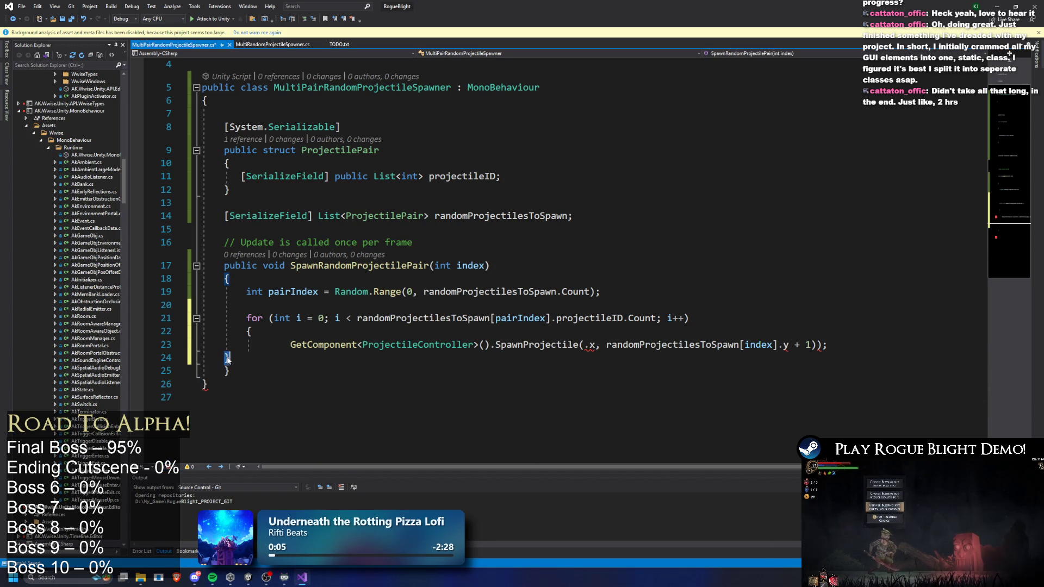
Make the first SpawnProjectile argument randomProjectilesToSpawn[pairIndex].projectileID[i]
click(279, 346)
key(BackSpace)
key(BackSpace)
key(BackSpace)
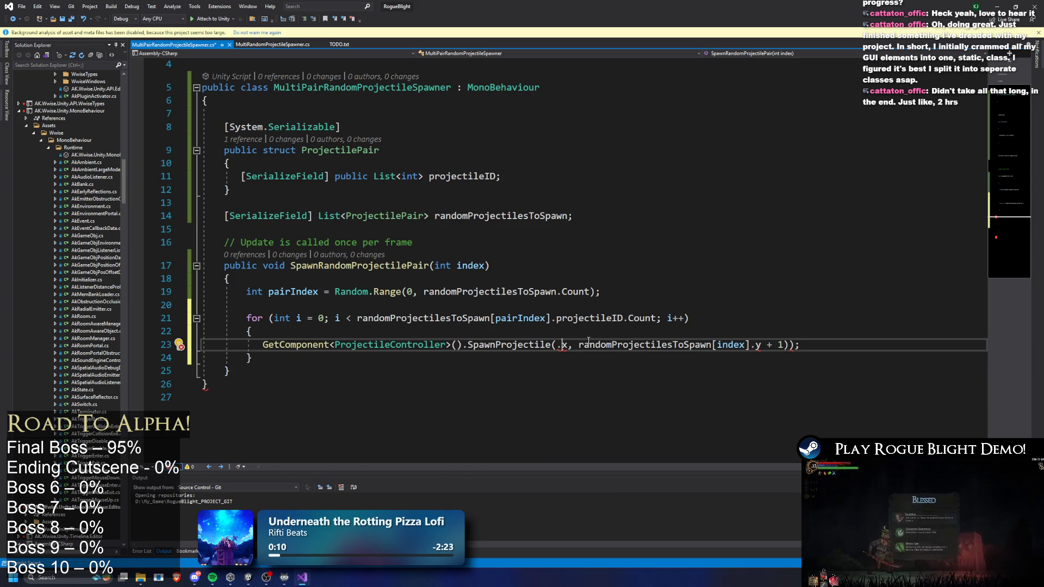
key(Delete)
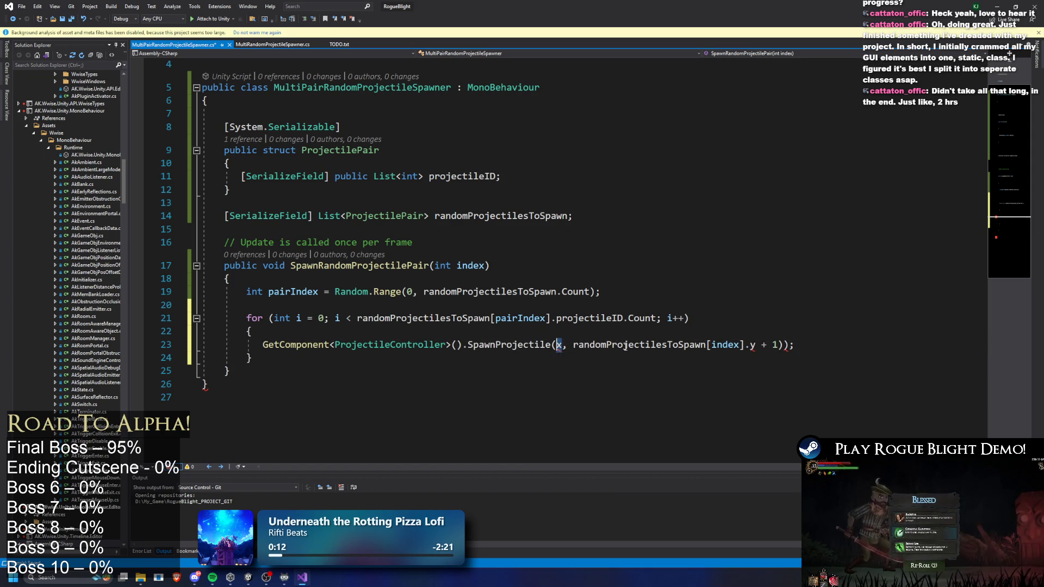
text(oi)
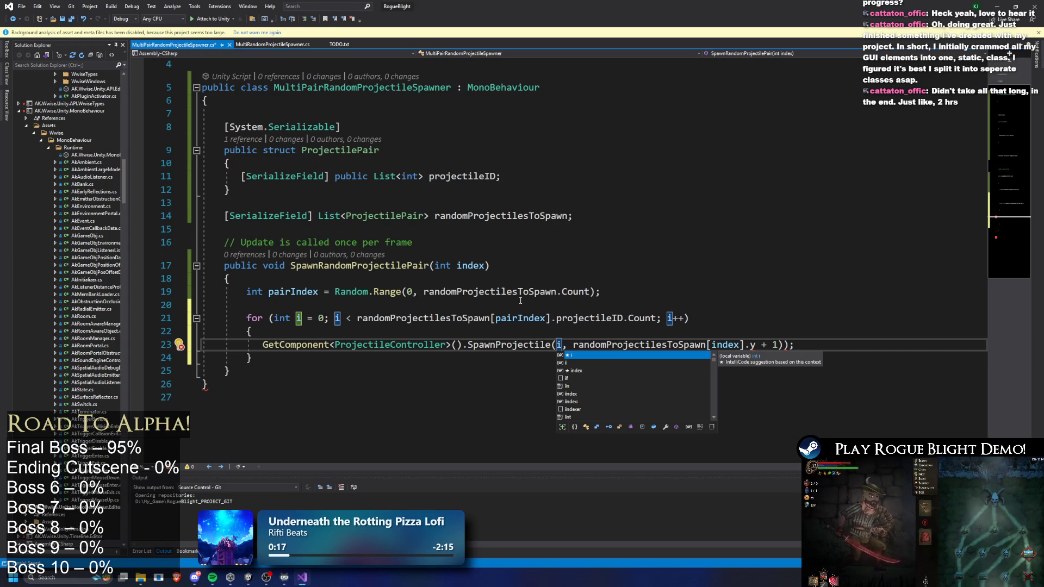
click(286, 289)
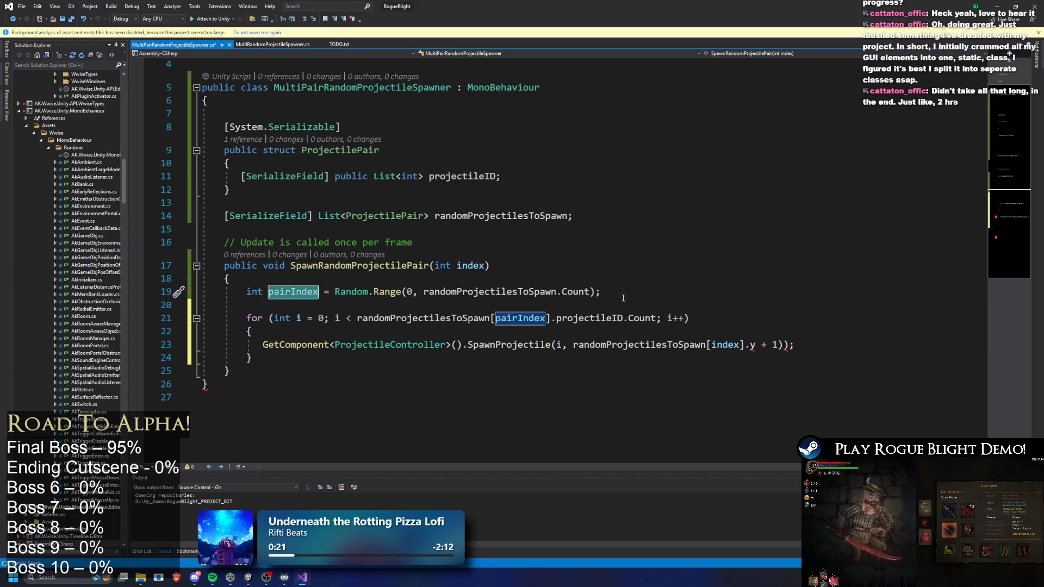
click(430, 318)
mouse_move(623, 318)
mouse_down()
mouse_move(348, 323)
mouse_move(356, 323)
mouse_up()
key(ctrl+c)
click(558, 345)
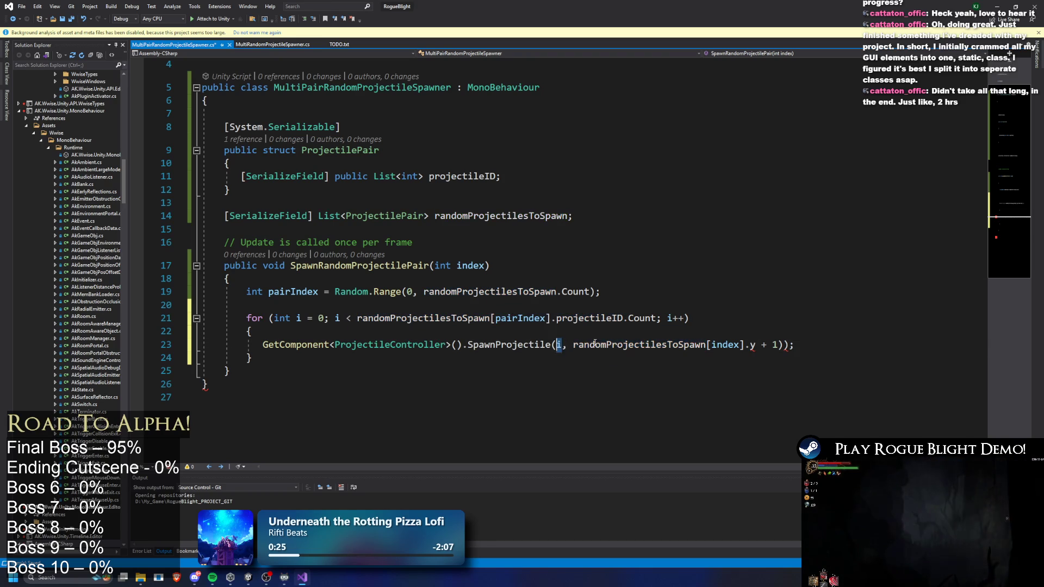
key(ctrl+v)
text([i])
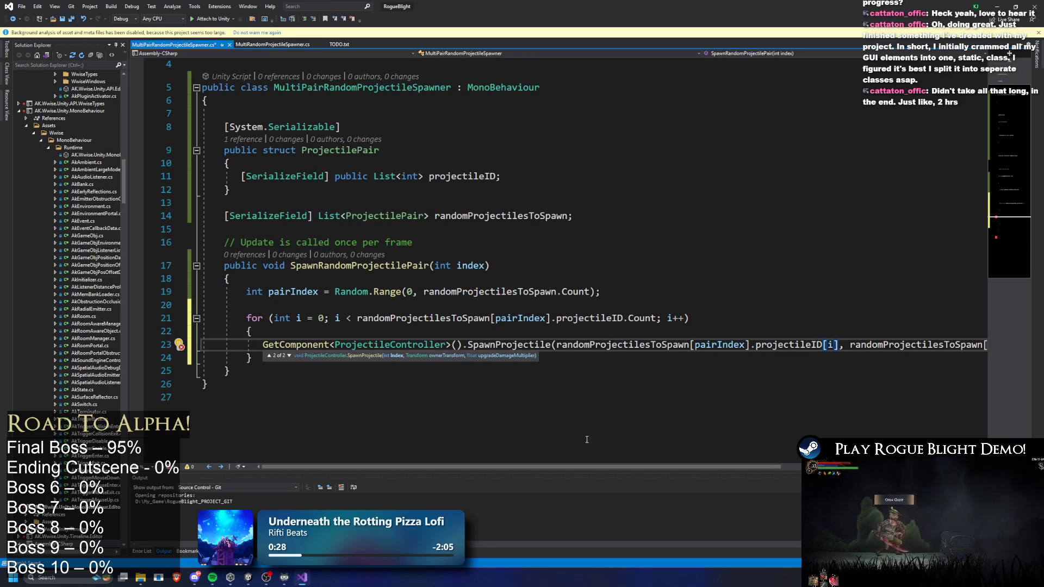
Delete the leftover second argument and save the script with Ctrl+S
drag(565, 469, 703, 468)
mouse_move(821, 344)
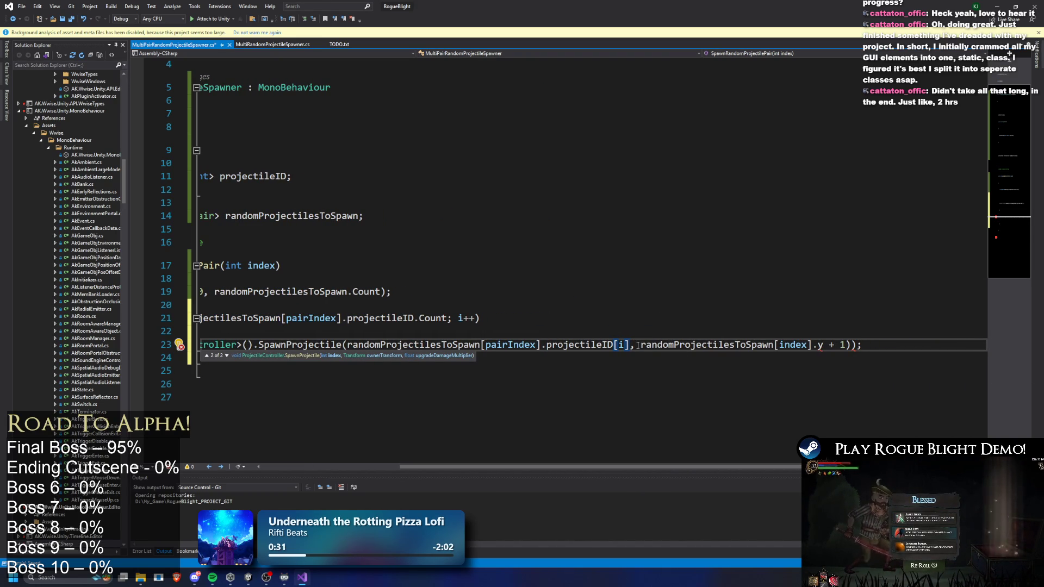
mouse_move(643, 346)
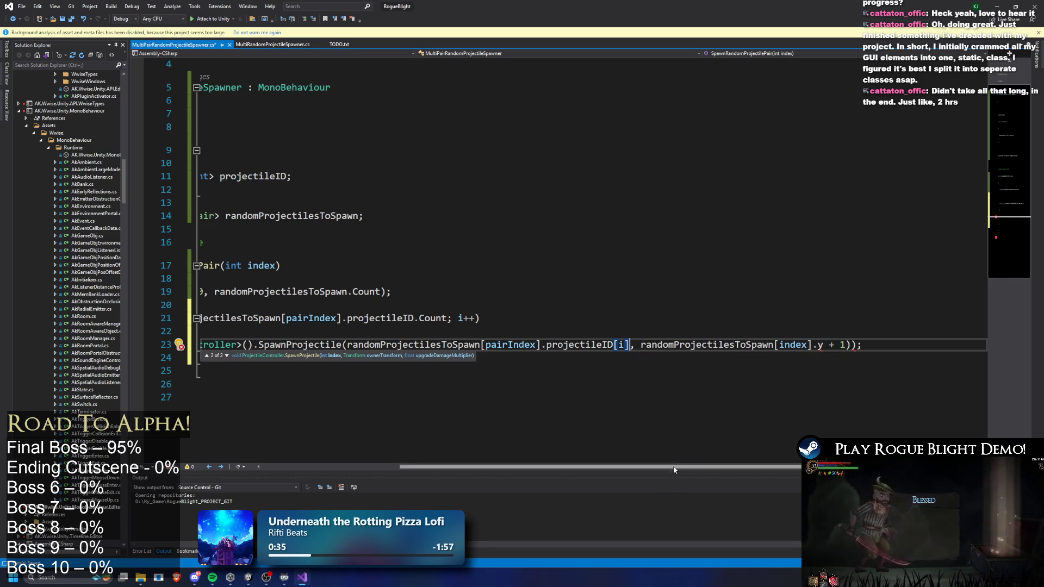
drag(669, 467, 642, 468)
drag(693, 345, 908, 347)
key(BackSpace)
key(BackSpace)
key(BackSpace)
key(ctrl+s)
click(490, 291)
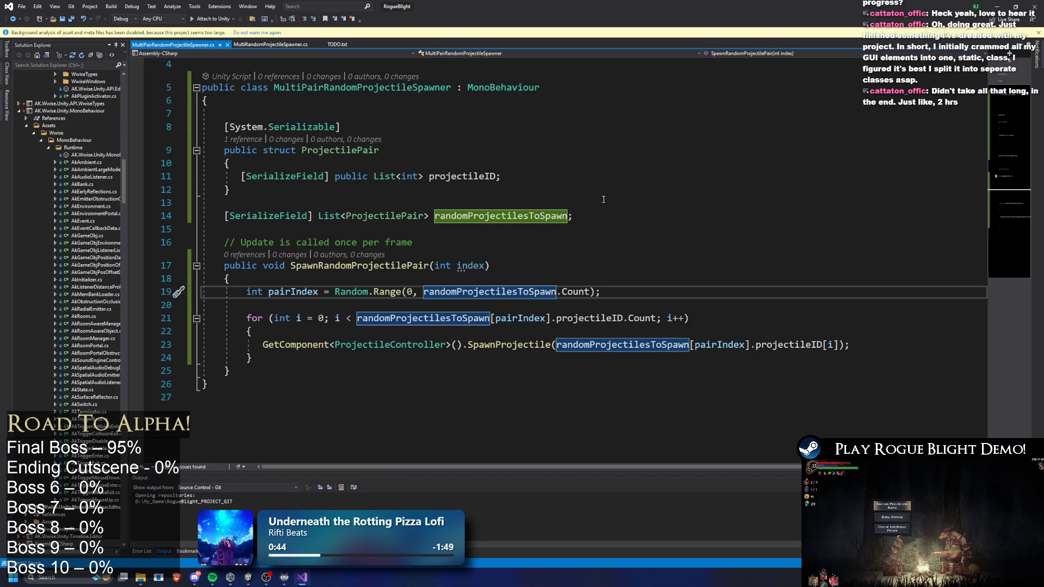
key(alt+Tab)
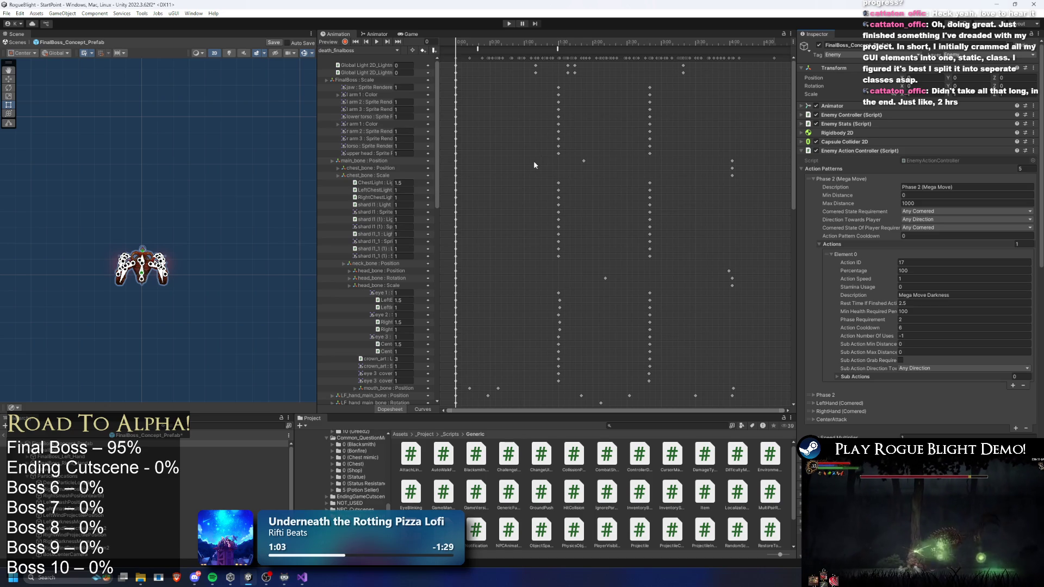
Collapse the Projectile Controller and Enemy Action Controller components in the Inspector
scroll(918, 325, down, 10)
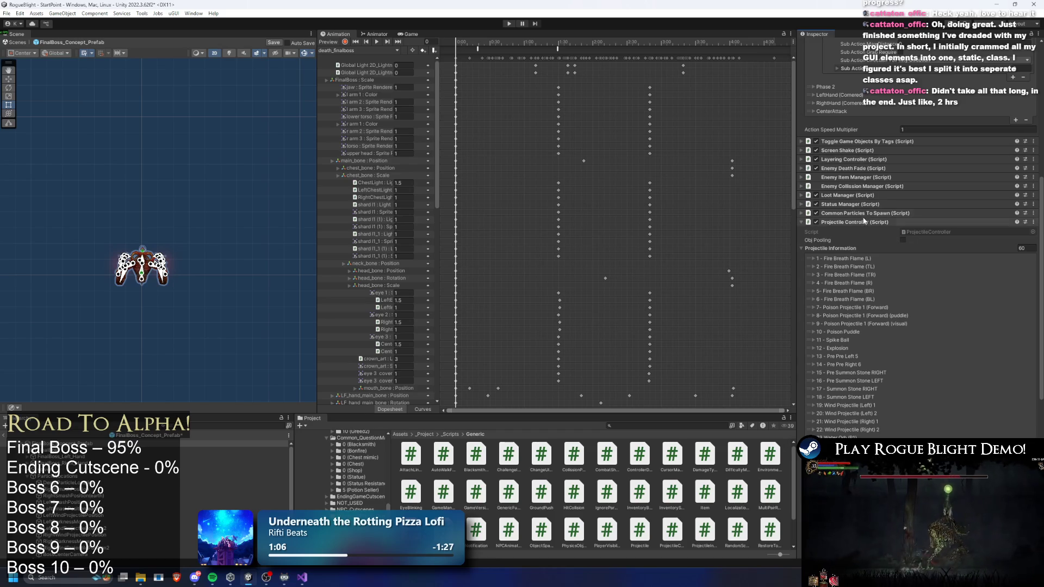
click(865, 222)
scroll(931, 246, up, 5)
click(852, 152)
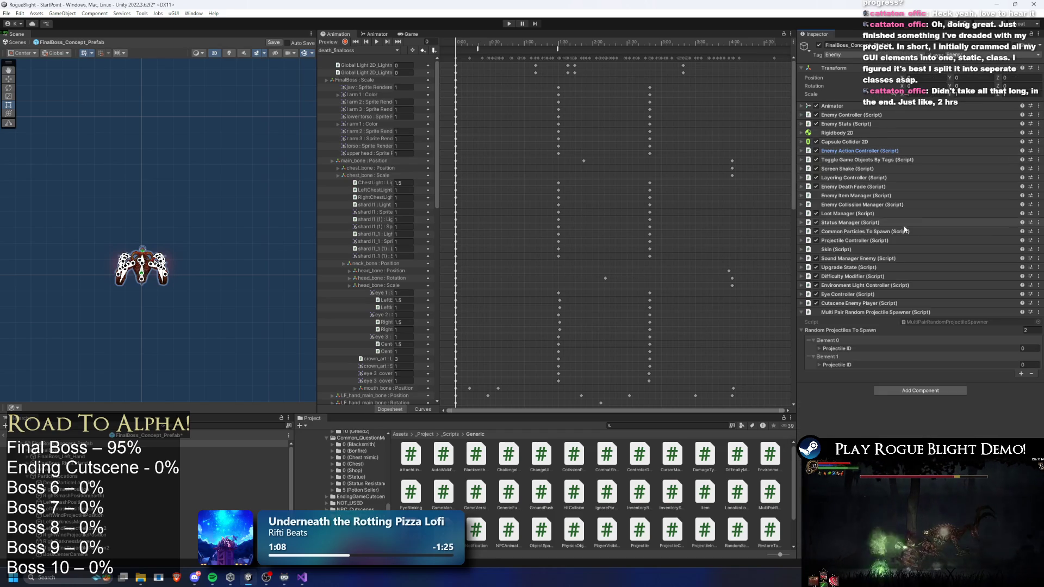
Expand Element 0's Projectile ID list and add two entries to it
click(857, 348)
click(1019, 368)
click(1020, 368)
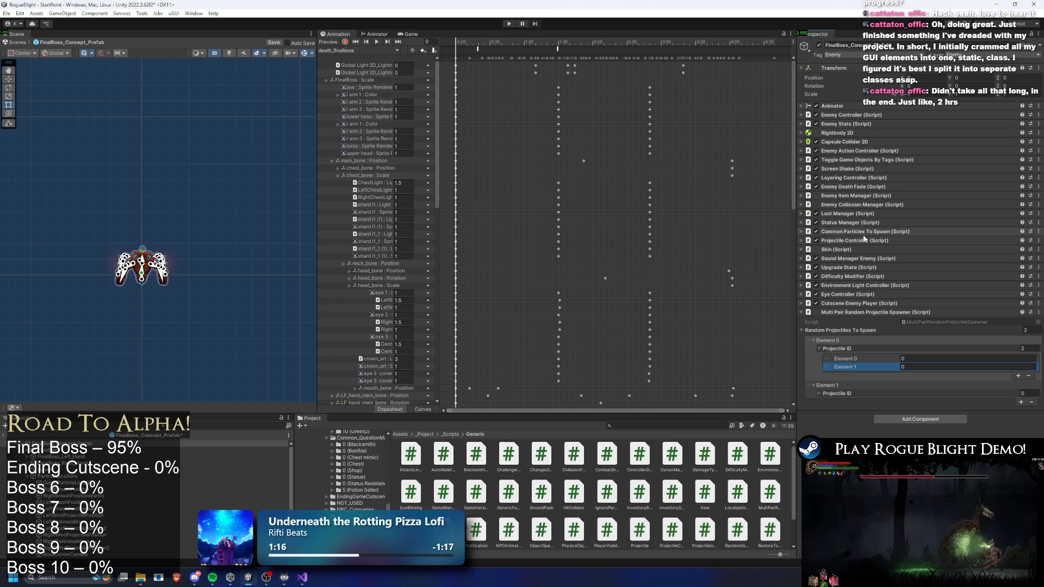
scroll(865, 238, down, 15)
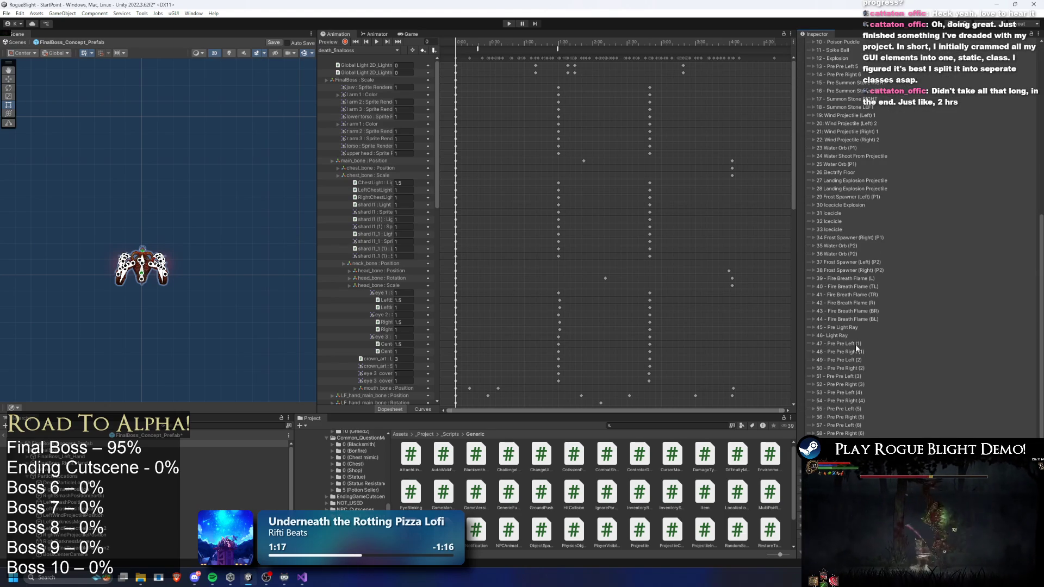
scroll(858, 353, down, 4)
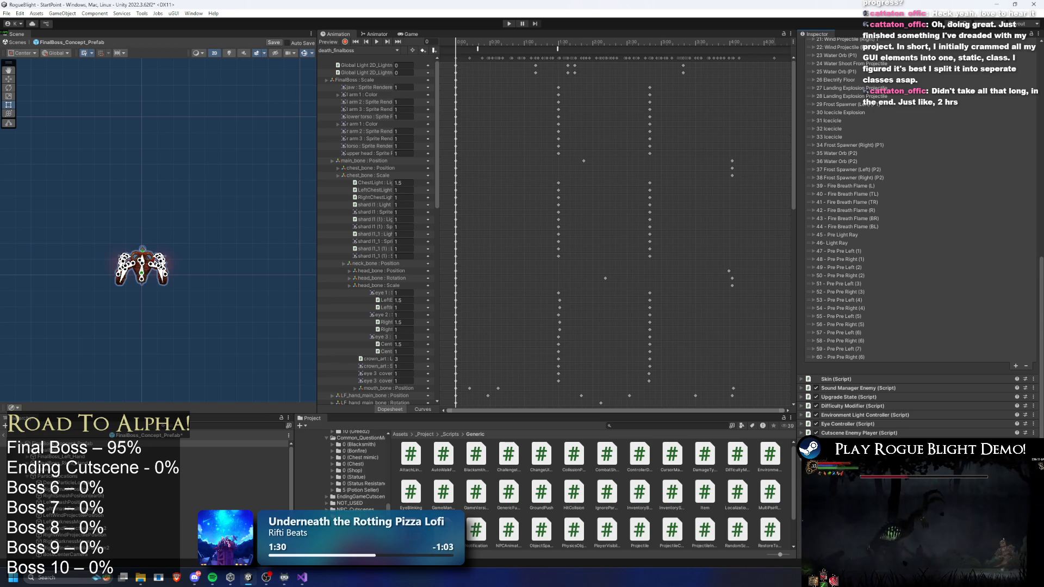
scroll(919, 201, down, 2)
scroll(919, 201, up, 1)
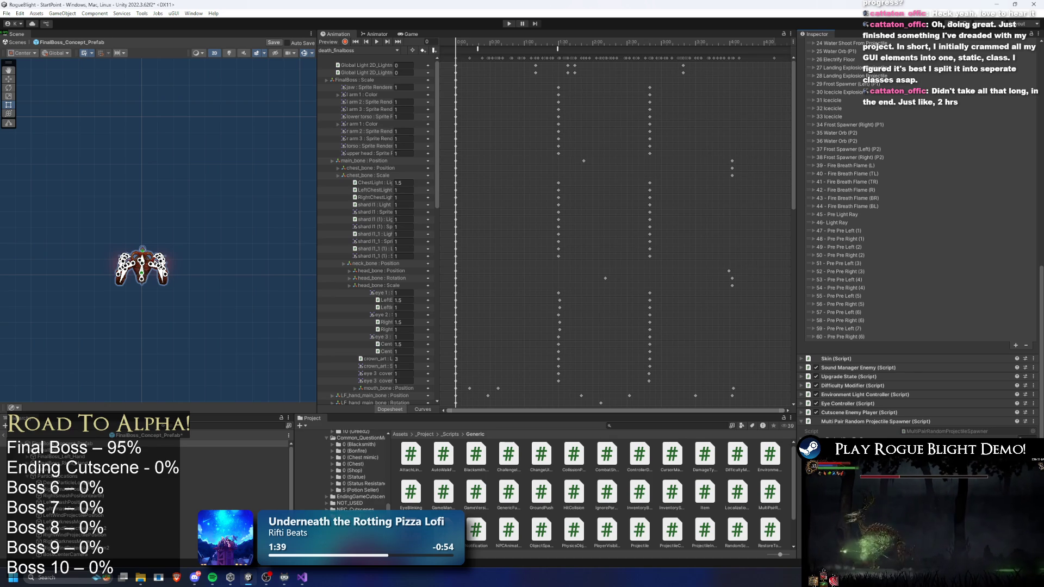
scroll(919, 217, down, 3)
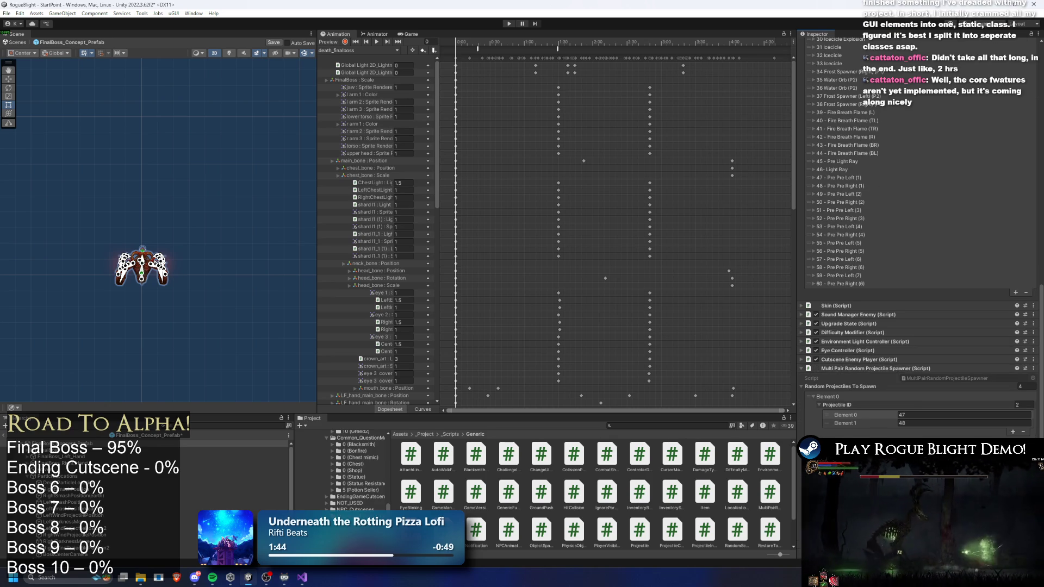
Review the seven projectile pairs (47–48 through 55–56) and select the spawner script in Project
scroll(919, 217, down, 1)
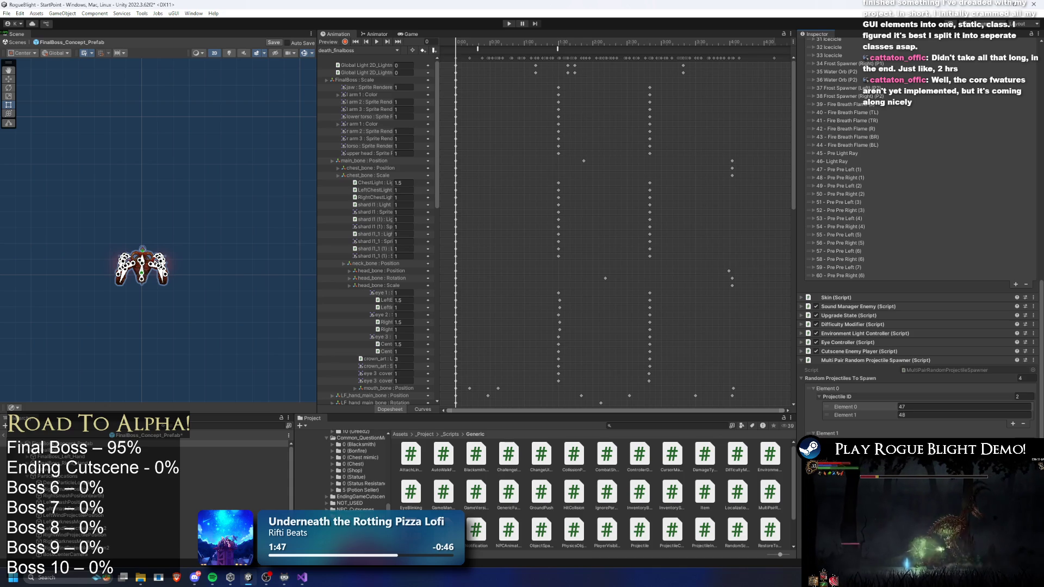
scroll(919, 217, down, 2)
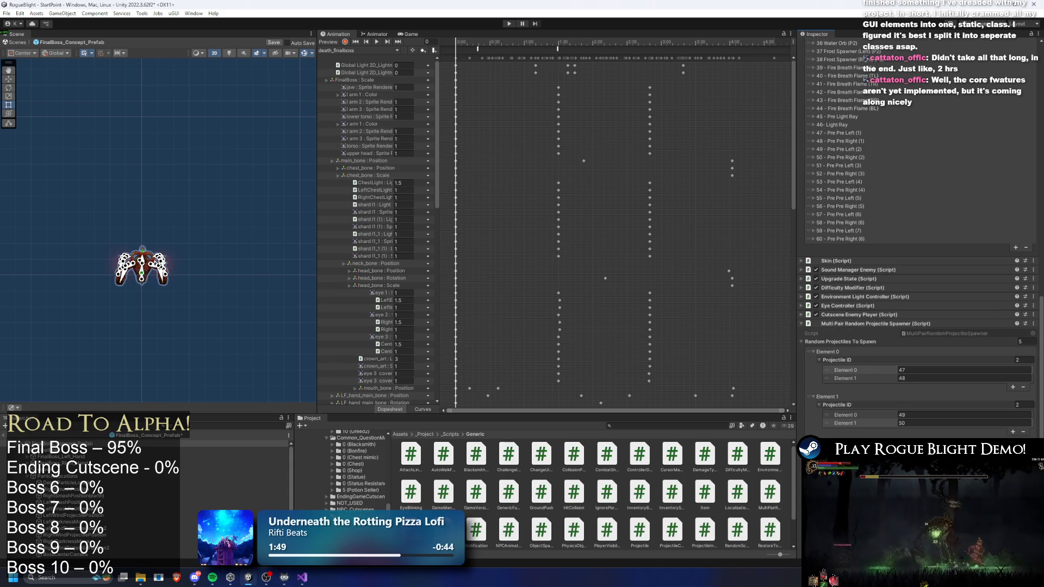
scroll(921, 228, down, 1)
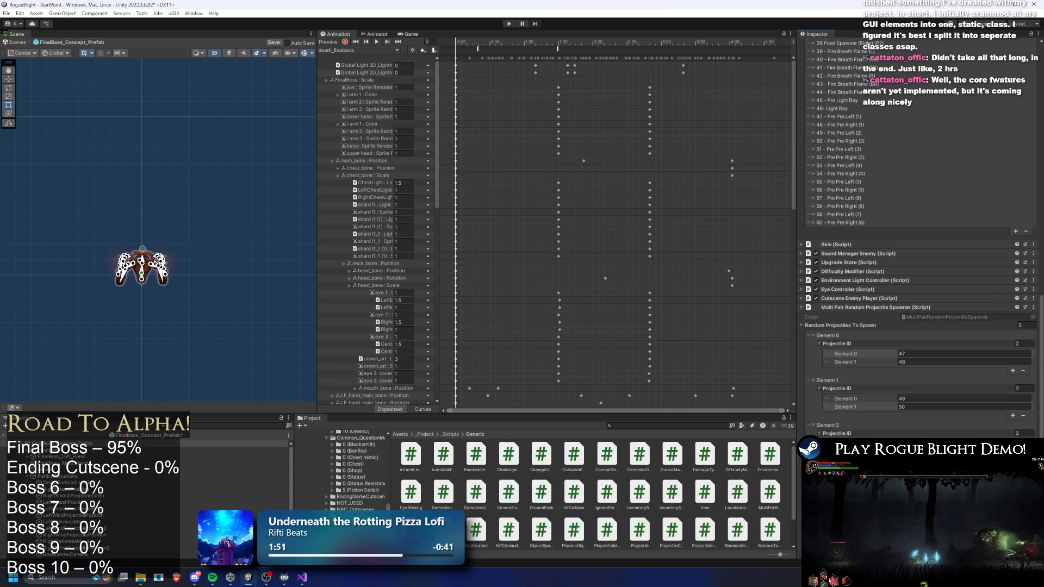
scroll(919, 272, down, 2)
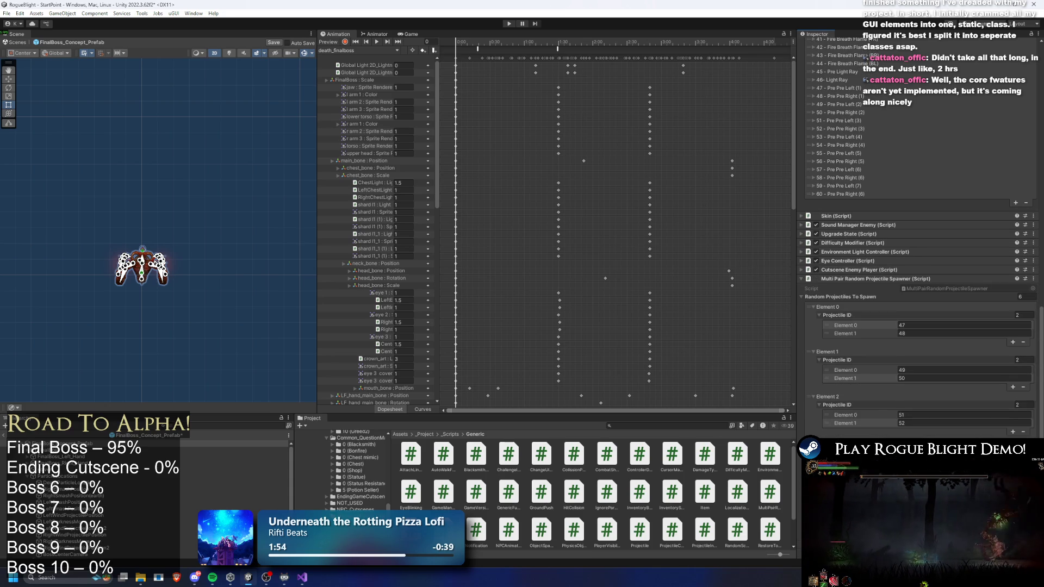
scroll(919, 271, down, 1)
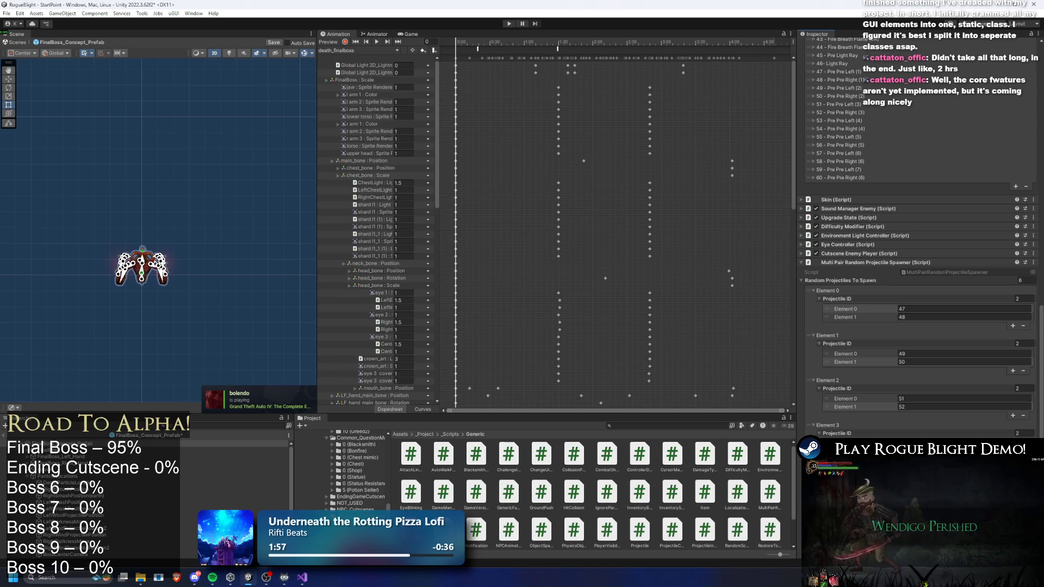
scroll(919, 229, down, 2)
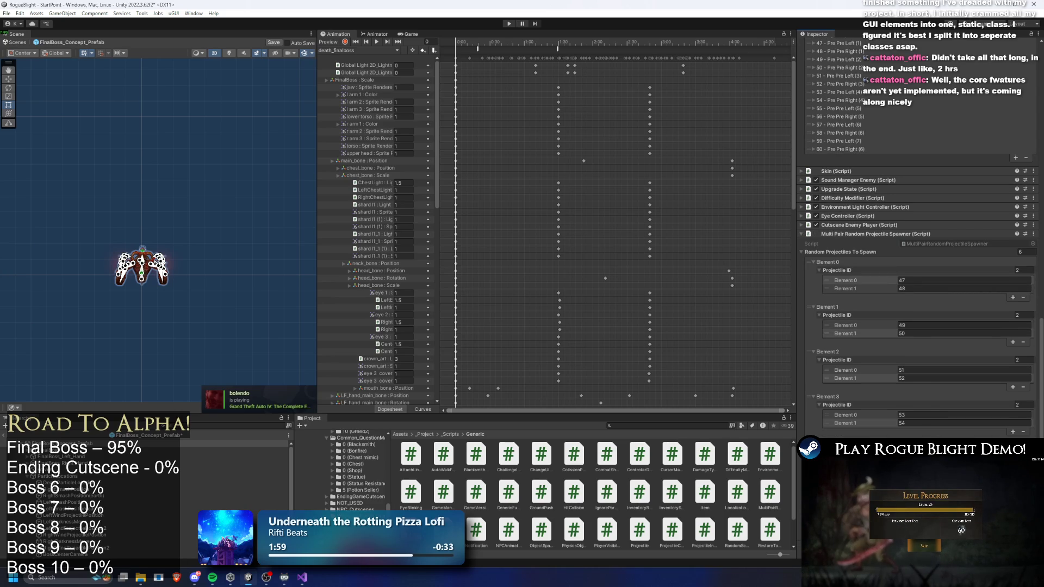
scroll(919, 234, down, 1)
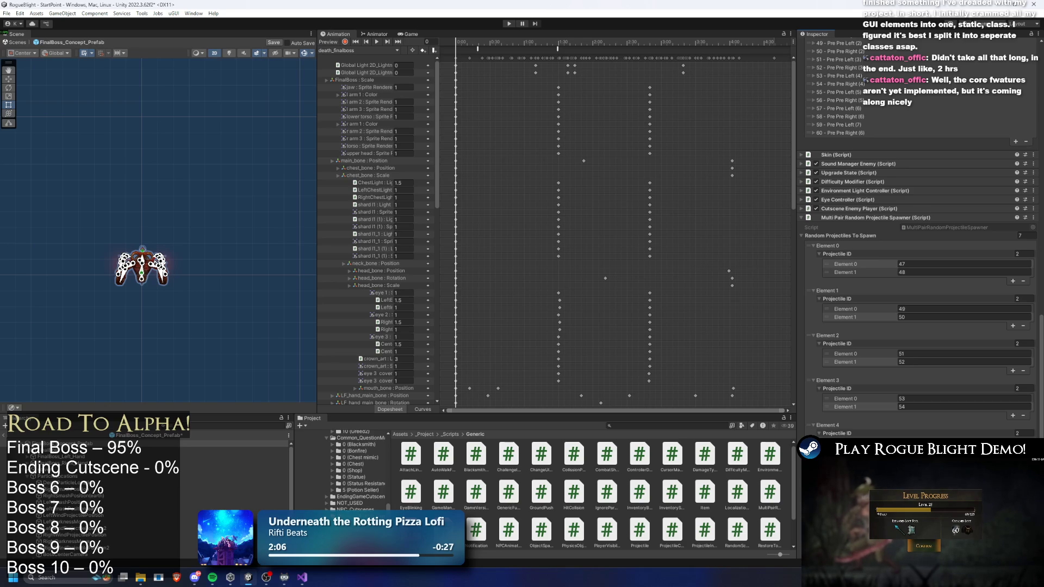
scroll(919, 234, down, 2)
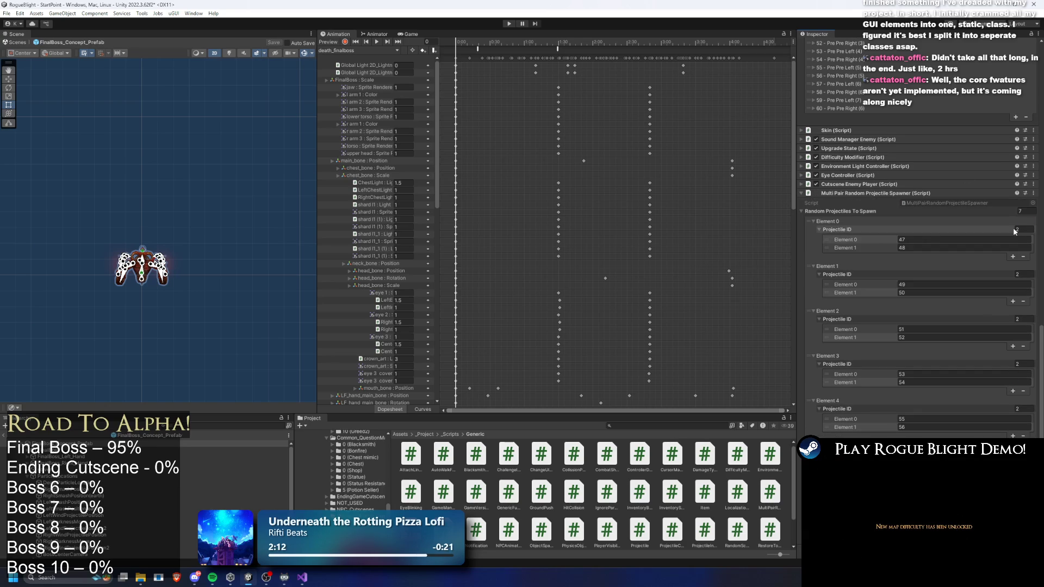
click(928, 203)
Open the spawner script and write a comment above the class about spawning random projectiles
double_click(914, 201)
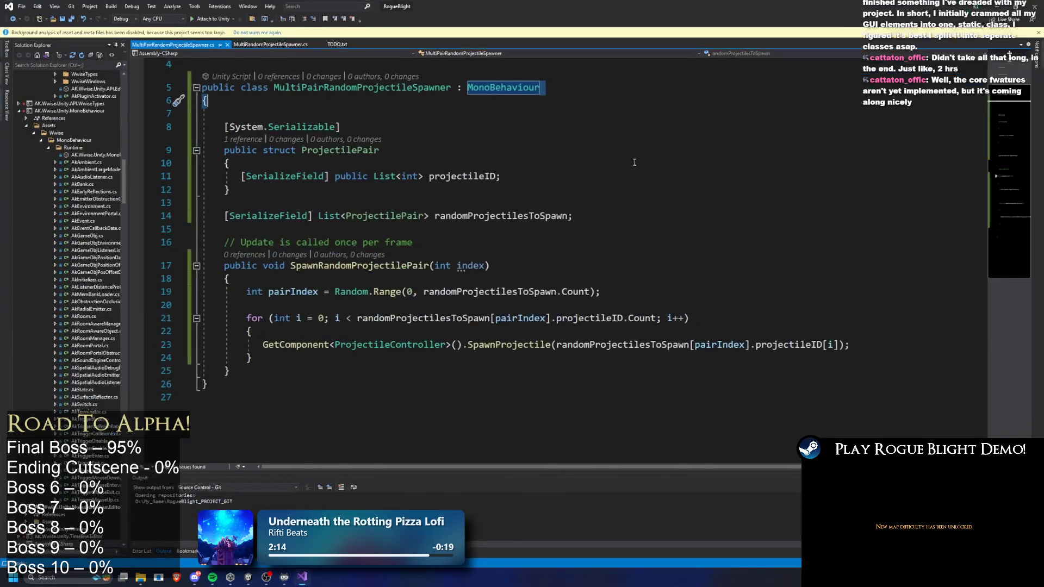
click(319, 145)
key(Return)
key(Return)
key(Up)
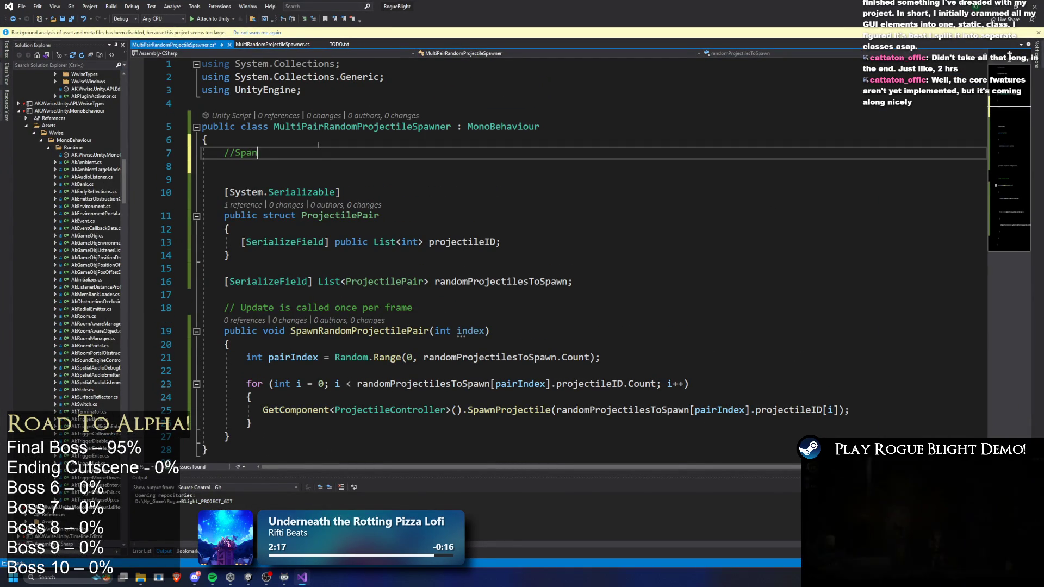
key(BackSpace)
text(wns random)
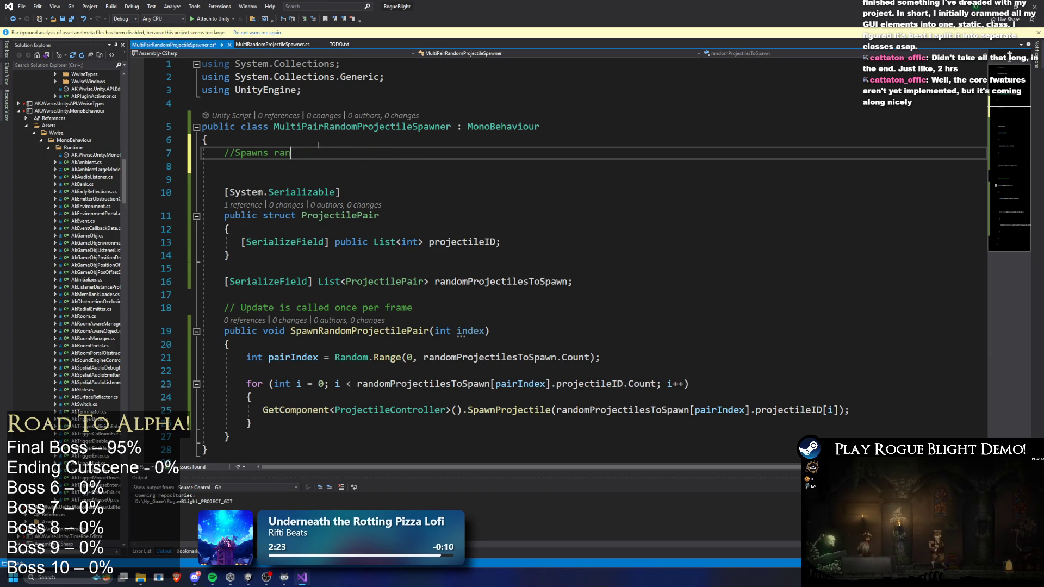
key(BackSpace)
key(BackSpace)
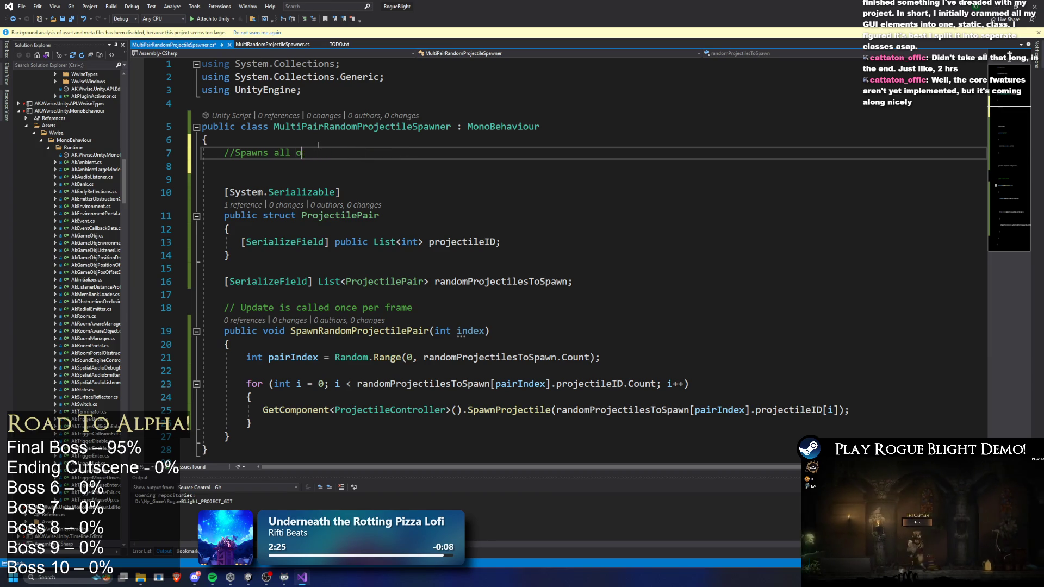
text(proj)
key(BackSpace)
key(BackSpace)
key(BackSpace)
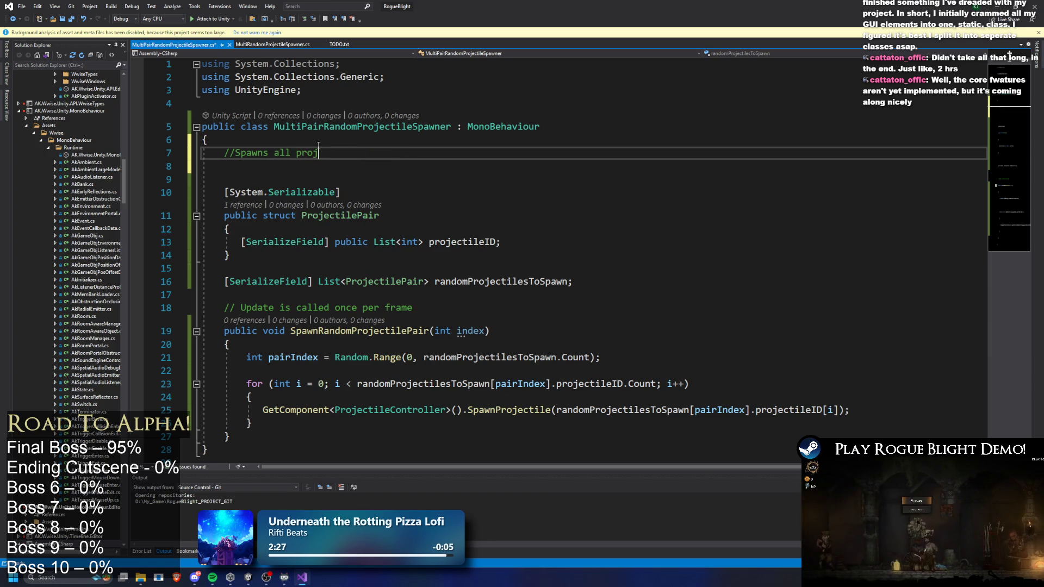
text(rand)
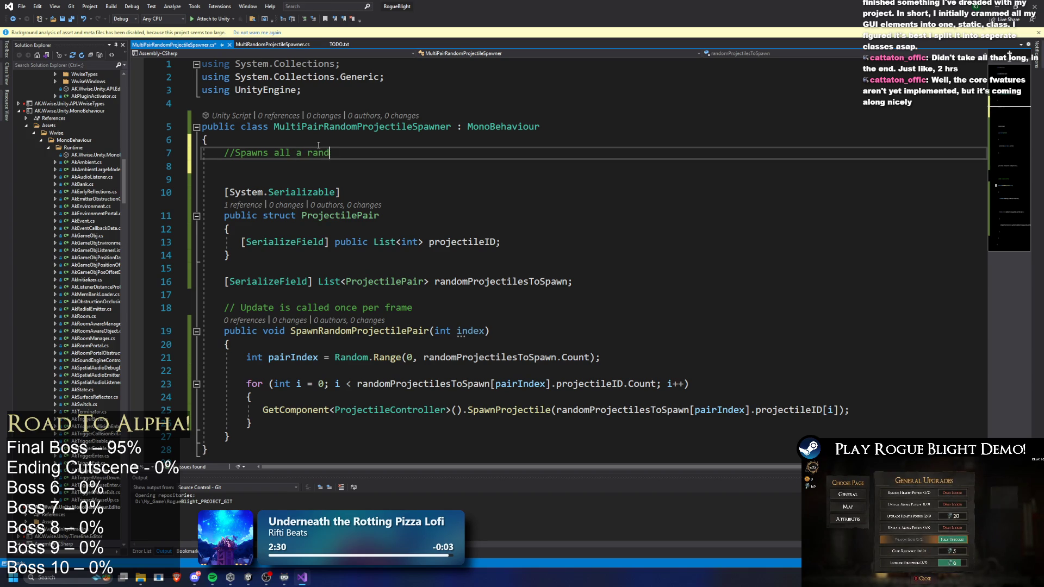
text(om element i)
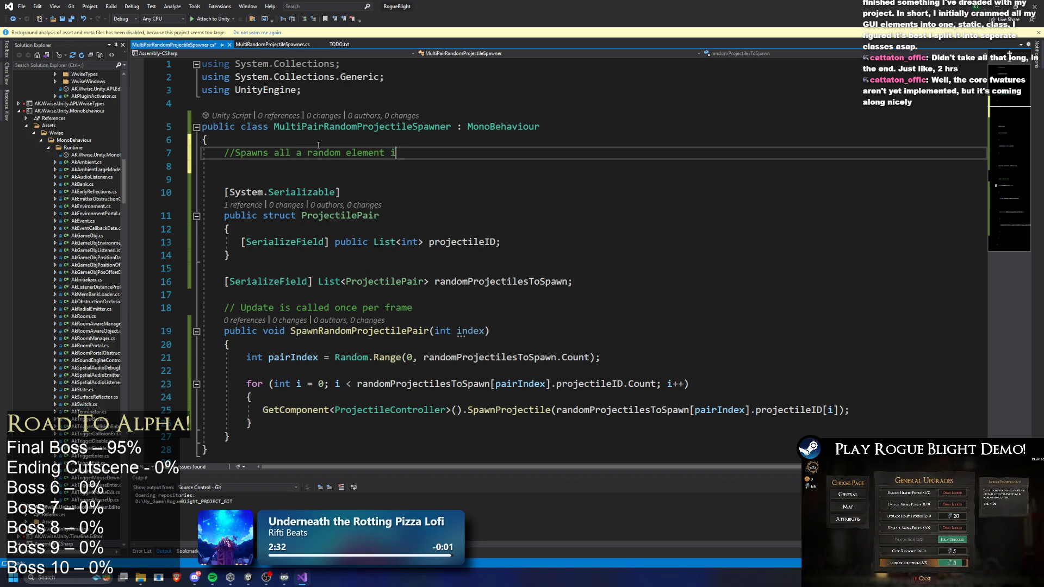
key(BackSpace)
key(BackSpace)
key(BackSpace)
Insert the ProjectilePair name into the comment, then save and return to Unity
double_click(340, 215)
key(ctrl+c)
click(440, 152)
key(ctrl+v)
text(,)
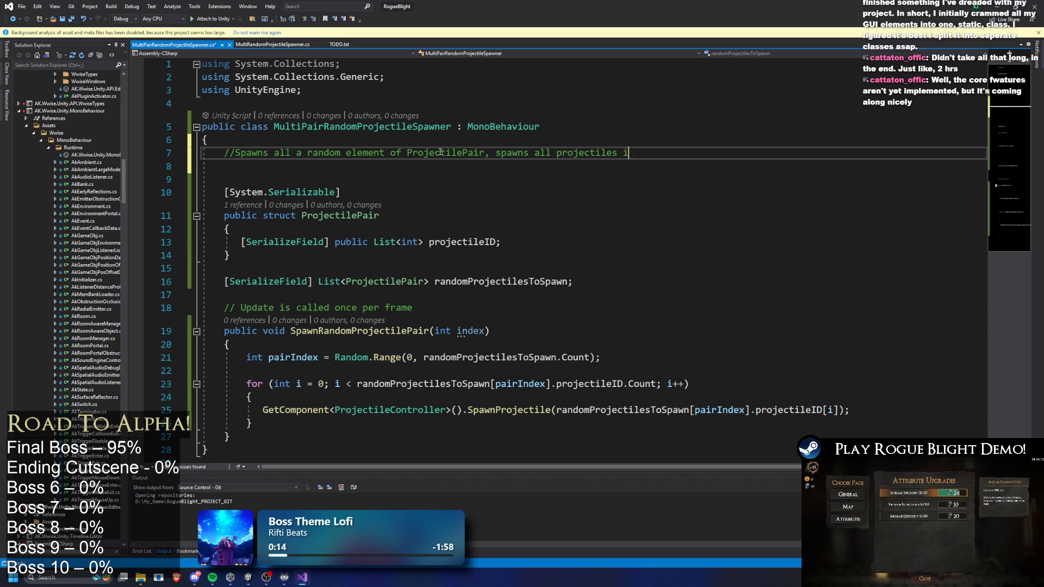
key(alt+Tab)
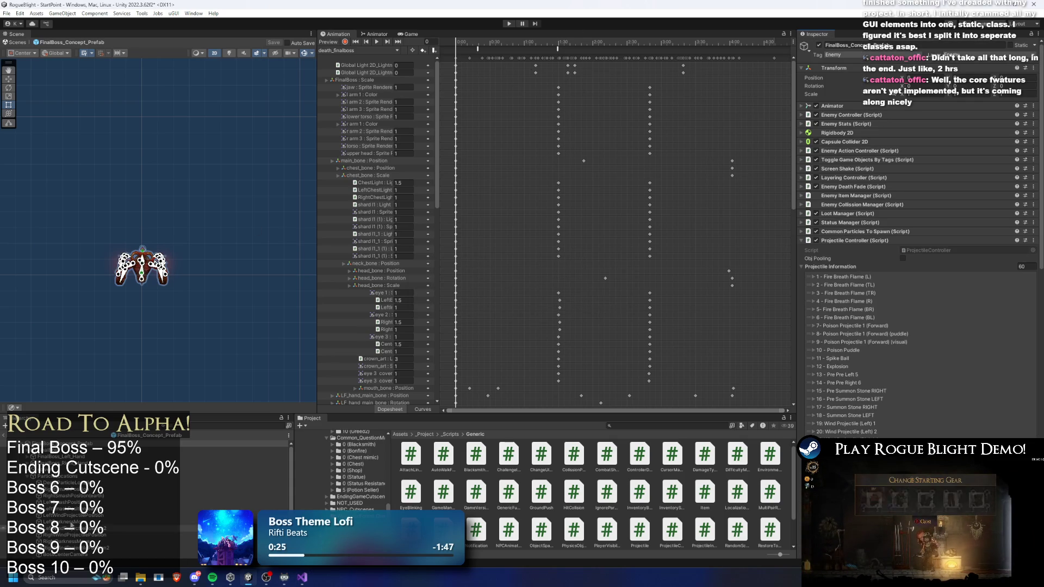
Frame the final boss and switch the Animation window to the darknessmove_finalboss(P2) clip
scroll(960, 304, down, 15)
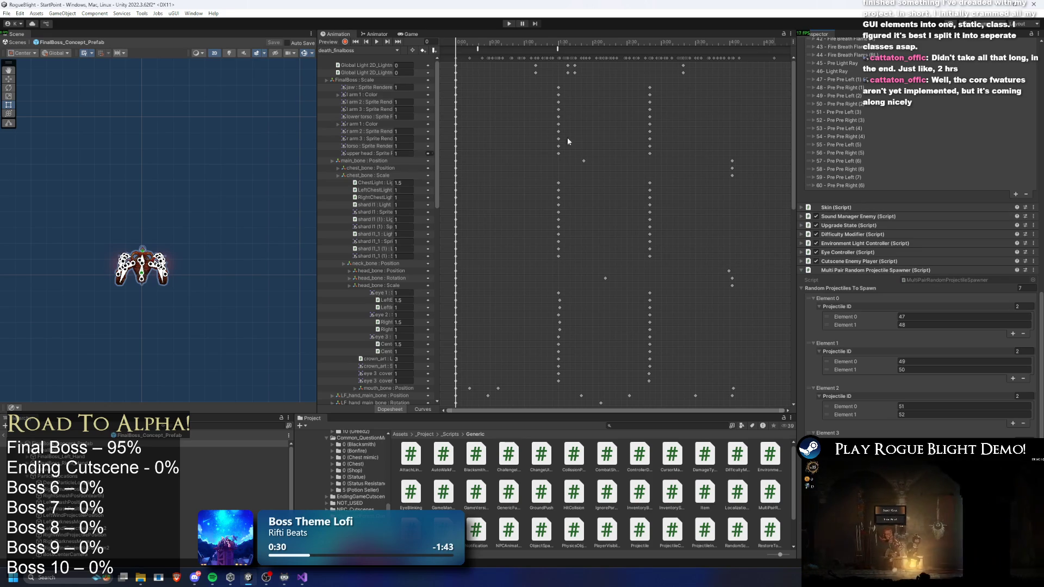
key(f)
key(f)
click(333, 51)
click(354, 71)
Add an animation event at frame 70 that calls SpawnRandomProjectilePair
click(612, 44)
right_click(634, 50)
click(658, 54)
click(924, 65)
mouse_move(935, 218)
mouse_move(1013, 220)
click(946, 220)
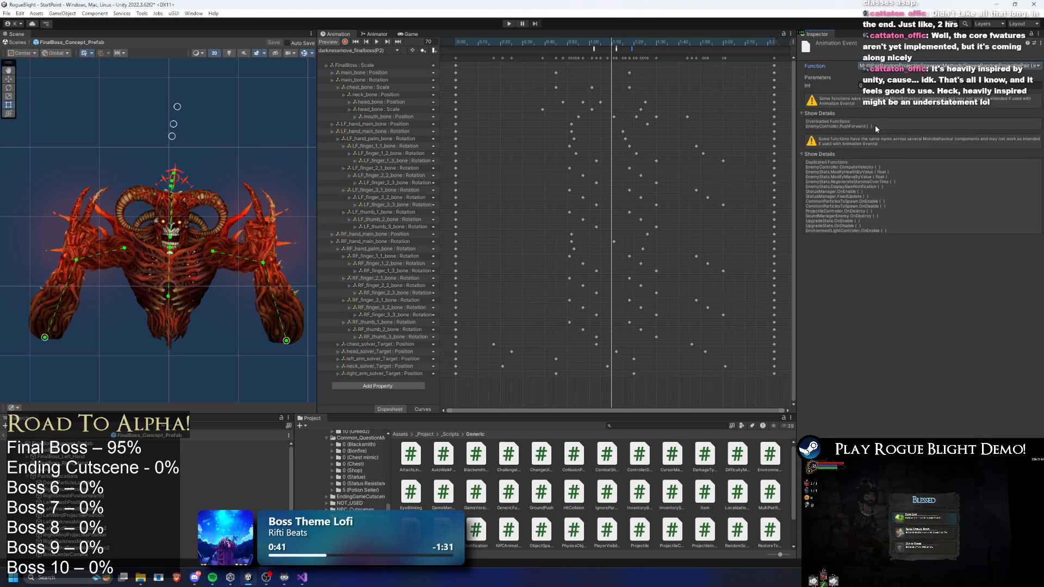
key(alt+Tab)
Delete the unused int index parameter from SpawnRandomProjectilePair, save the script, and return to Unity
click(645, 329)
key(ctrl+f)
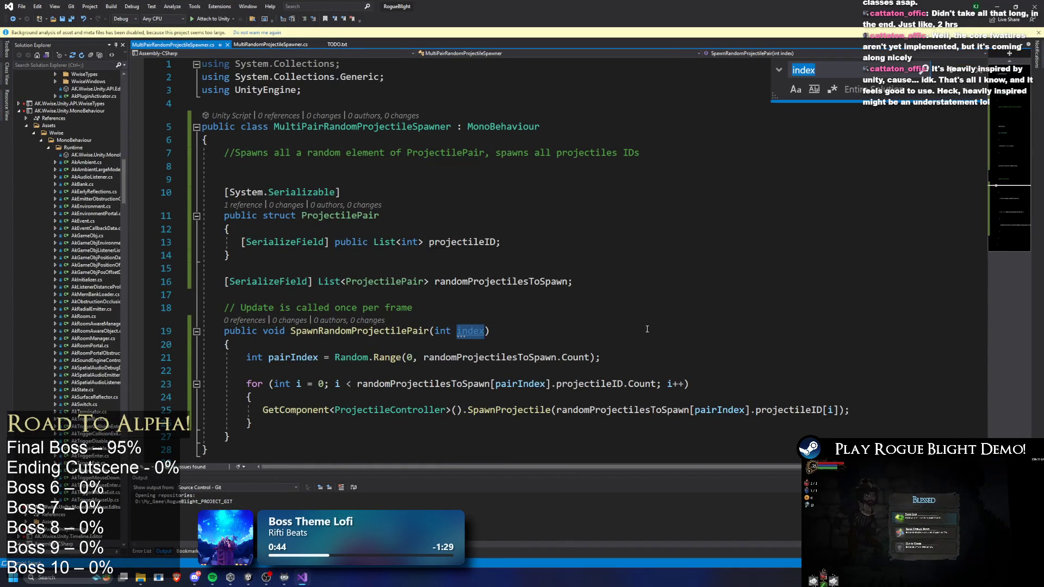
double_click(454, 336)
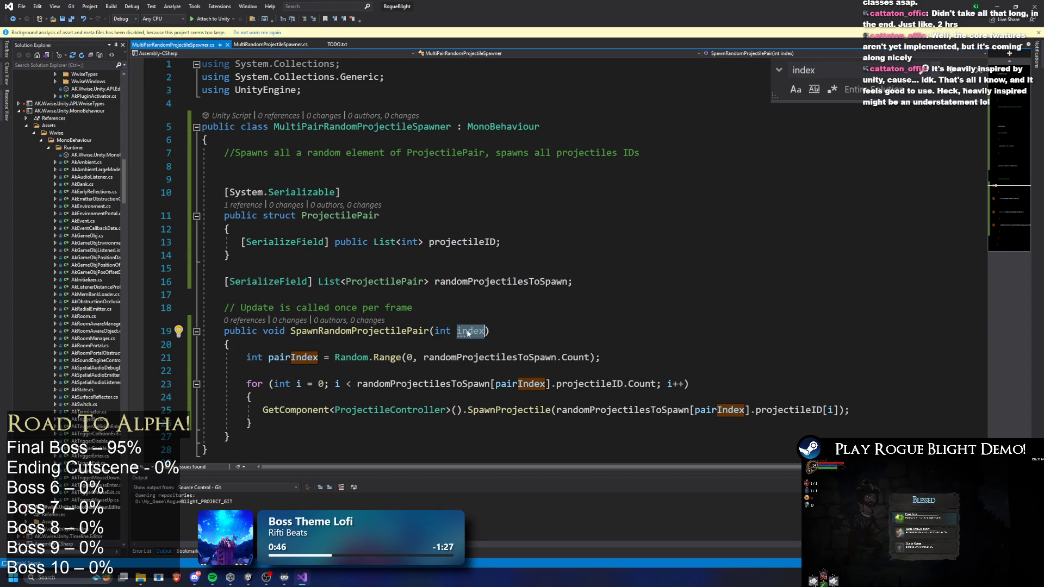
key(BackSpace)
key(BackSpace)
click(566, 315)
key(ctrl+s)
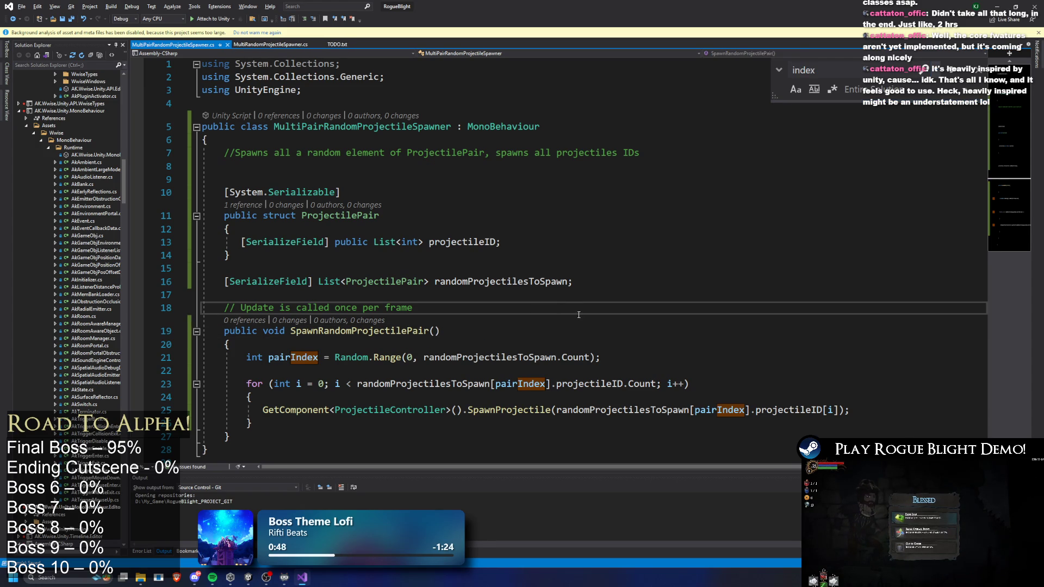
key(alt+Tab)
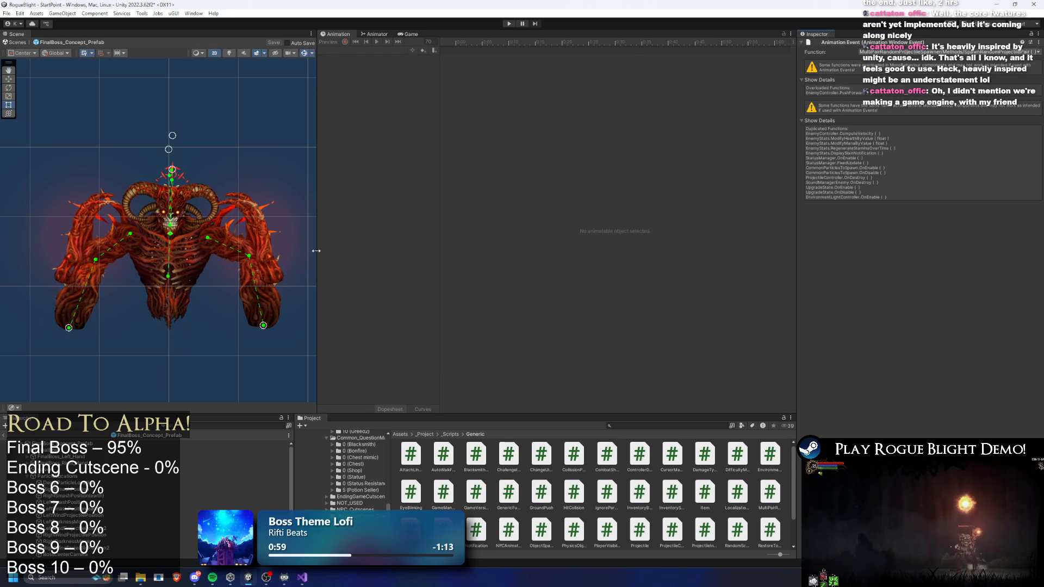
On the darknessmove_finalboss(P2) clip, confirm the frame-72 event calls SpawnRandomProjectilePair
click(234, 443)
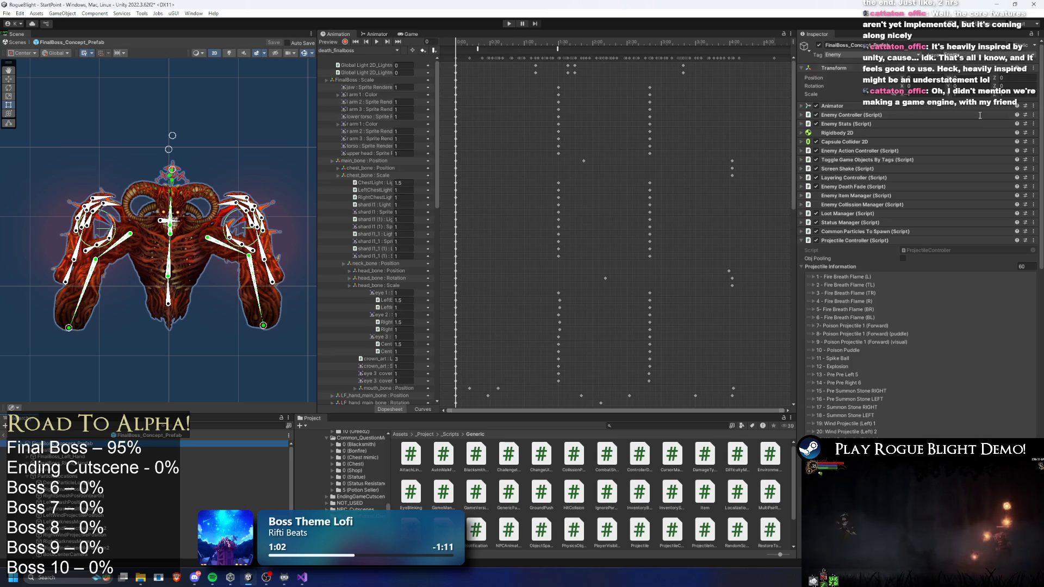
scroll(964, 232, down, 20)
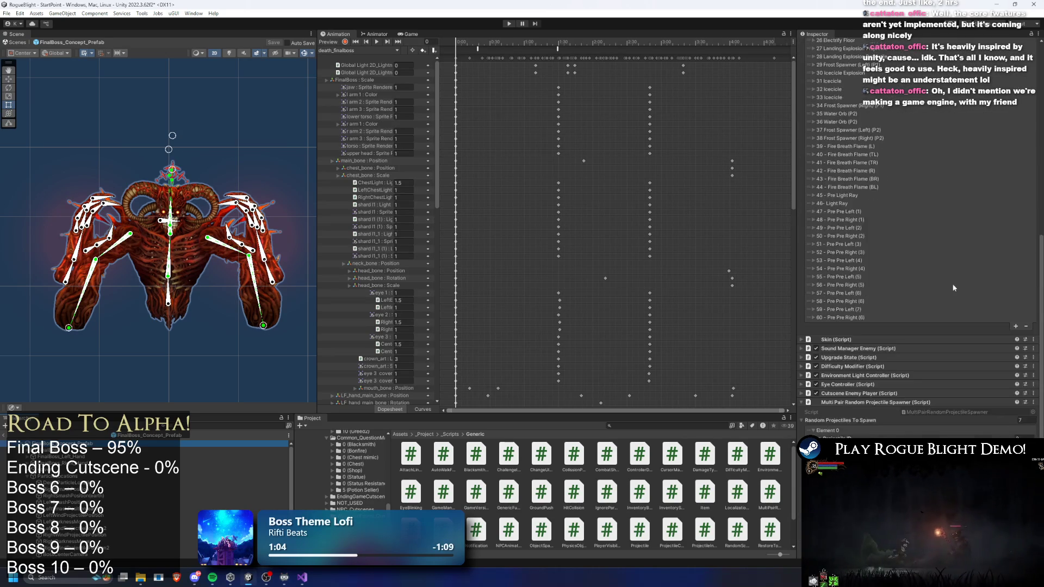
click(556, 48)
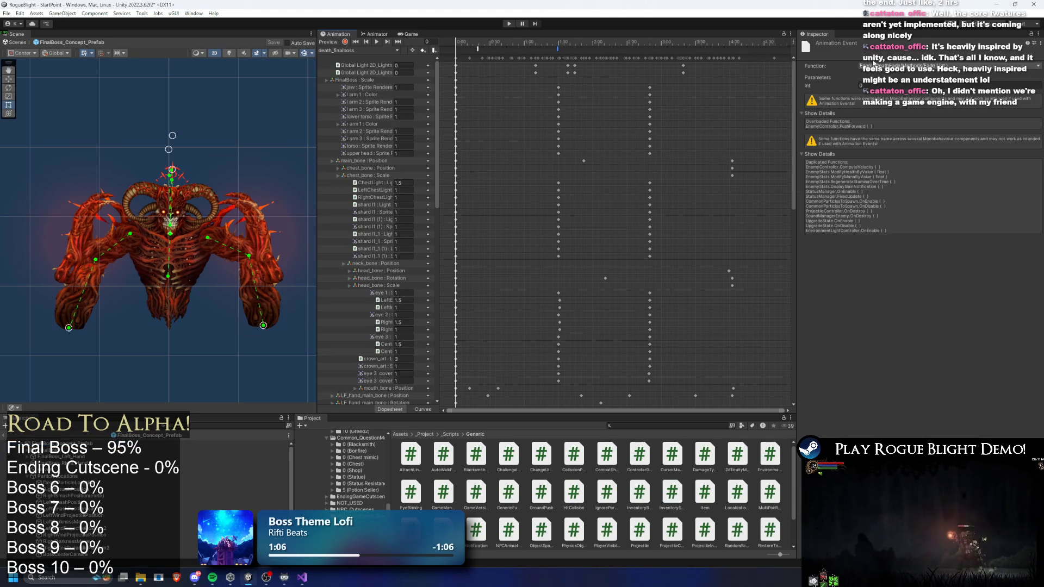
click(374, 50)
click(359, 136)
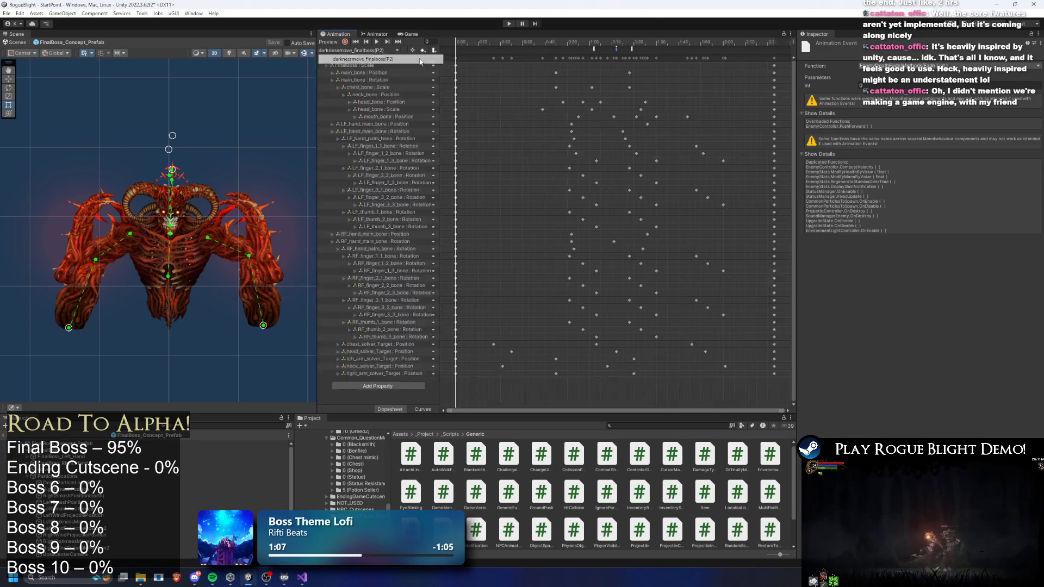
click(632, 49)
click(610, 49)
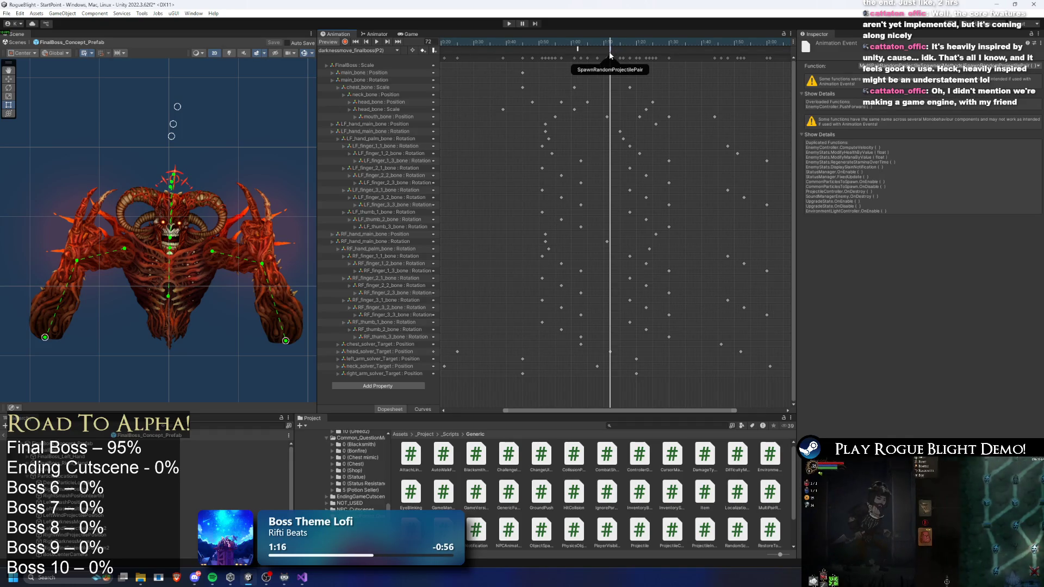
mouse_move(610, 43)
mouse_down()
mouse_move(566, 43)
mouse_move(626, 43)
mouse_move(610, 43)
mouse_up()
click(609, 54)
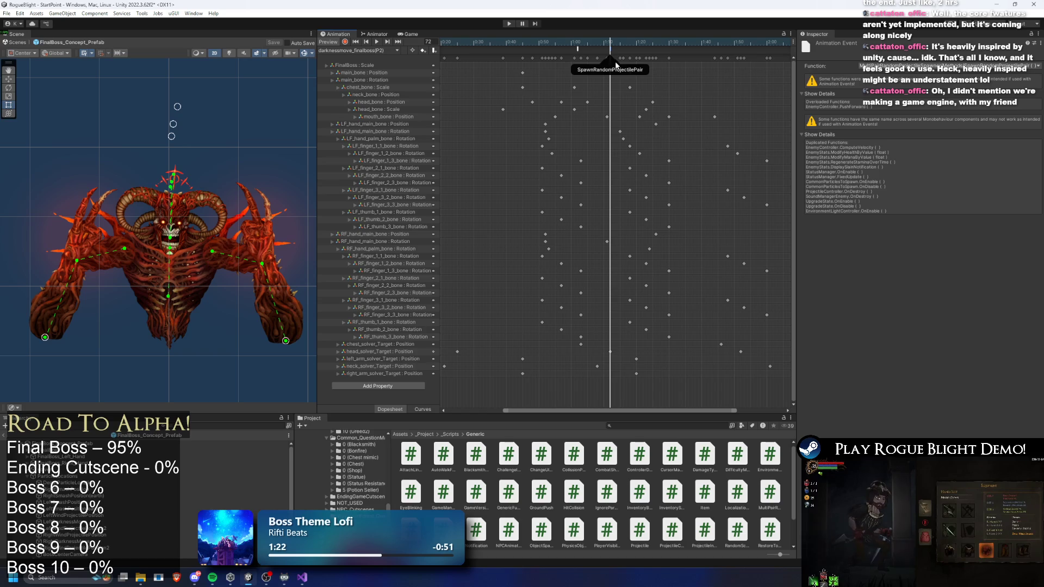
Review the boss's spawner projectile pairs in the Inspector and enter Play Mode
click(234, 443)
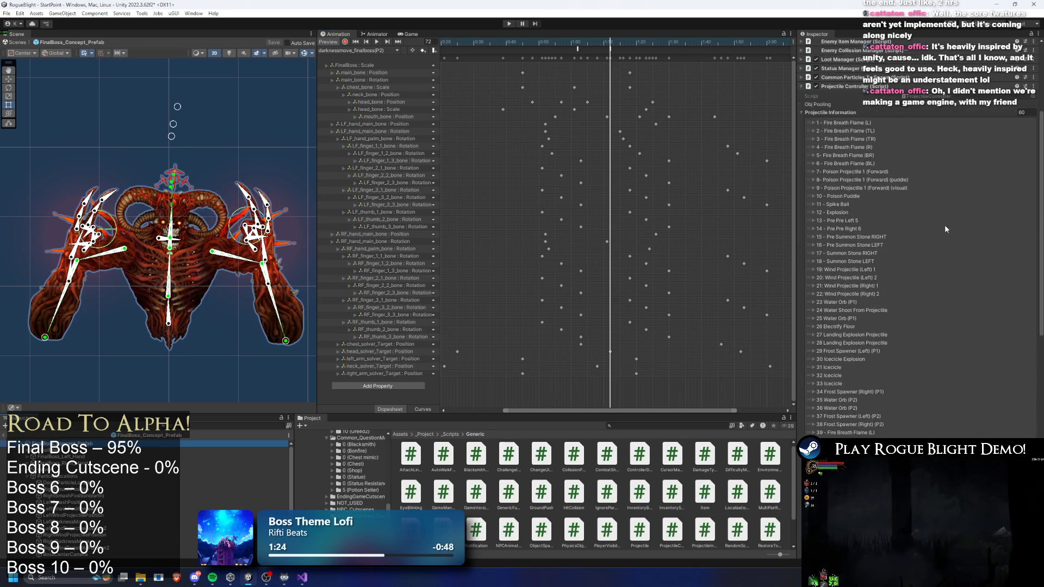
scroll(945, 224, down, 10)
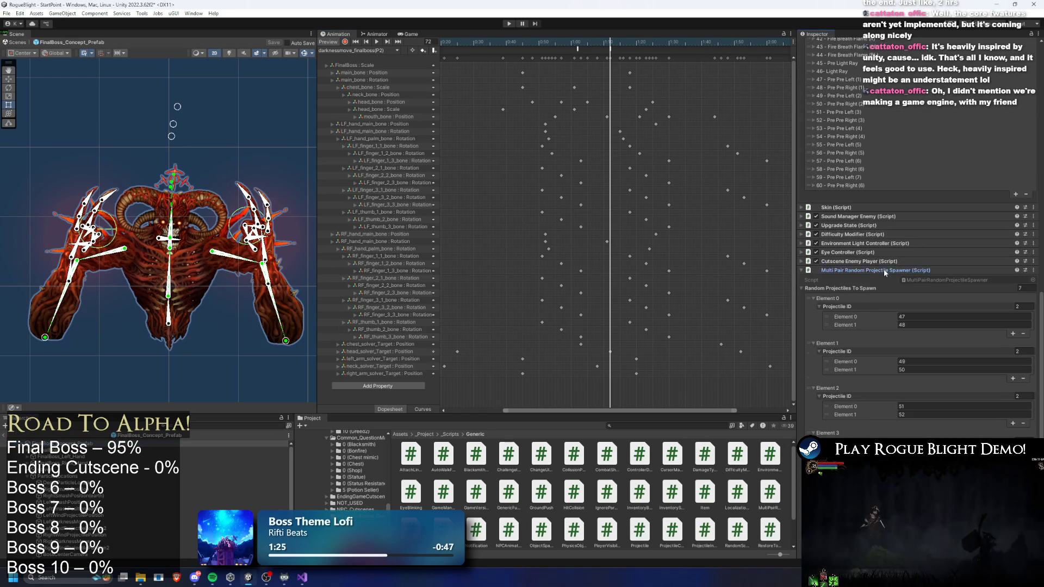
scroll(881, 279, up, 5)
click(511, 24)
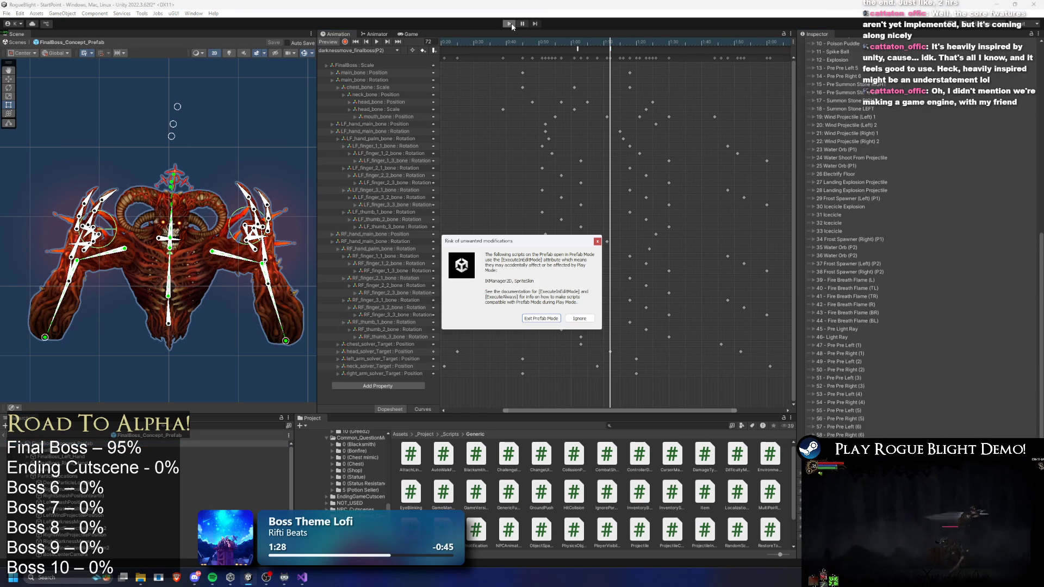
Ignore the prefab warning, clear the death screen, and start a difficulty 3 Story Mode map from the cart NPC
click(579, 318)
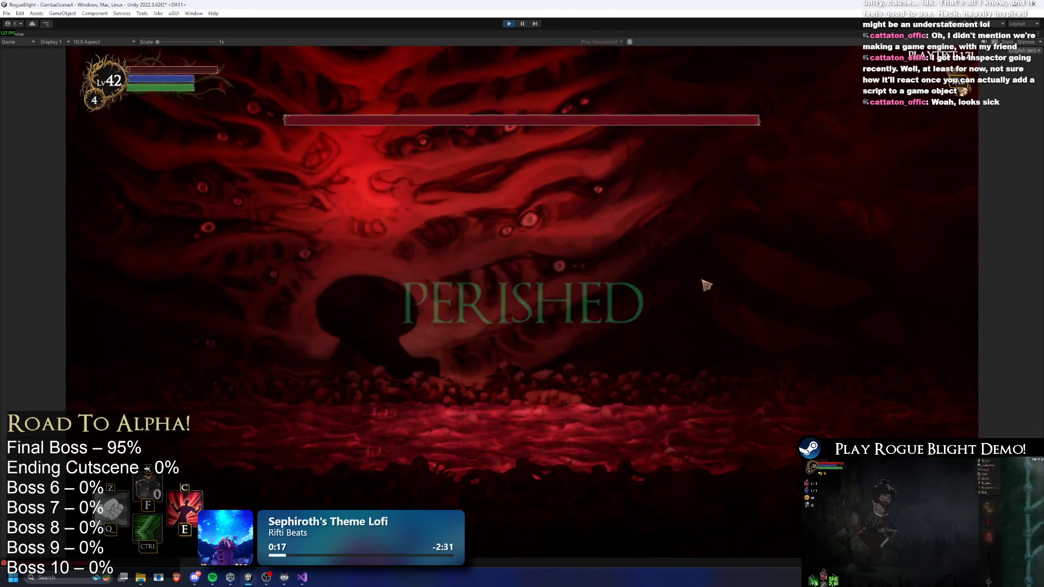
click(576, 358)
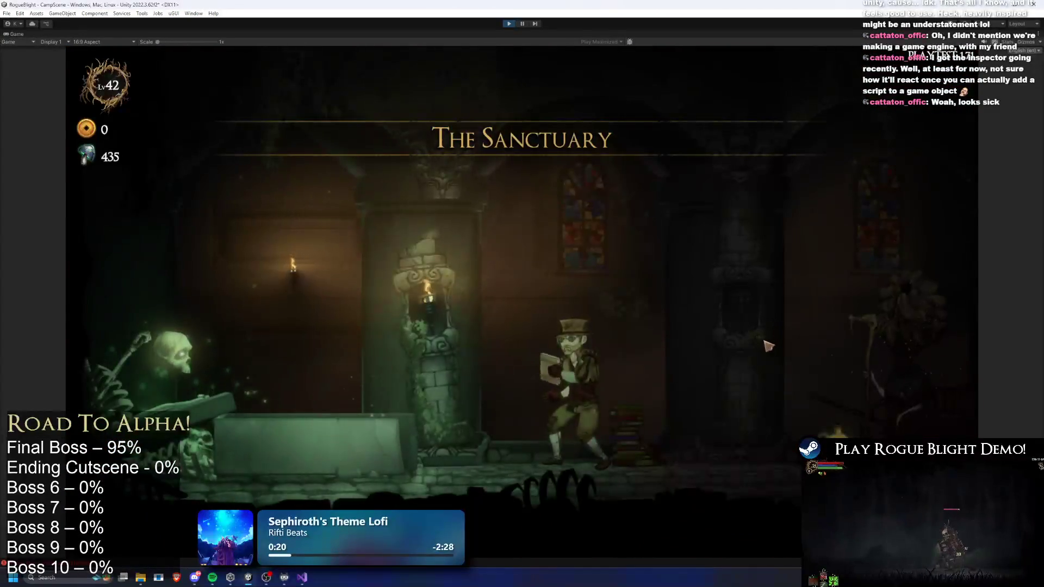
key(d)
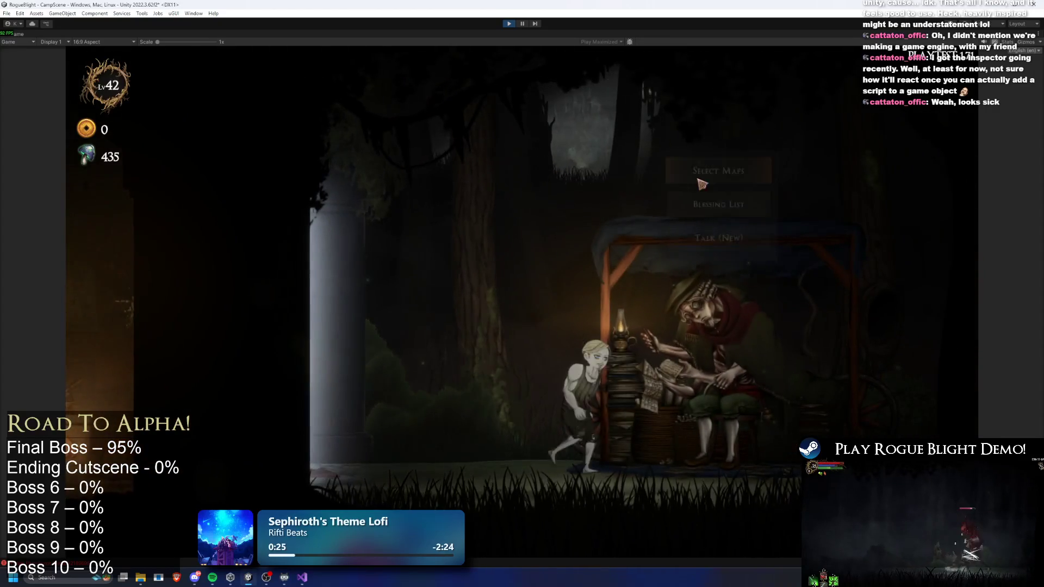
key(e)
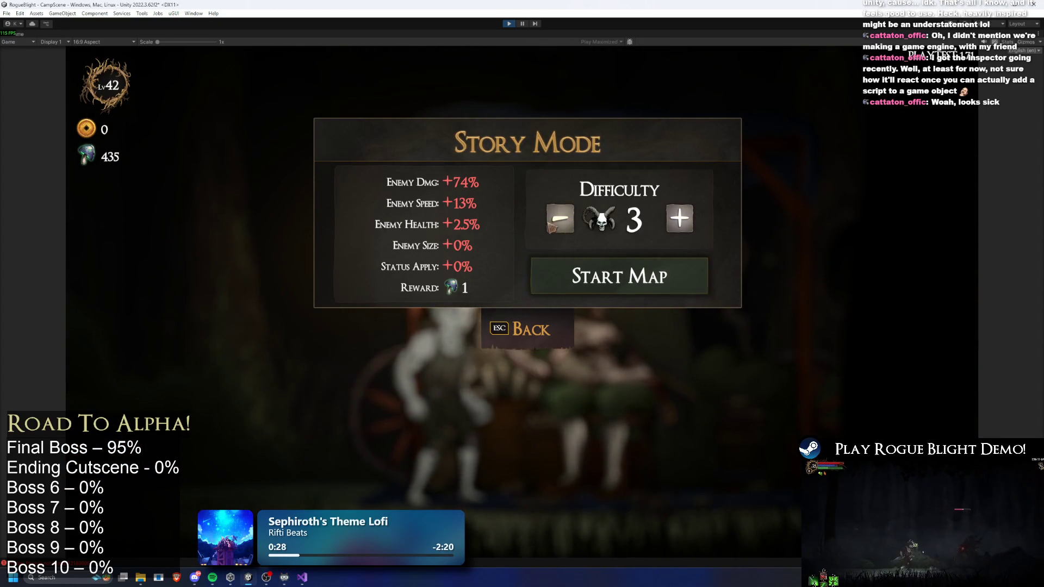
click(618, 277)
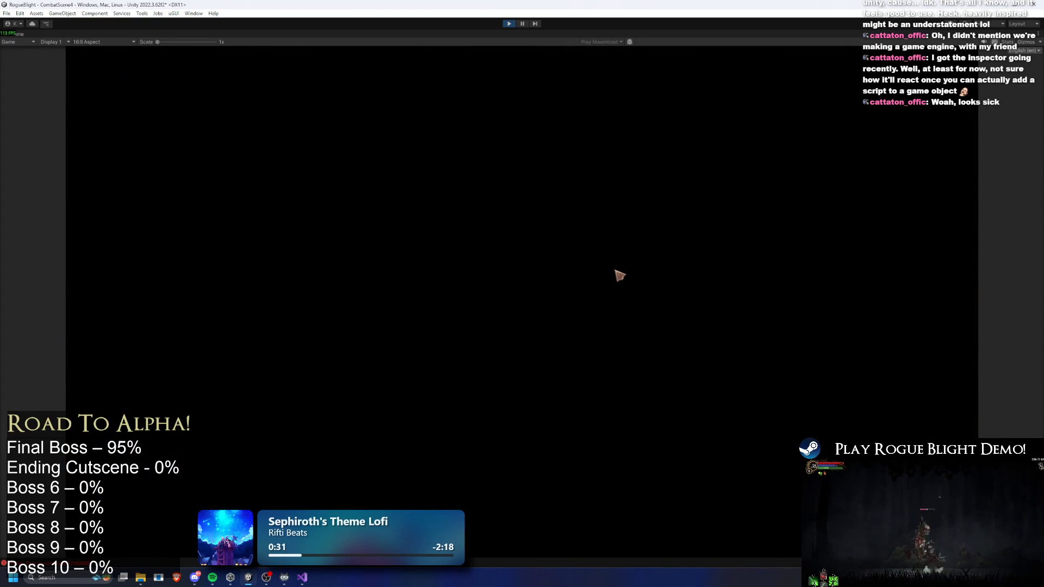
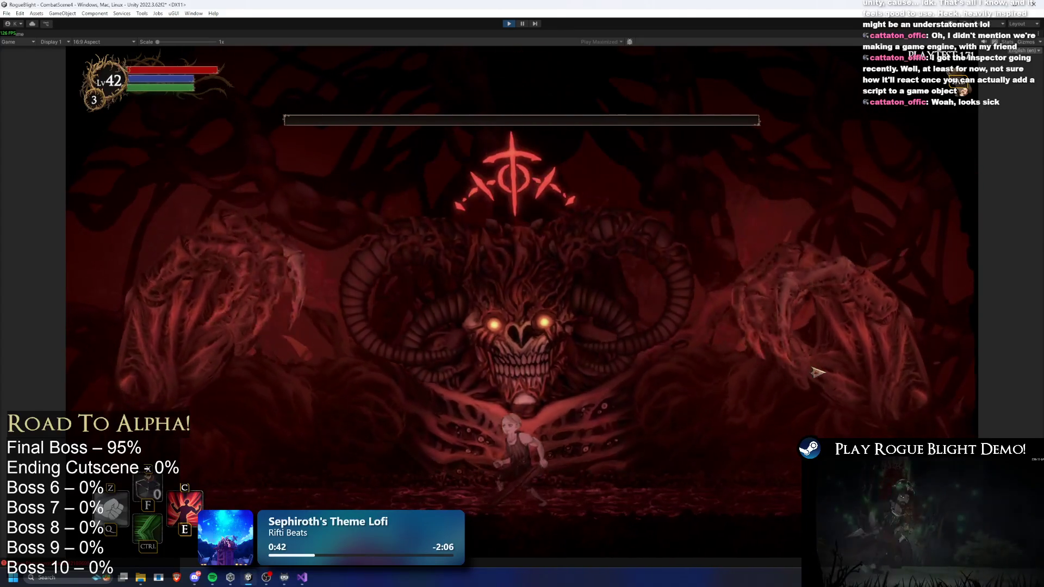
Refill the final boss's health with the H debug key and run the player right
key(h)
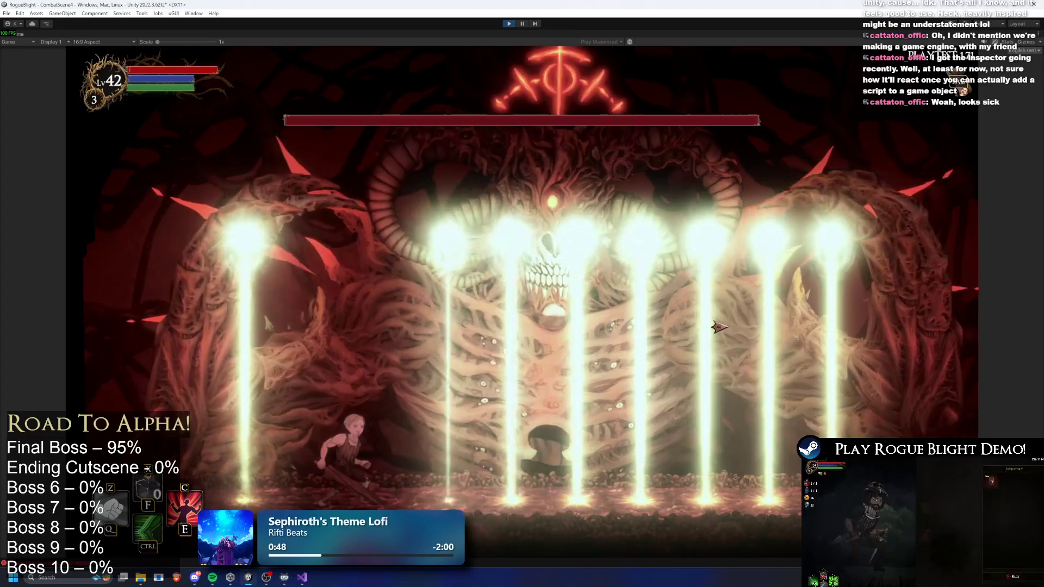
key(d)
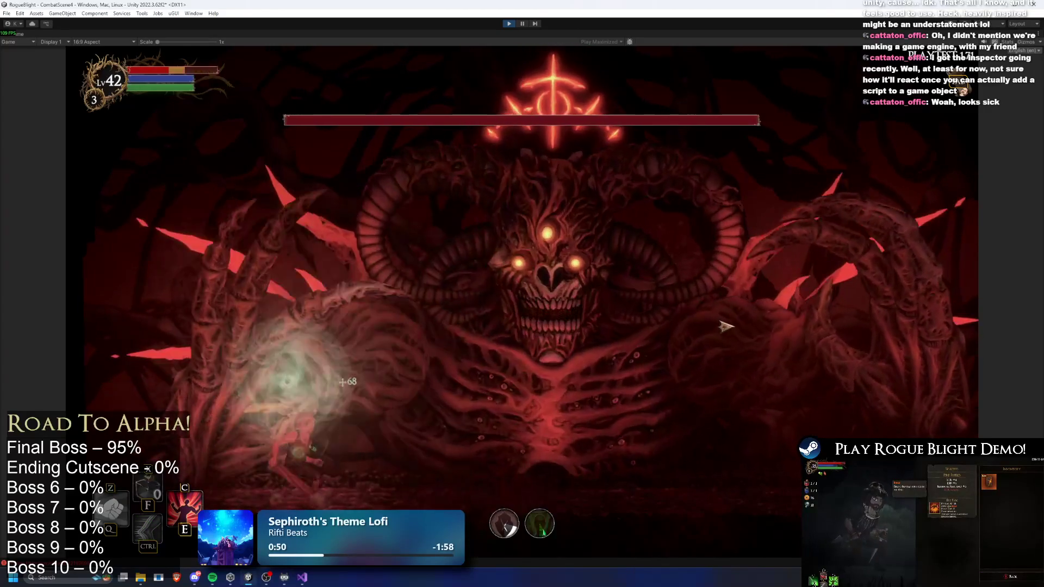
key(d)
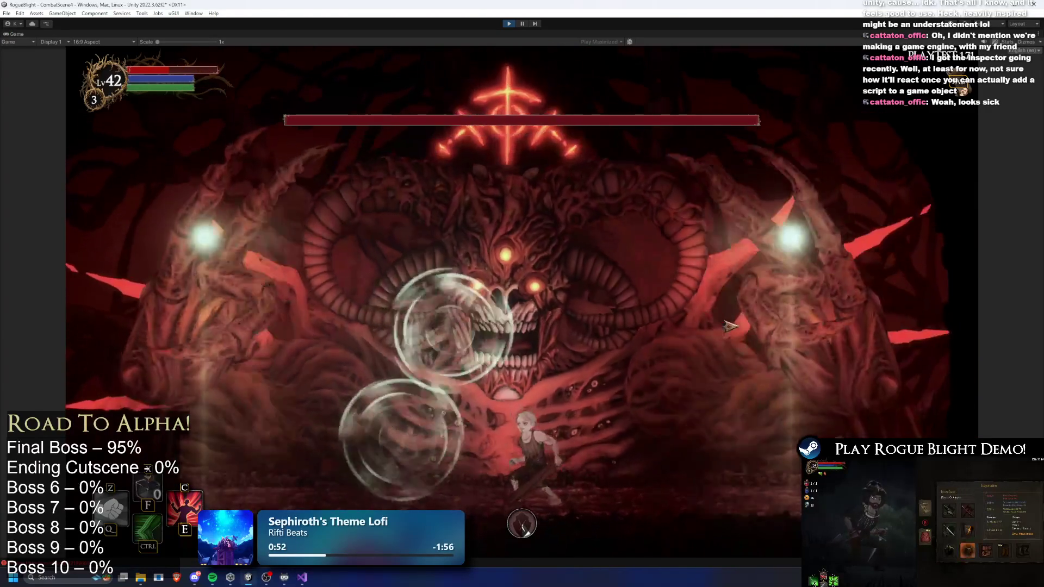
key(d)
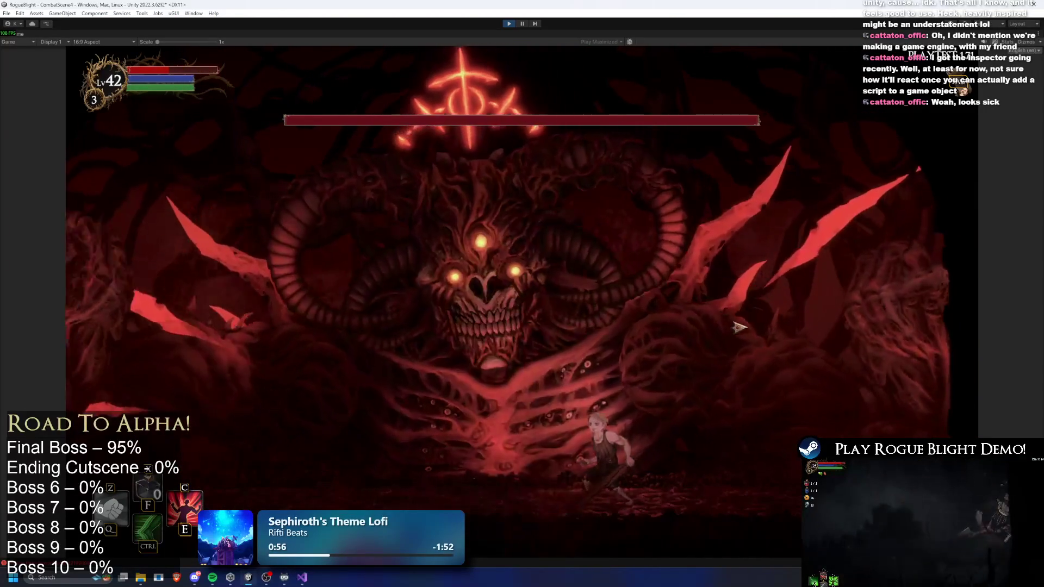
Dodge the boss's light-pillar and orb attacks by running and dashing left and right
key(a)
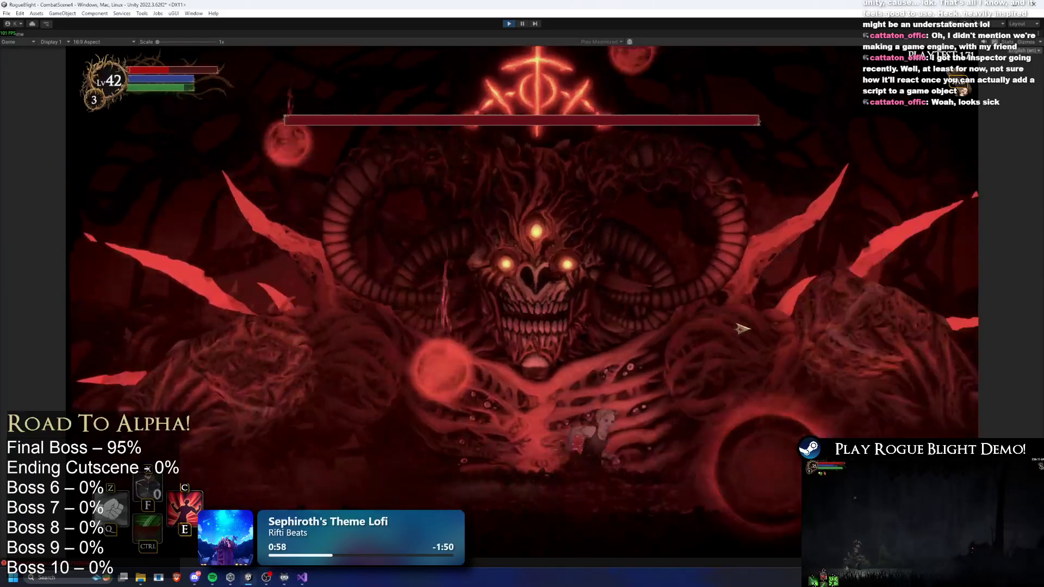
key(a)
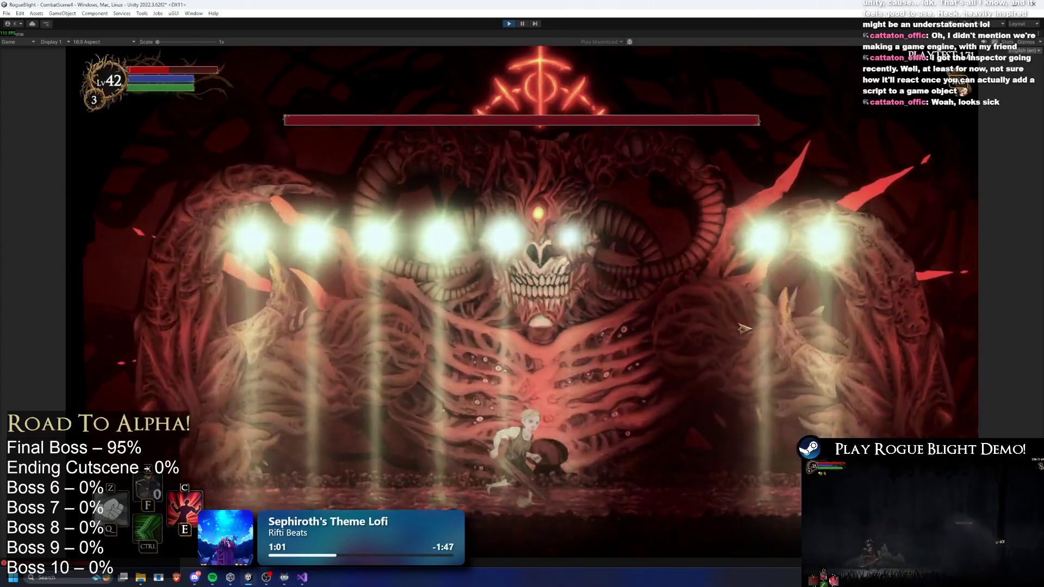
key(d)
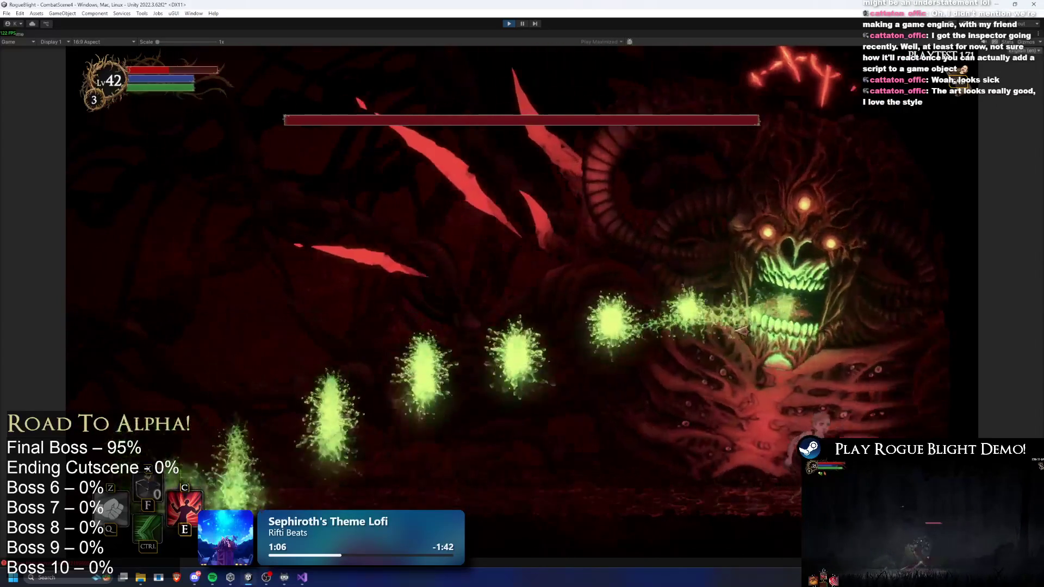
key(ctrl)
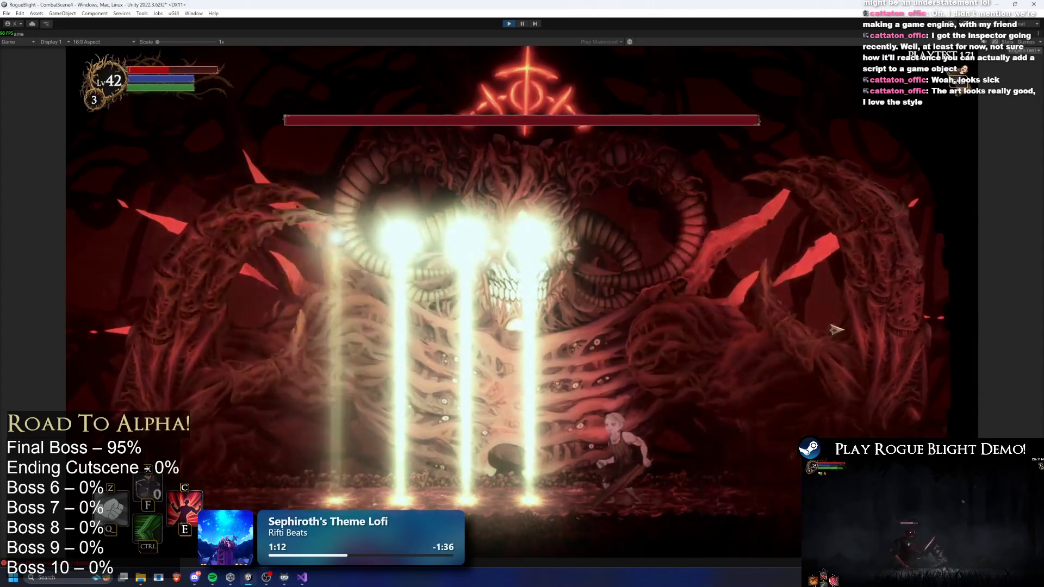
key(a)
key(ctrl)
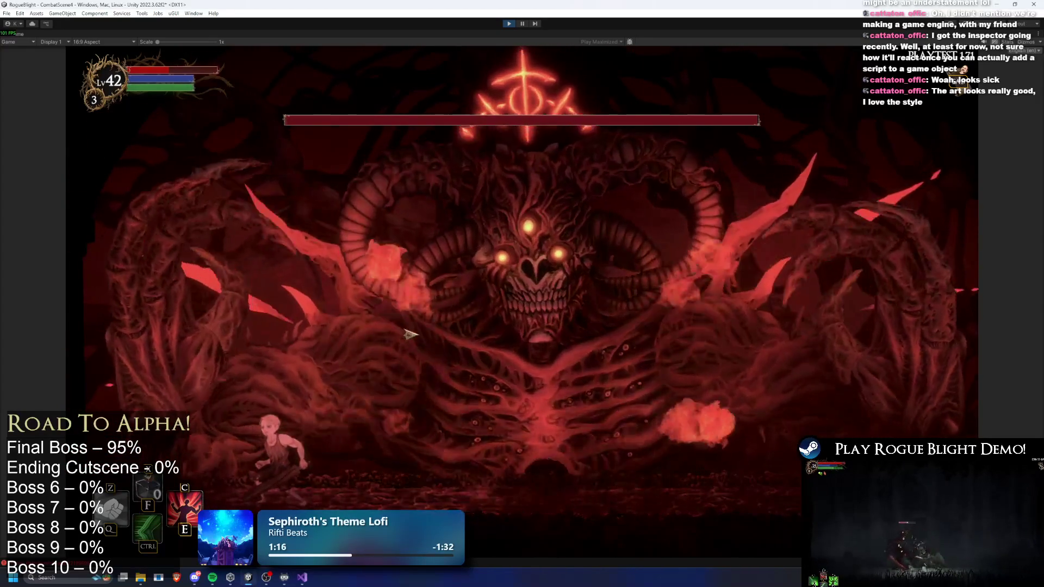
key(d)
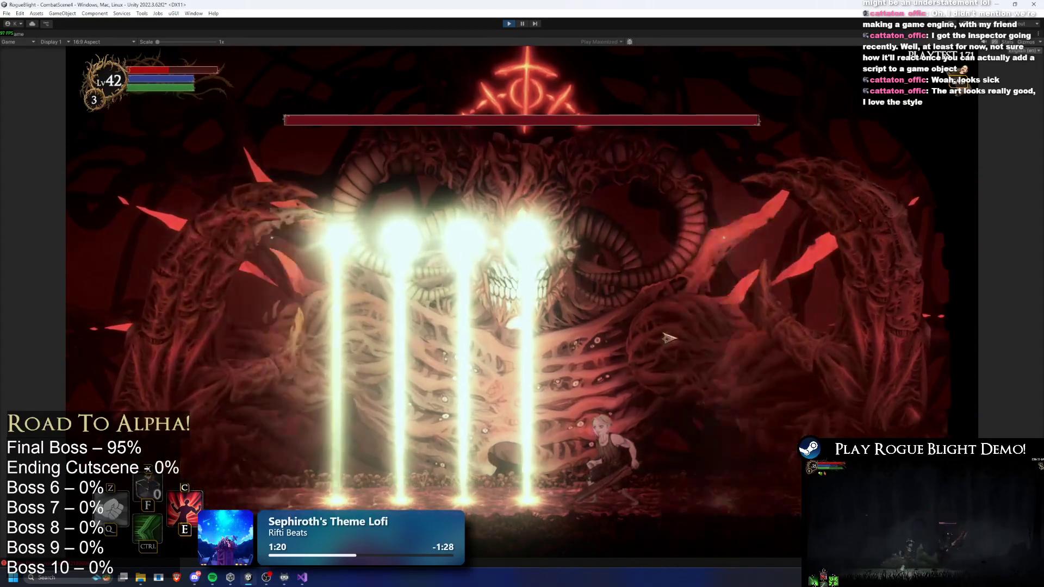
Run and dash back and forth to dodge the boss's light pillars
key(a)
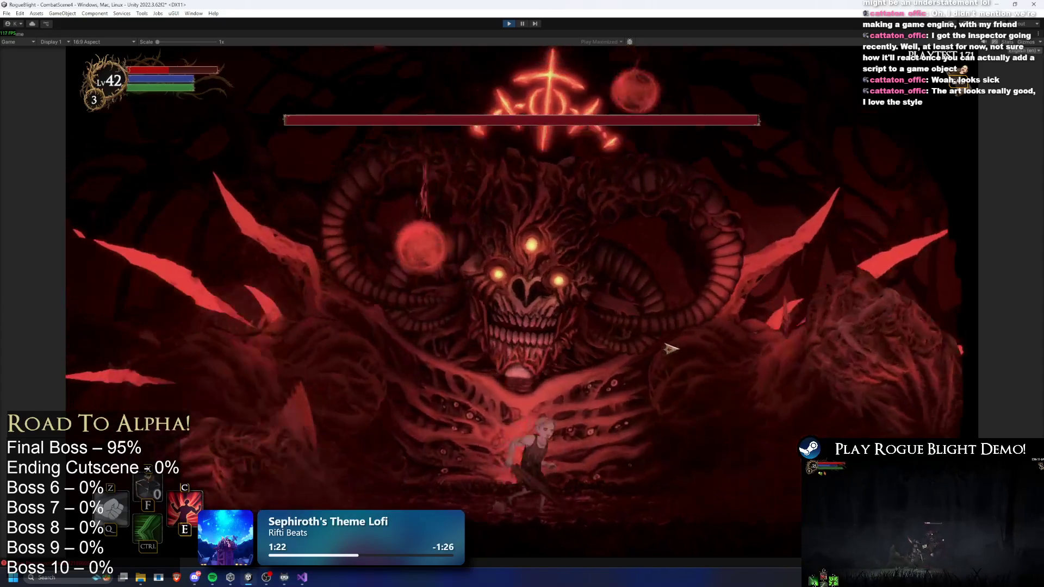
key(d)
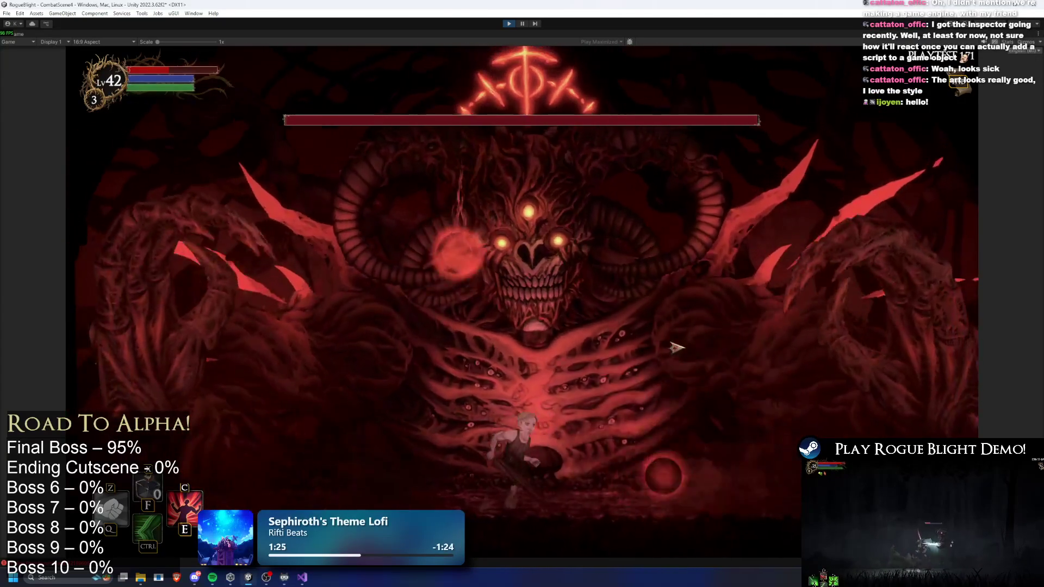
key(d)
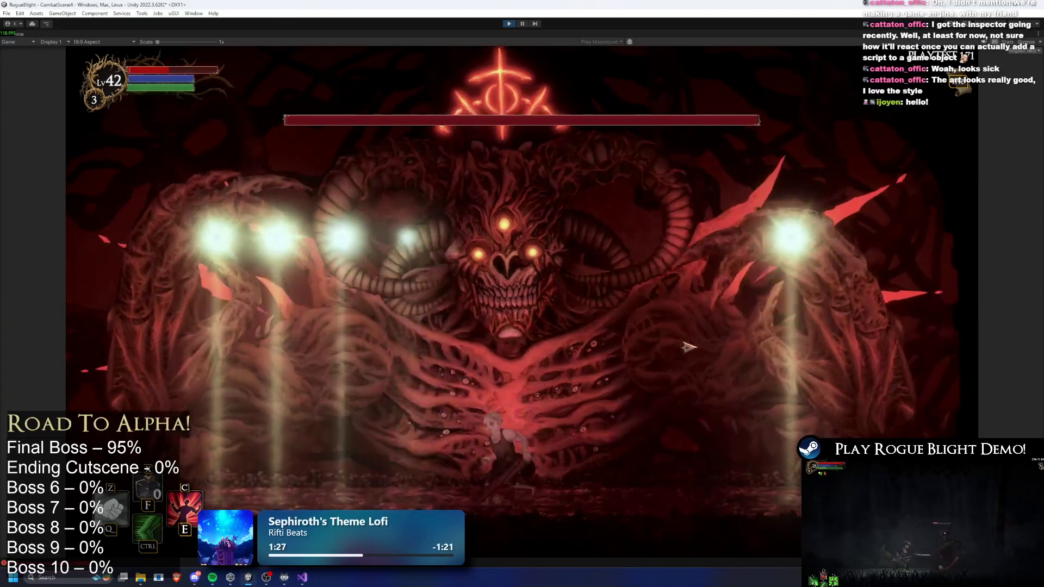
key(ctrl)
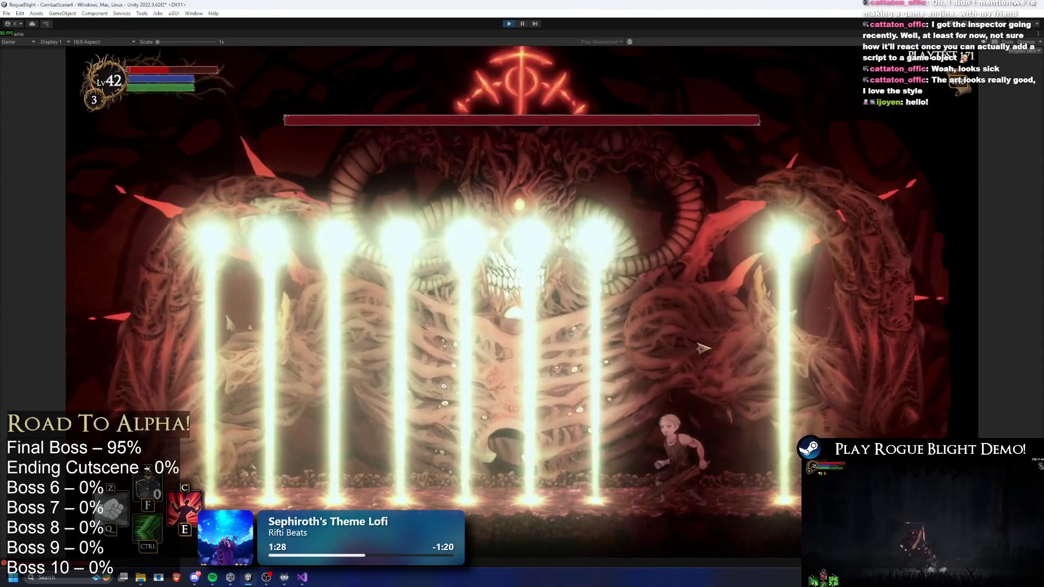
key(a)
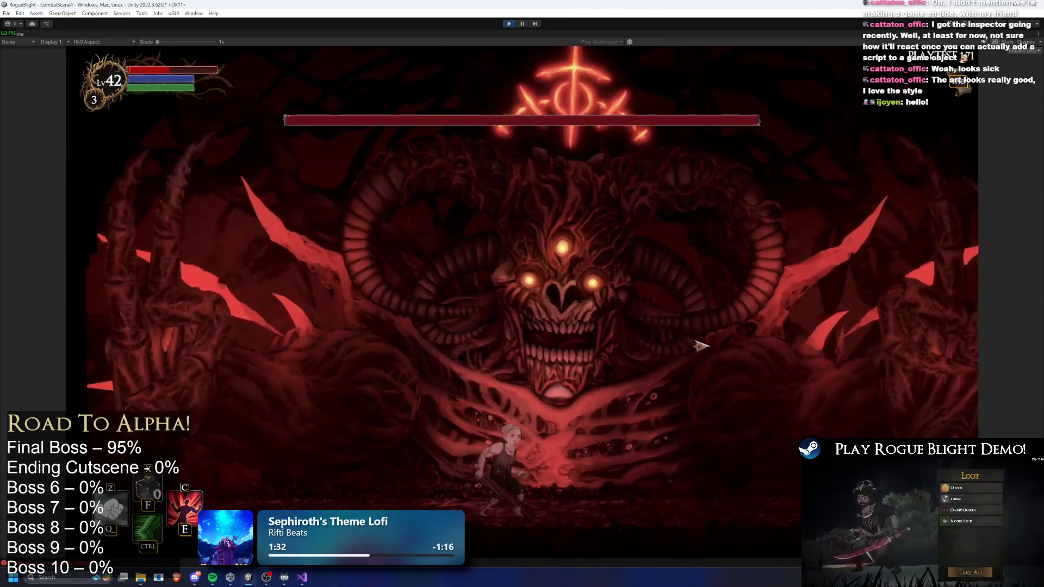
key(d)
key(a)
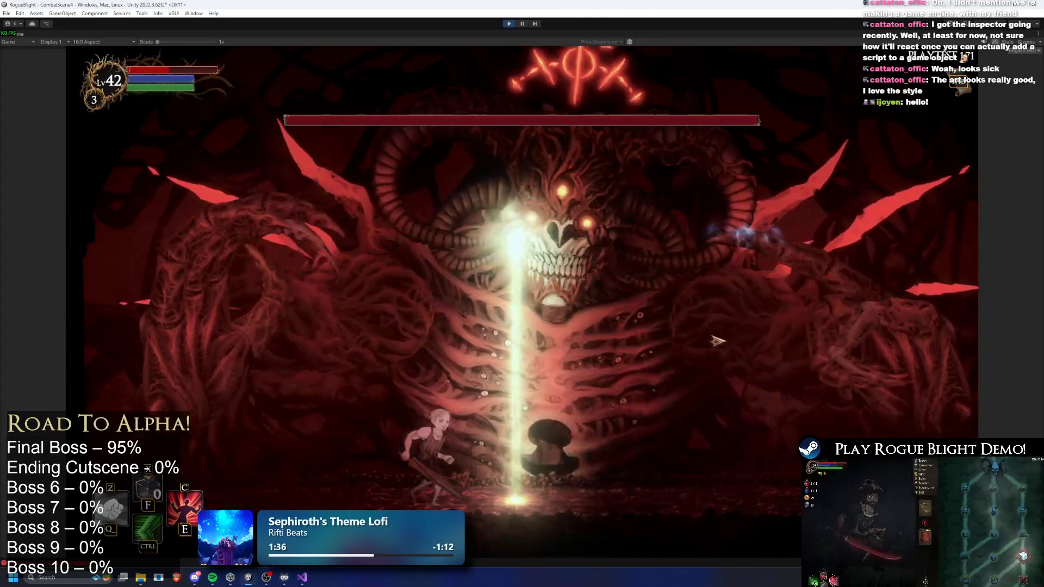
key(d)
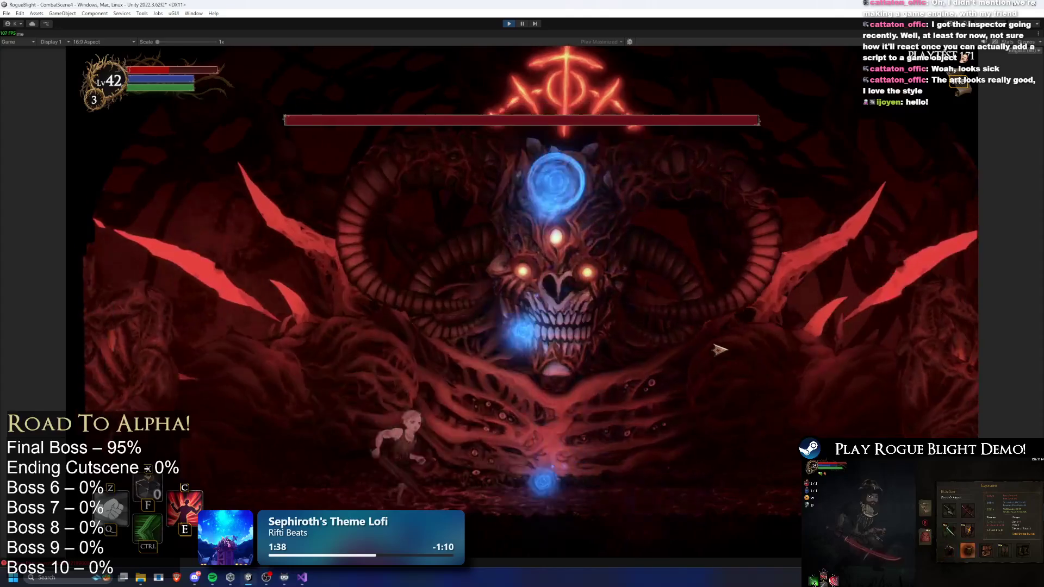
key(a)
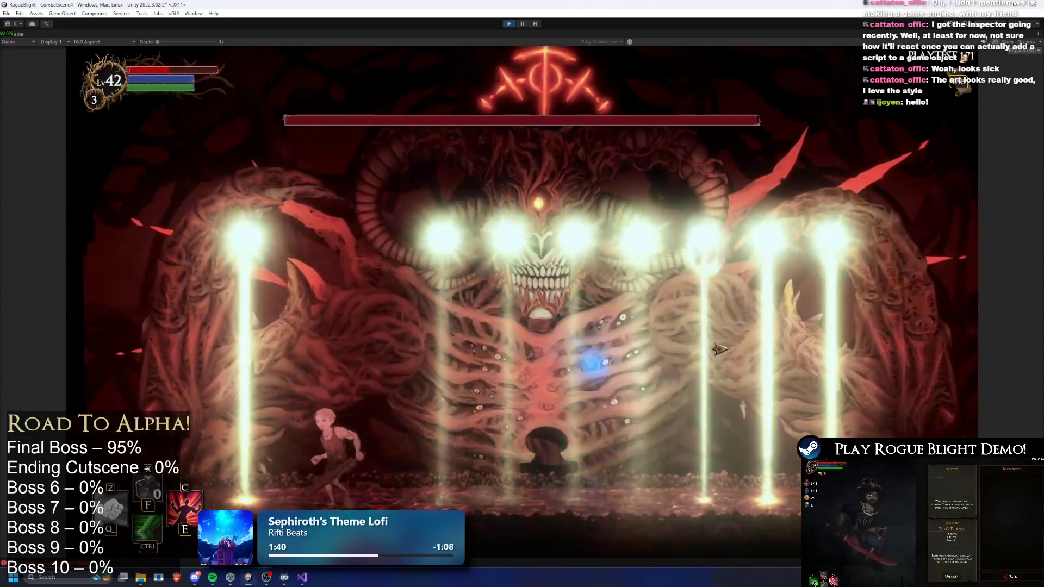
key(a)
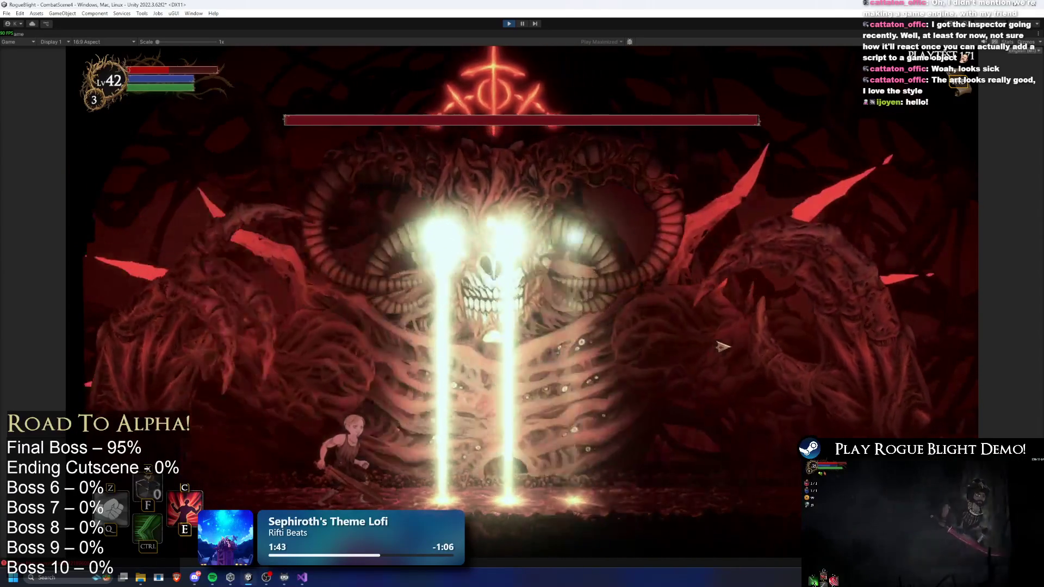
Dash and jump toward the boss, then drop and dash back right across the arena
key(ctrl)
key(d)
key(space)
key(a)
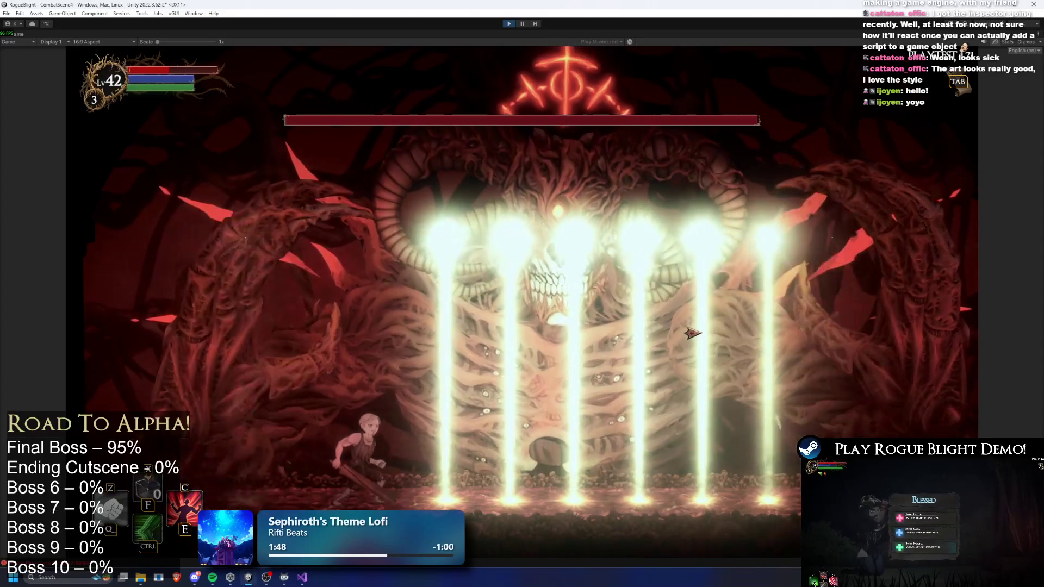
key(d)
key(ctrl)
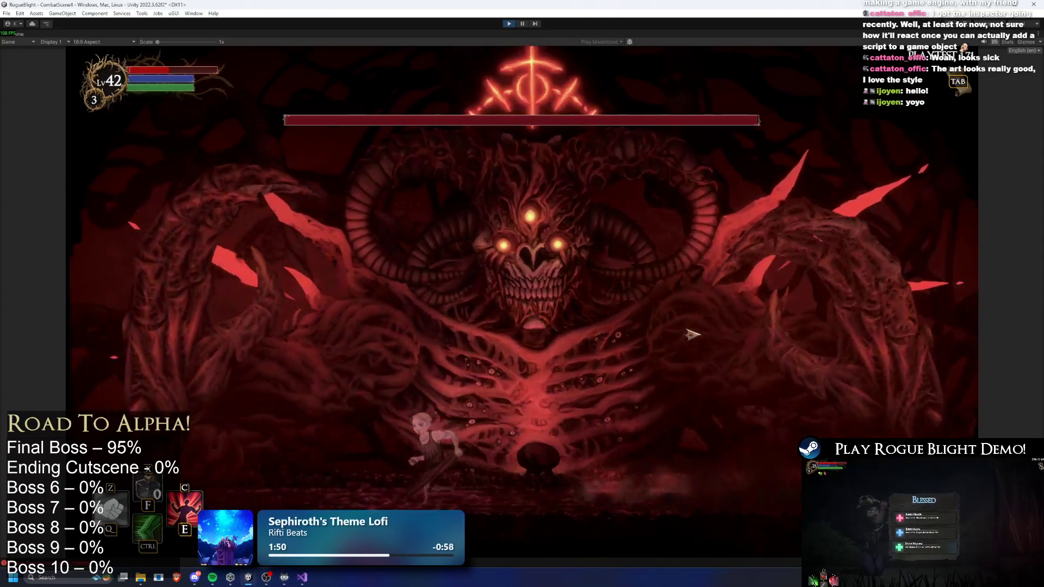
key(d)
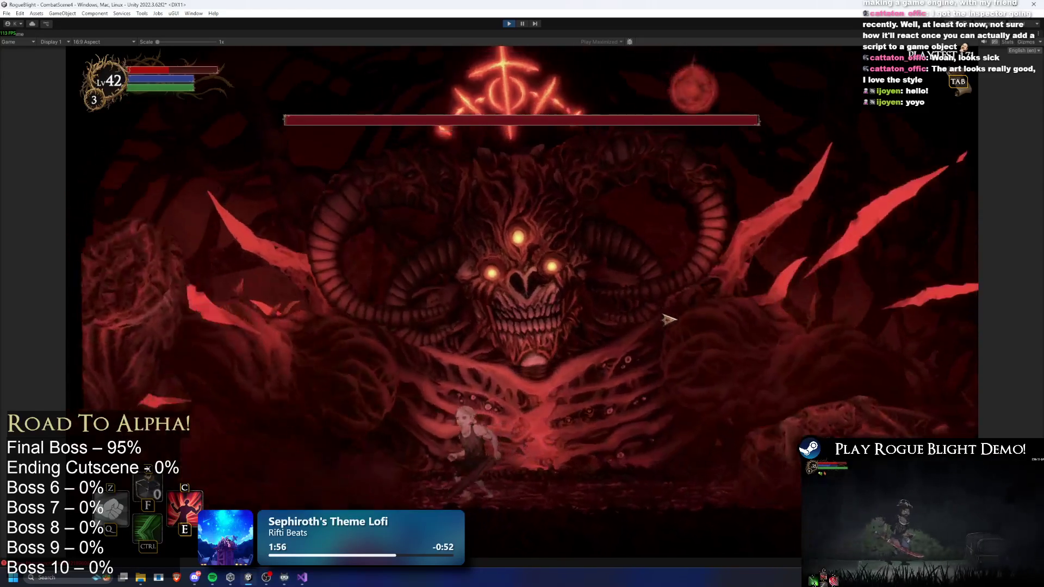
Run beneath the boss to the arena's right edge, then turn on cheats with F1
key(a)
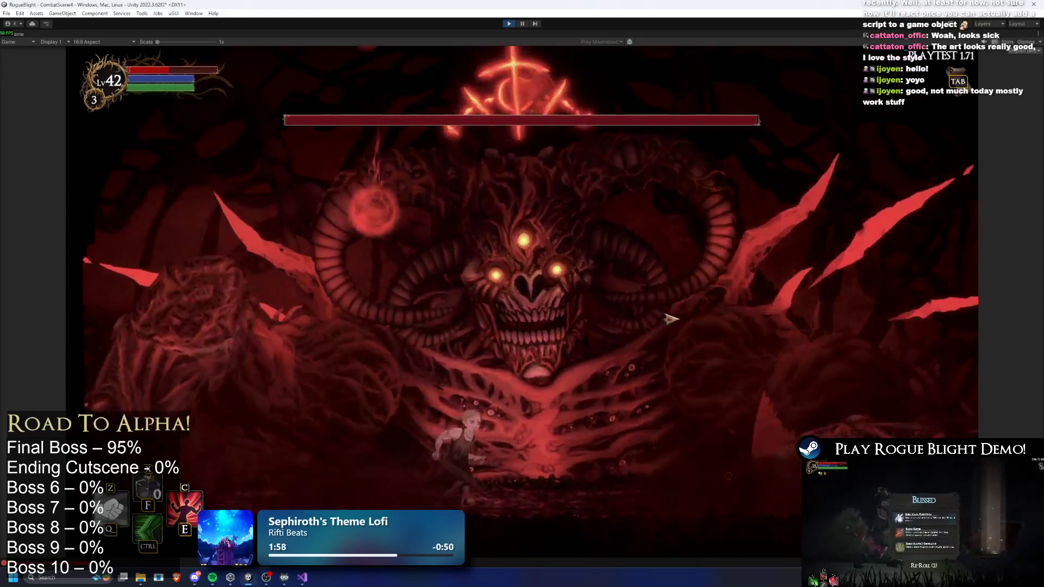
key(d)
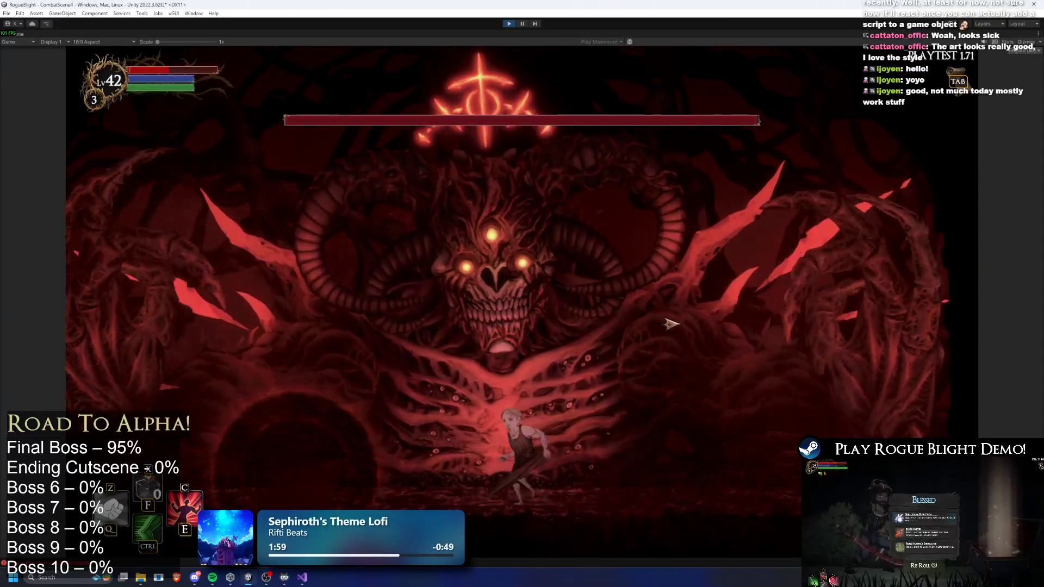
key(a)
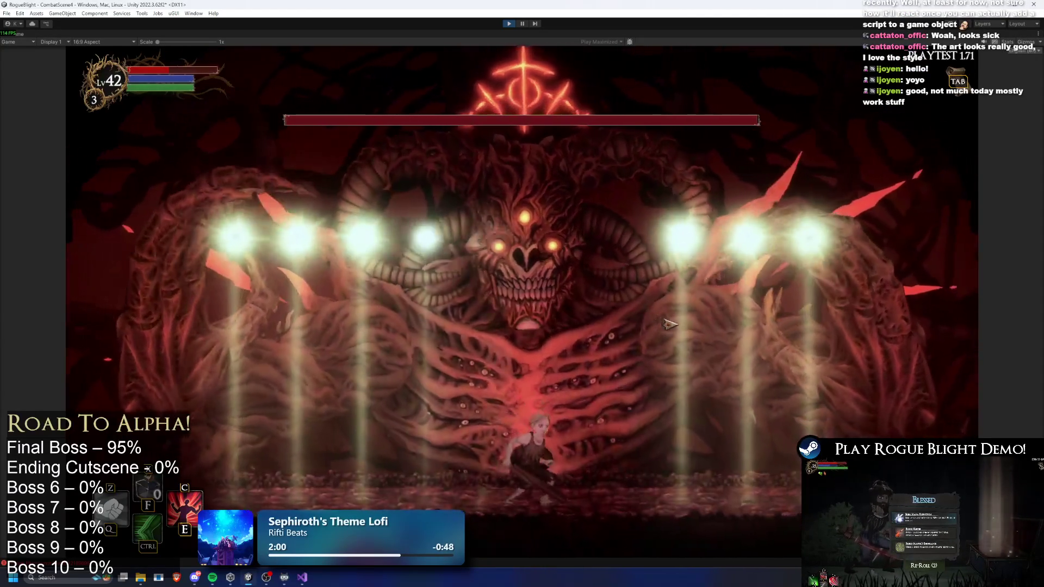
key(d)
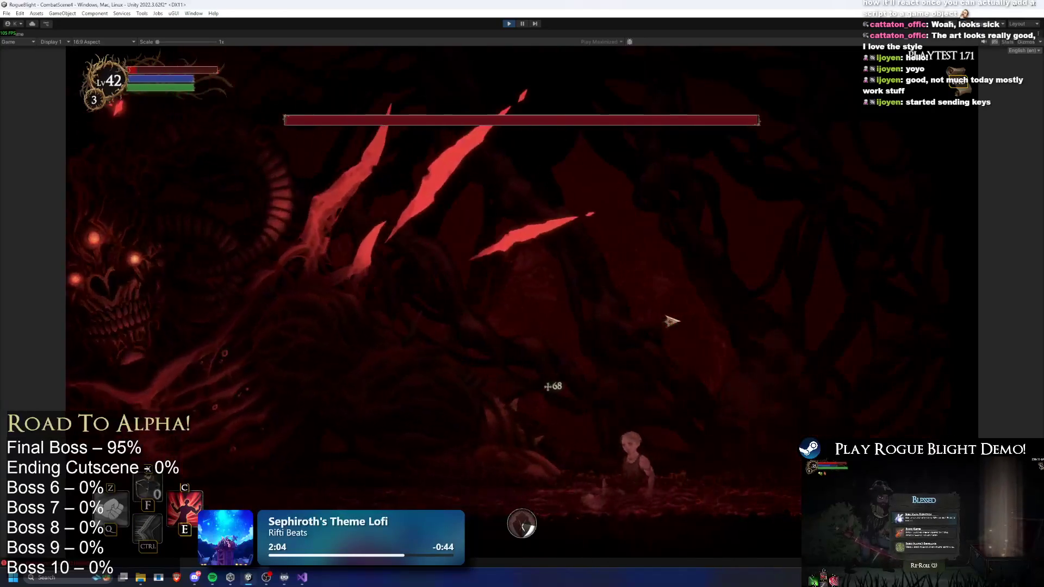
key(d)
key(F1)
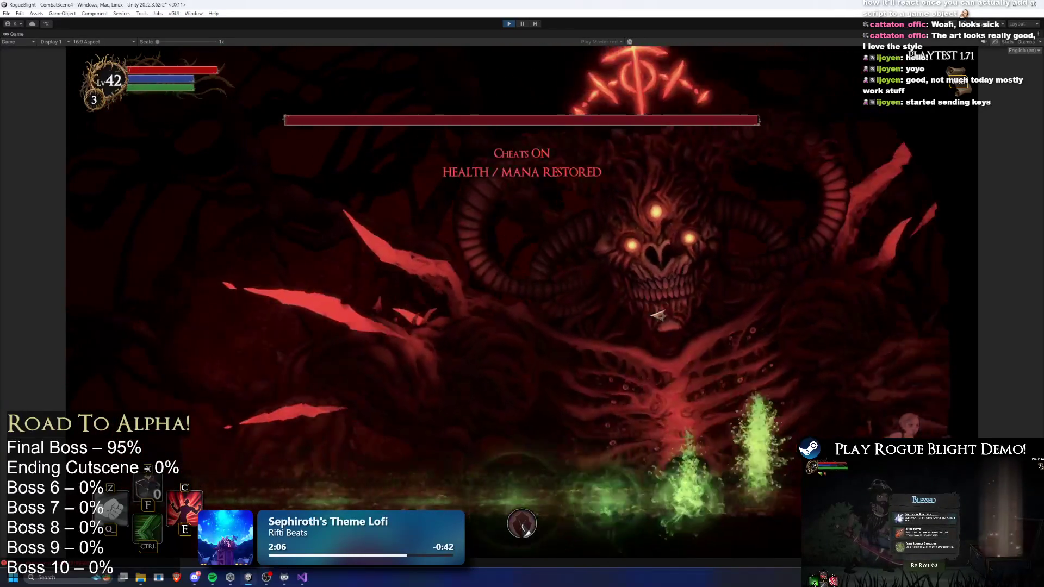
Dash at the boss and run left and right to end up under its centre
key(ctrl)
key(a)
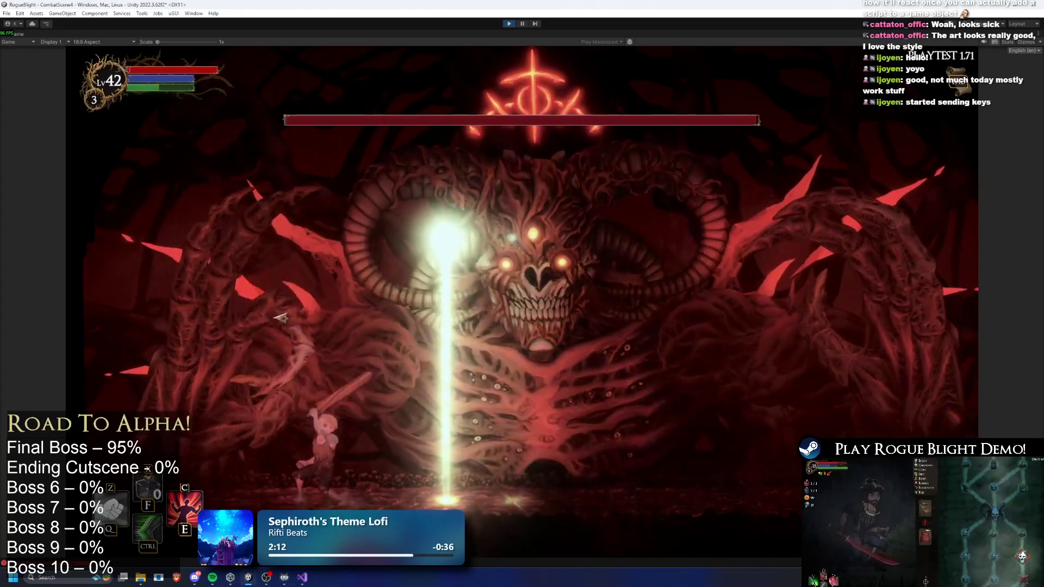
key(d)
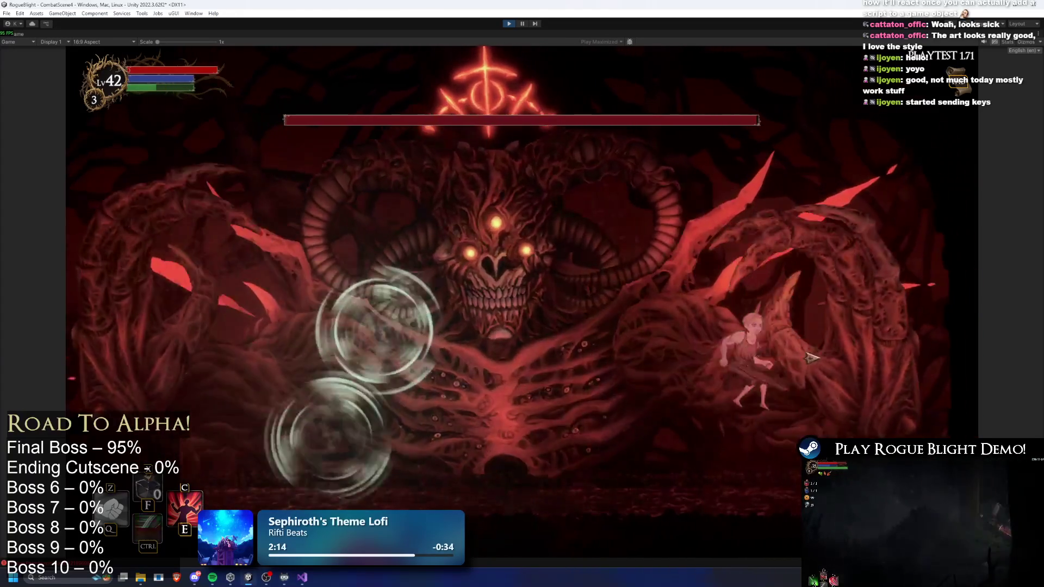
key(a)
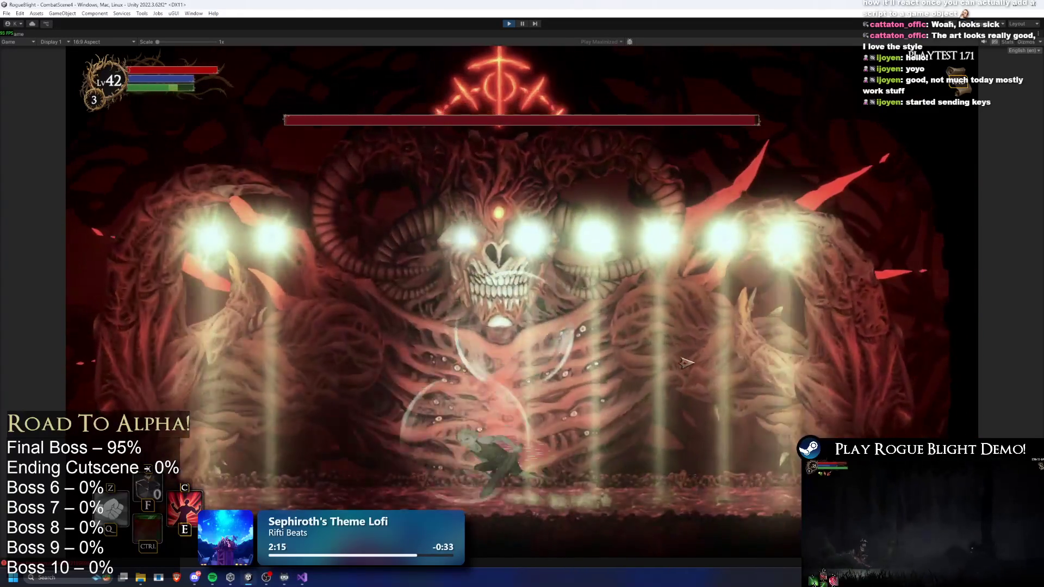
key(a)
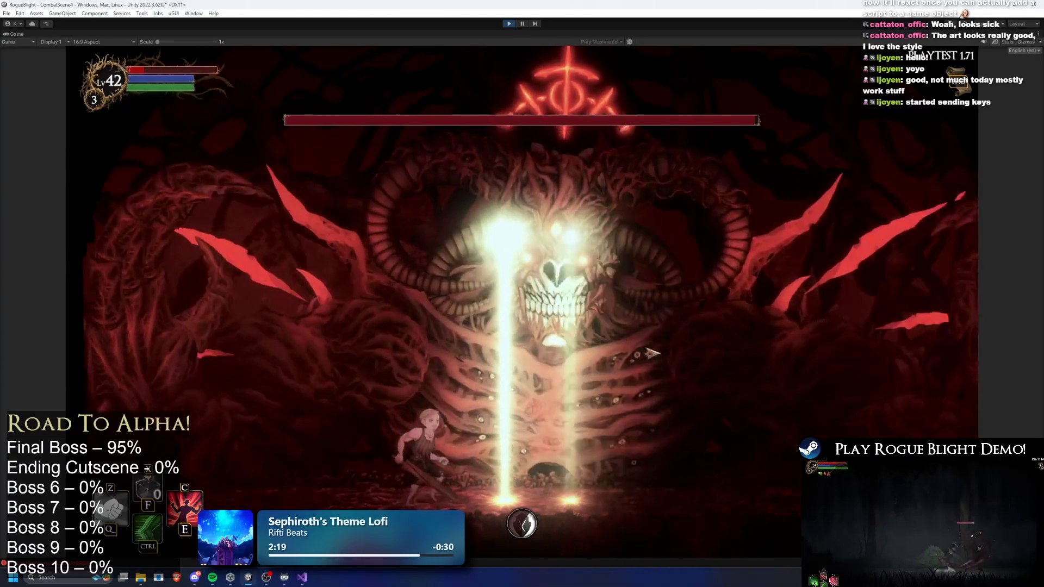
key(d)
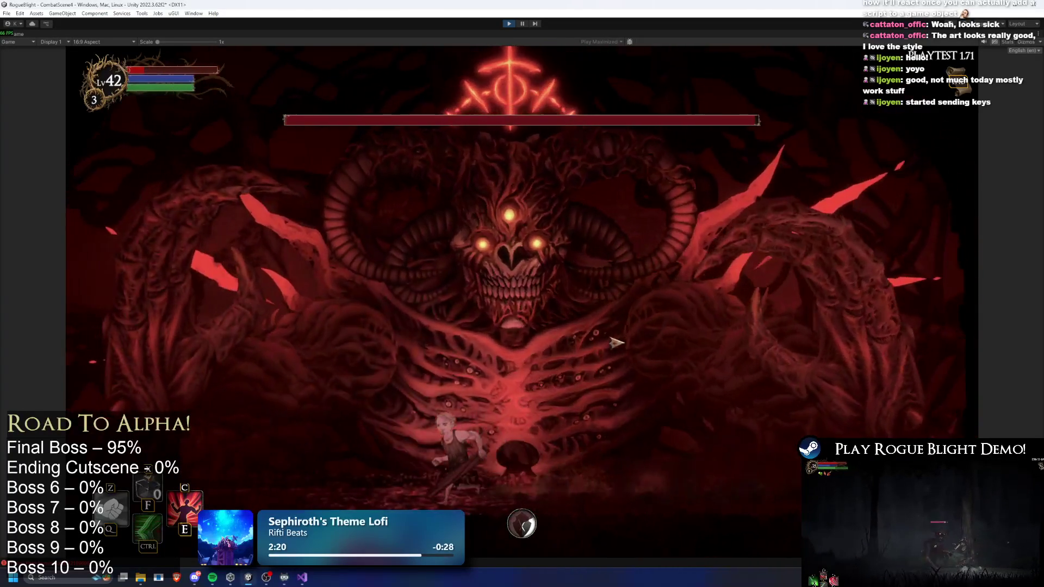
key(d)
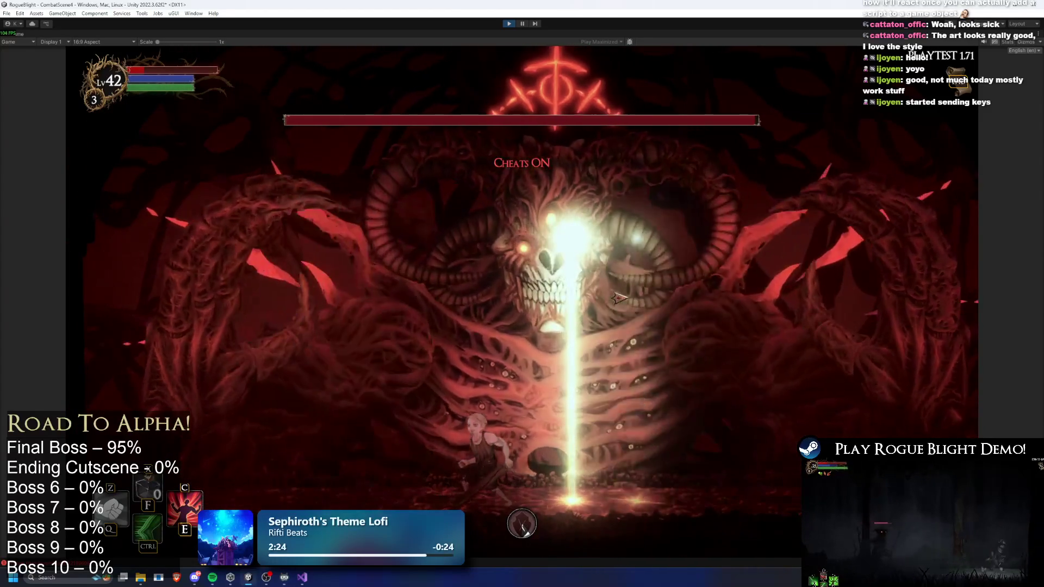
Restore the player's health and mana with H, then weave between the light-beam rays
key(h)
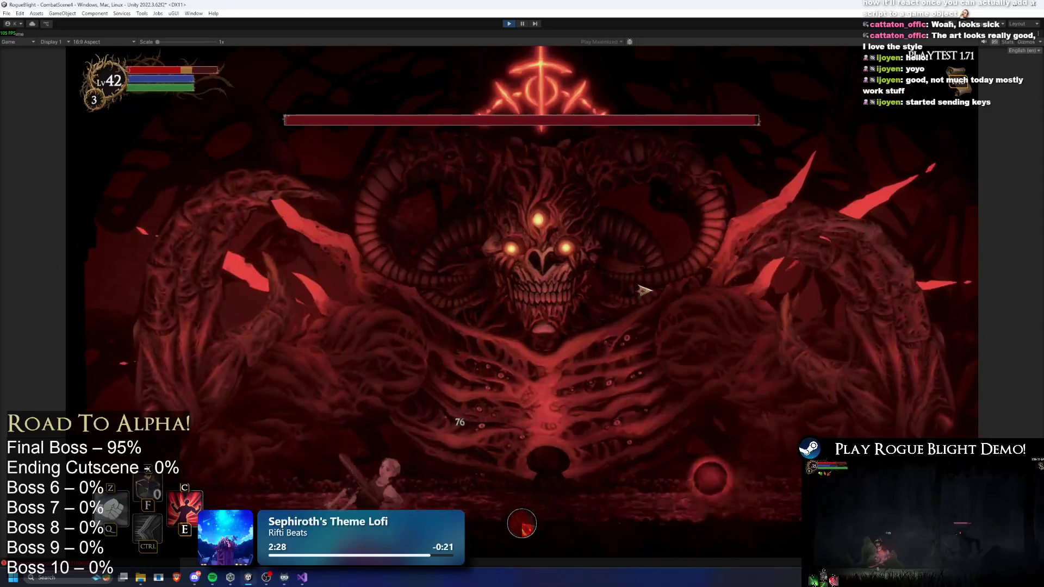
key(d)
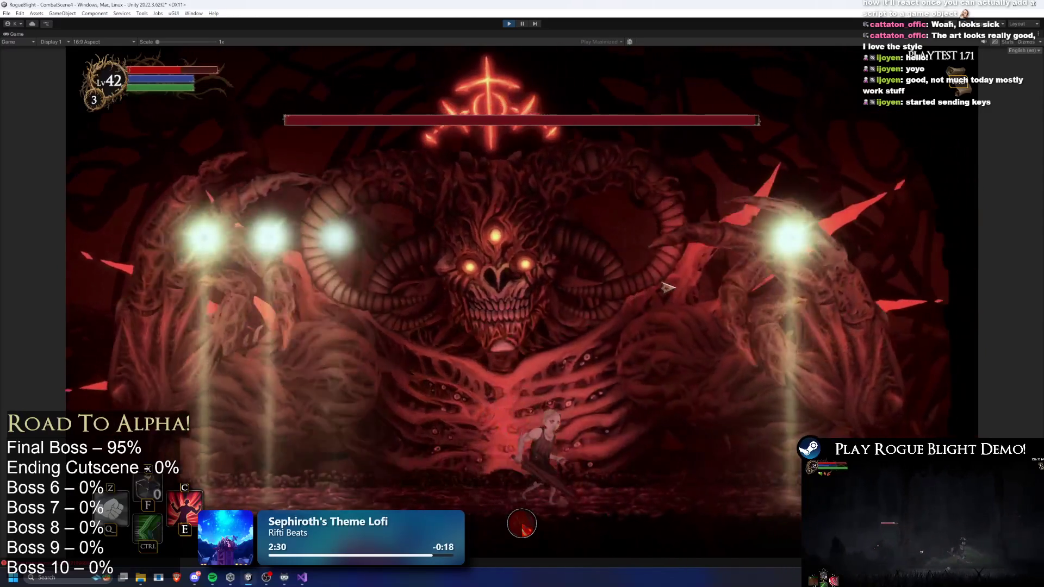
key(d)
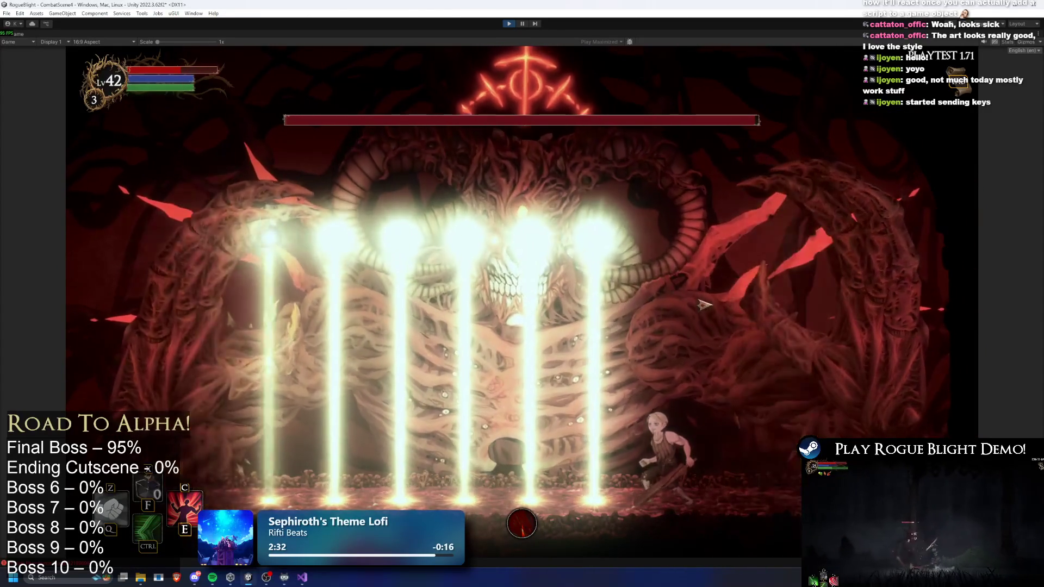
key(ctrl)
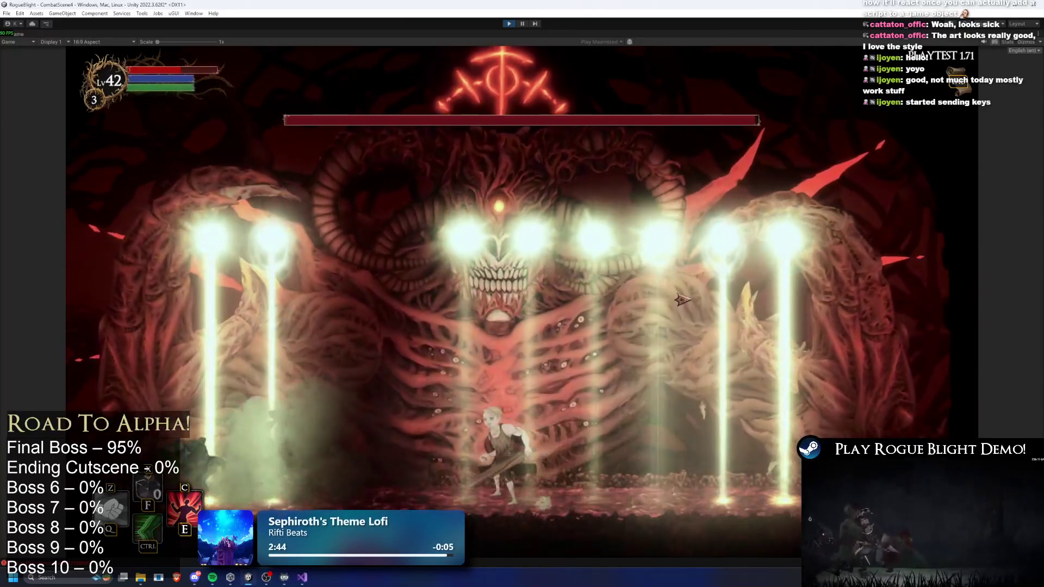
key(a)
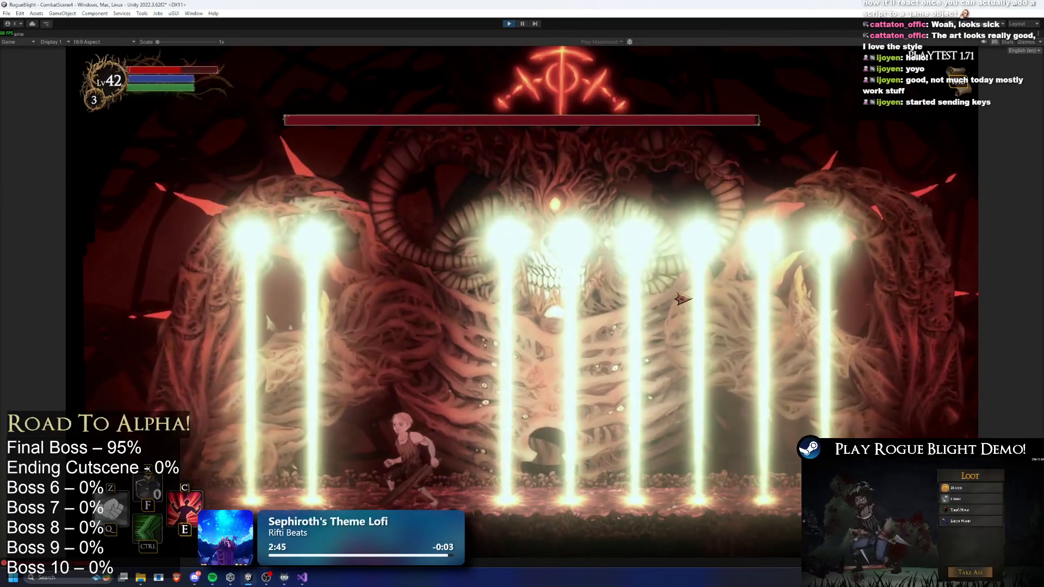
key(d)
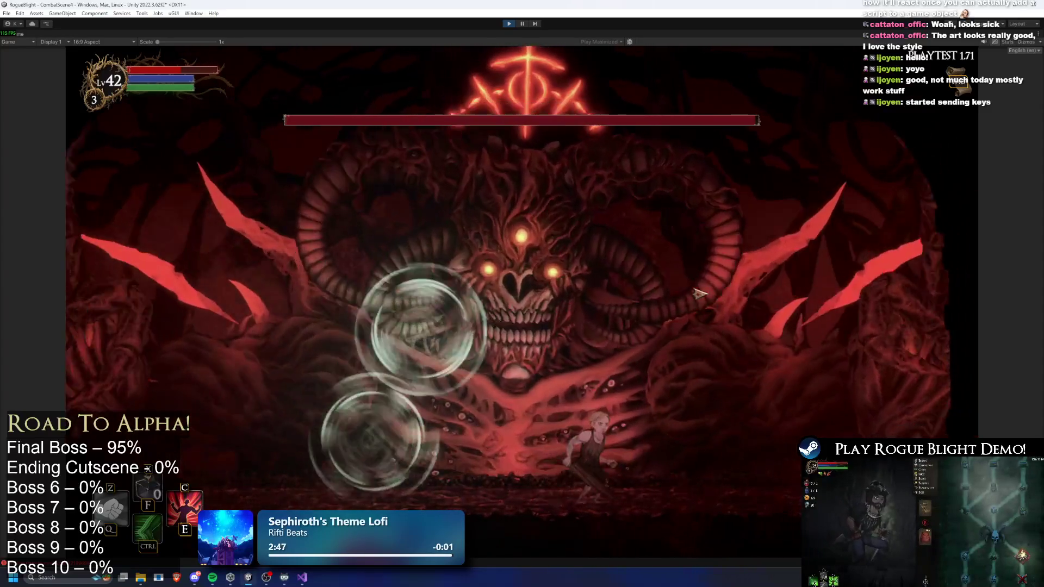
key(a)
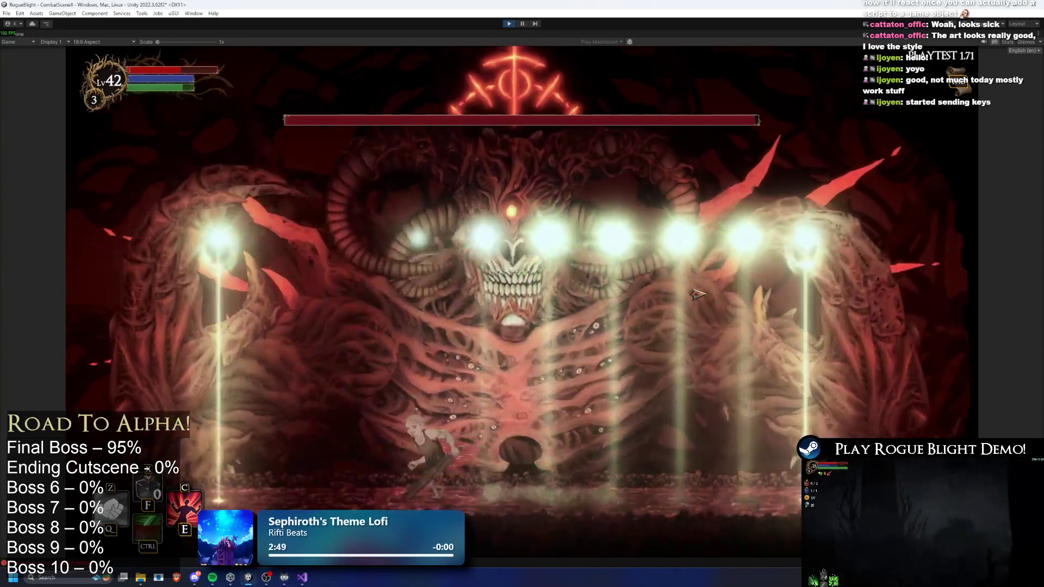
key(a)
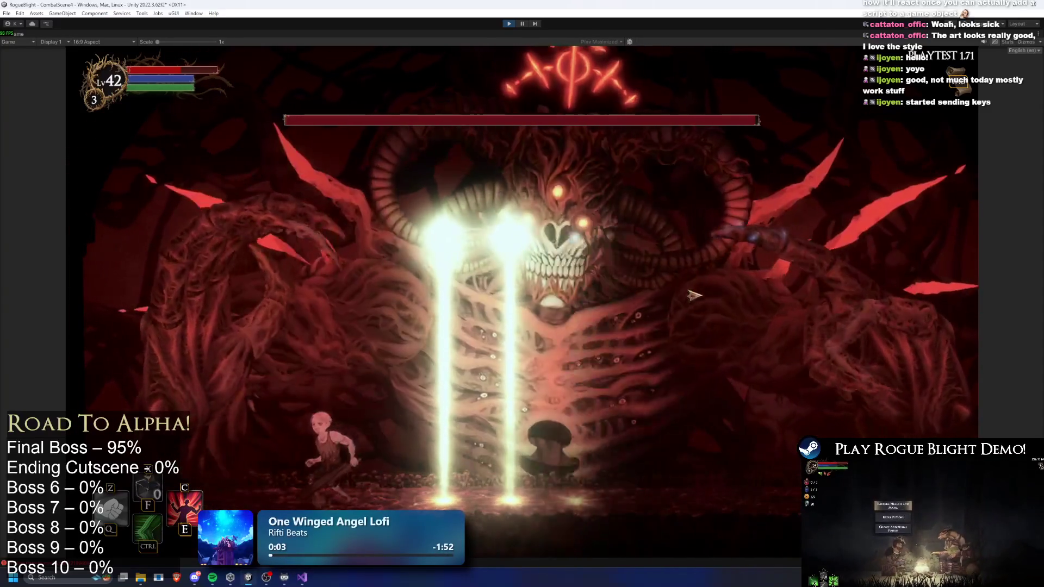
Run back and forth across the arena to dodge the orbs and beams
key(d)
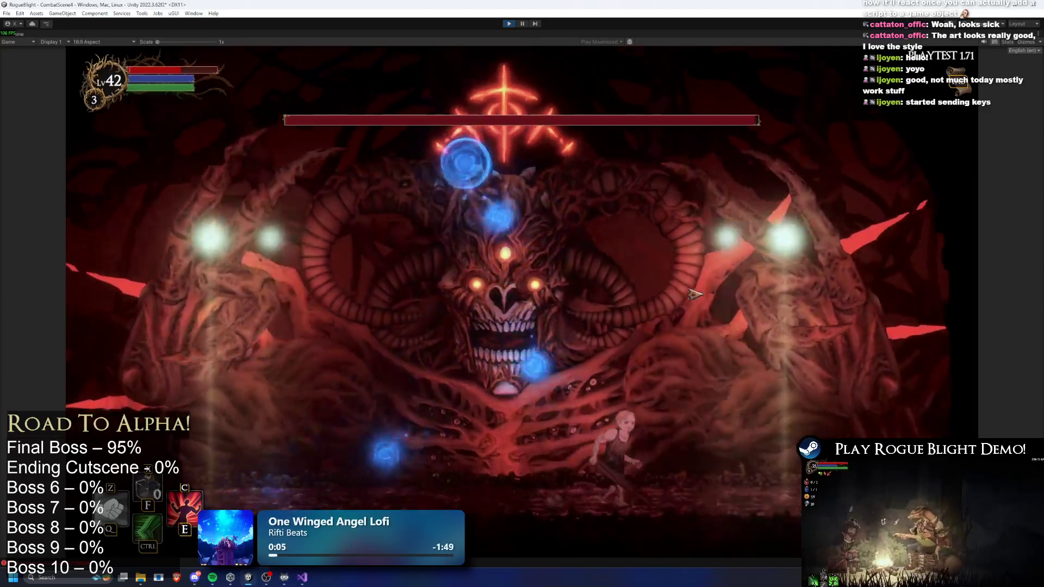
key(a)
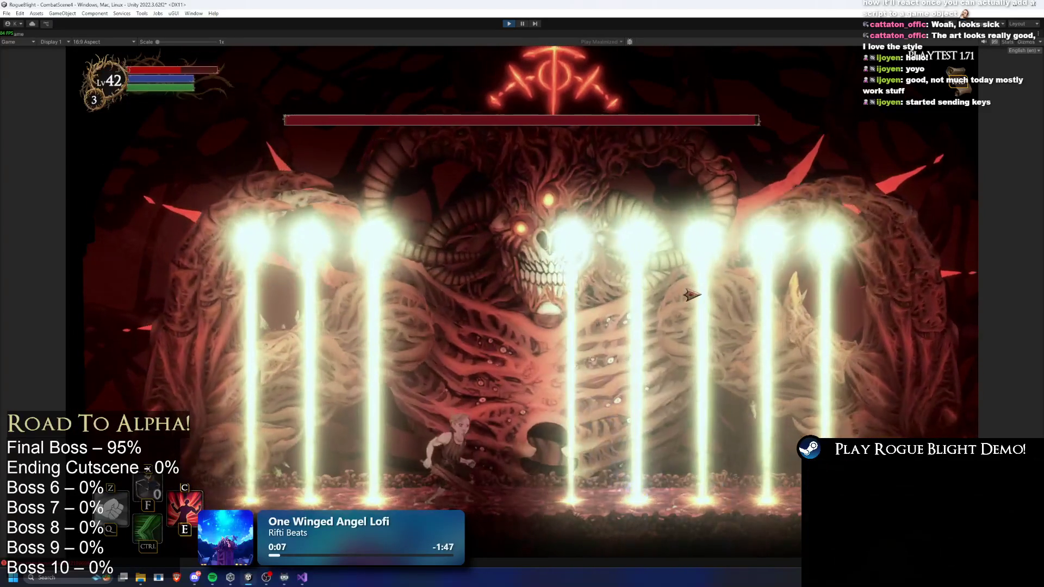
key(d)
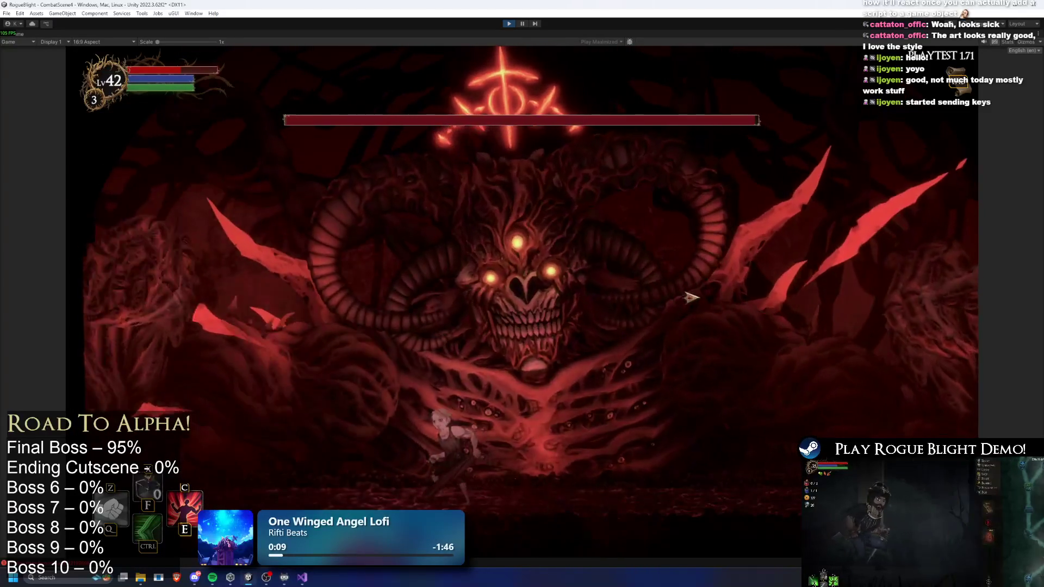
key(d)
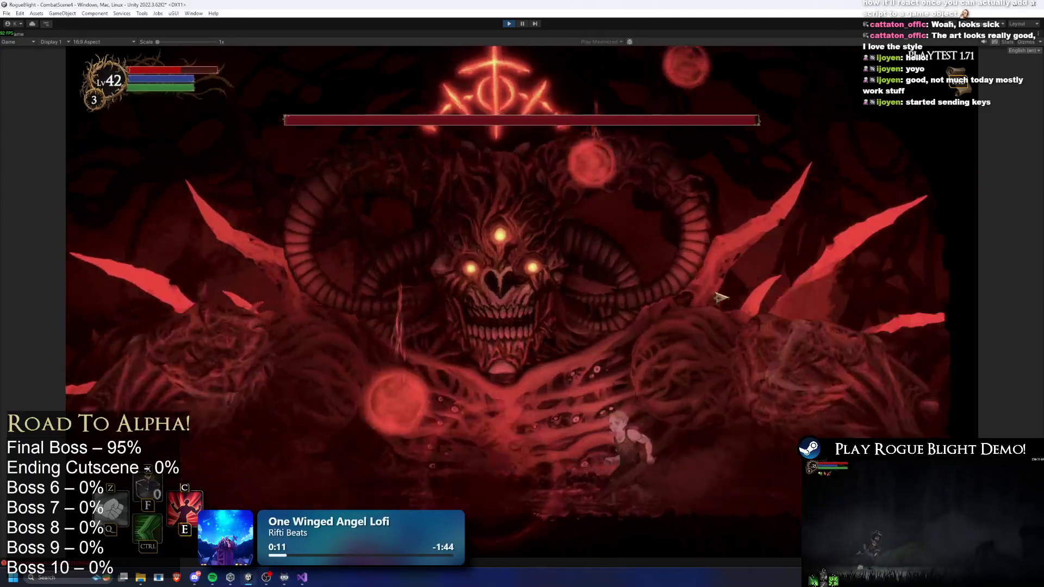
key(a)
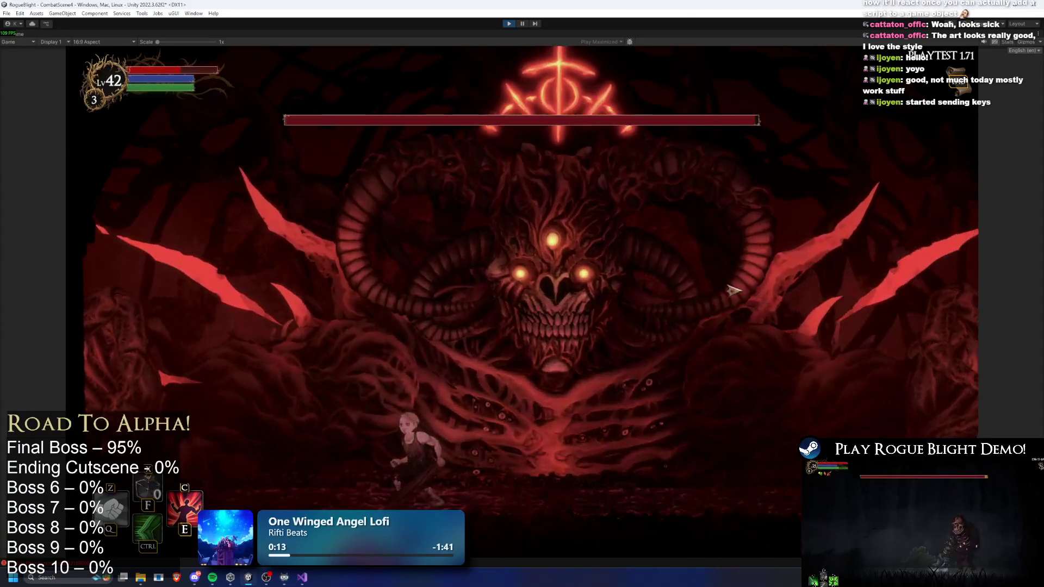
key(d)
key(d)
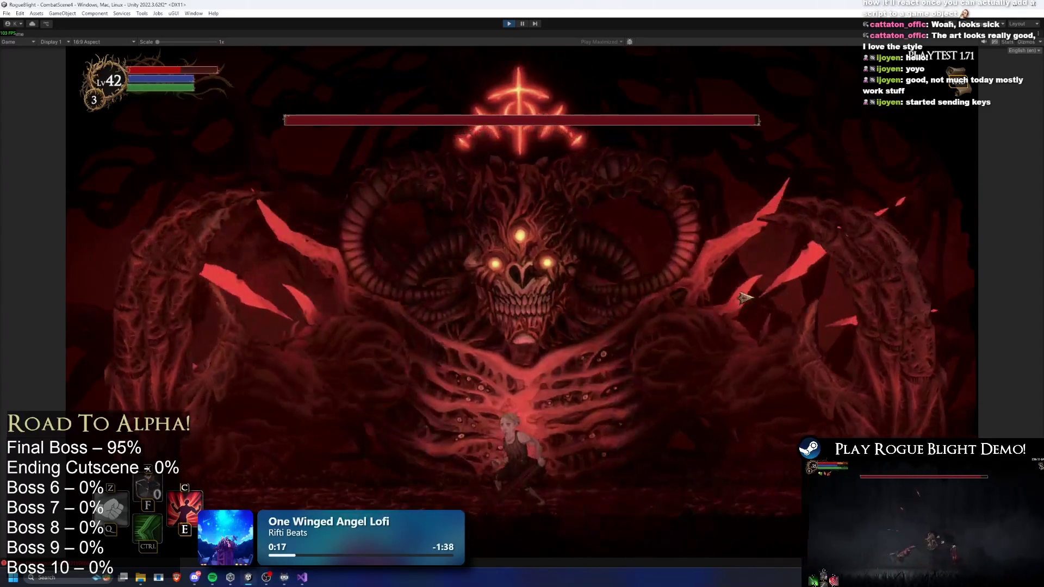
Avoid the fire breath, attack the boss until dying, and confirm the PERISHED screen
key(a)
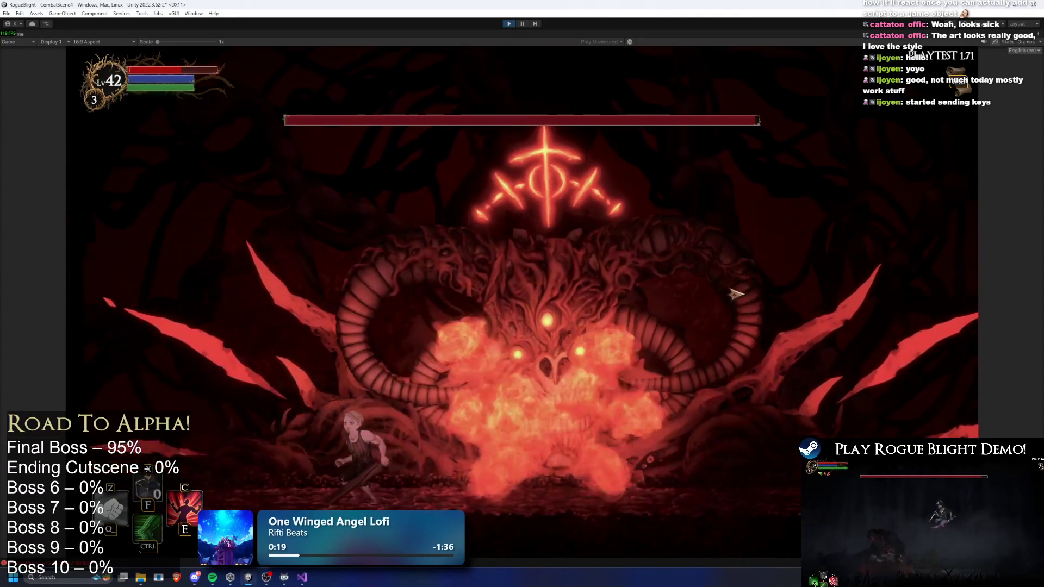
key(d)
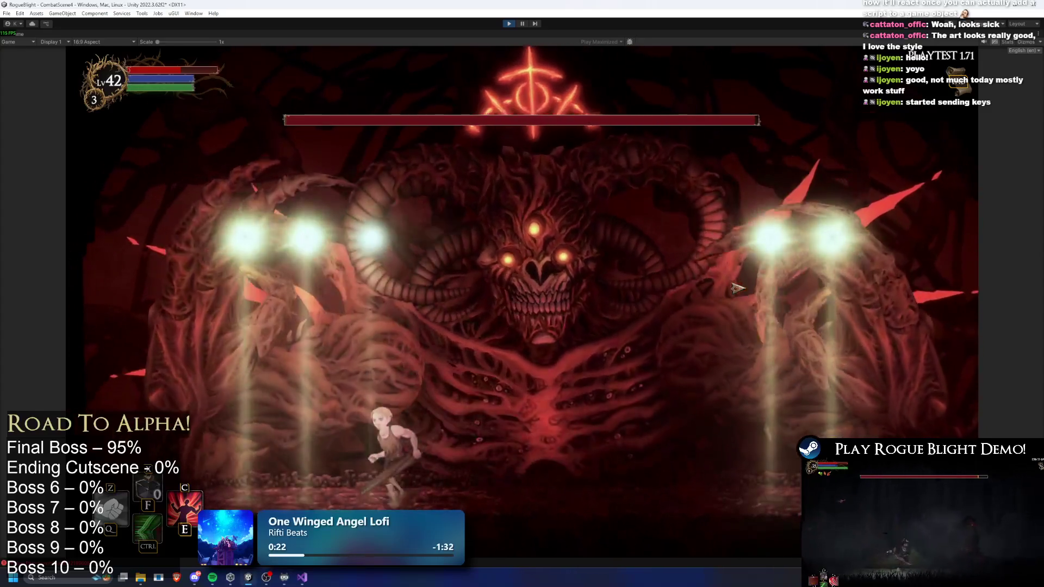
key(d)
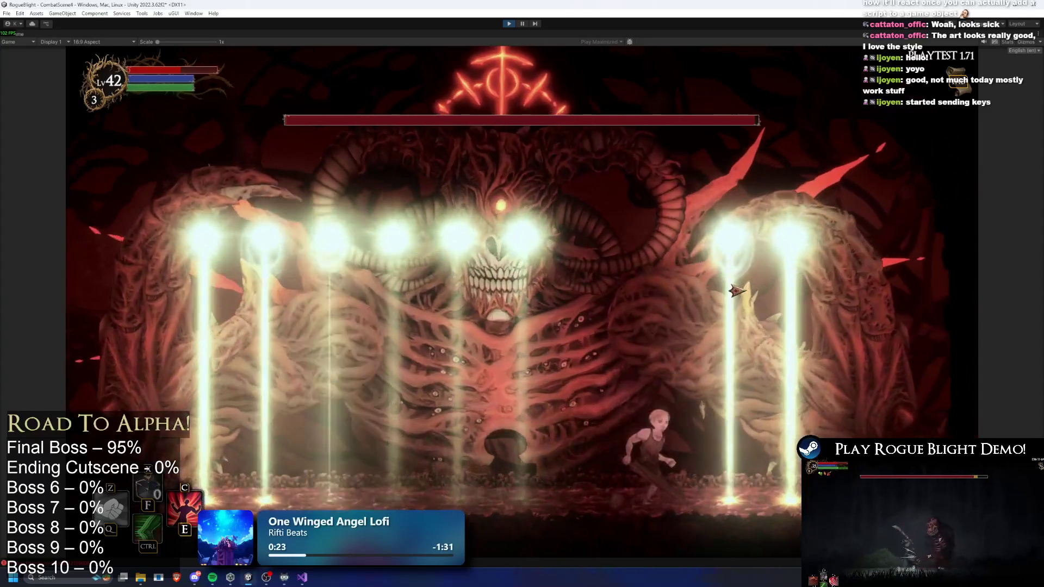
key(d)
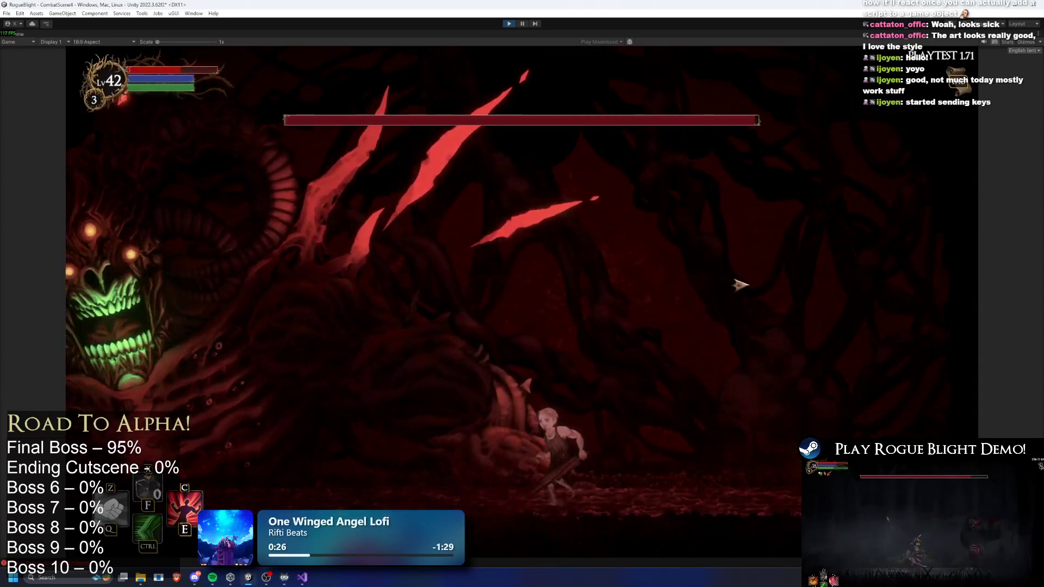
key(d)
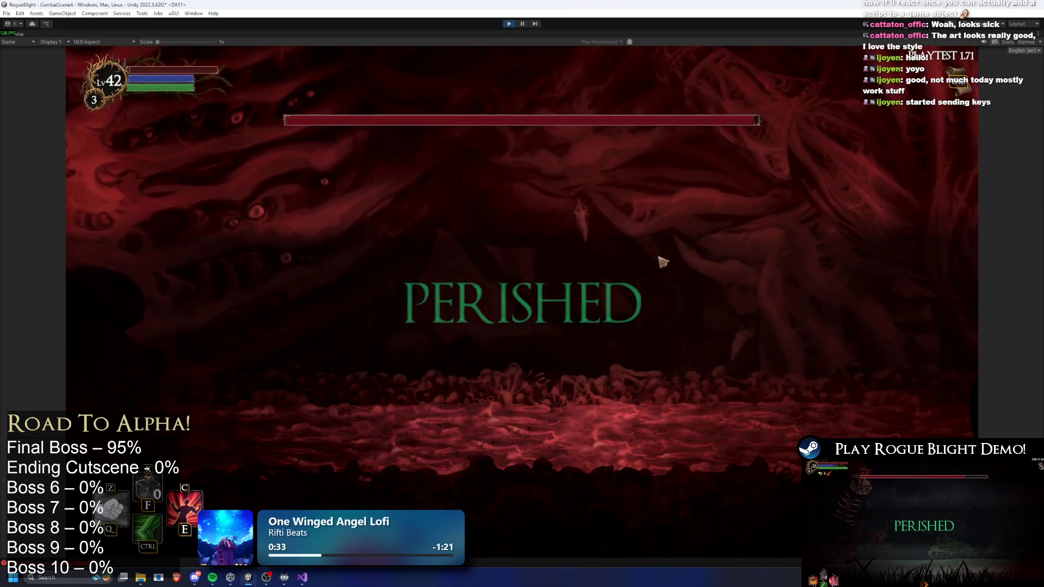
key(Return)
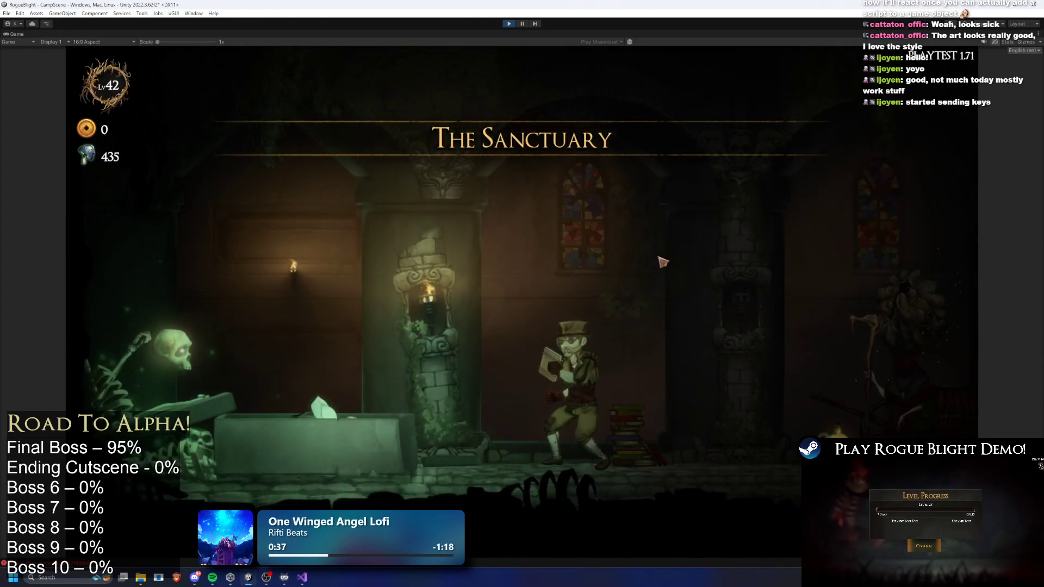
Walk to the cart character in The Sanctuary and open then dismiss the map choice
key(Right)
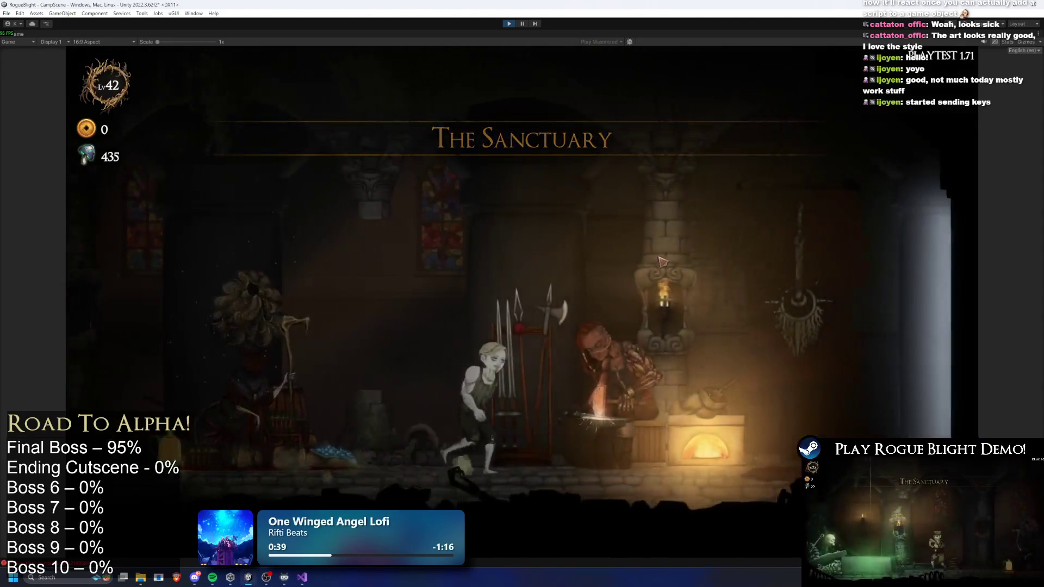
key(Right)
key(e)
key(Escape)
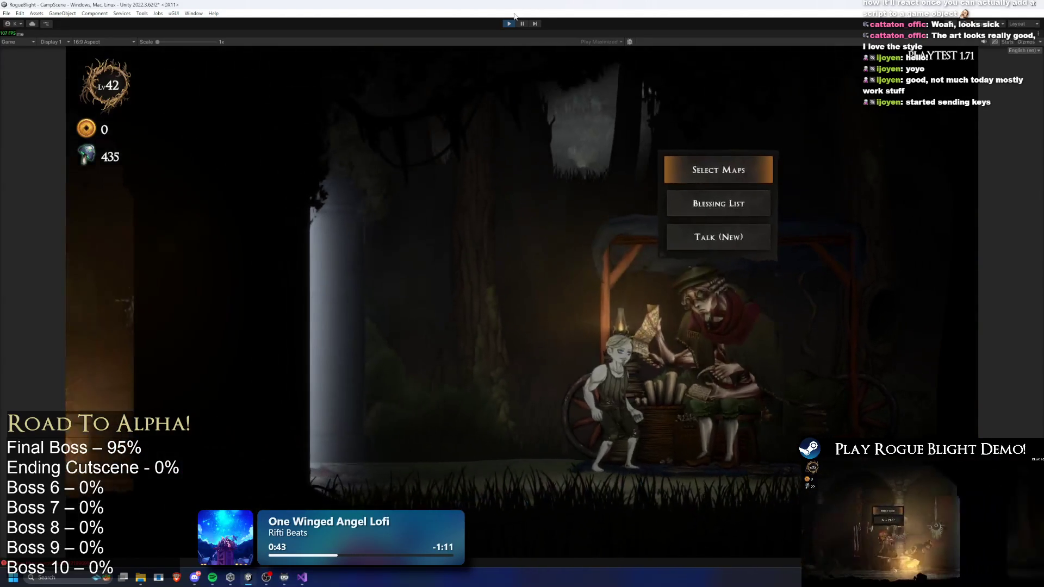
Stop play mode and search the Project for 'final boss prefa' to select the FinalBoss prefab
click(509, 25)
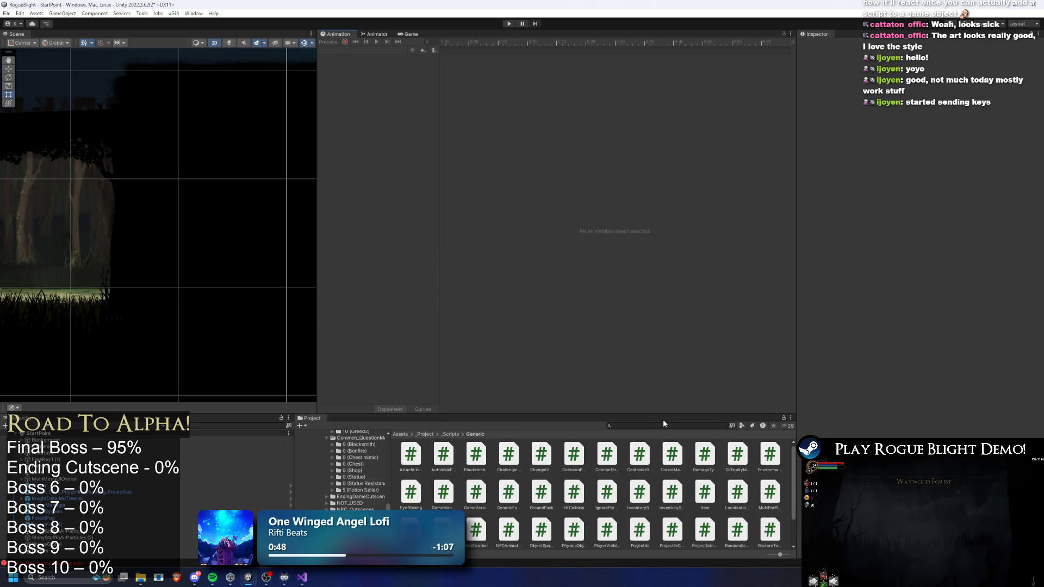
click(661, 425)
text(final b)
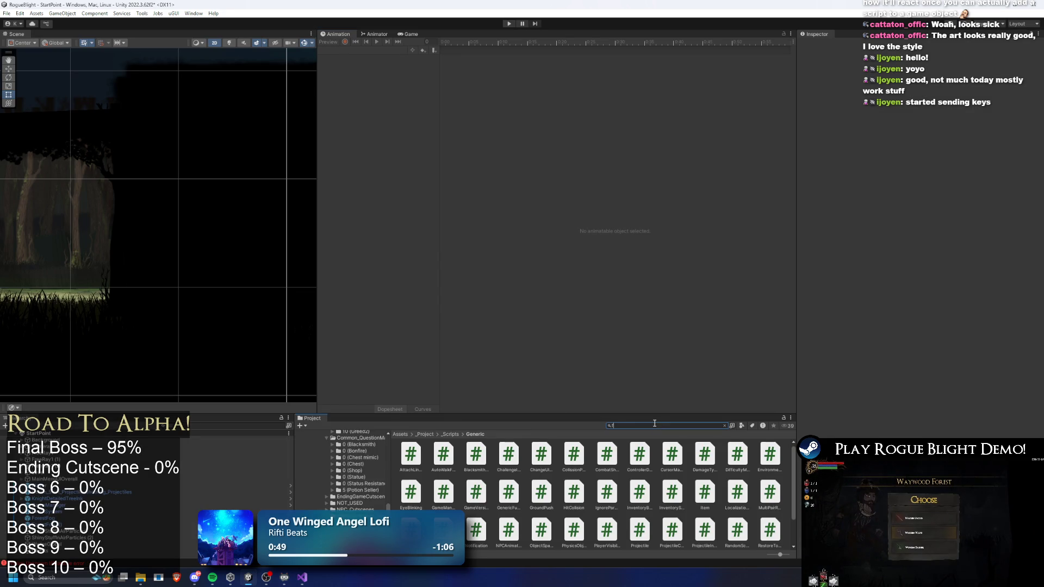
text(oss prefa)
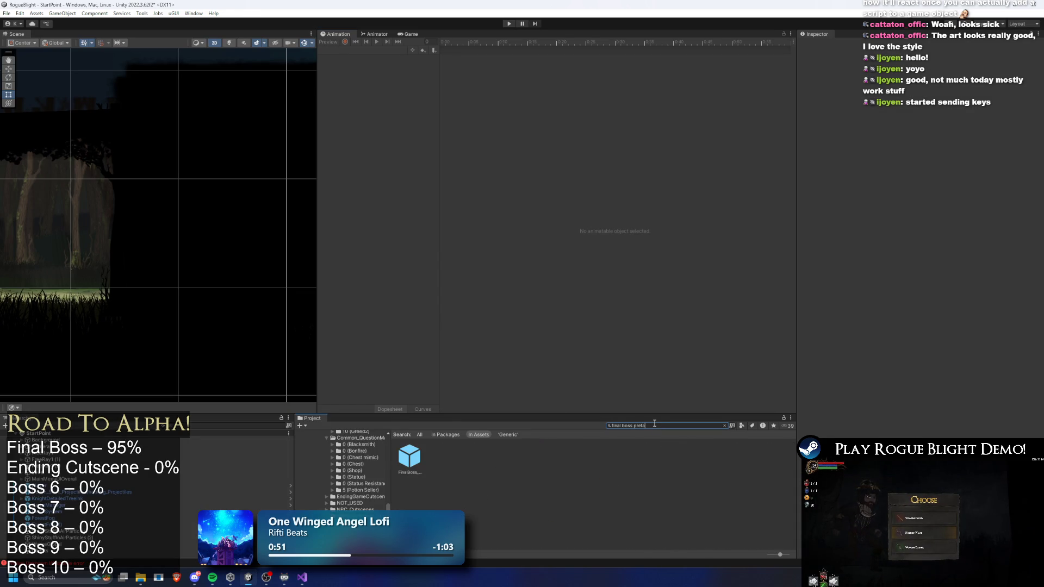
click(402, 453)
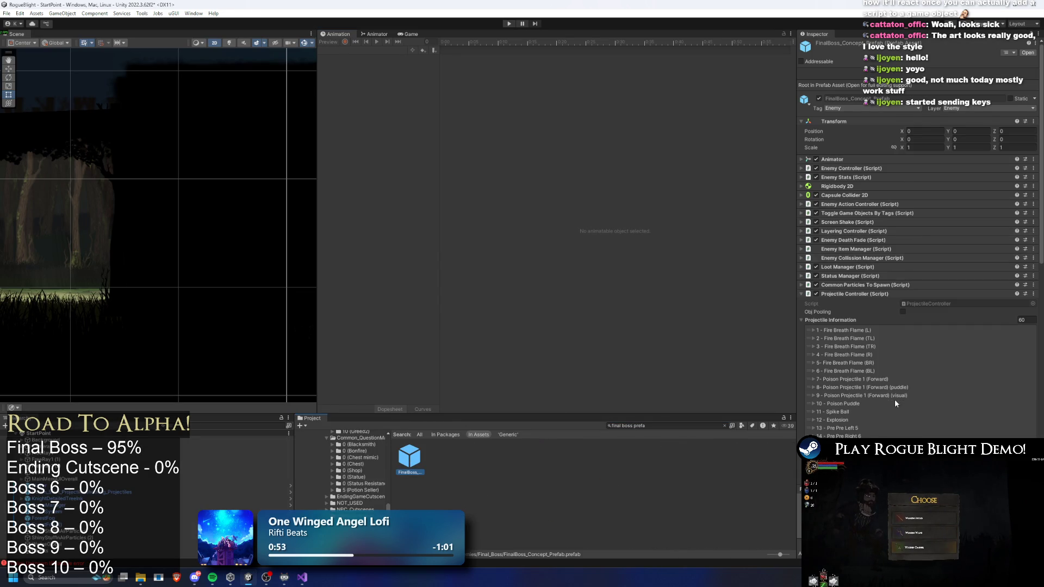
Set the 10 - Poison Puddle projectile's first damage value to 9
scroll(881, 354, down, 4)
click(859, 272)
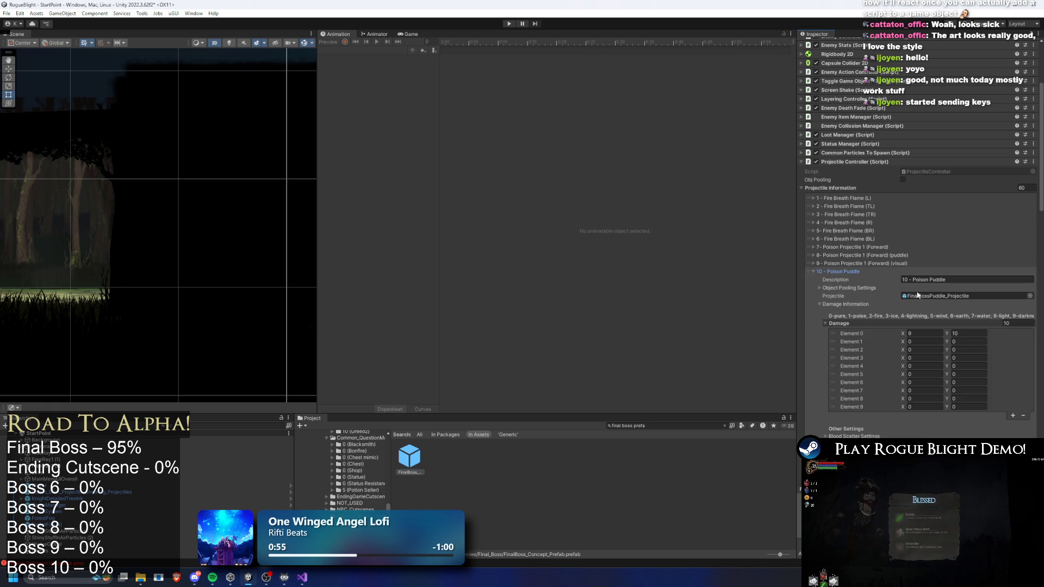
click(852, 272)
click(855, 277)
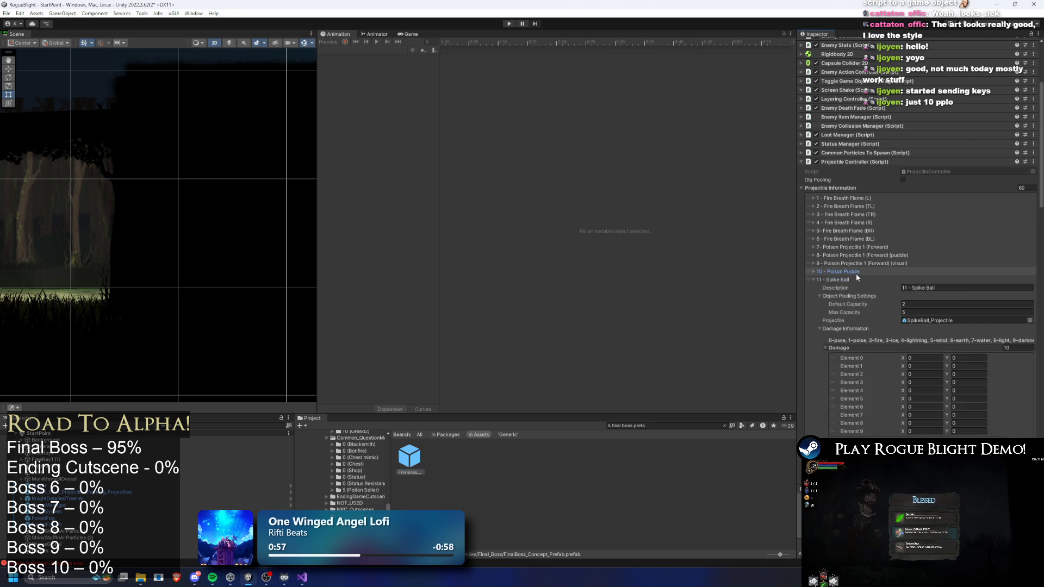
click(926, 333)
text(9)
click(879, 275)
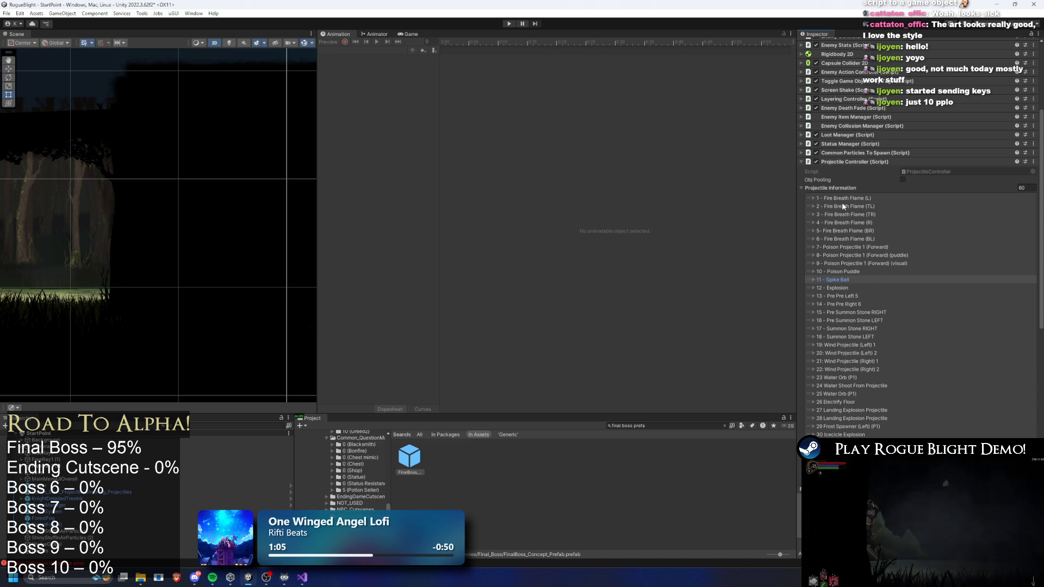
Expand the Light Ray projectile entry and open its FinalBoss_Light_Ray_Projectile prefab
scroll(823, 240, down, 10)
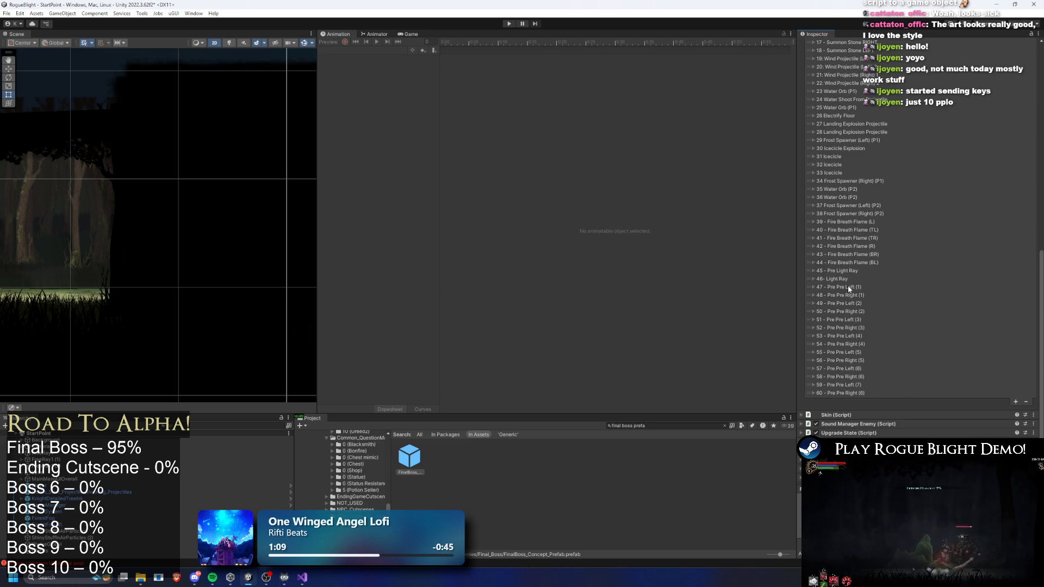
click(849, 287)
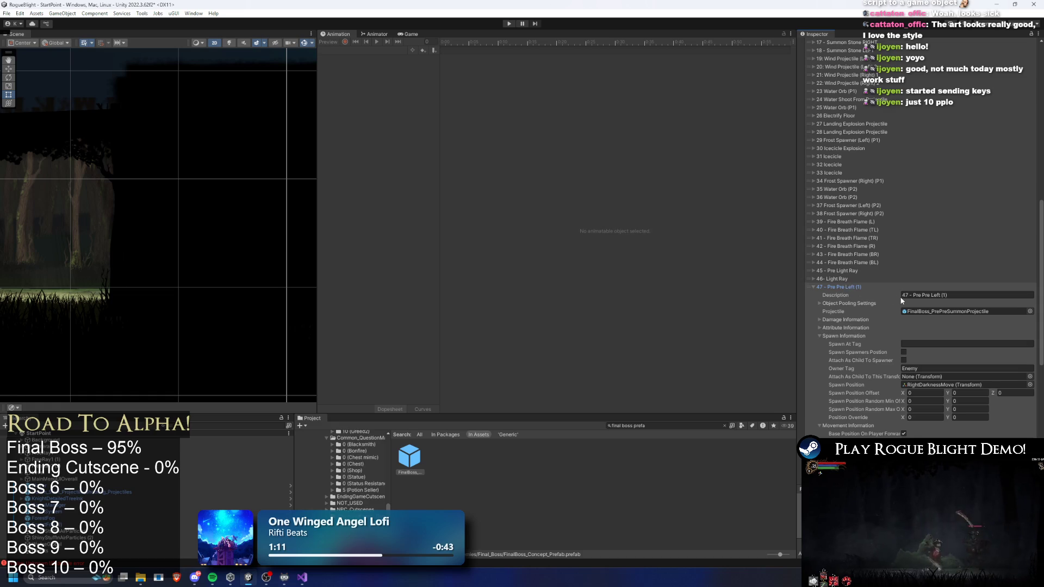
click(858, 286)
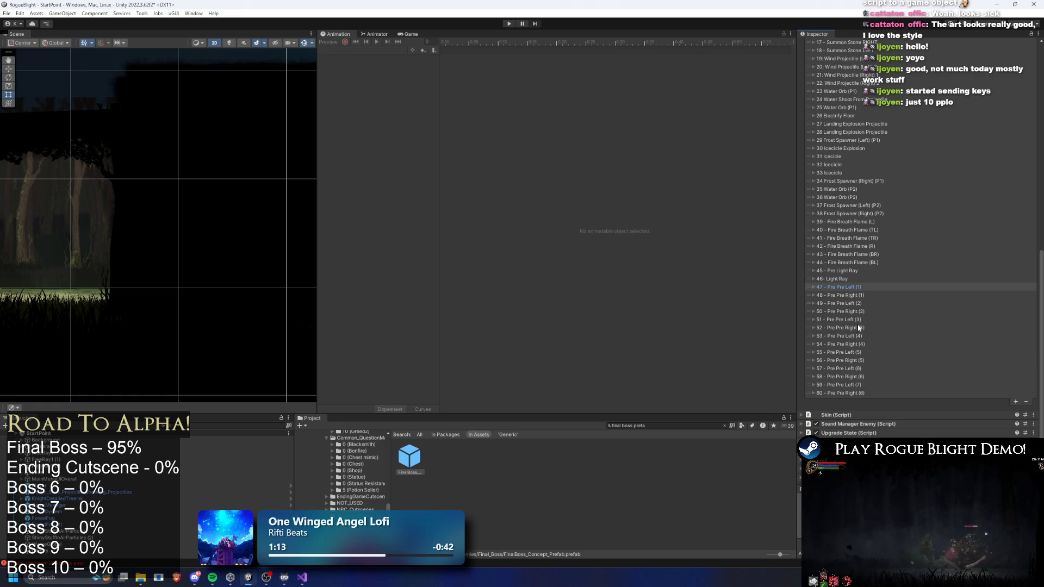
click(846, 279)
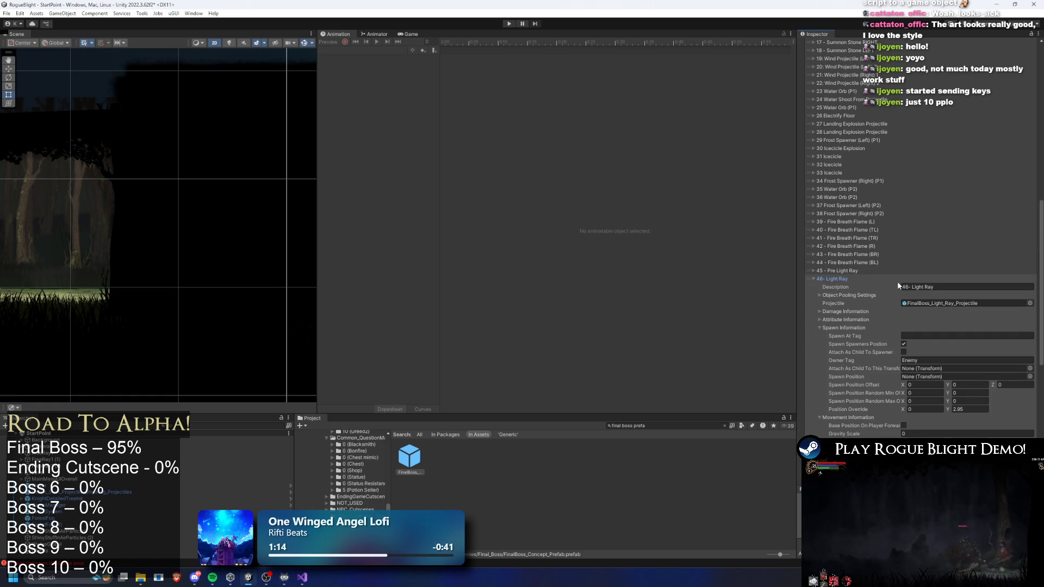
double_click(928, 302)
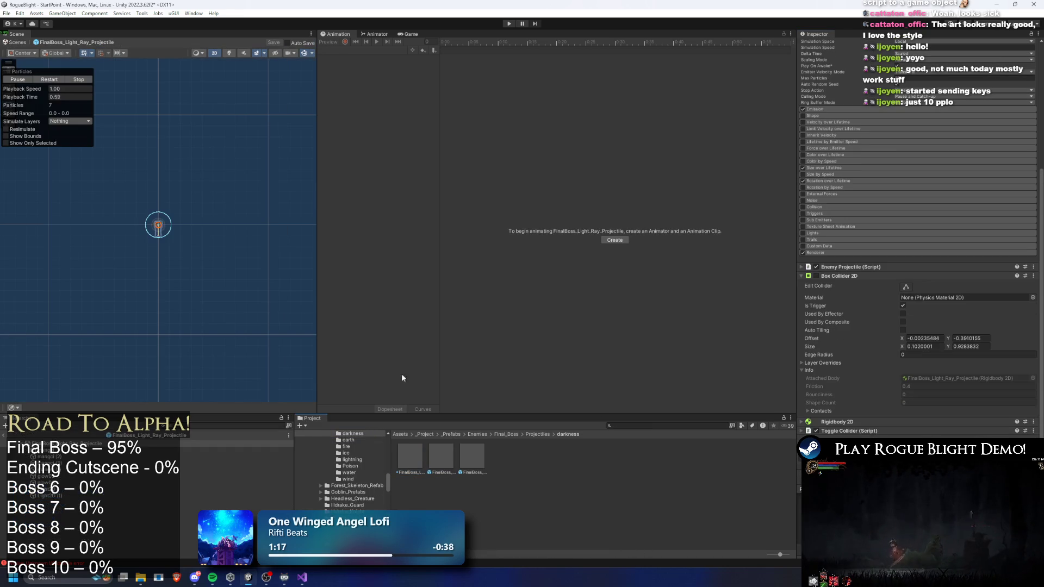
Frame the Light Ray projectile and preview its yellow beam particles up close
key(f)
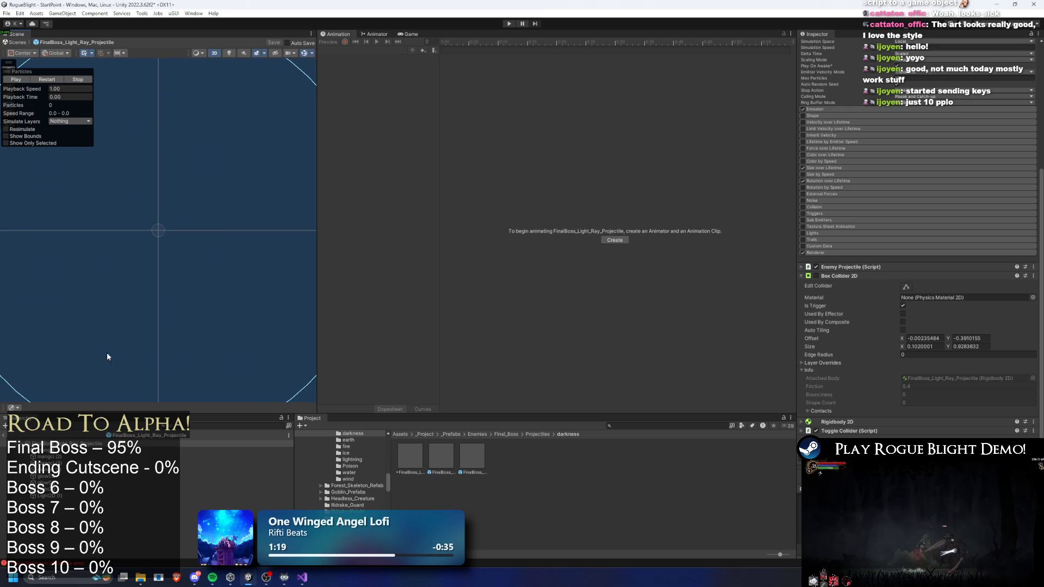
scroll(136, 266, down, 2)
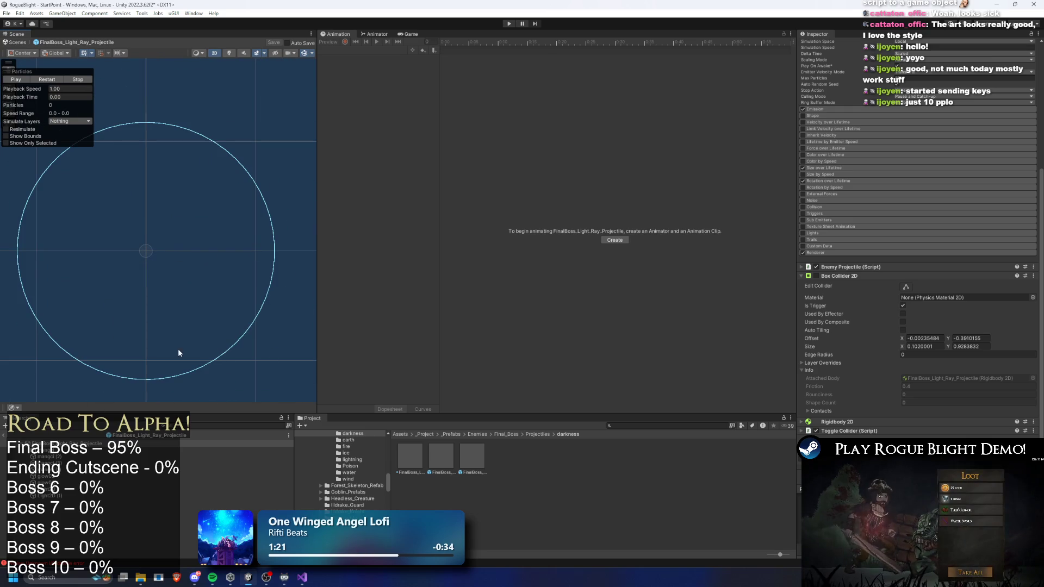
click(46, 79)
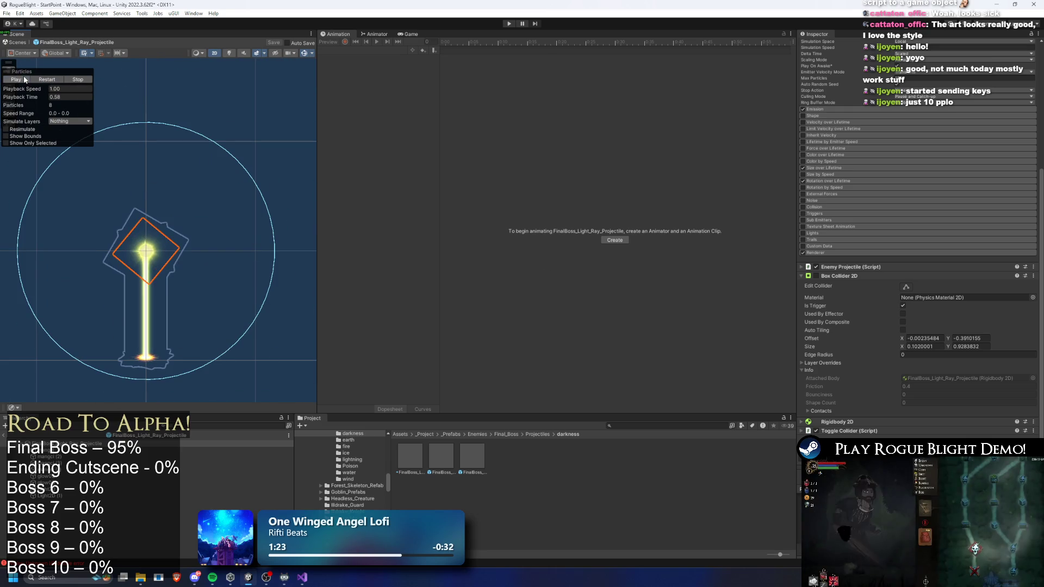
scroll(198, 232, up, 4)
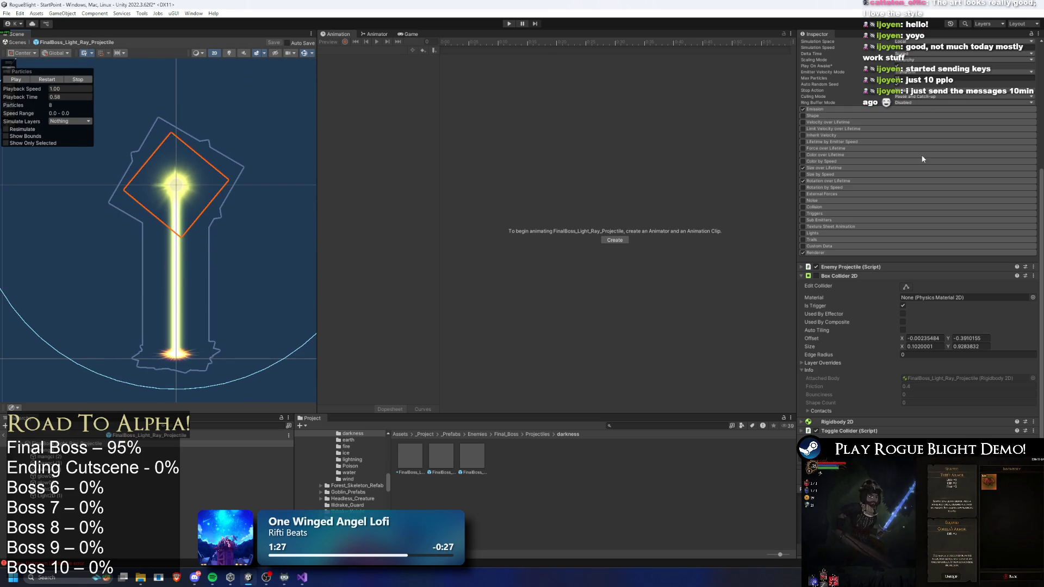
scroll(919, 174, up, 5)
click(921, 204)
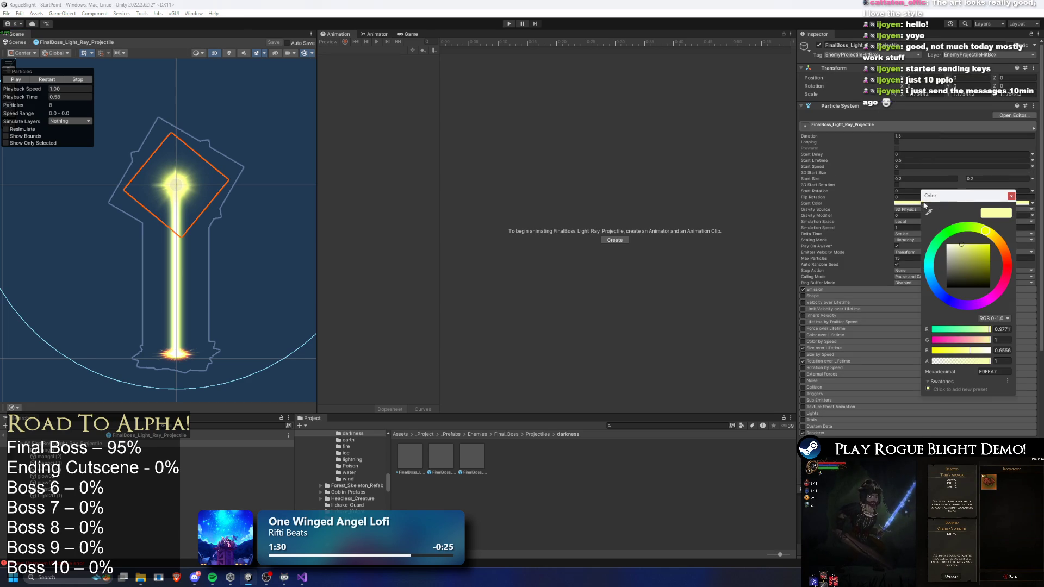
Change the root particle system's start colour from yellow to purple
click(991, 298)
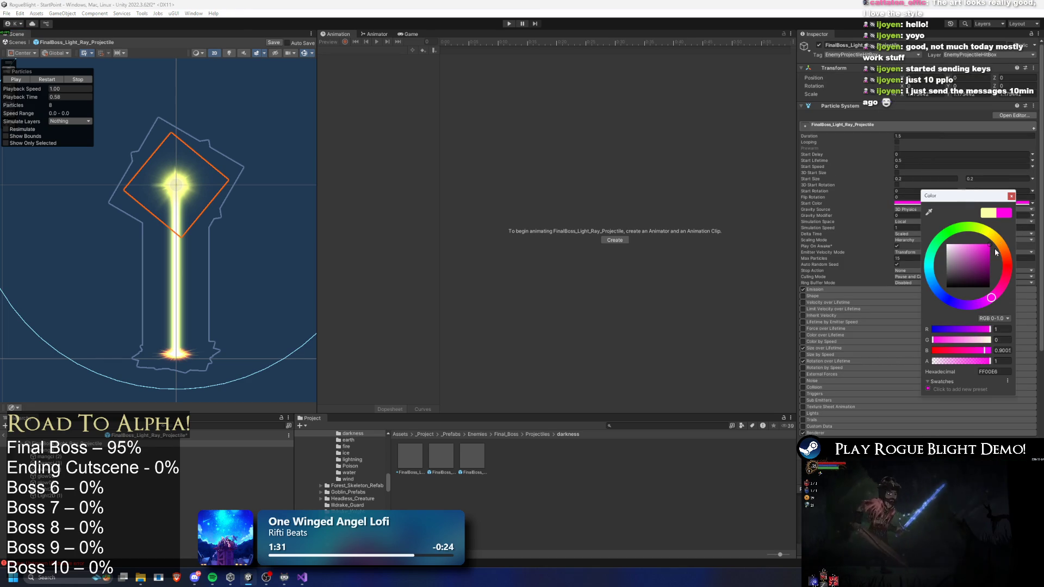
mouse_move(982, 304)
mouse_down()
mouse_move(996, 295)
mouse_move(980, 306)
mouse_up()
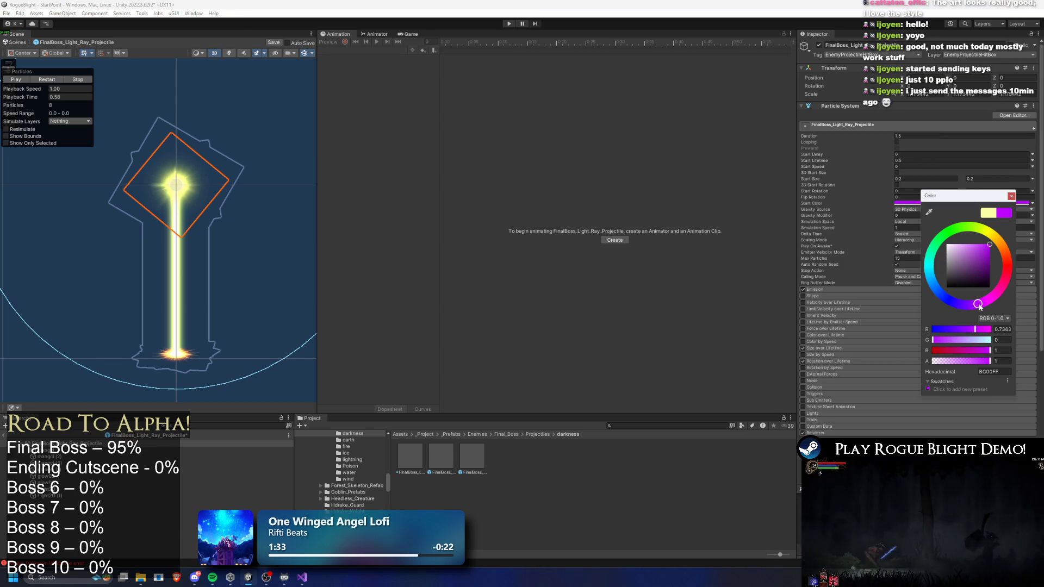
click(1011, 196)
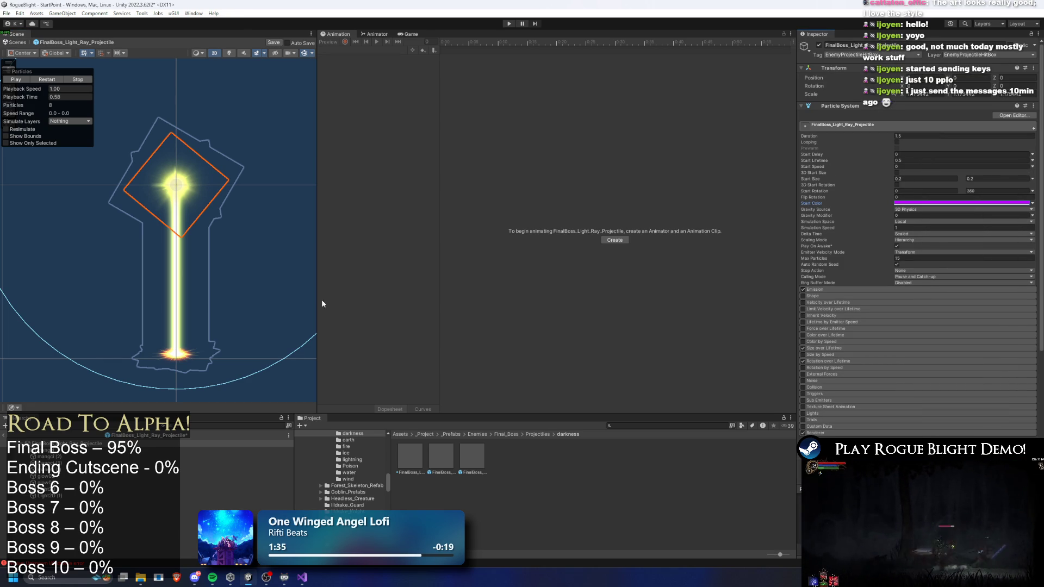
Give the mangci particle objects a fully saturated, bright purple start colour
shift+click(60, 472)
shift+click(60, 479)
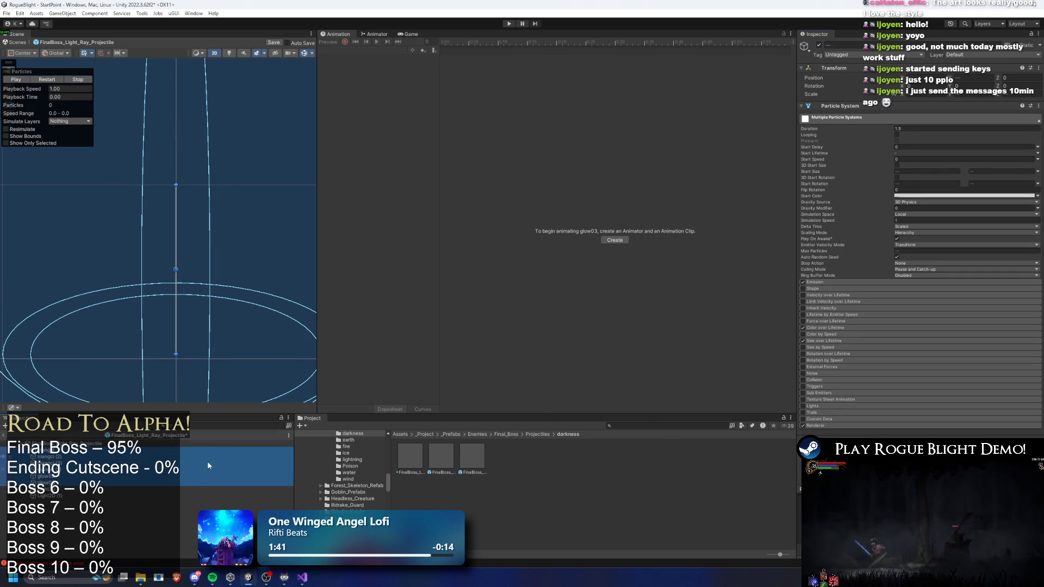
ctrl+click(63, 483)
ctrl+click(68, 477)
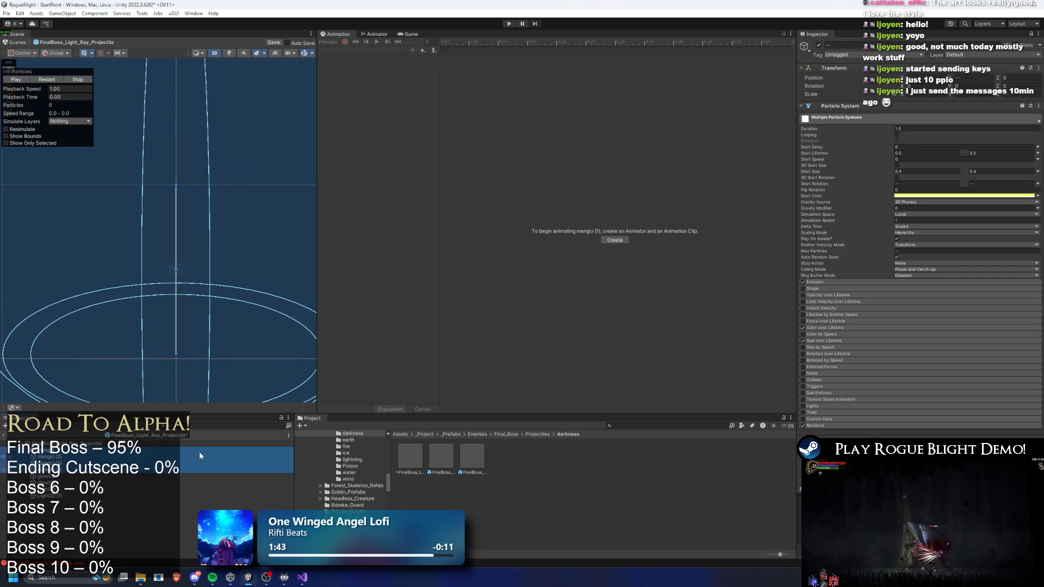
click(936, 197)
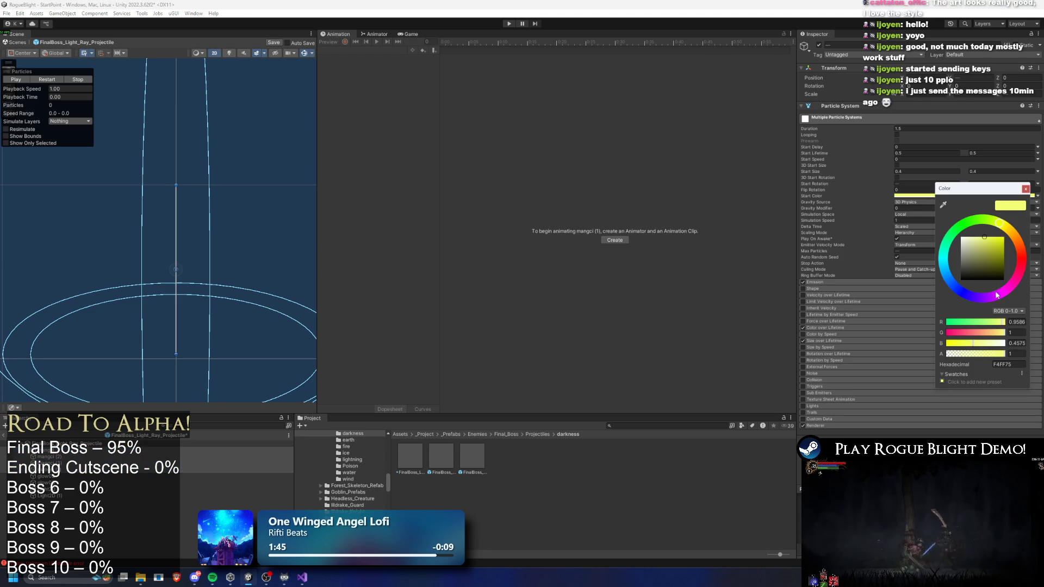
click(987, 298)
drag(1003, 241, 1028, 232)
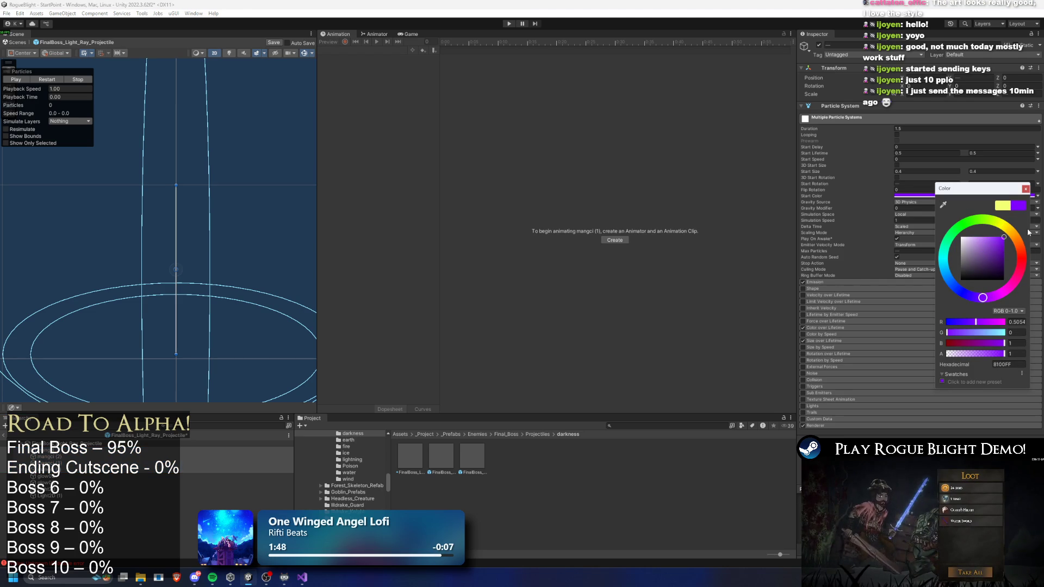
Set glow02's start colour to a deep saturated purple
click(65, 476)
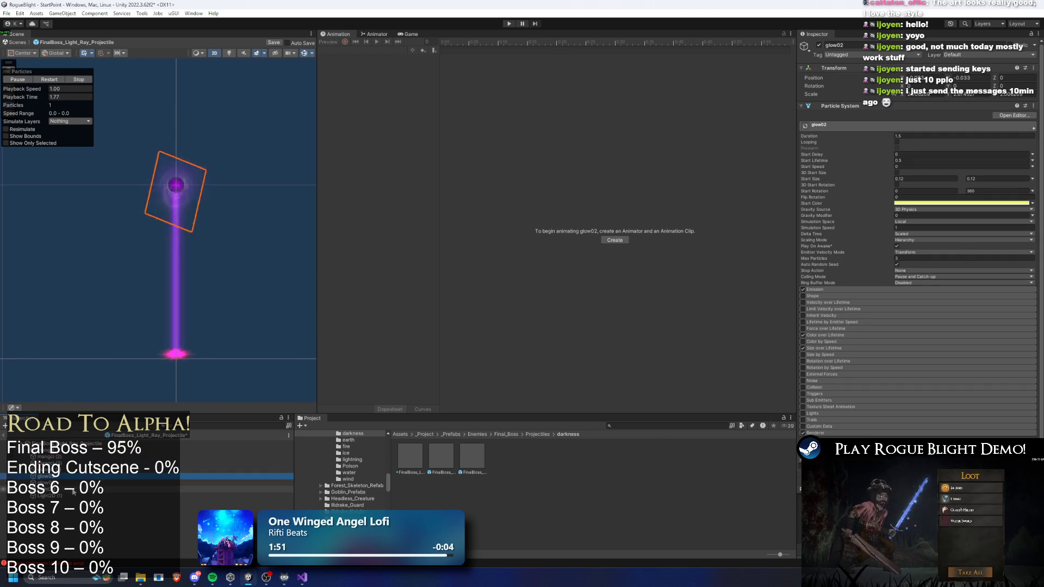
click(943, 204)
drag(1001, 303, 994, 306)
mouse_move(1005, 256)
mouse_down()
mouse_move(1023, 255)
mouse_move(1021, 264)
mouse_up()
click(233, 483)
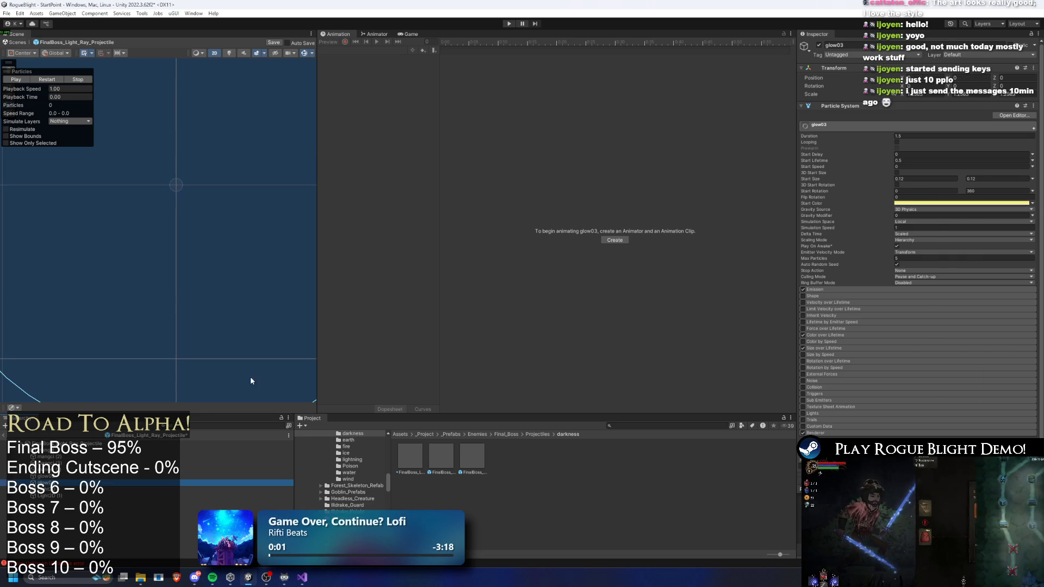
Copy glow02's purple start colour and paste it onto glow03
click(234, 476)
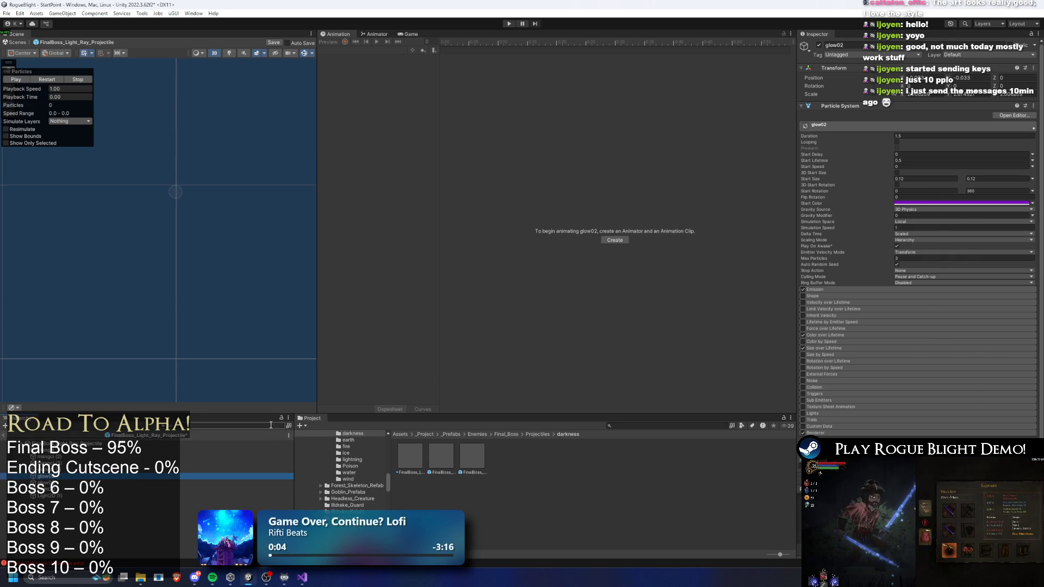
click(938, 208)
click(234, 483)
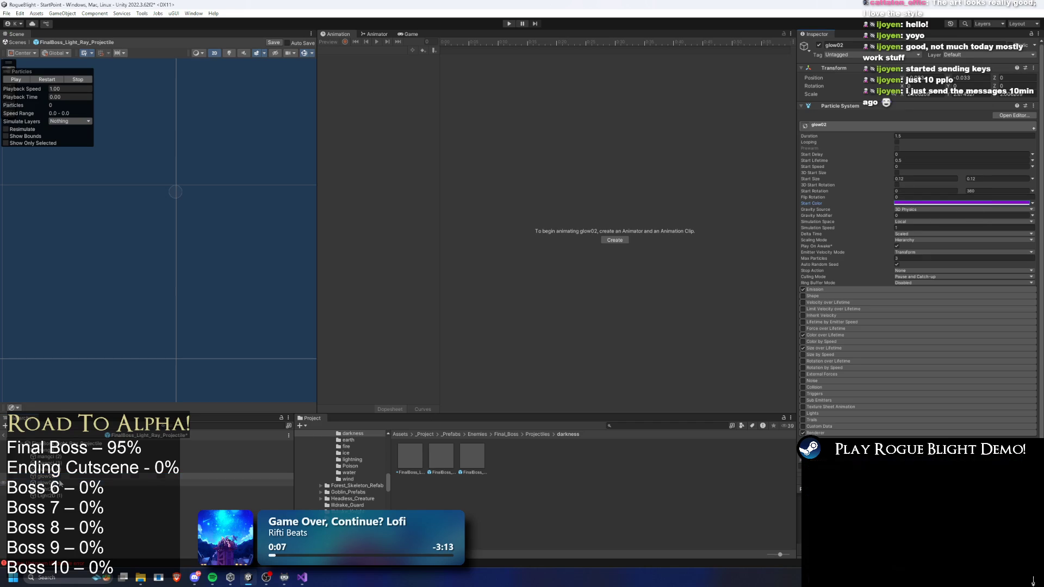
click(937, 209)
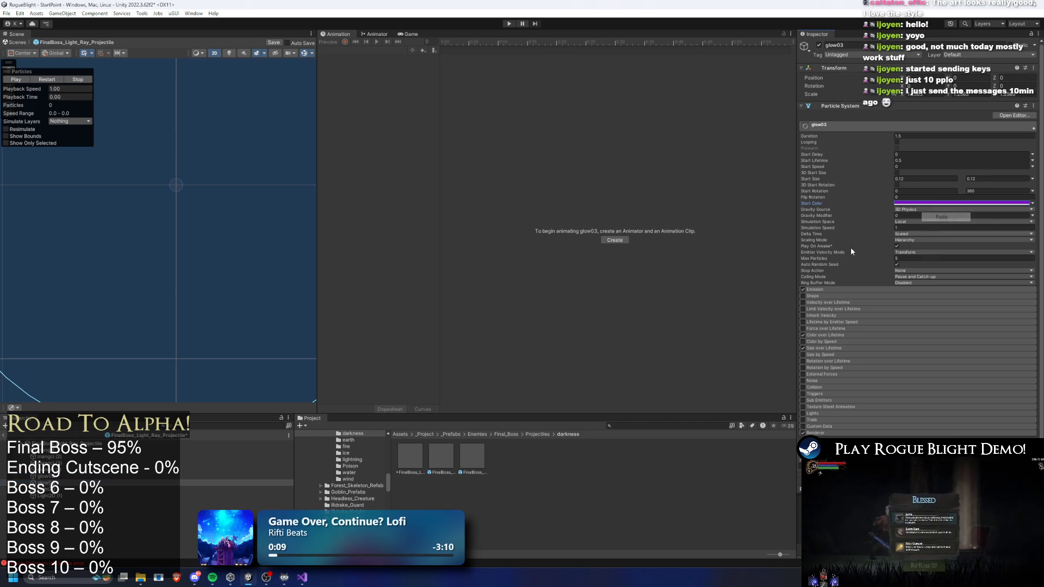
click(233, 489)
click(55, 496)
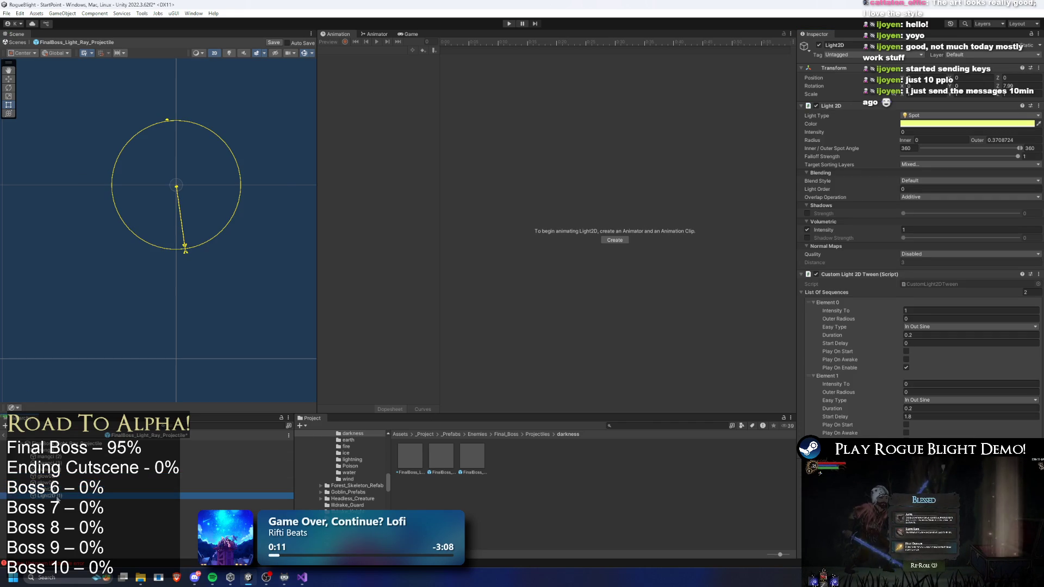
Make both Light2D lights vivid purple and preview the beam glowing magenta
ctrl+click(58, 490)
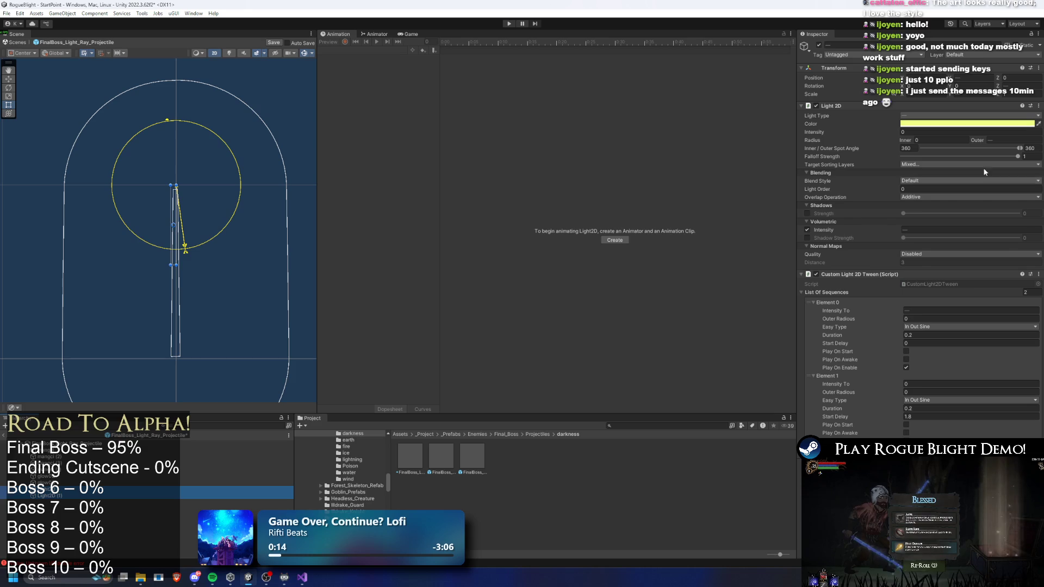
click(942, 124)
drag(992, 228, 985, 226)
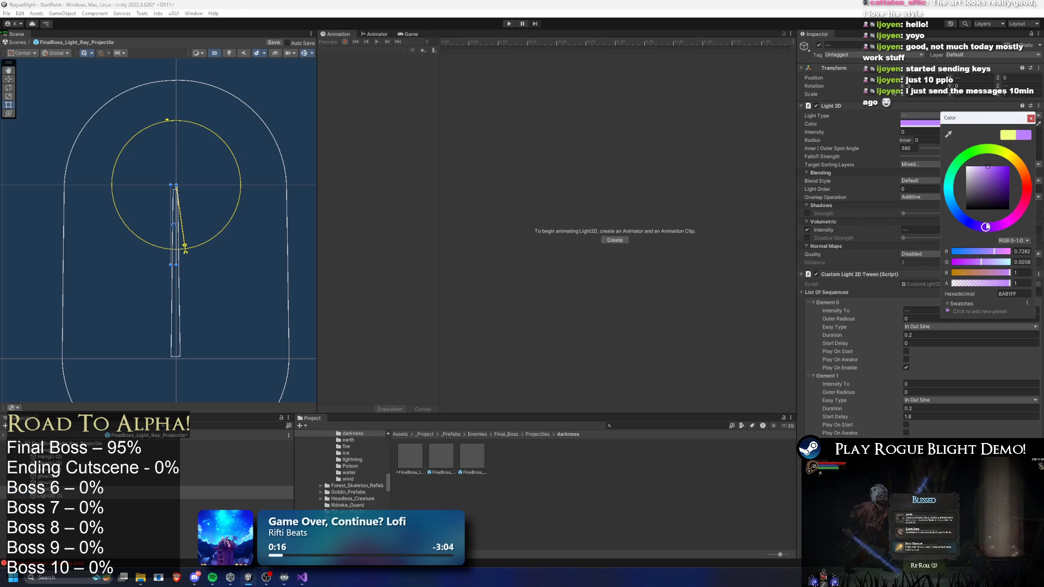
drag(991, 191, 1042, 152)
click(185, 335)
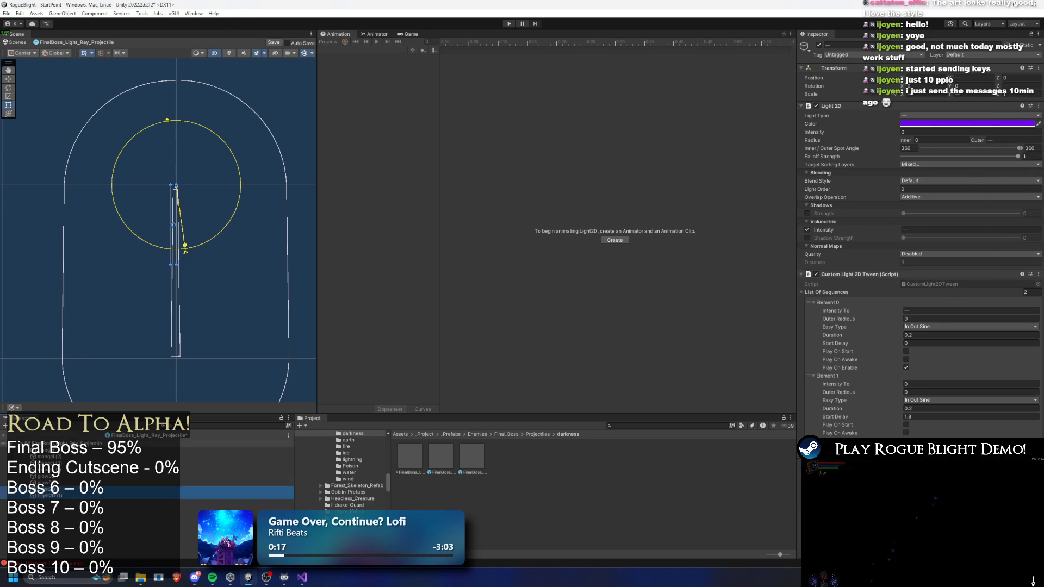
click(54, 80)
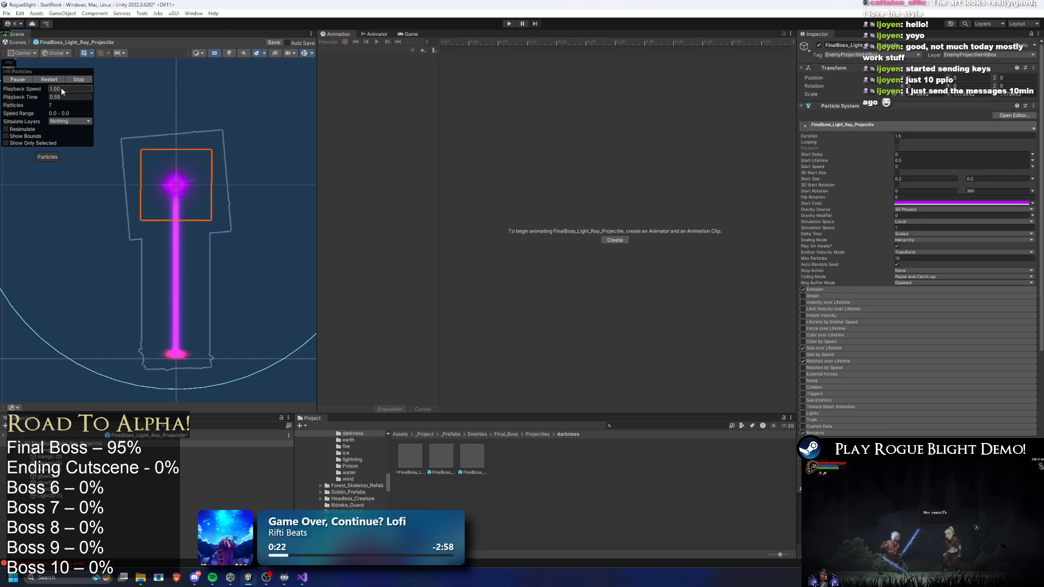
Set the mangci and neighbouring particle systems' start colour to purple
scroll(187, 246, up, 3)
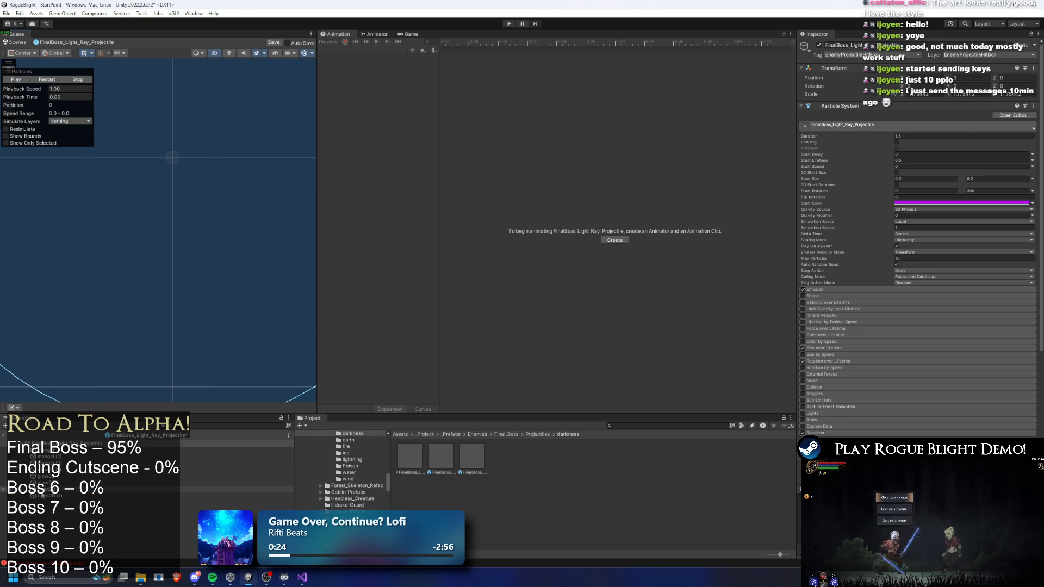
click(54, 489)
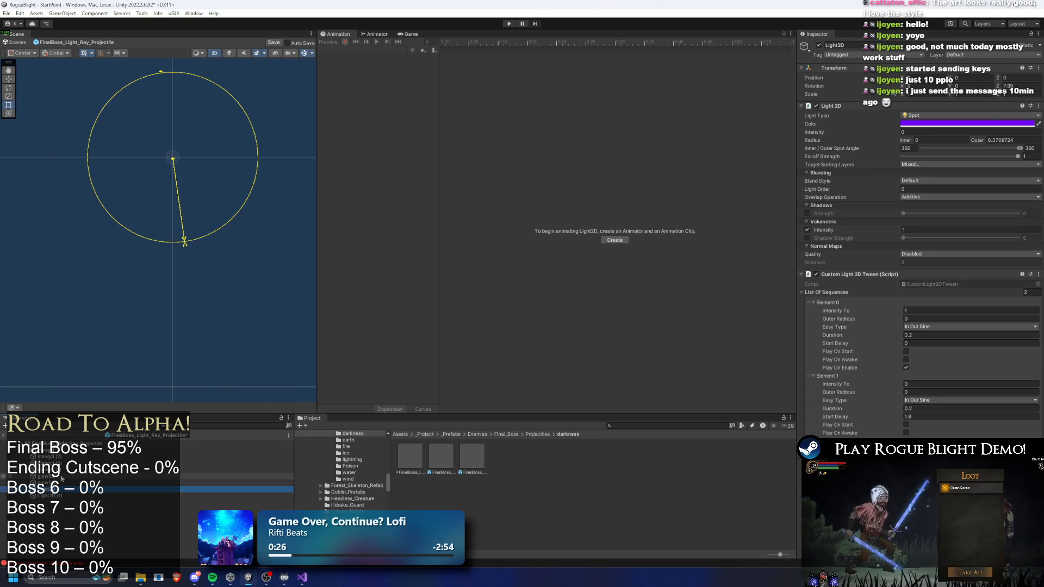
click(61, 479)
click(69, 451)
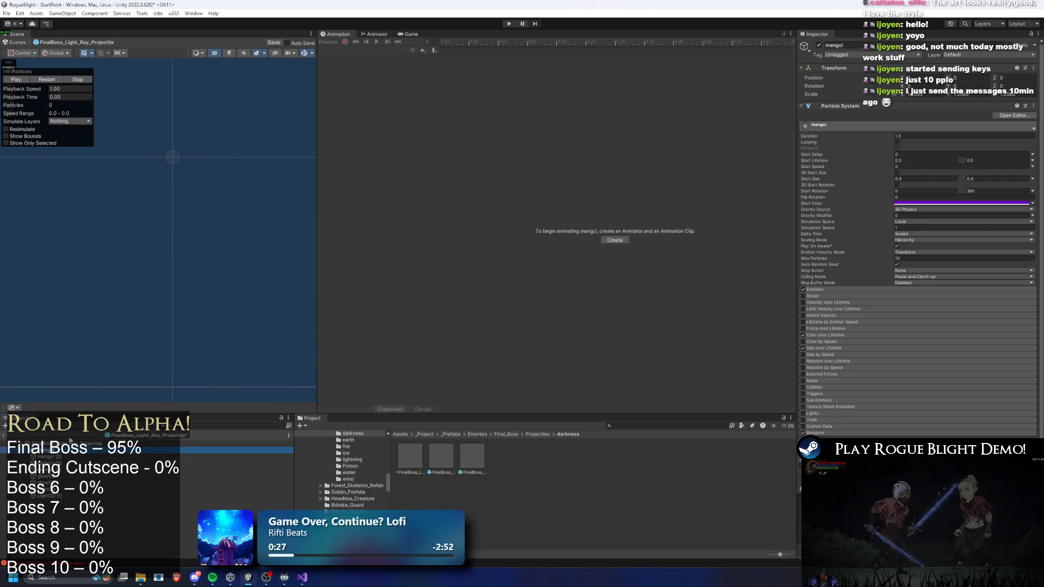
shift+click(70, 469)
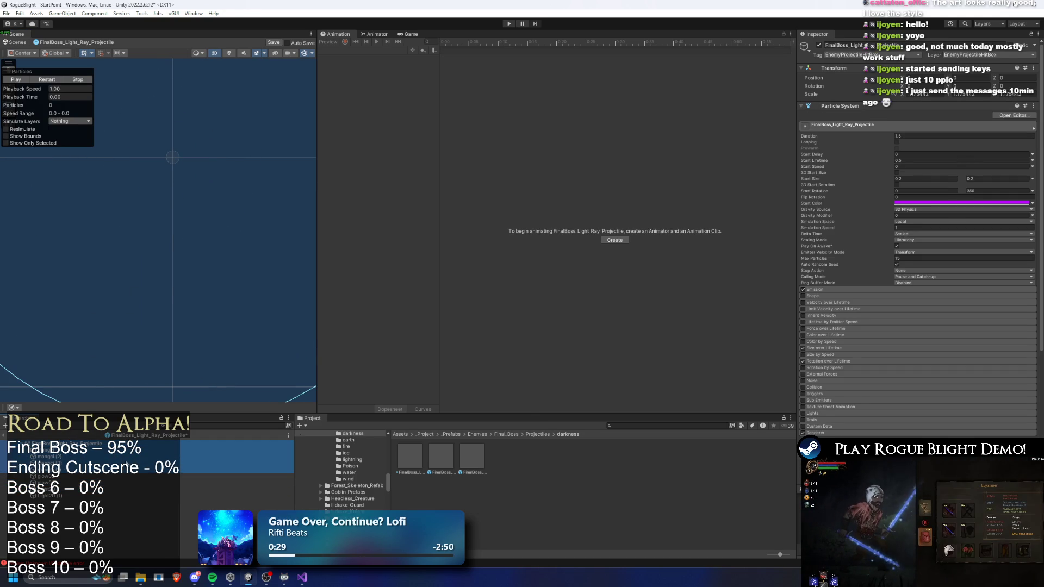
click(972, 196)
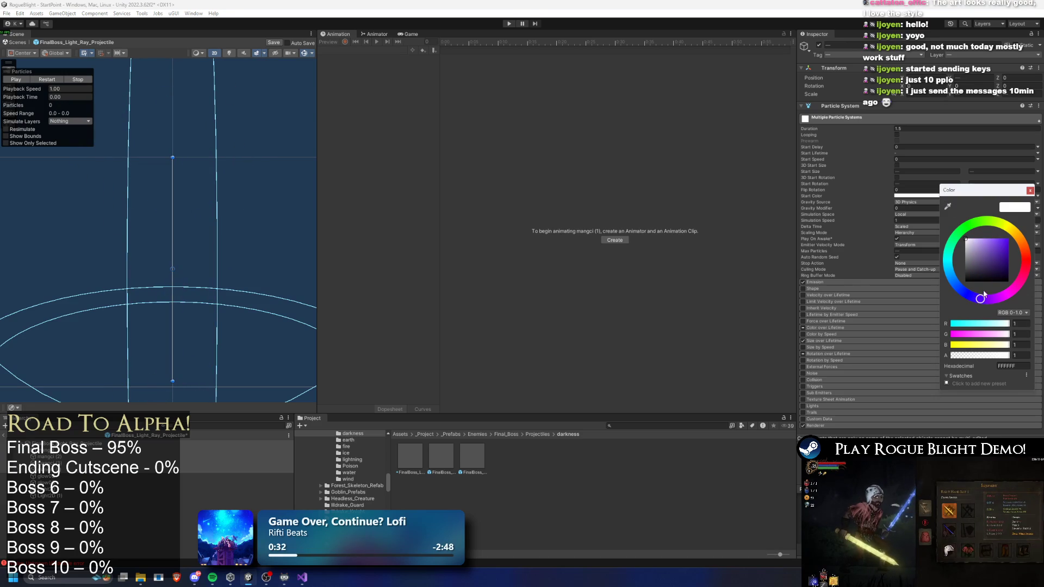
click(1006, 242)
click(274, 300)
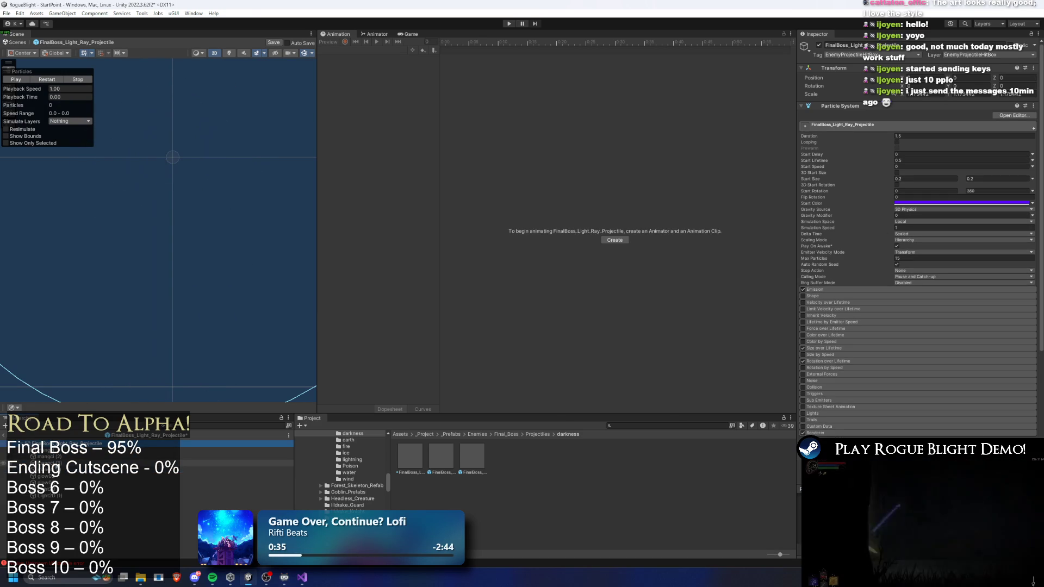
Give the glow particle children, excluding Light2D (1), a saturated purple 5400FF start colour
click(46, 476)
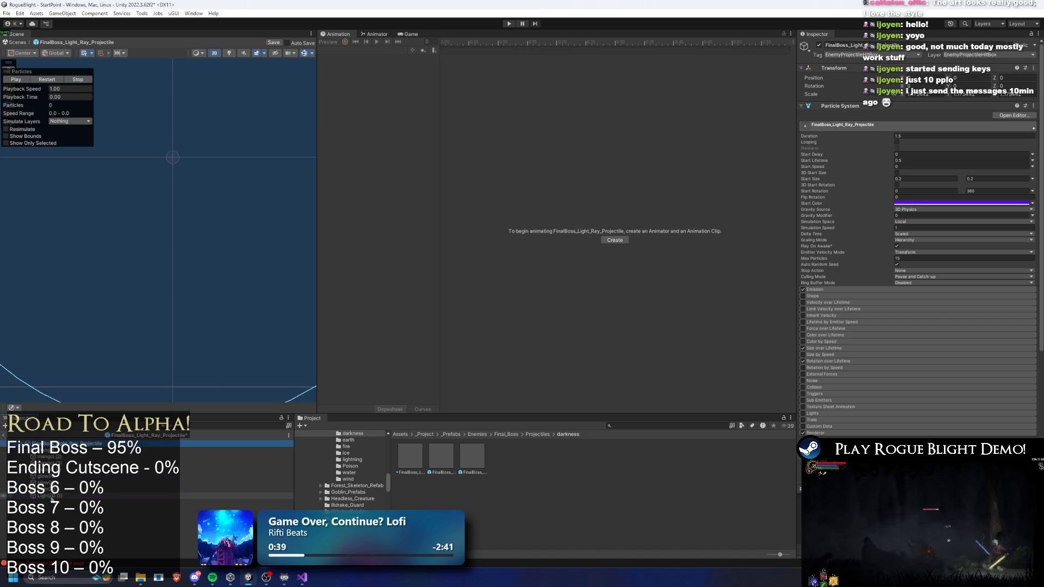
shift+click(46, 496)
ctrl+click(46, 496)
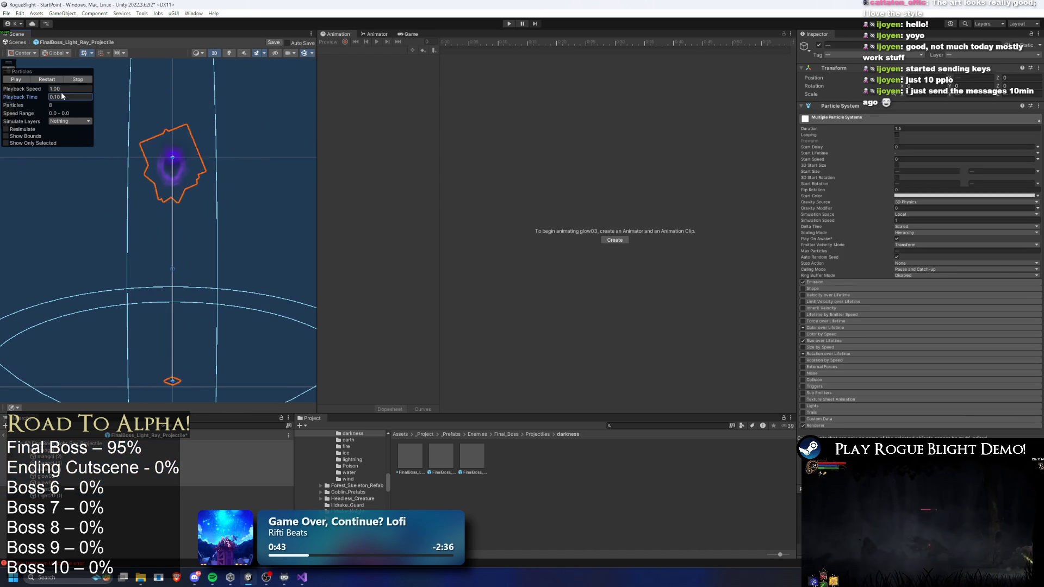
click(923, 196)
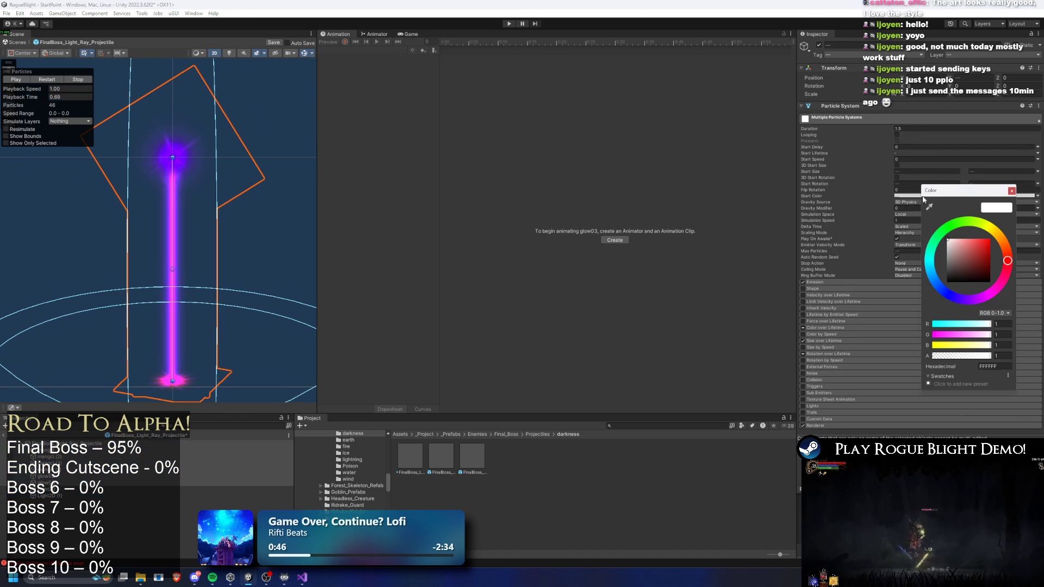
drag(975, 262, 1022, 238)
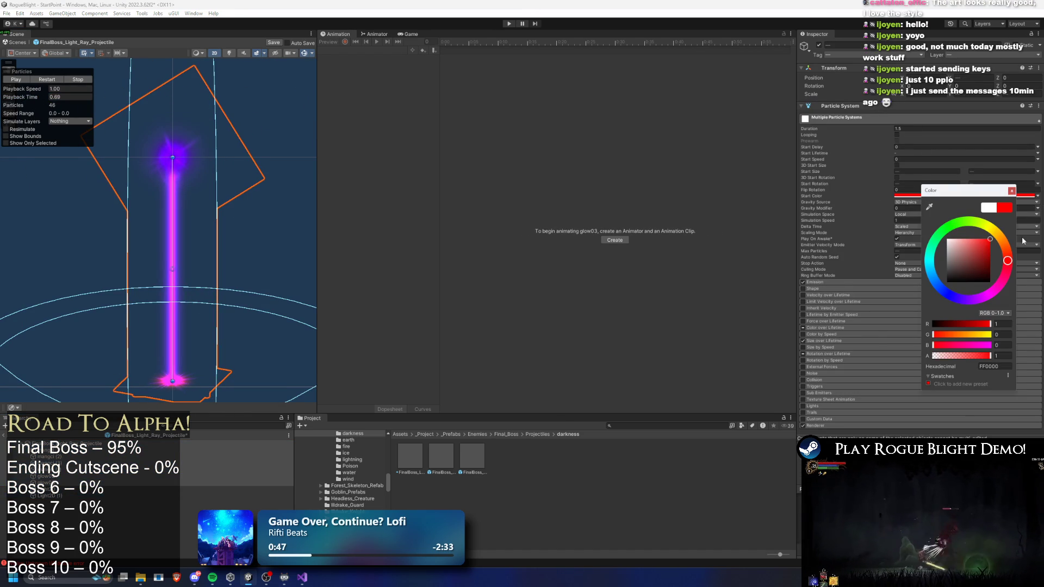
click(963, 300)
click(38, 96)
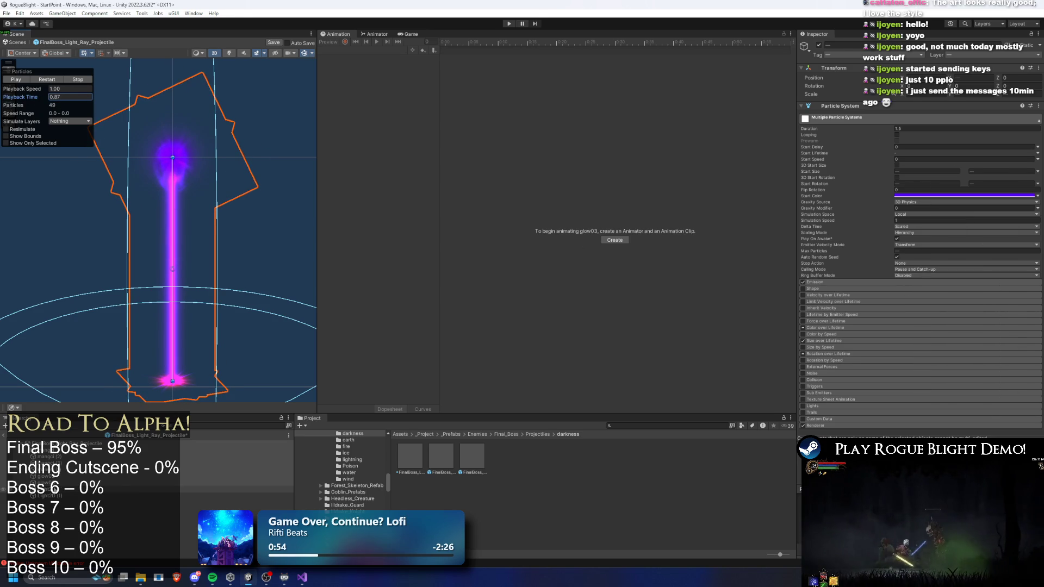
click(49, 489)
Select the Light2D (1) freeform light and review its colour
click(49, 496)
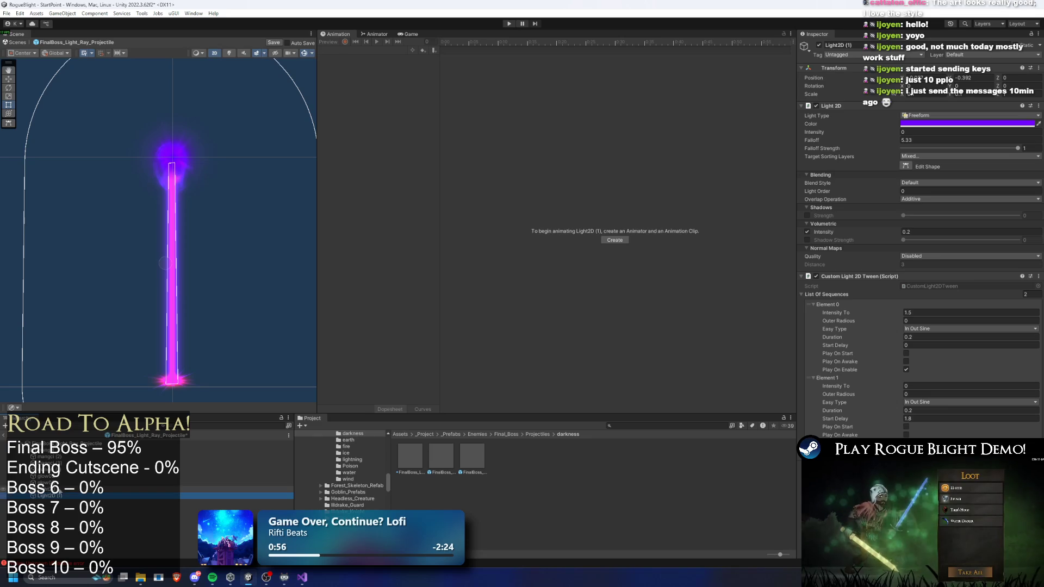
click(924, 123)
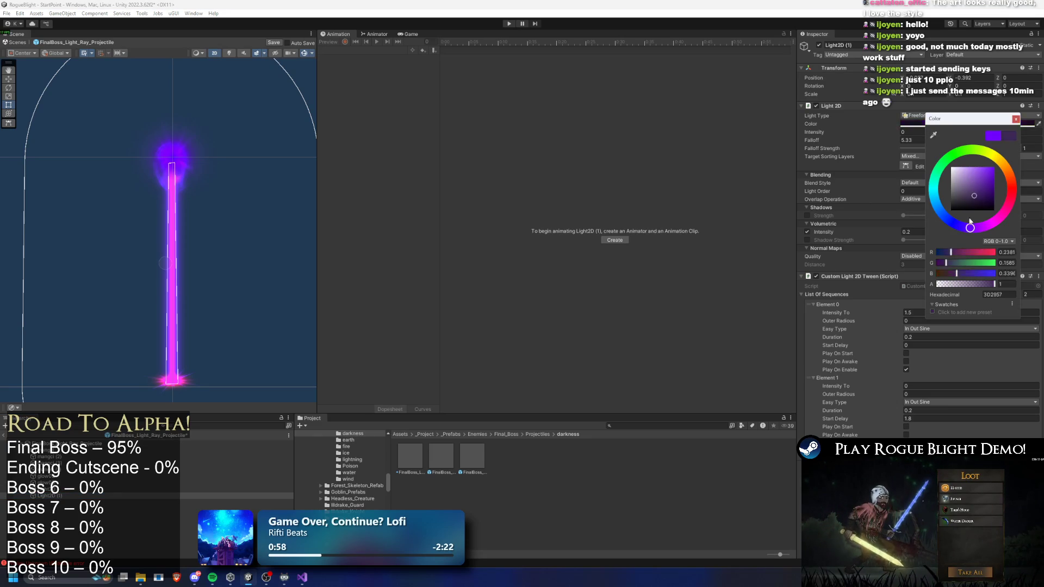
click(1016, 119)
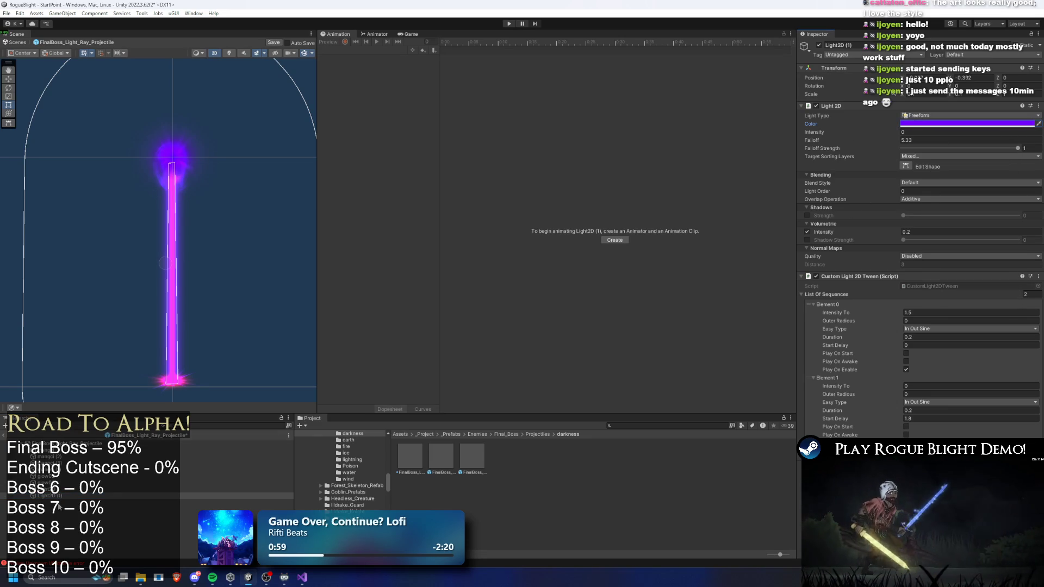
Try start colours on mangci (1): vivid purple-blue 5600FF, then lavender, undone back to purple-blue
click(49, 477)
click(49, 470)
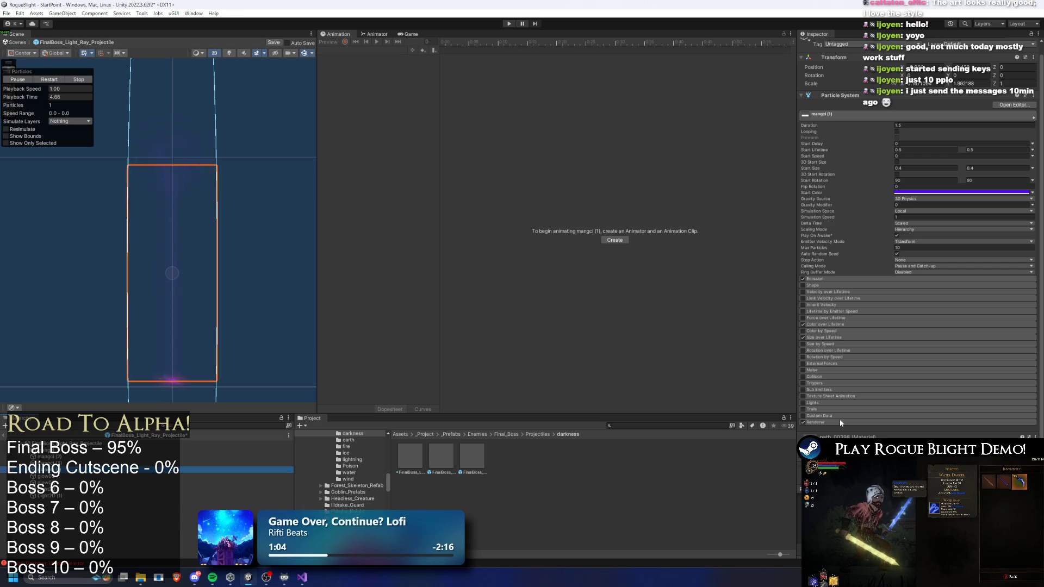
click(968, 193)
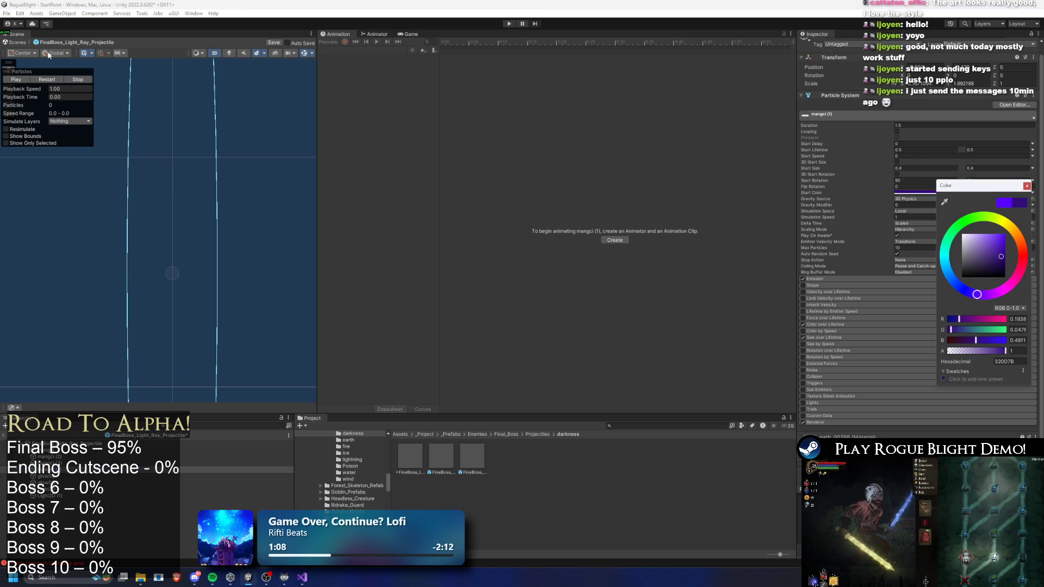
click(47, 80)
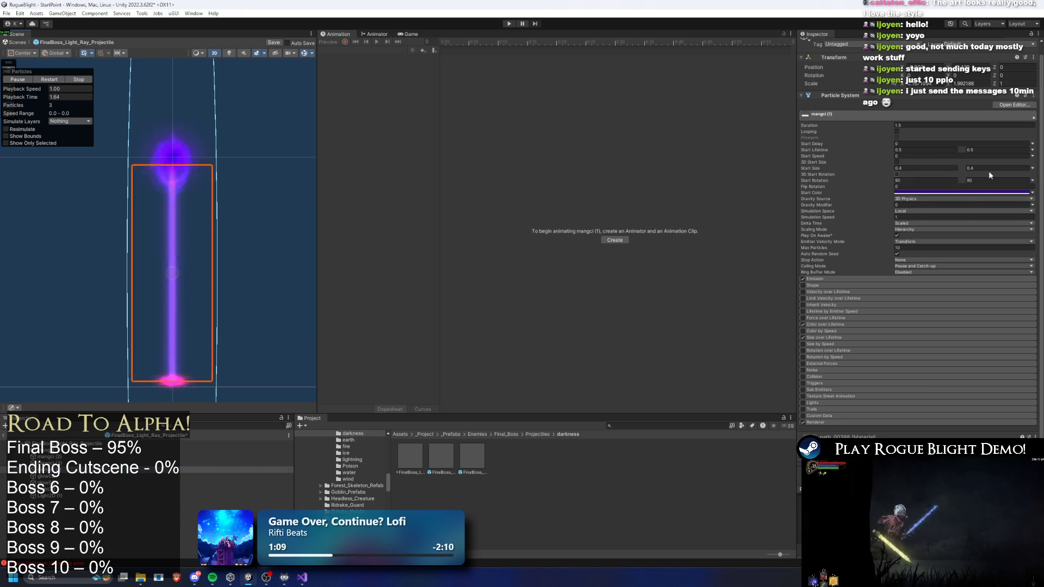
click(990, 193)
drag(1010, 245, 1014, 235)
click(46, 80)
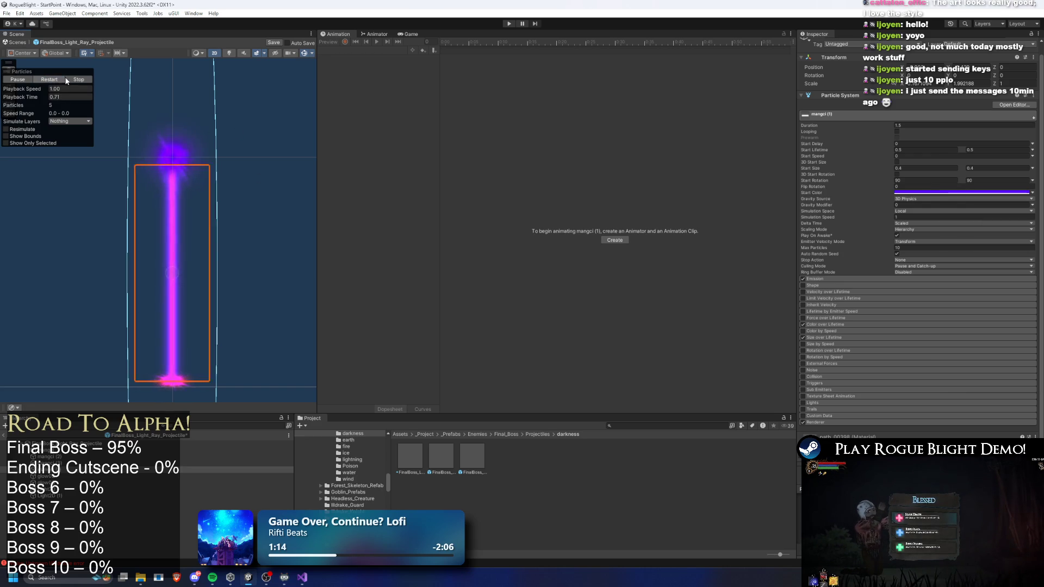
click(917, 191)
click(958, 235)
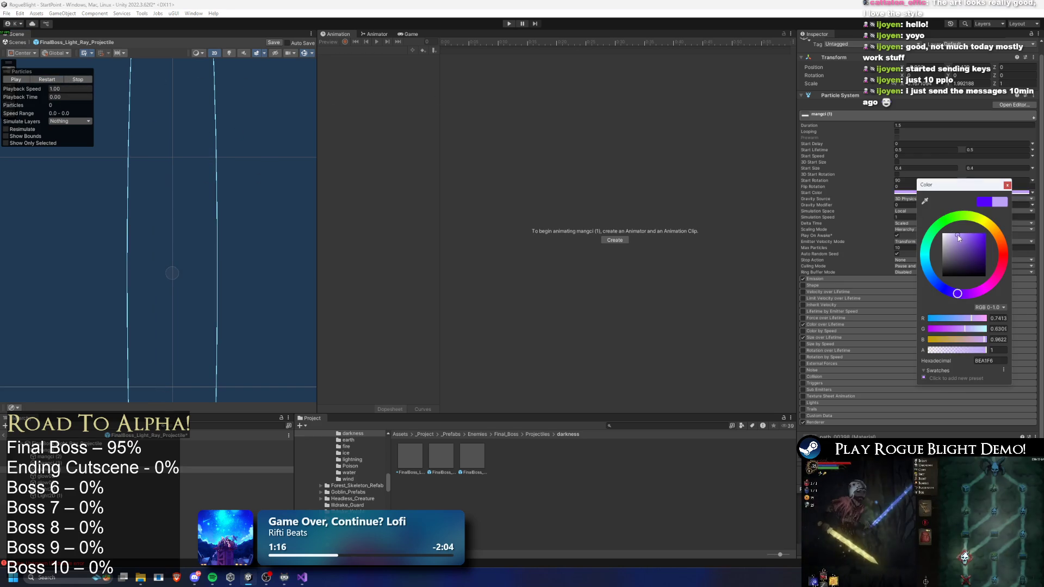
click(16, 79)
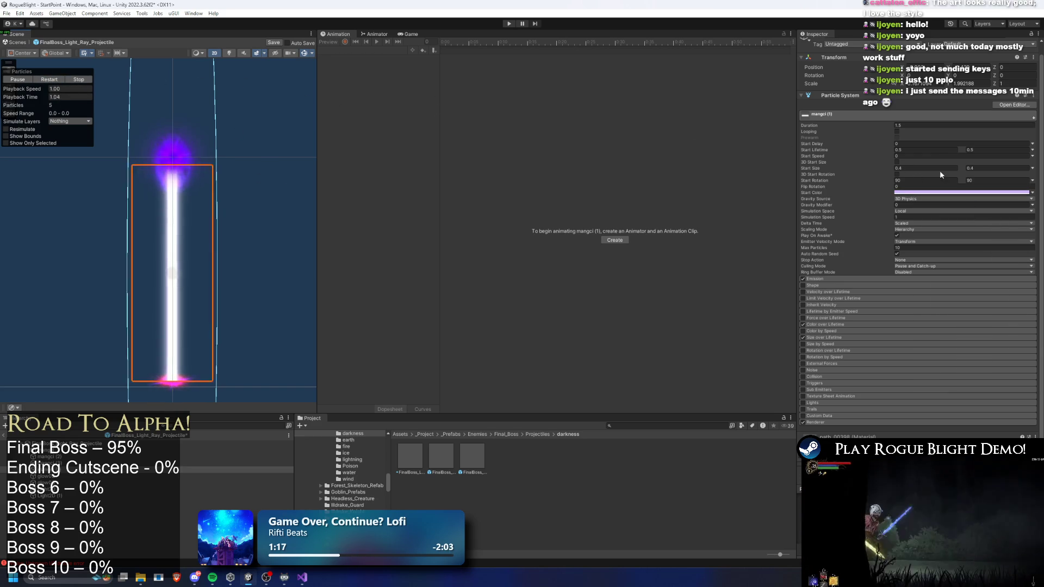
click(927, 192)
key(ctrl+z)
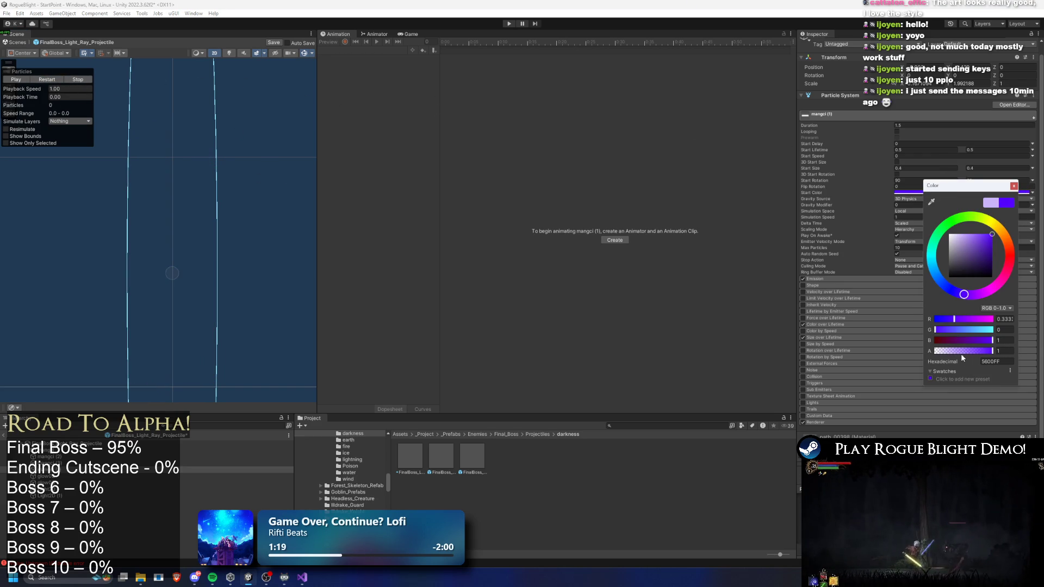
click(48, 80)
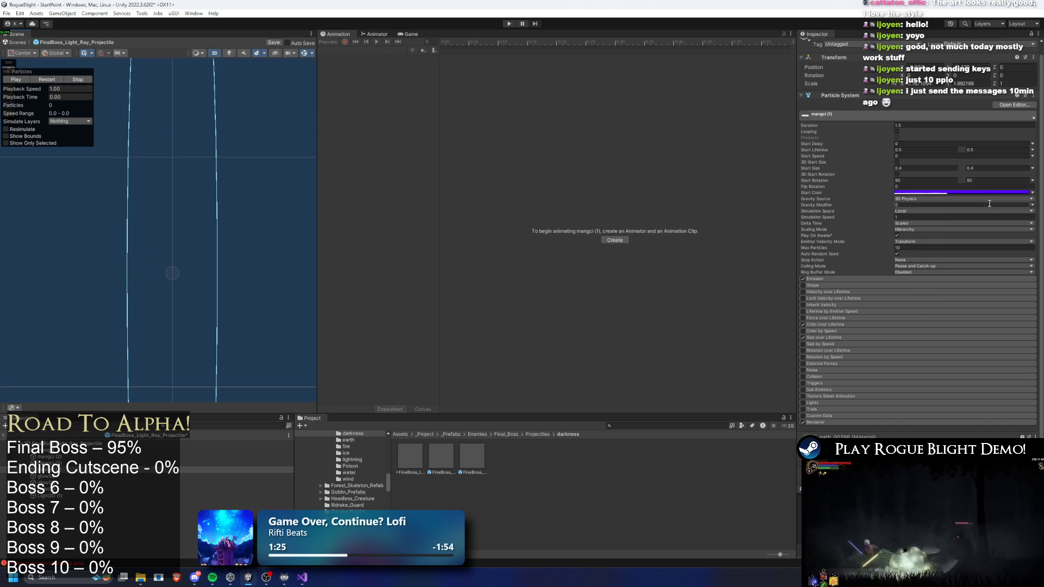
Refine mangci (1)'s start colour to purple-blue 5F00FF and ping its material in the project
click(973, 193)
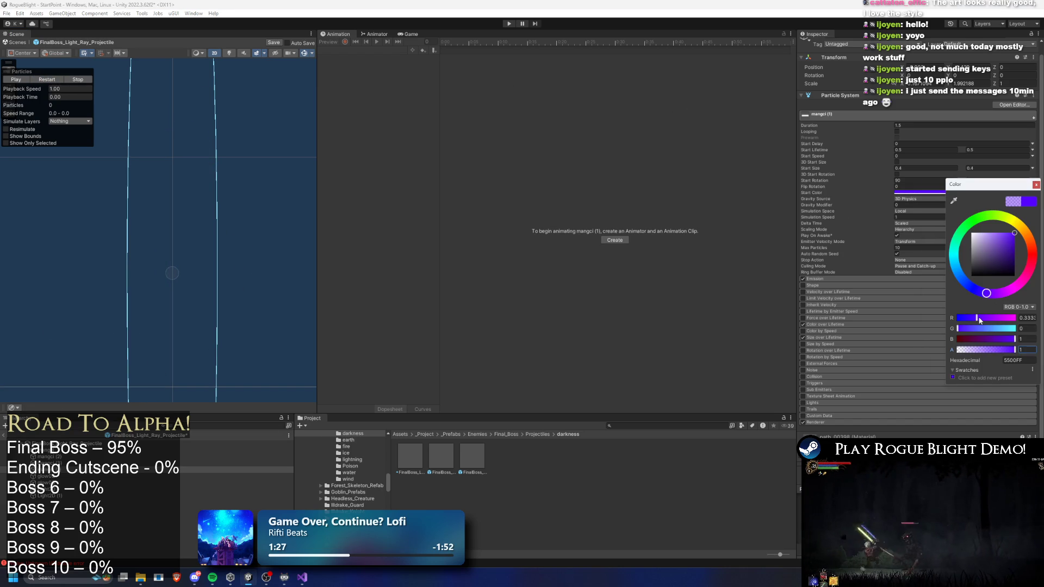
text(1)
click(58, 81)
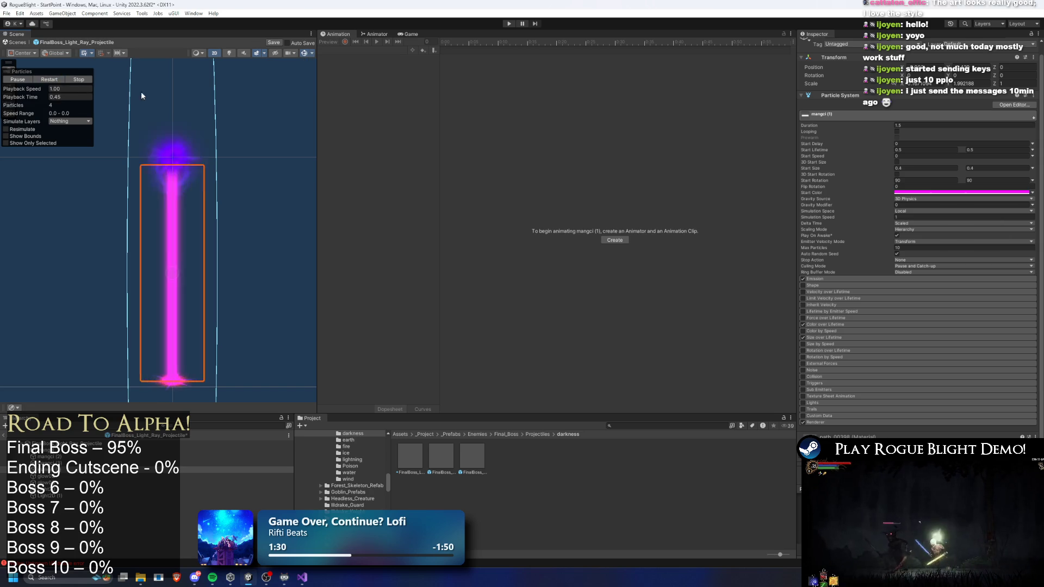
click(929, 193)
click(996, 263)
click(46, 80)
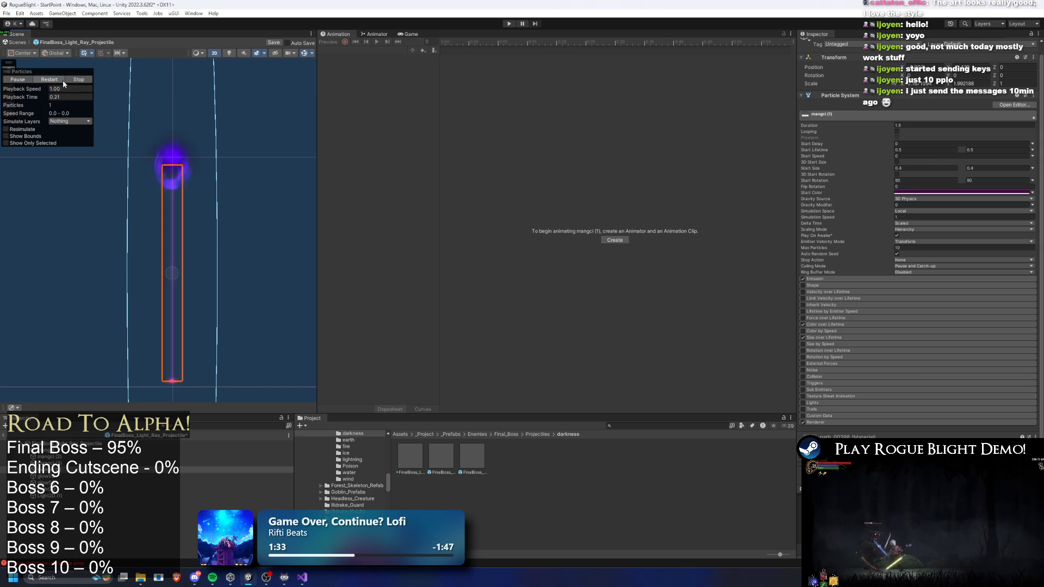
click(939, 193)
drag(987, 299, 983, 297)
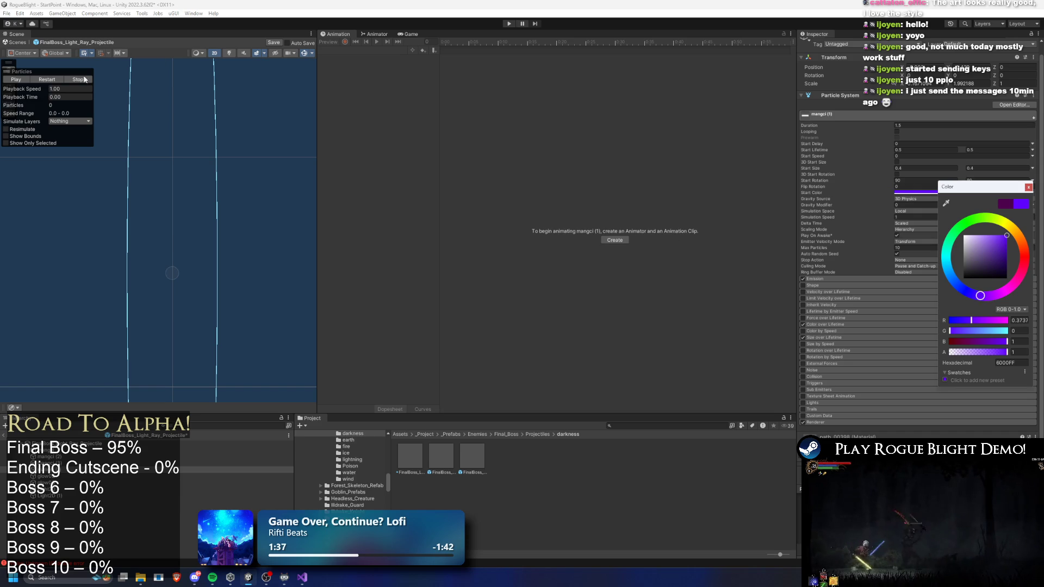
click(47, 79)
click(942, 193)
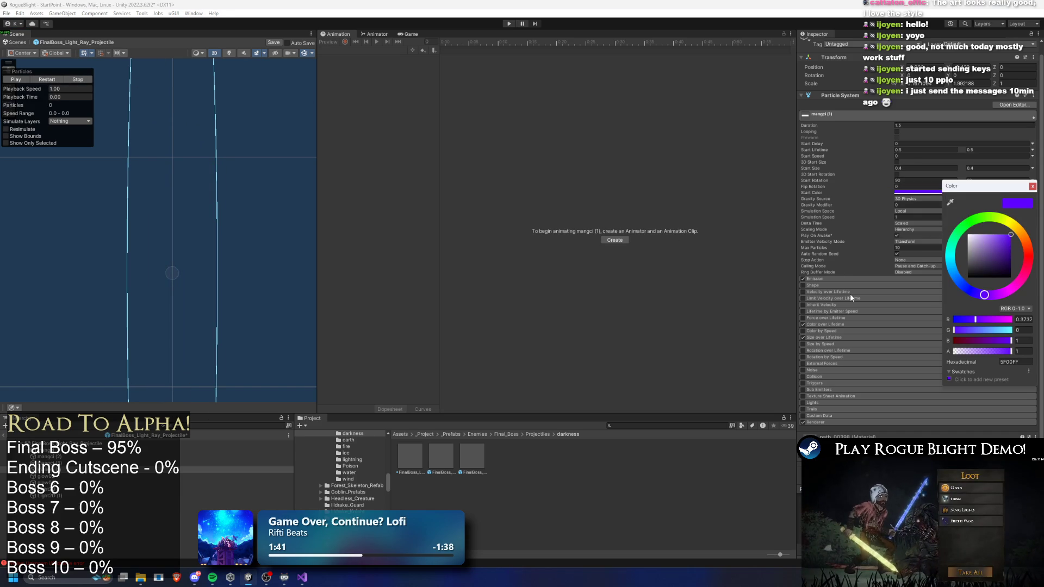
click(829, 423)
click(957, 443)
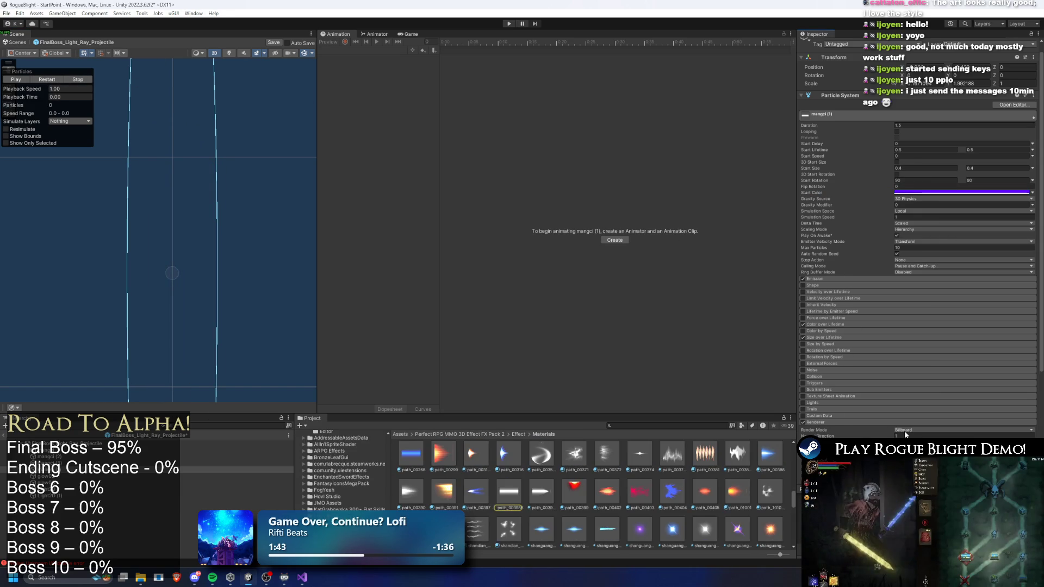
Try applying the path_00398 material to the particles and replay the ray preview
drag(512, 493, 941, 435)
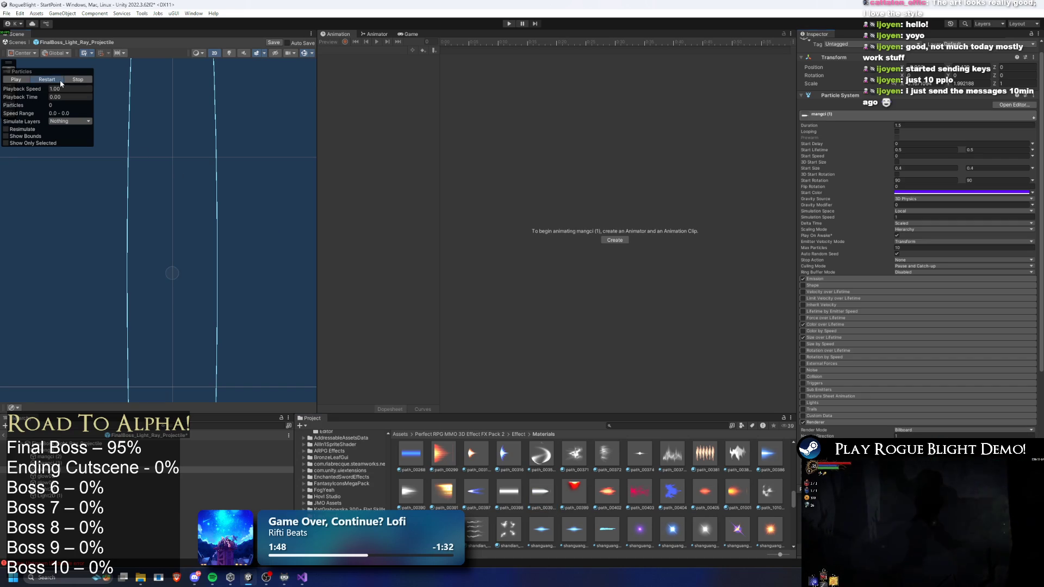
click(61, 81)
scroll(598, 506, down, 2)
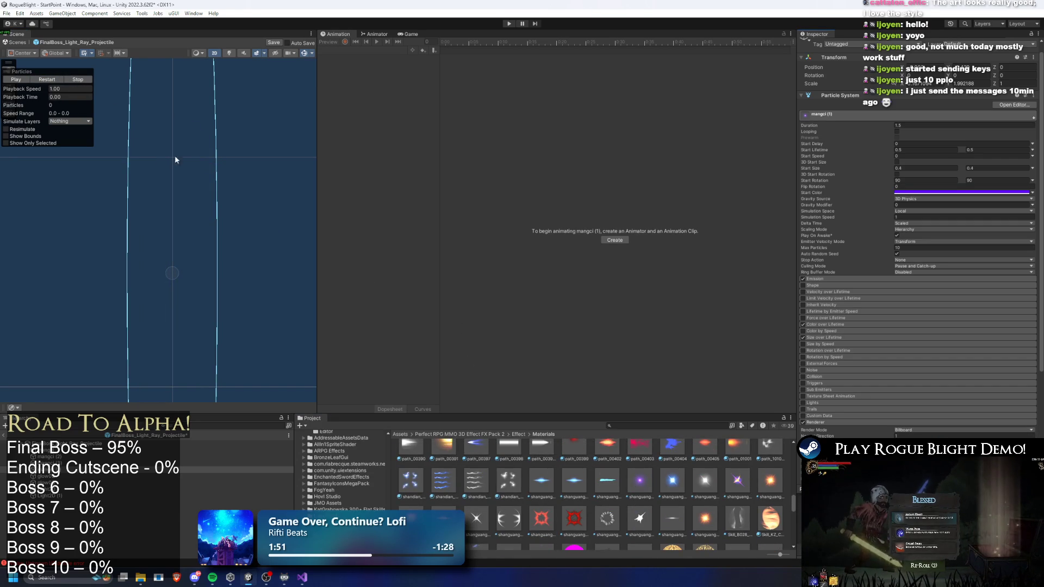
click(52, 80)
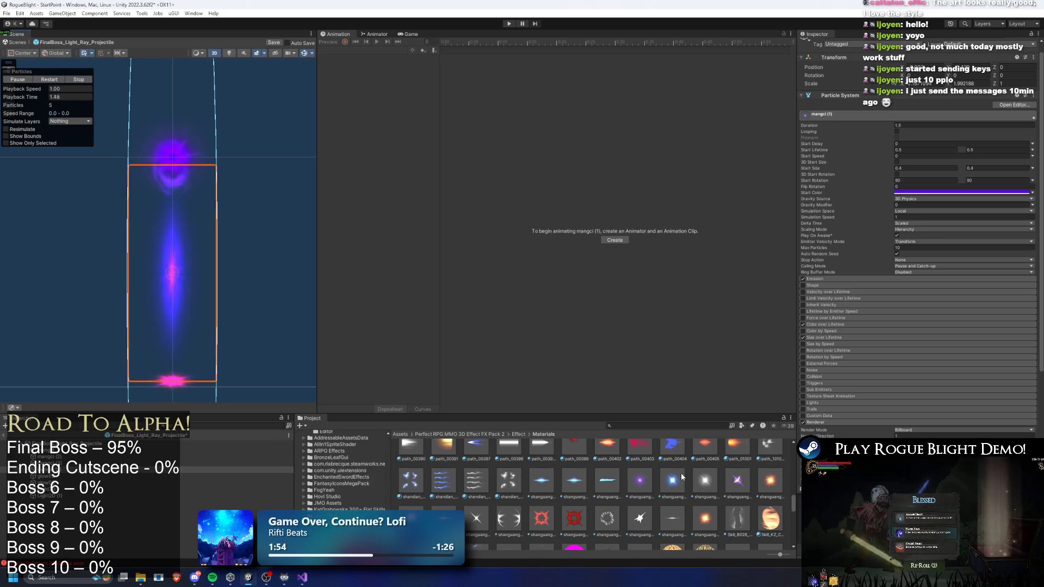
scroll(749, 502, up, 1)
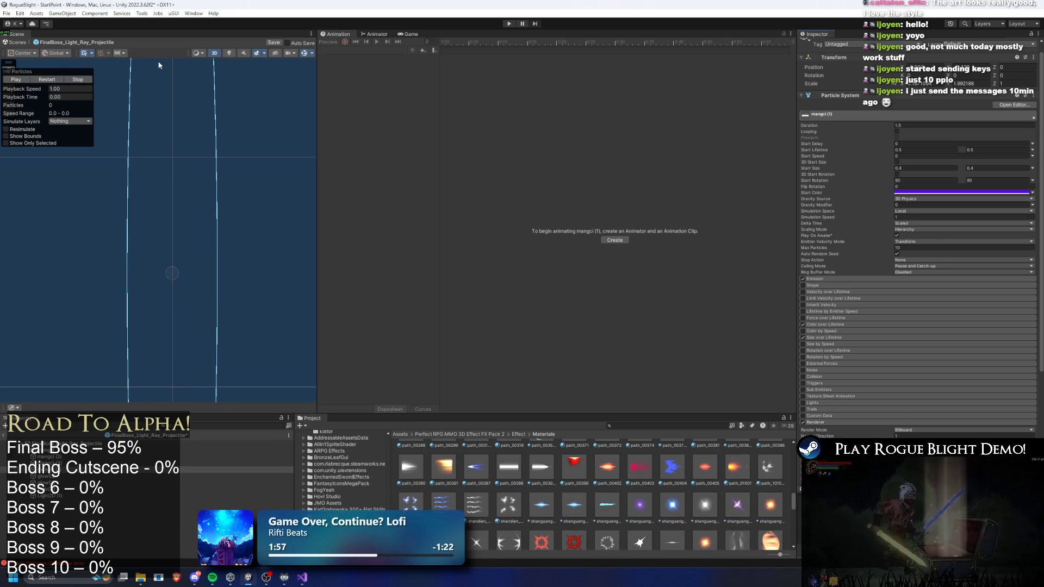
click(54, 81)
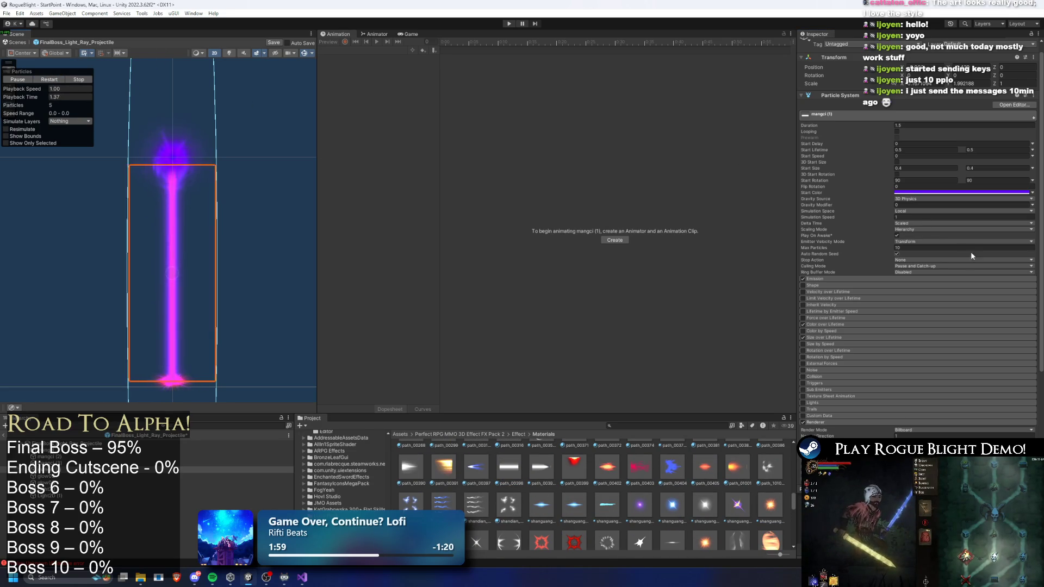
scroll(763, 506, down, 5)
scroll(764, 506, down, 5)
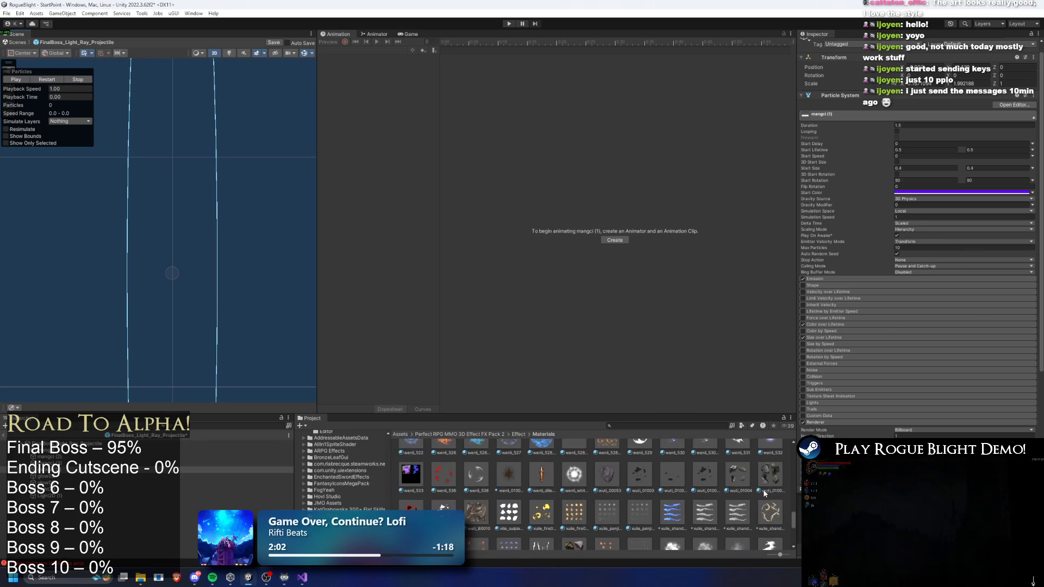
scroll(730, 480, up, 10)
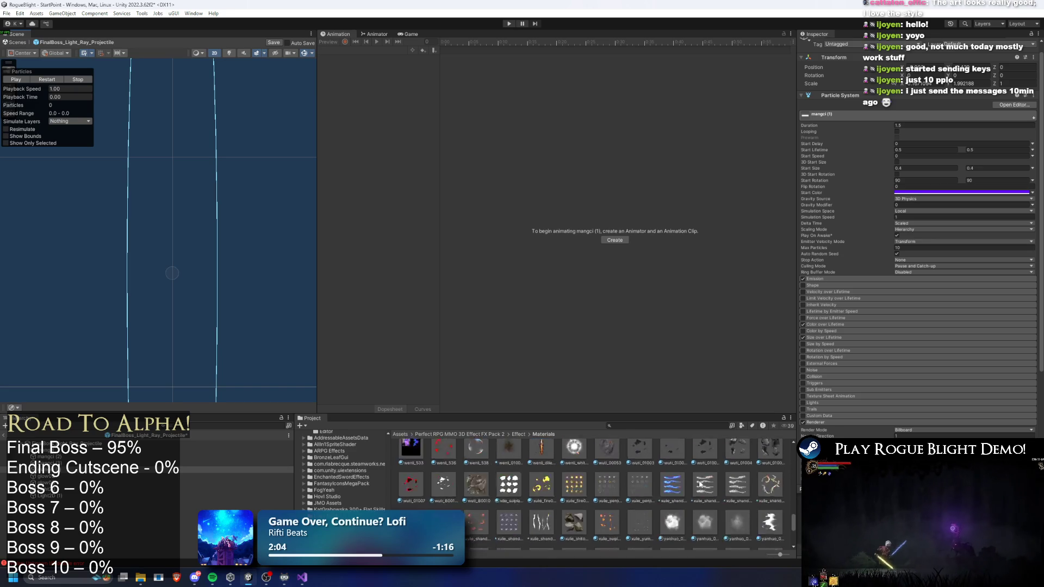
scroll(730, 480, up, 5)
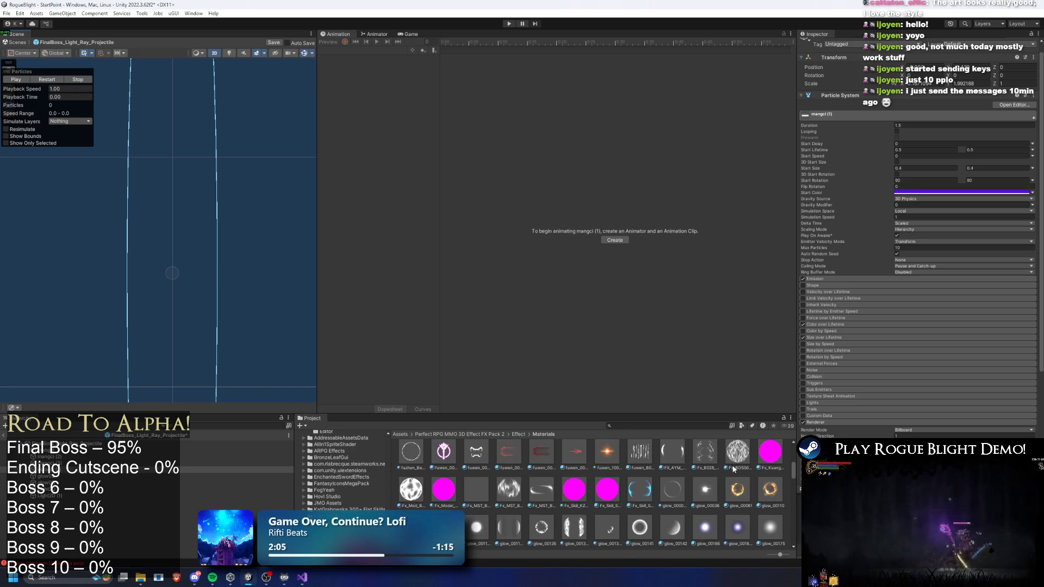
scroll(455, 508, down, 1)
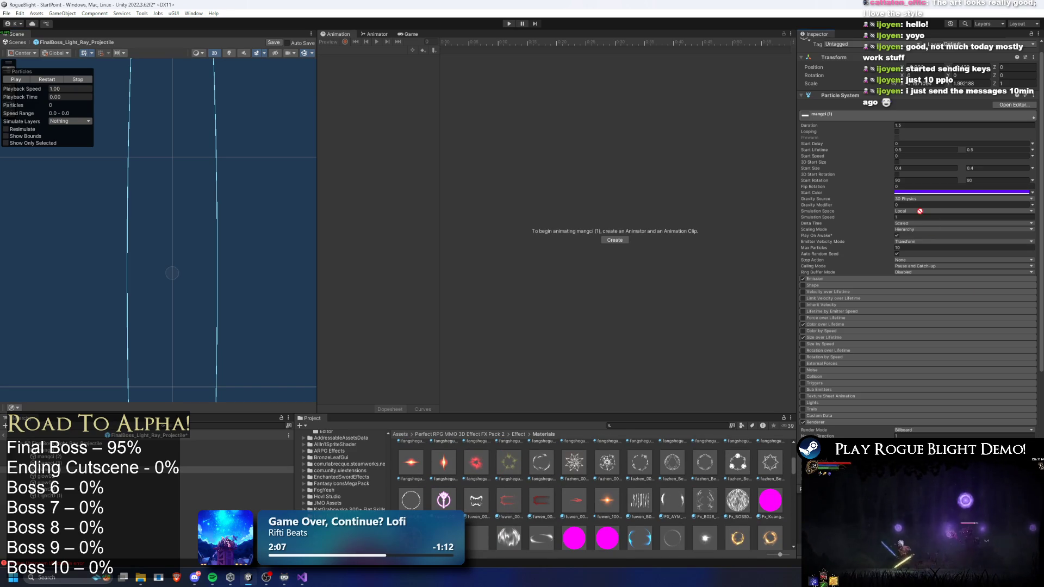
click(54, 77)
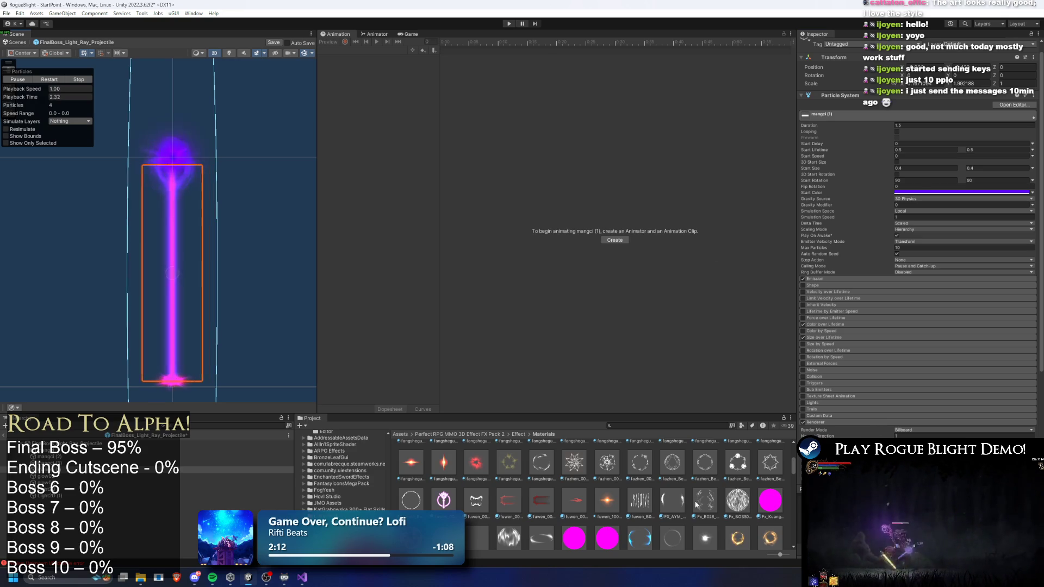
scroll(695, 499, up, 2)
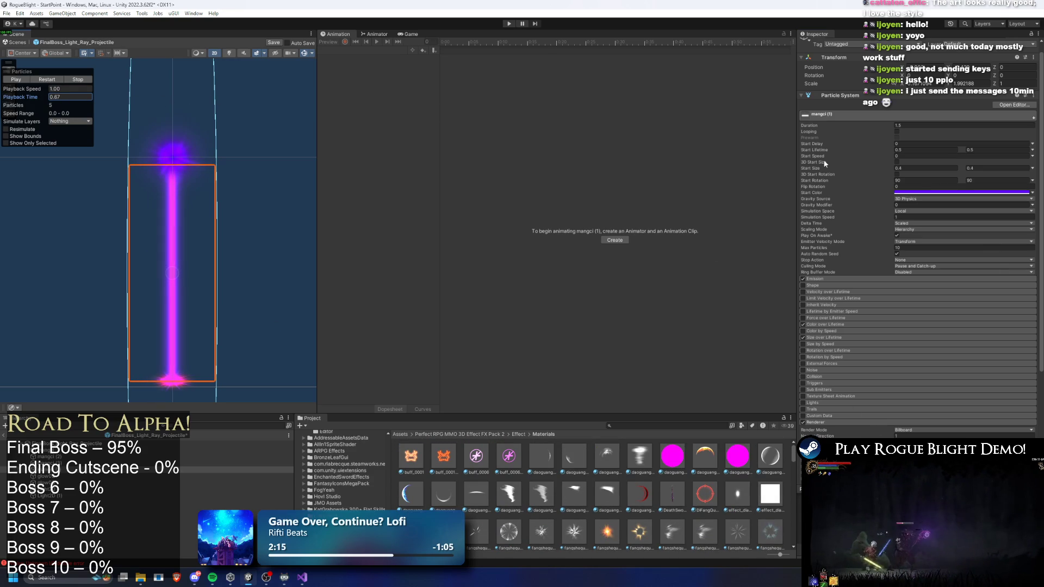
Shift mangci (1)'s start colour hue to blue-purple 3800FF and replay the beam
click(945, 192)
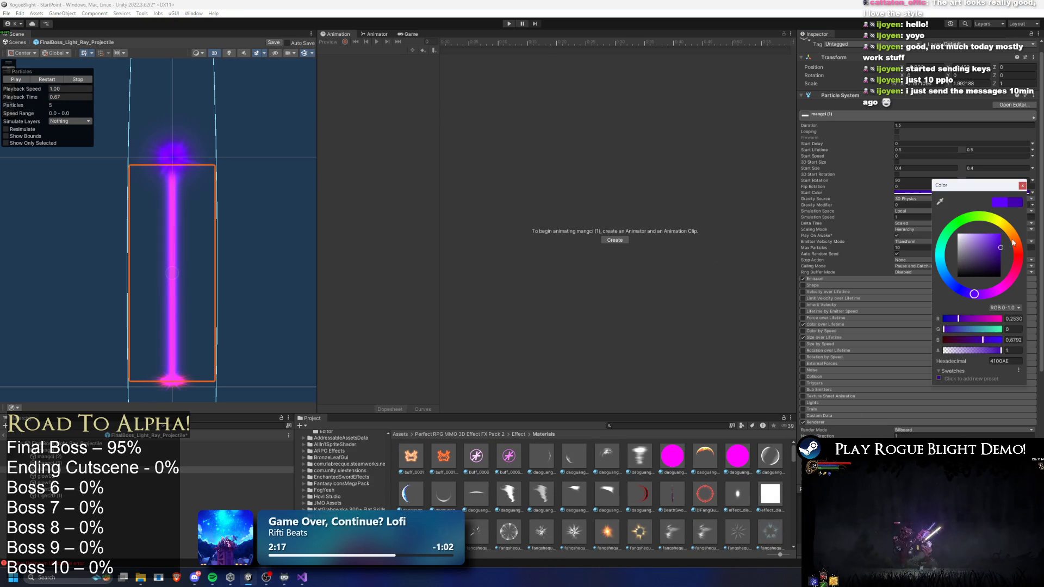
drag(970, 295, 962, 291)
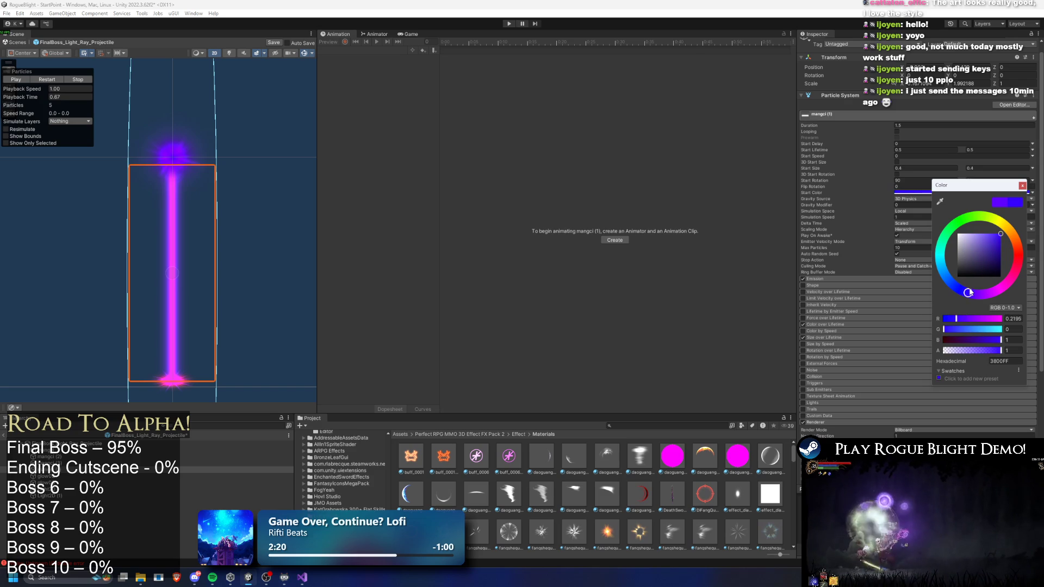
click(50, 80)
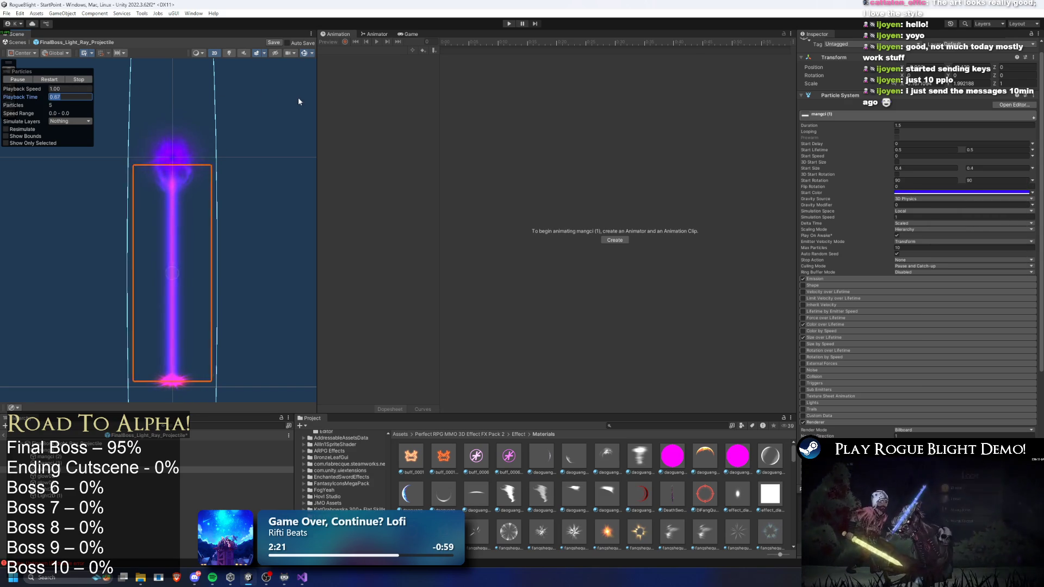
click(49, 80)
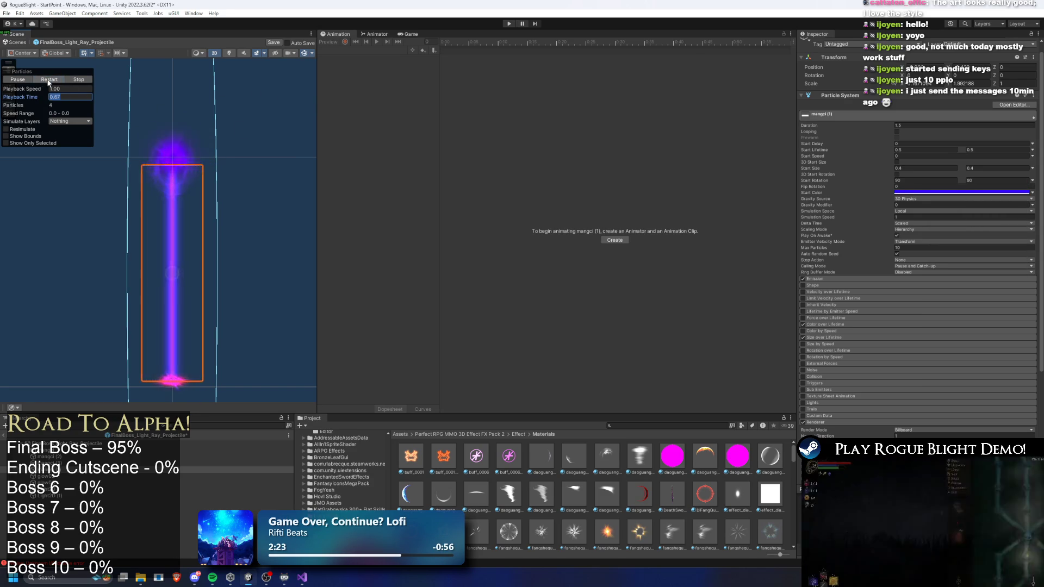
click(47, 82)
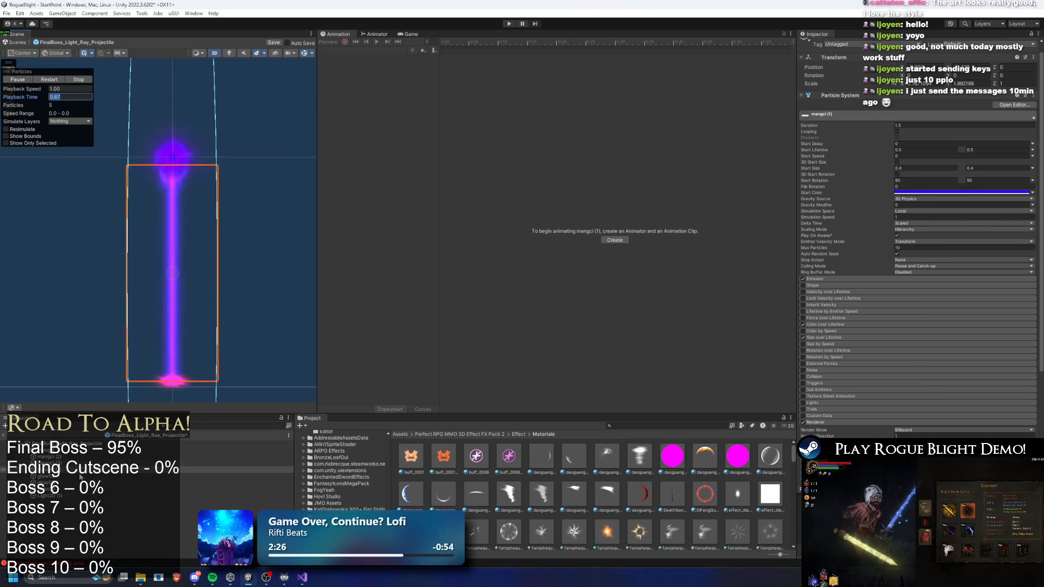
key(Down)
key(Down)
key(Down)
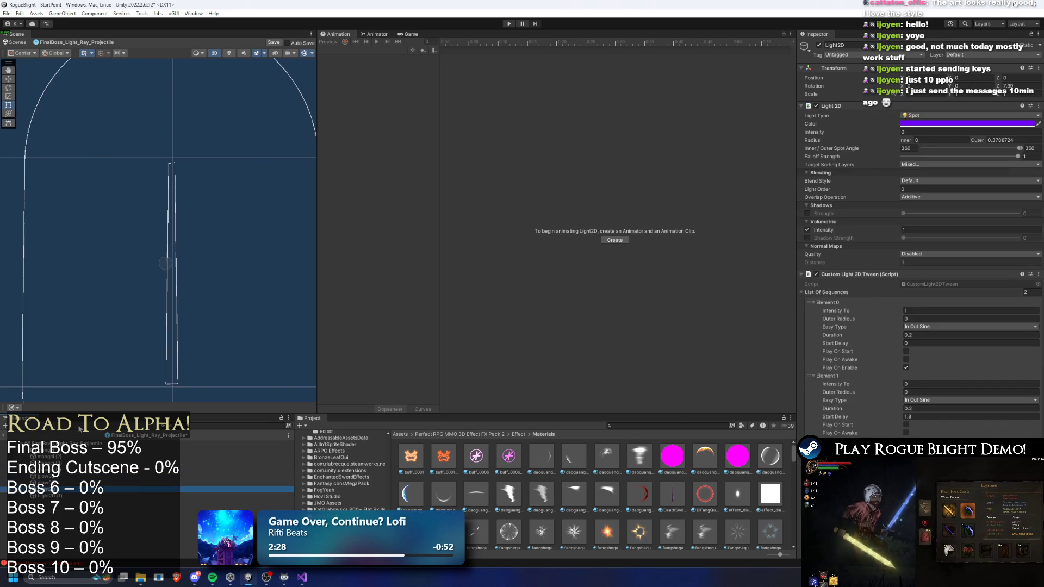
Give mangci (2) and mangci (3) the blue-purple start colour and play the ray preview
key(Up)
key(Up)
key(Down)
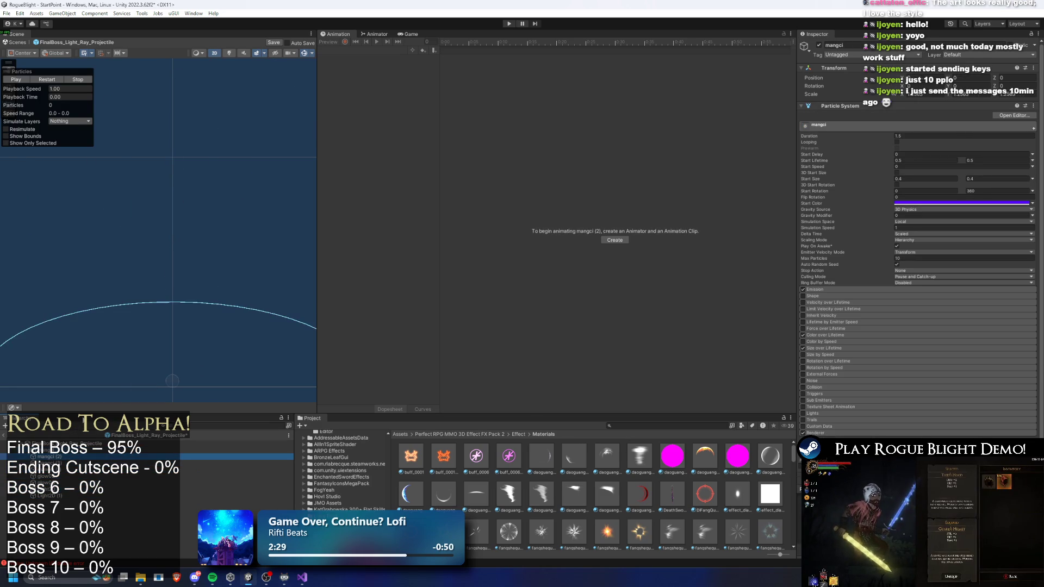
shift+click(64, 456)
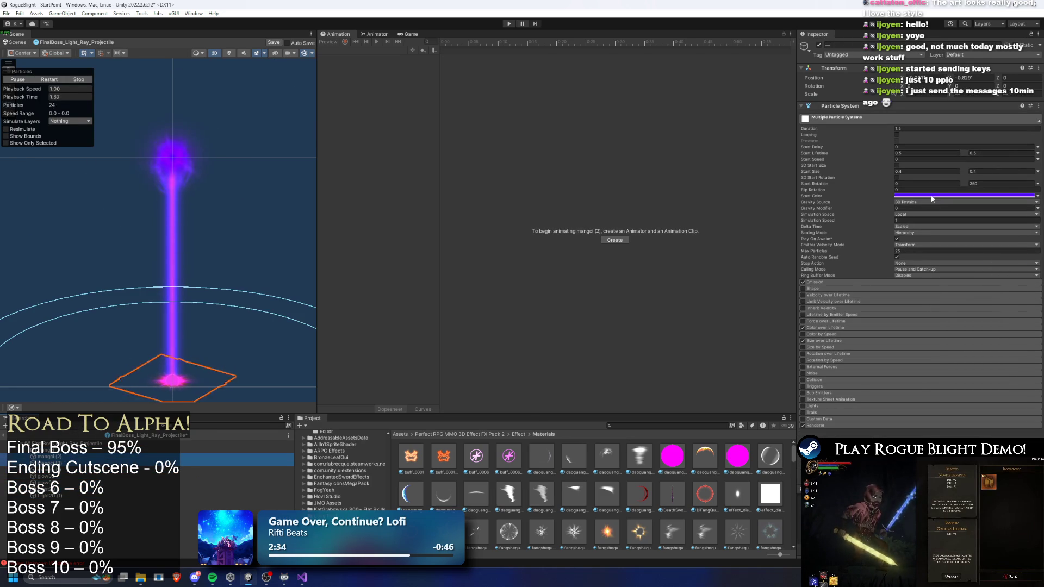
click(931, 196)
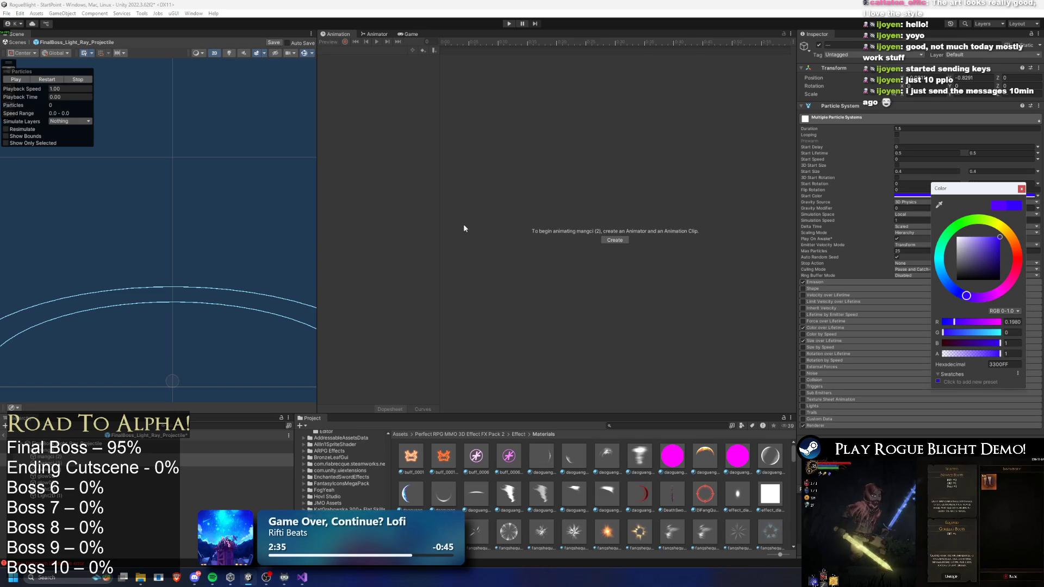
click(926, 188)
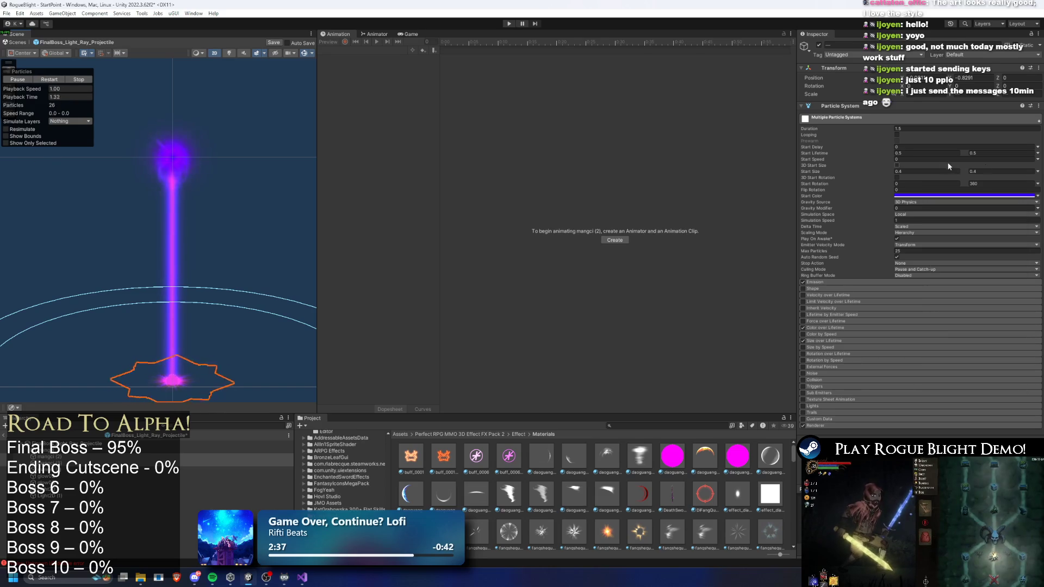
click(62, 459)
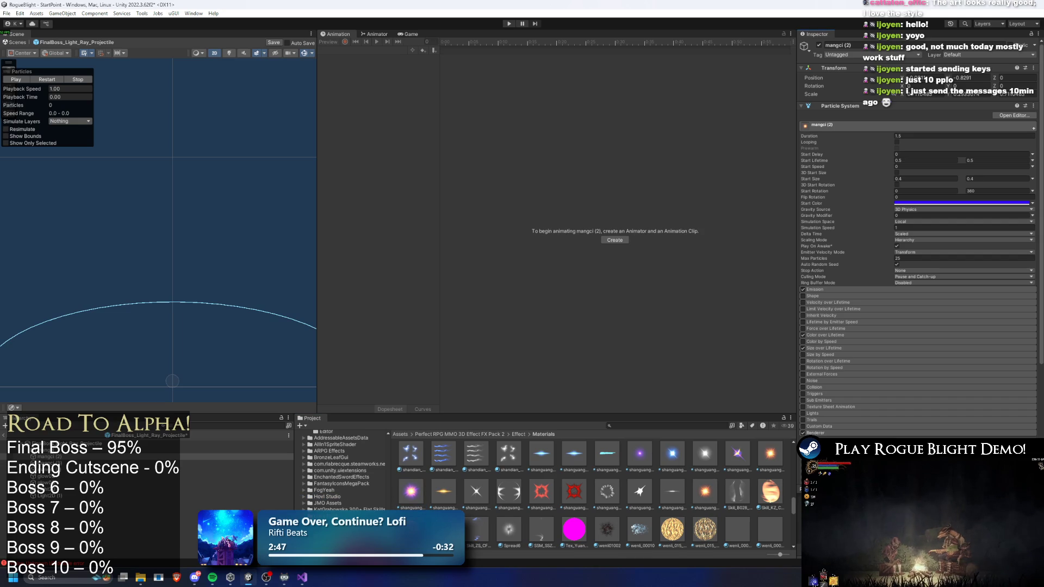
key(Down)
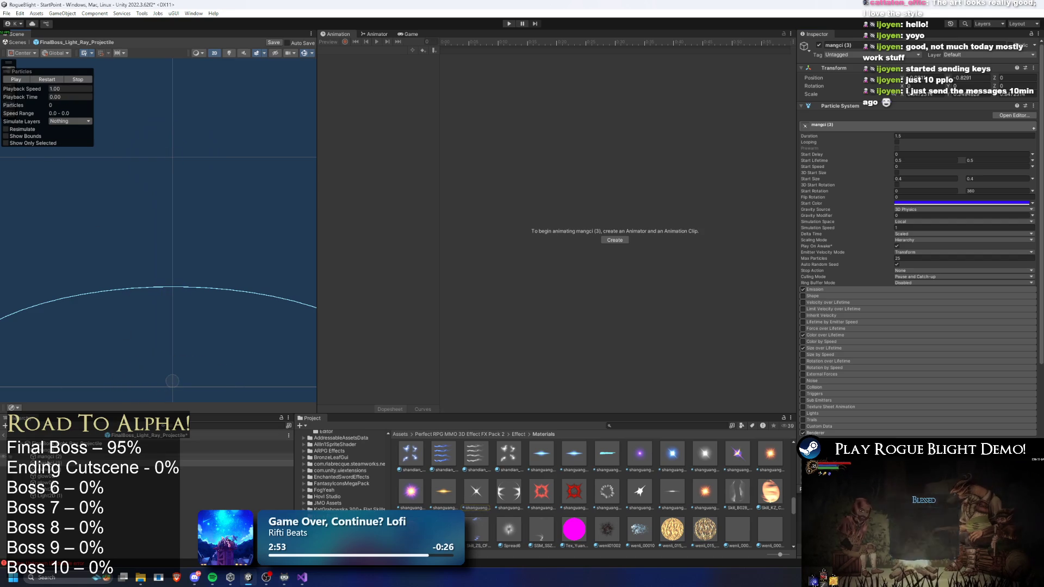
scroll(163, 217, down, 2)
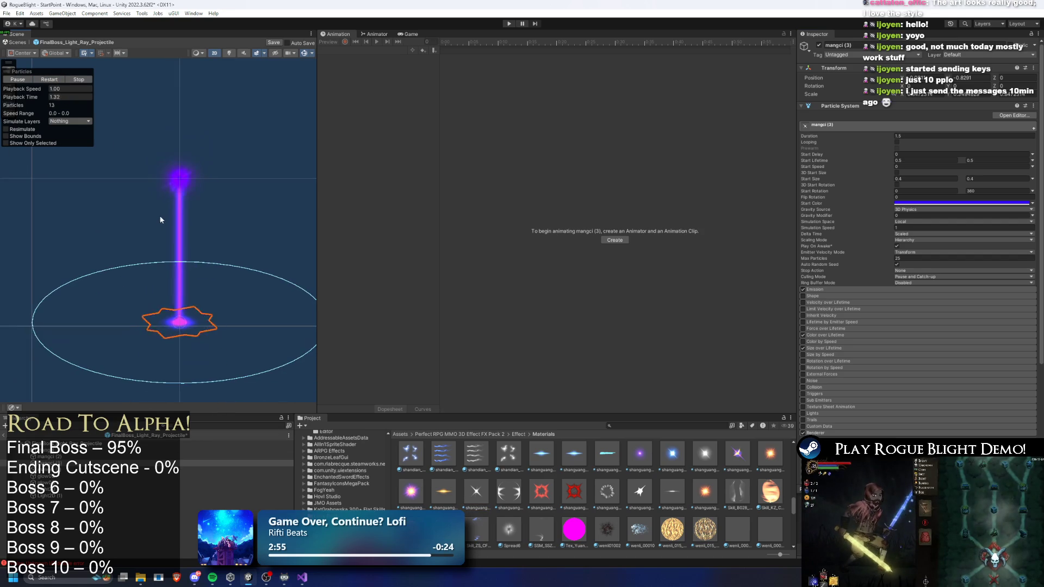
scroll(163, 221, up, 3)
click(40, 81)
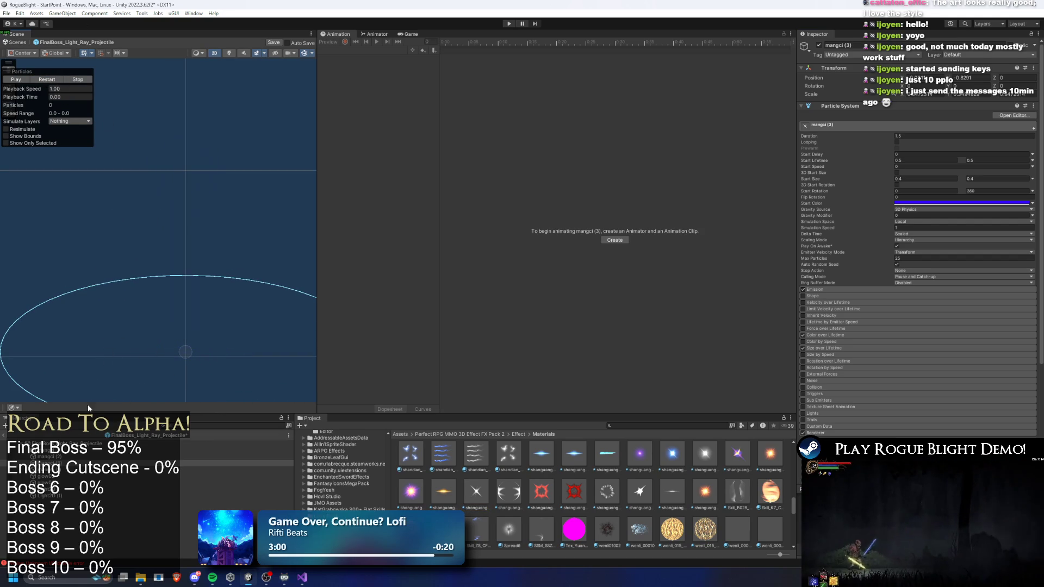
Search the Project for 'final b' and open the final boss prefab
click(141, 443)
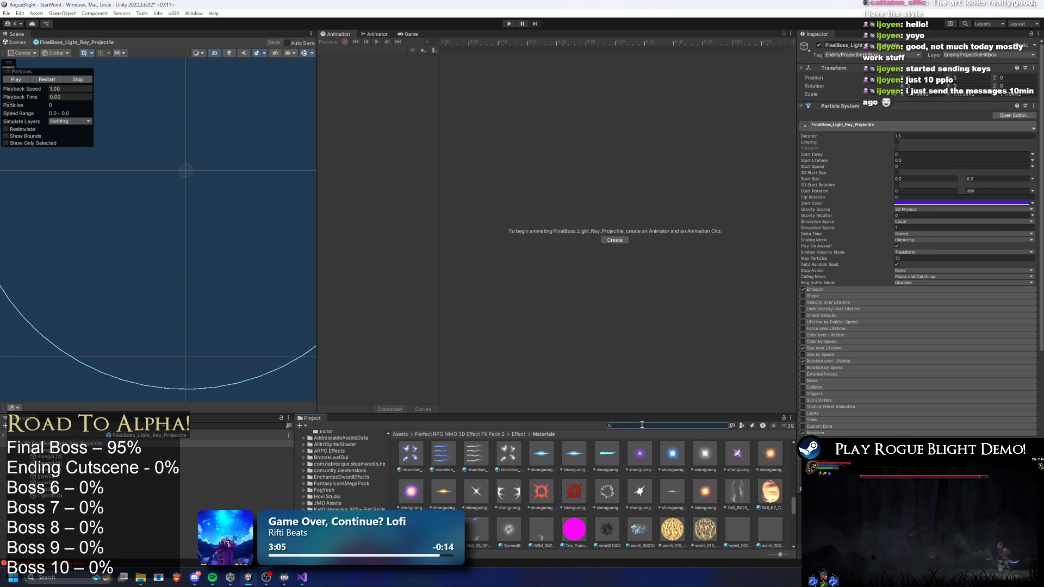
text(final boss prefab)
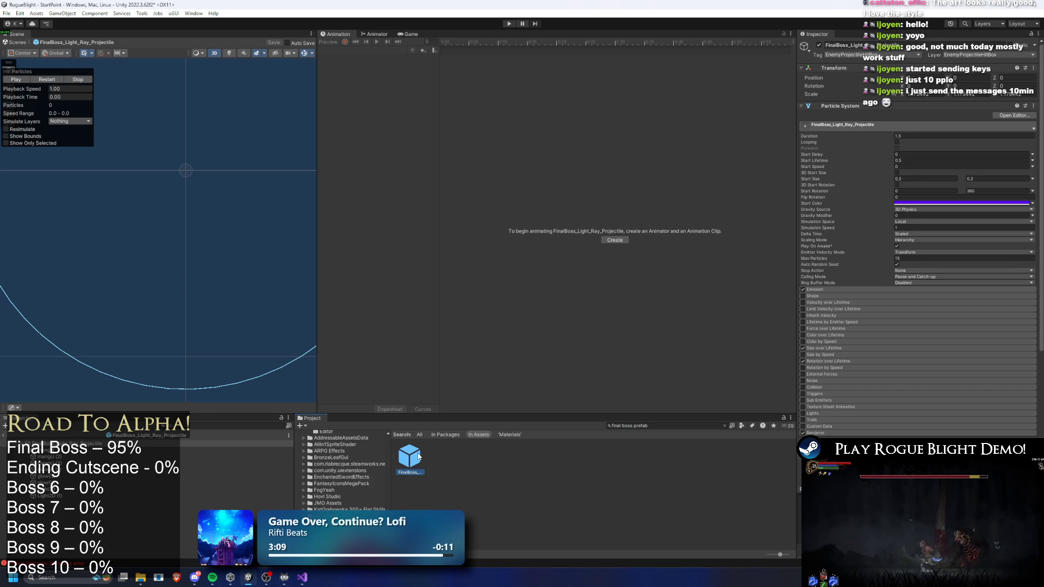
double_click(409, 457)
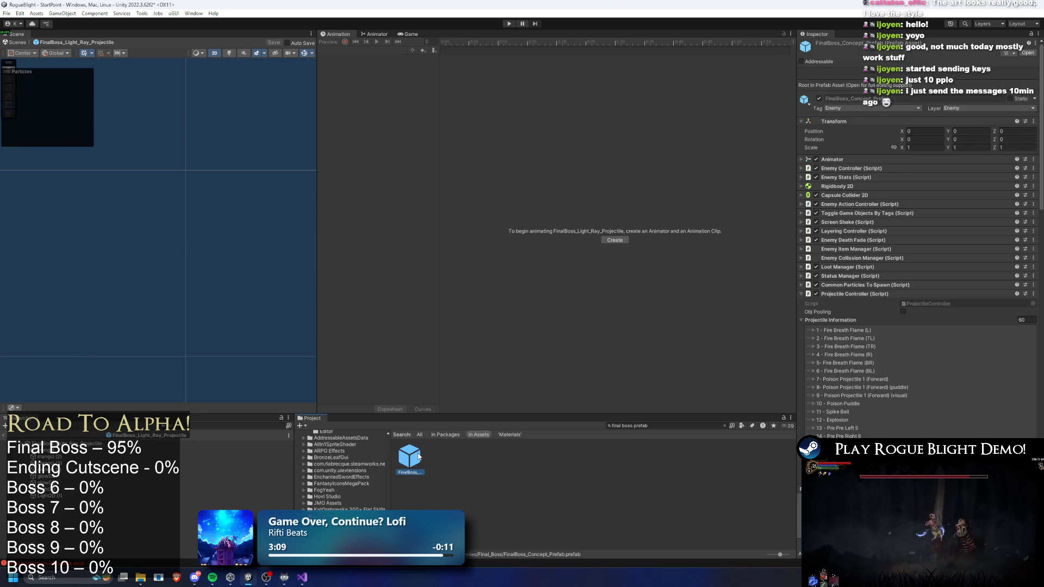
scroll(911, 399, down, 5)
scroll(911, 410, down, 2)
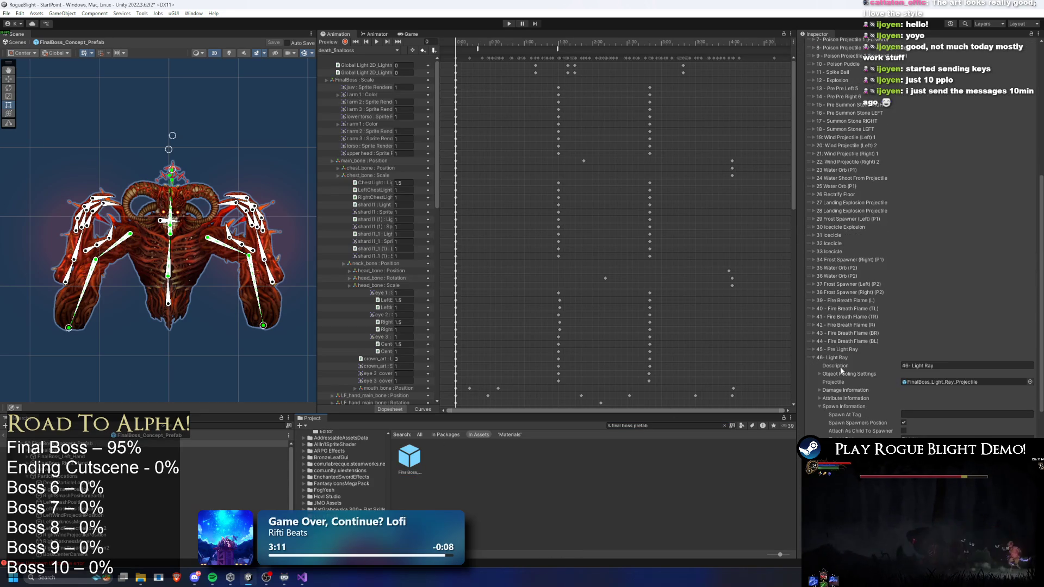
Expand the 45 - Pre Light Ray entry and open its projectile prefab
click(847, 357)
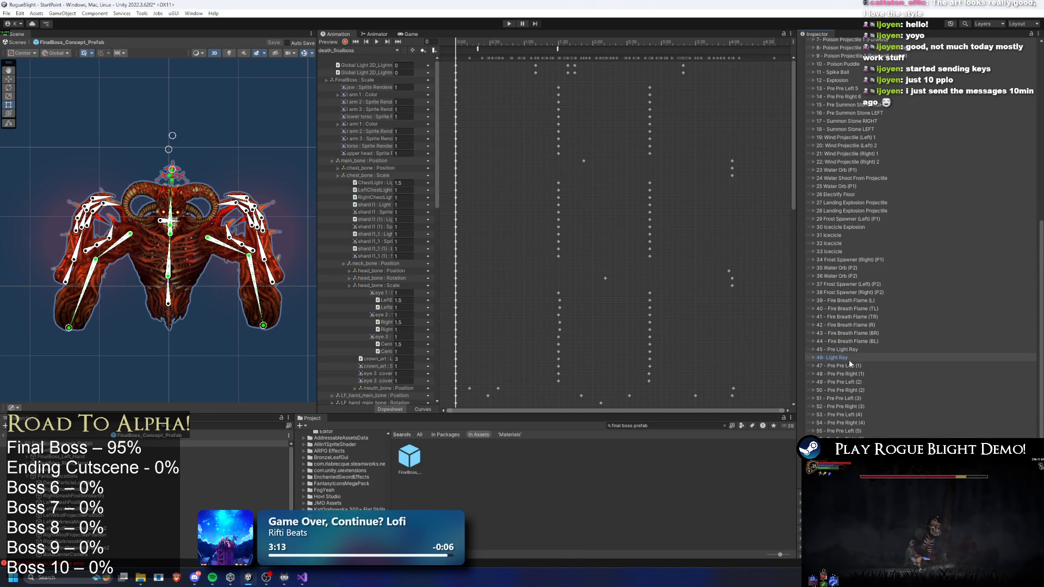
click(840, 358)
click(957, 374)
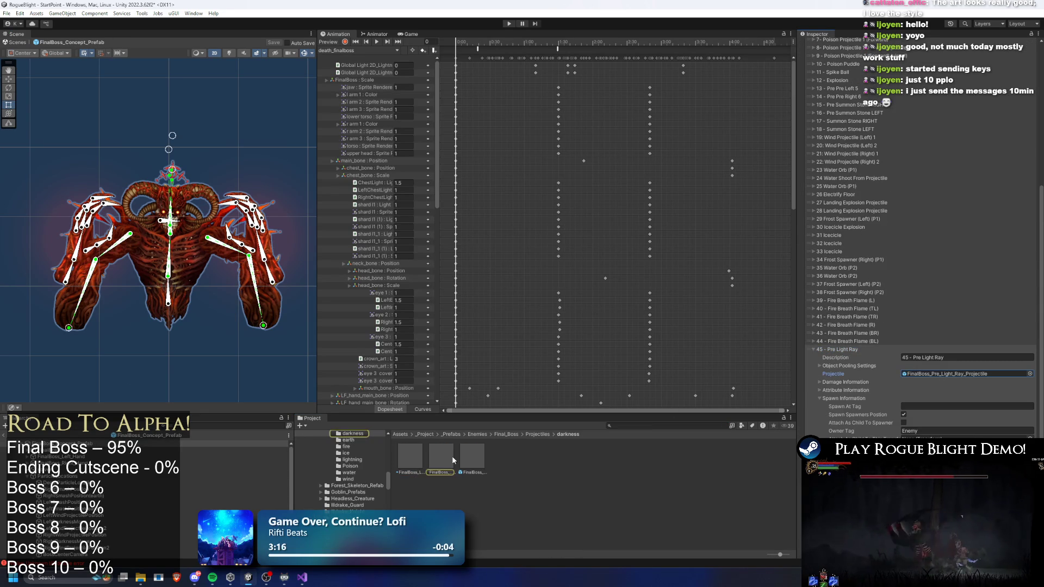
double_click(452, 457)
scroll(165, 222, up, 5)
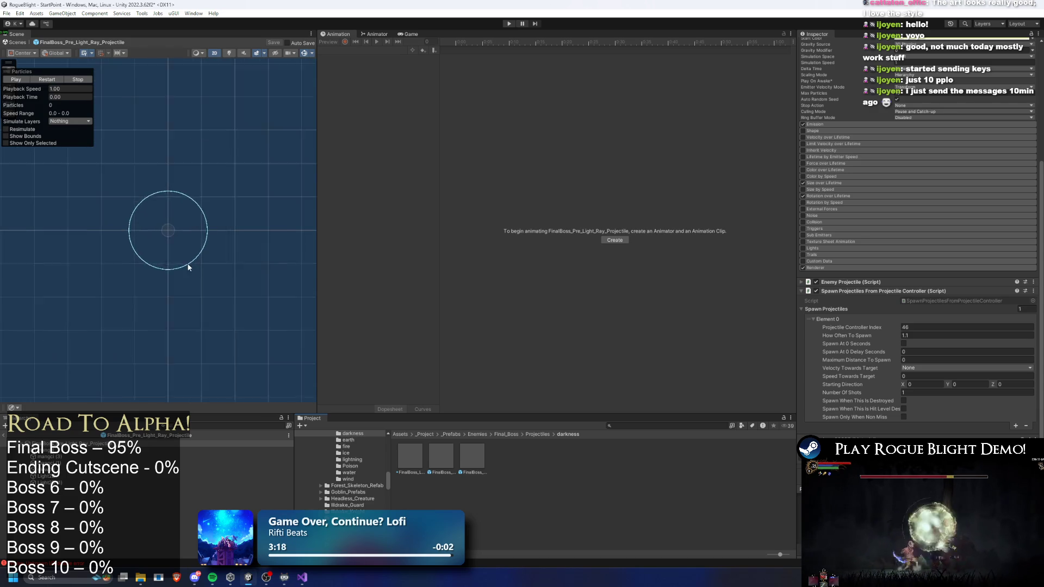
Paste the copied purple into the Pre Light Ray particle systems' start colour and scrub the preview
scroll(133, 225, up, 3)
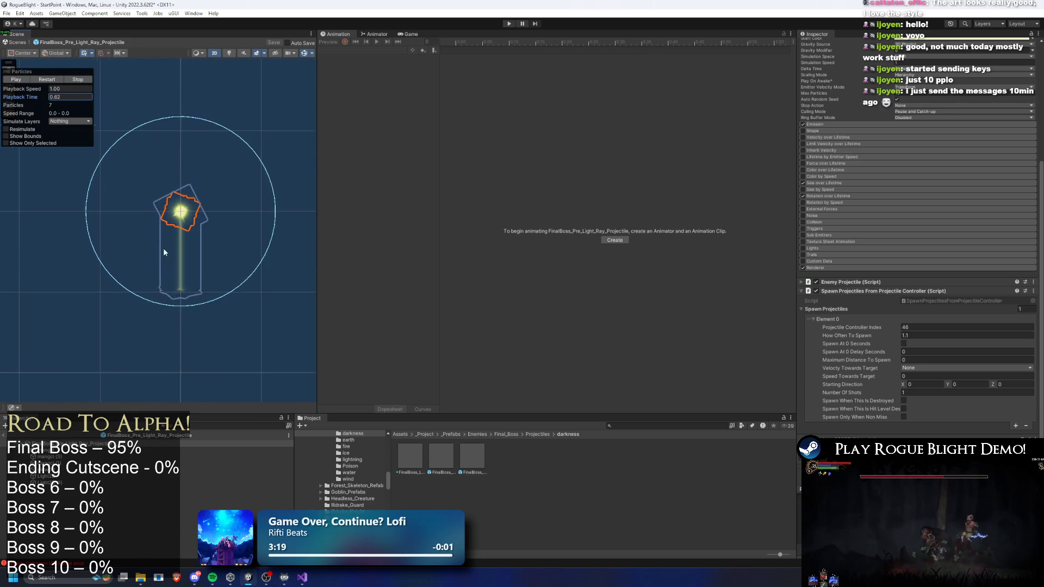
click(62, 470)
shift+click(61, 444)
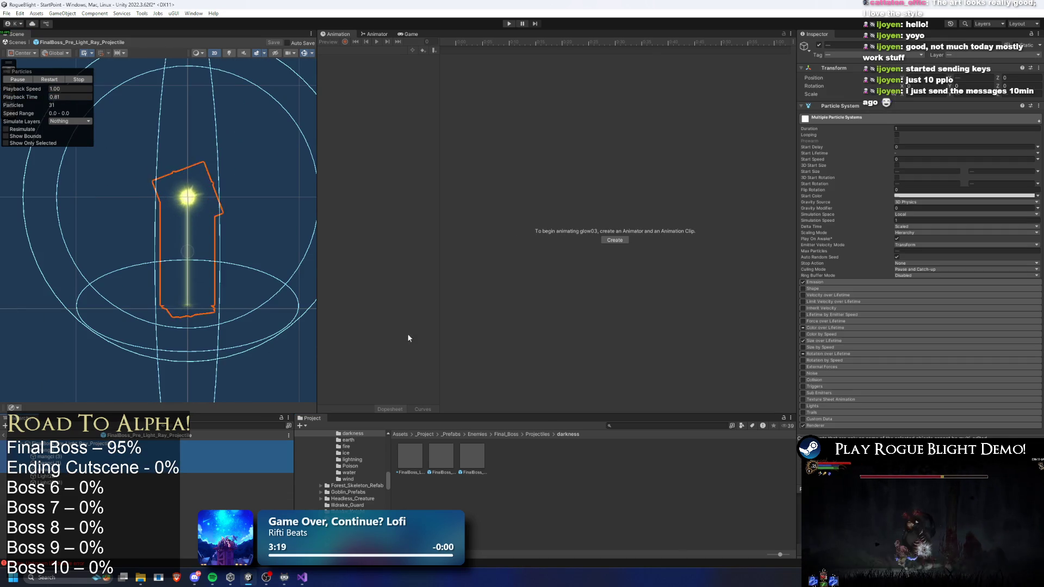
right_click(918, 197)
click(939, 215)
key(Escape)
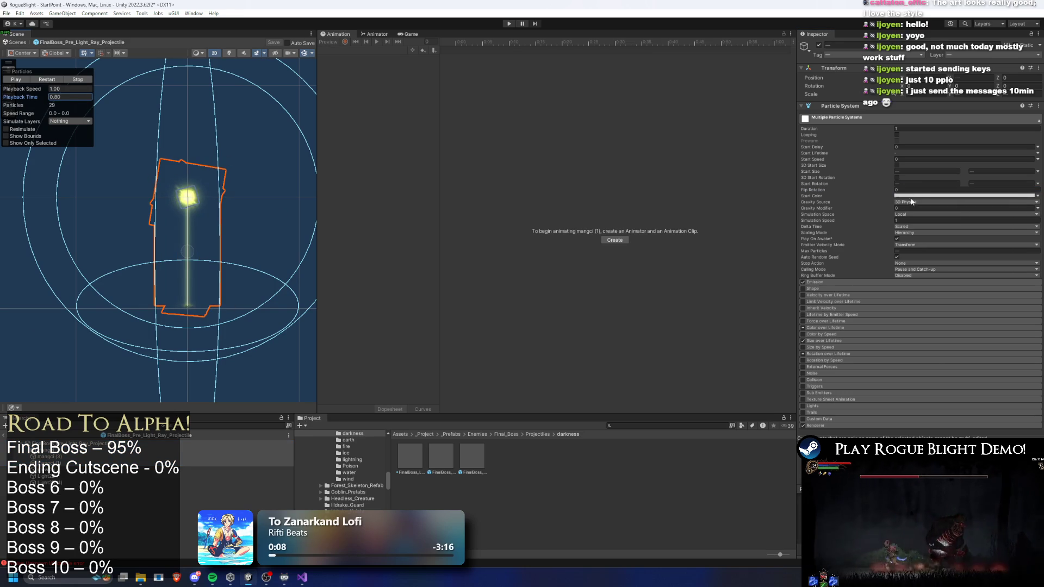
click(932, 207)
drag(40, 99, 69, 102)
Paste the purple colour into glow03's start colour and the Light2D's colour
click(234, 469)
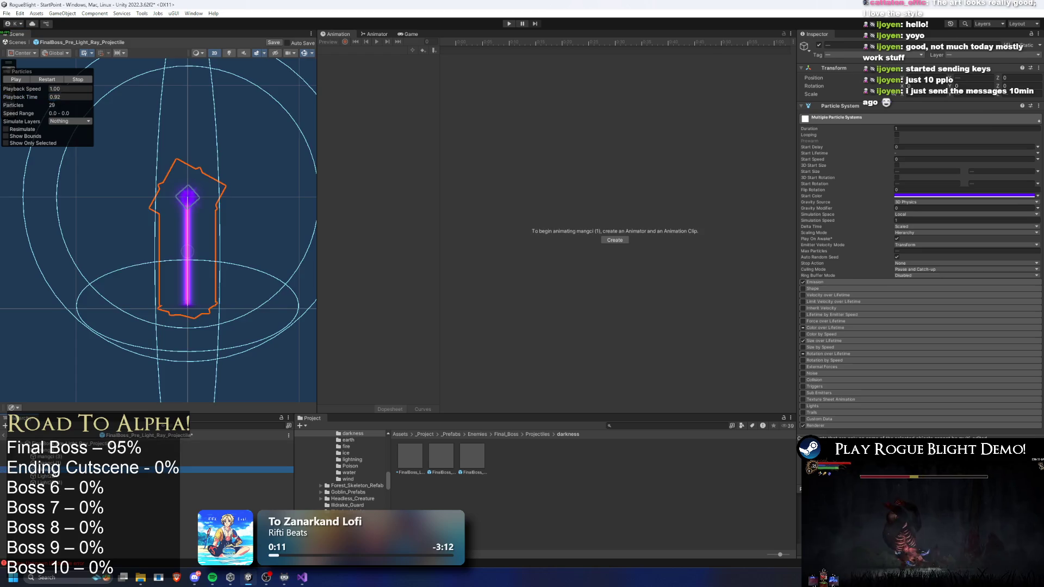
click(932, 216)
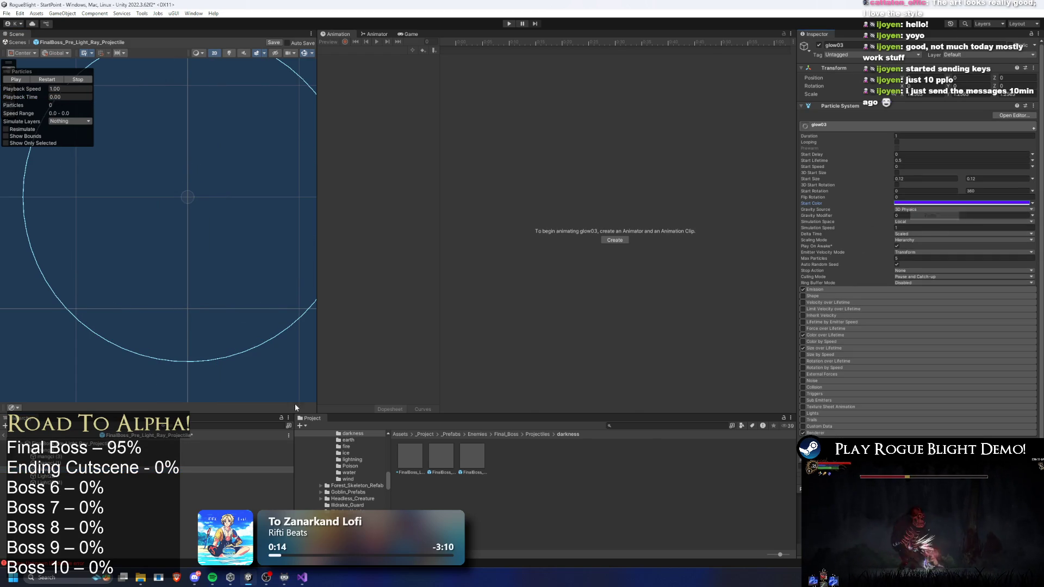
click(39, 480)
right_click(910, 125)
click(927, 140)
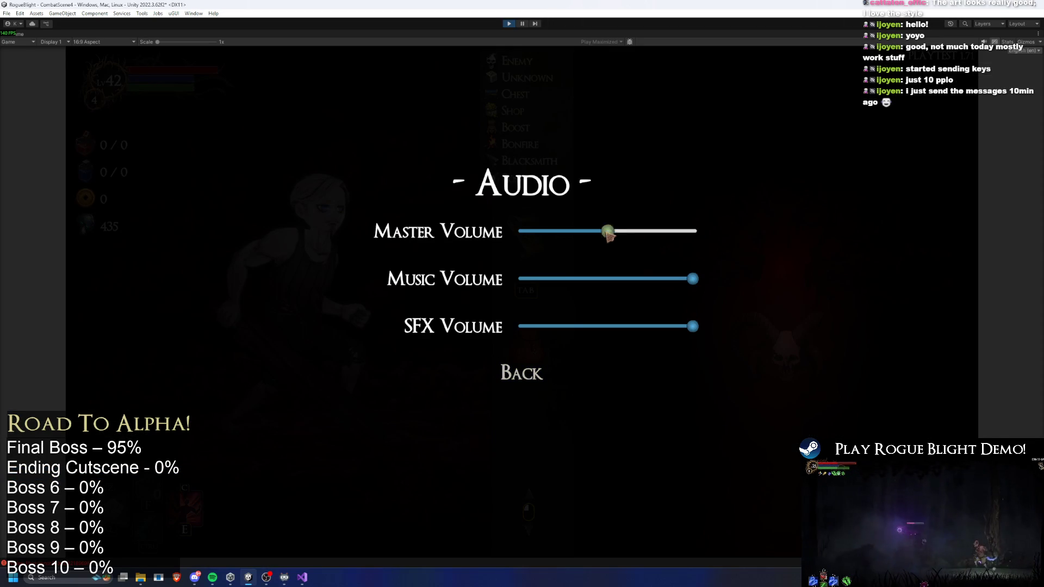
Play through the boss fight dodging the now-purple ray pillars, then pause the game
key(XF86AudioPlay)
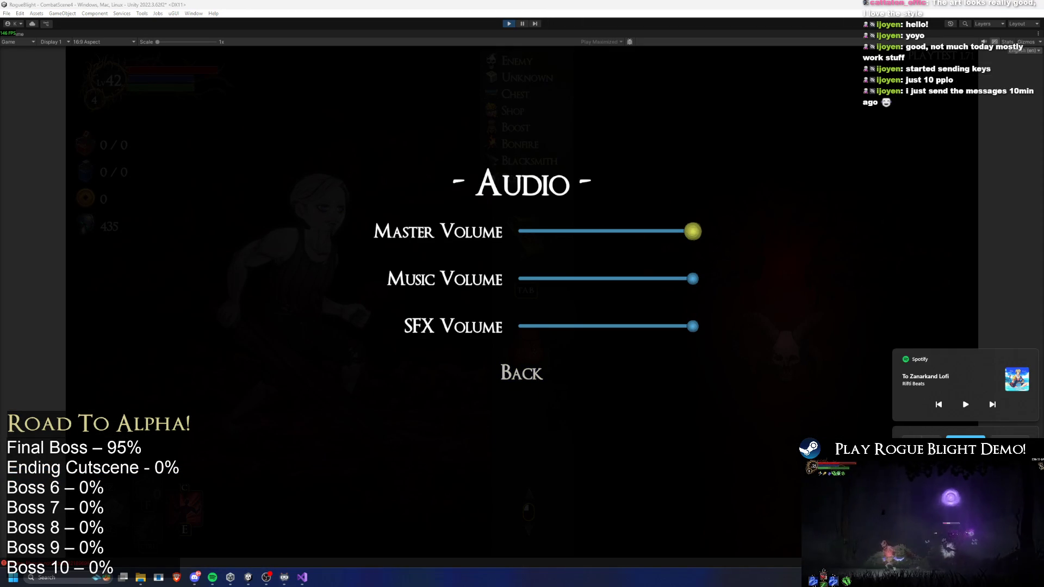
key(Escape)
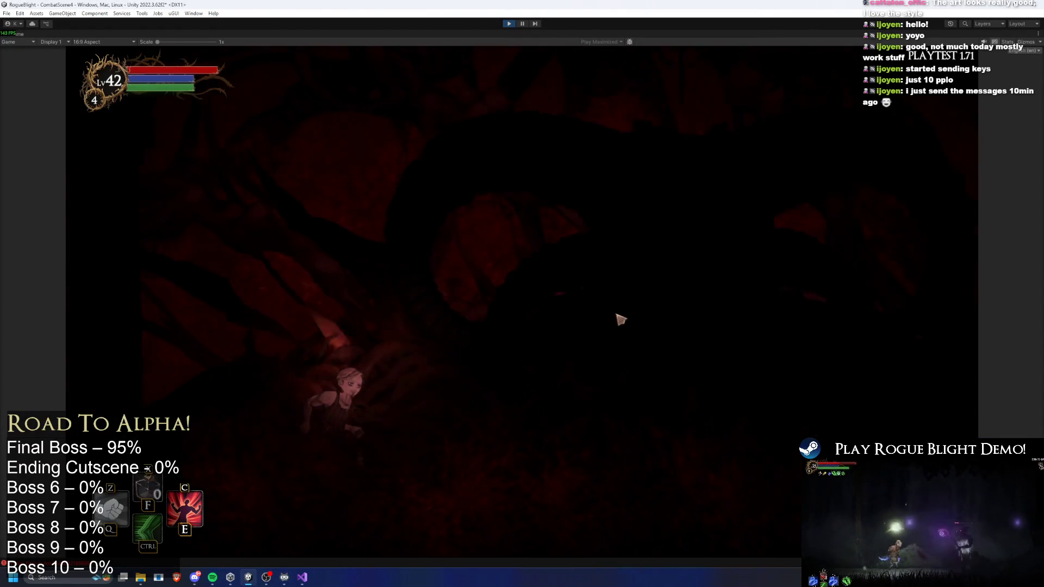
key(Tab)
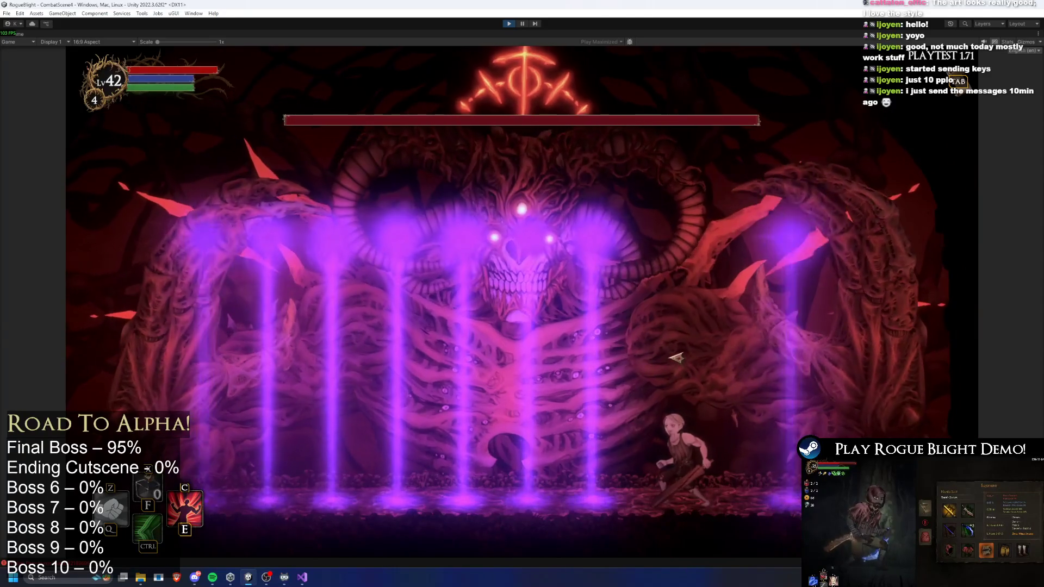
key(ctrl)
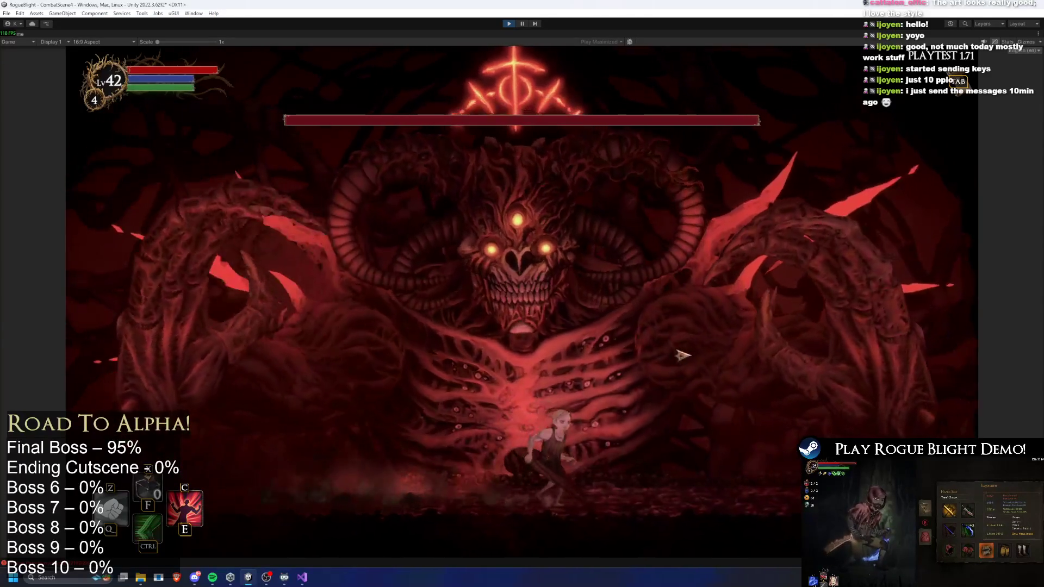
key(a)
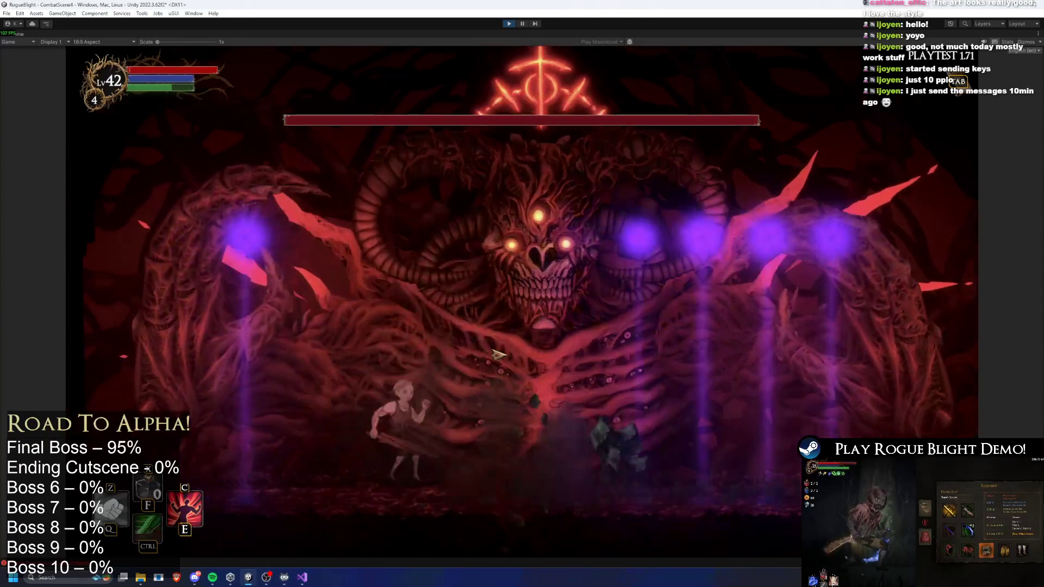
key(a)
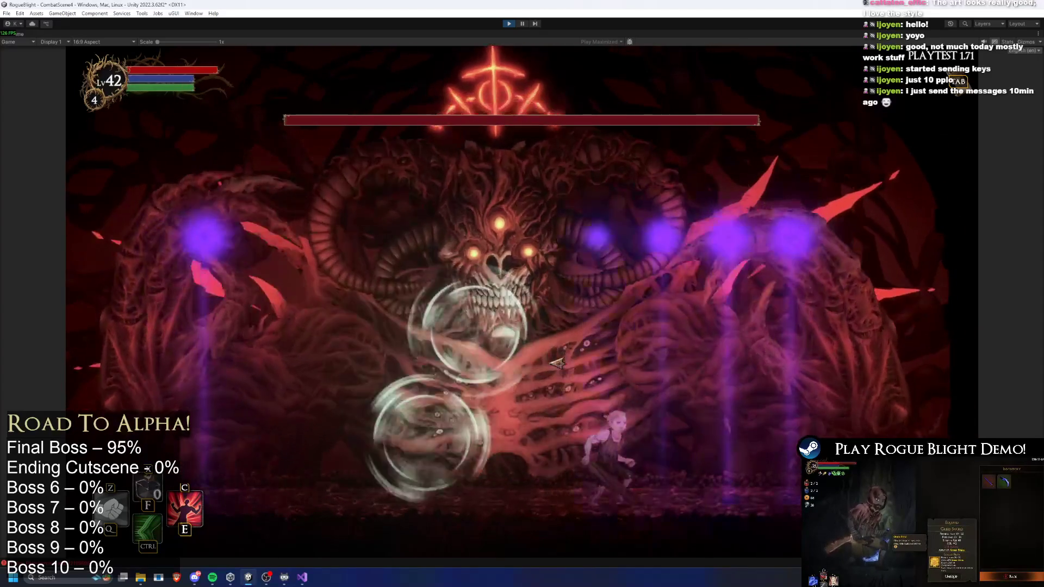
key(a)
key(a)
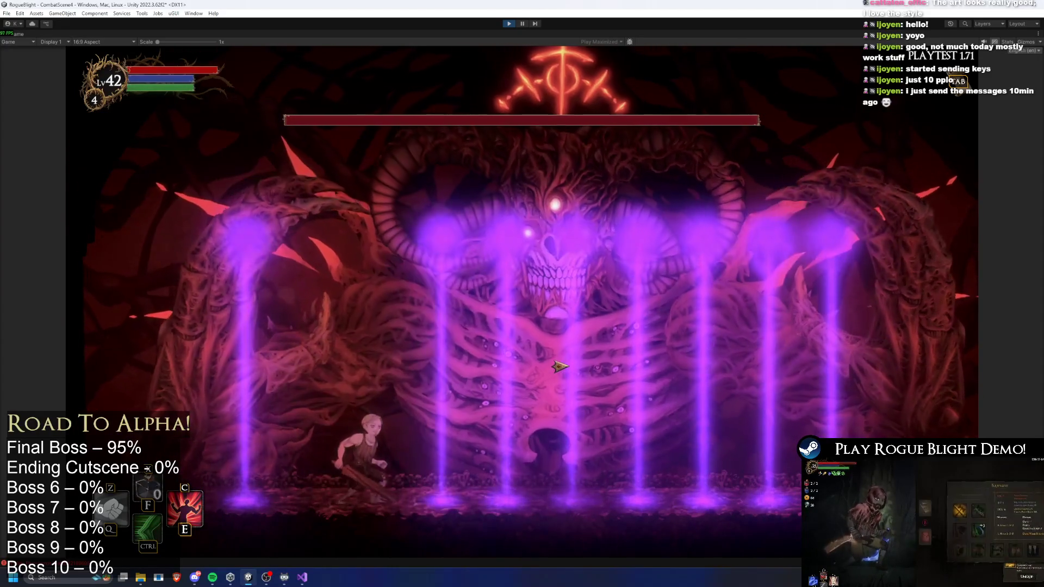
key(d)
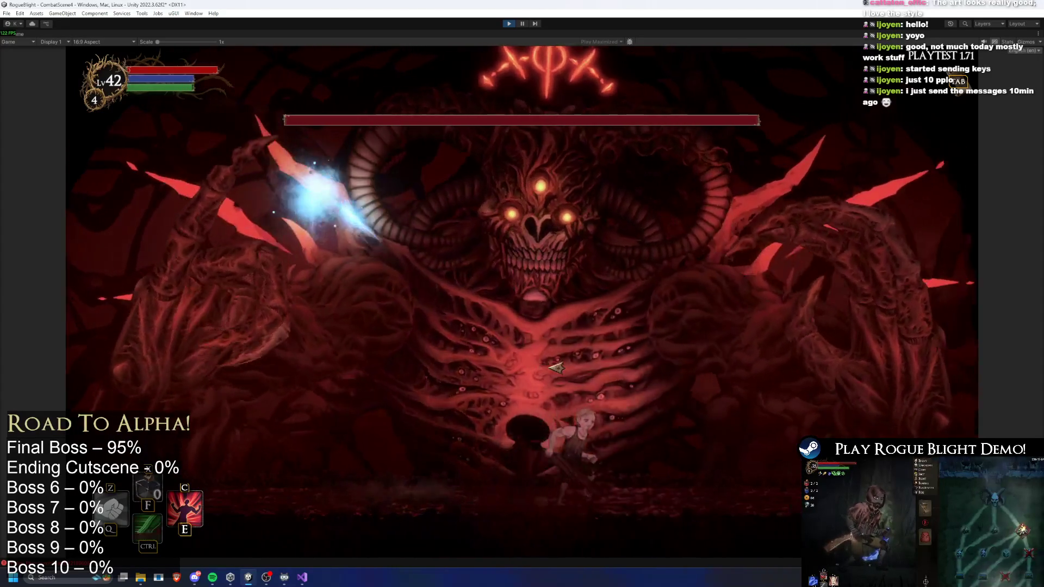
key(a)
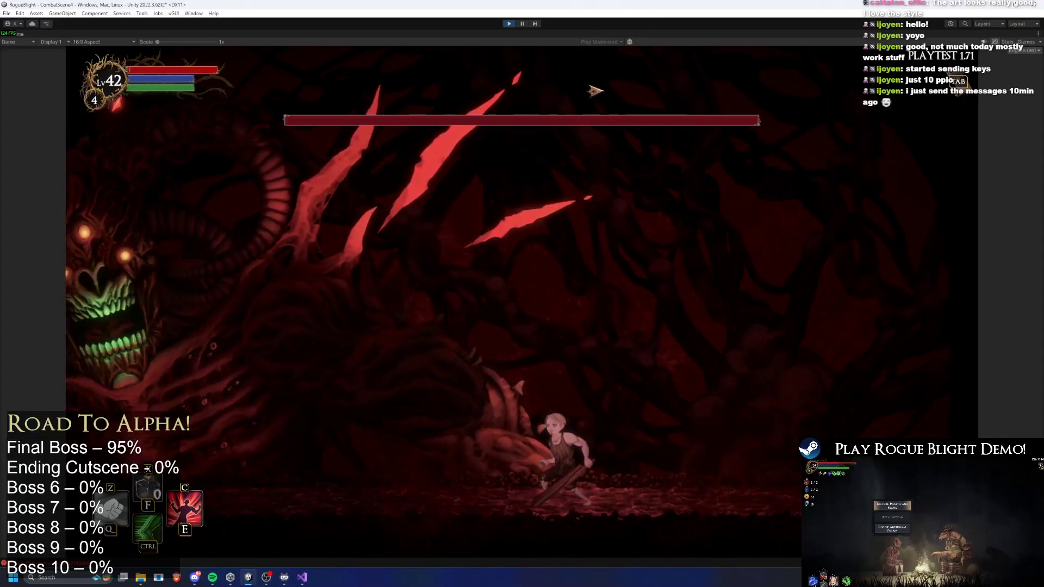
key(space)
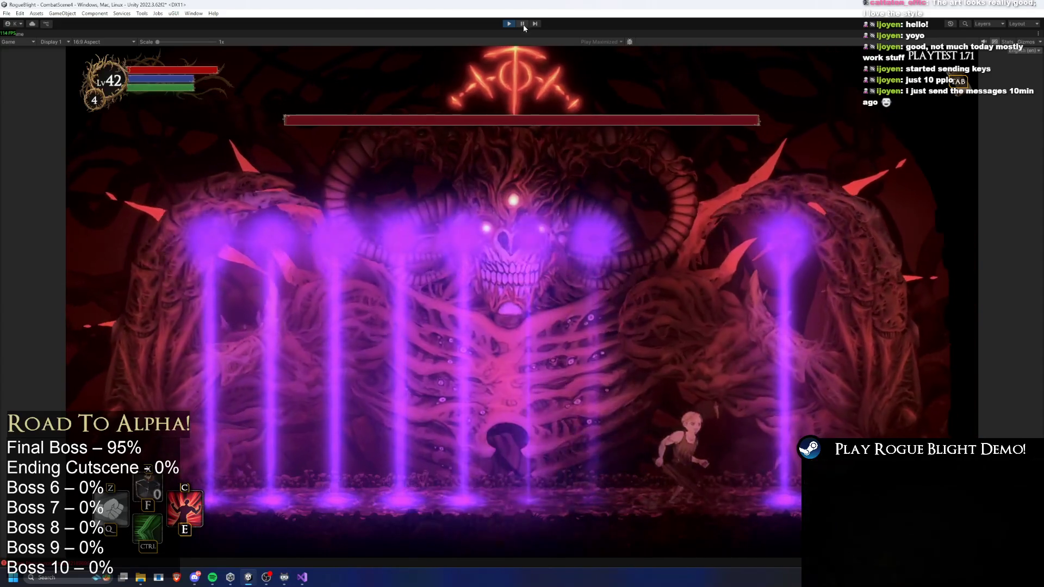
click(524, 24)
click(524, 24)
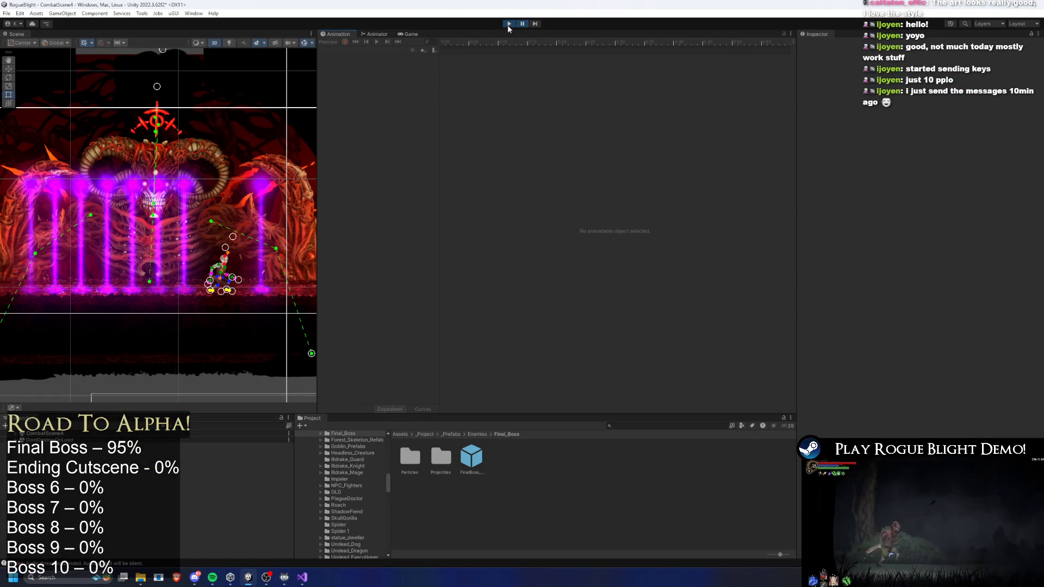
Exit Play mode and open FinalBoss_Dark_Ray_Projectile from the darkness folder
click(506, 23)
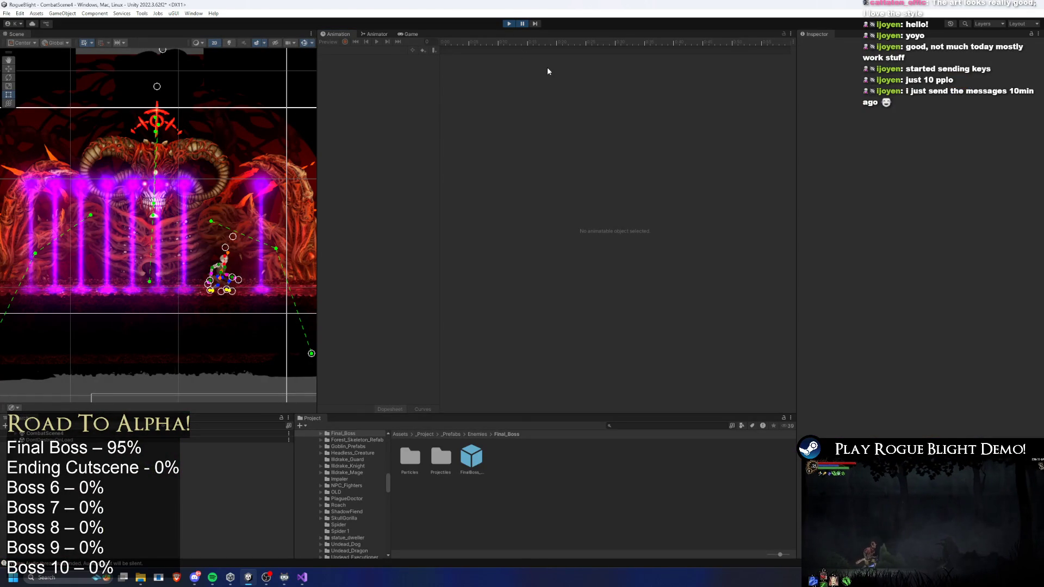
click(511, 24)
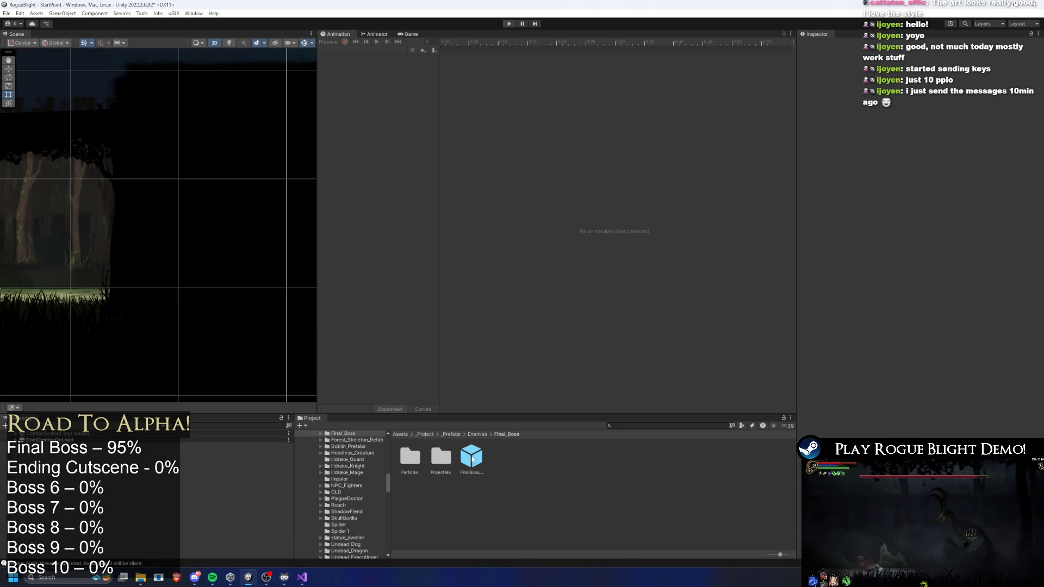
double_click(433, 459)
double_click(446, 459)
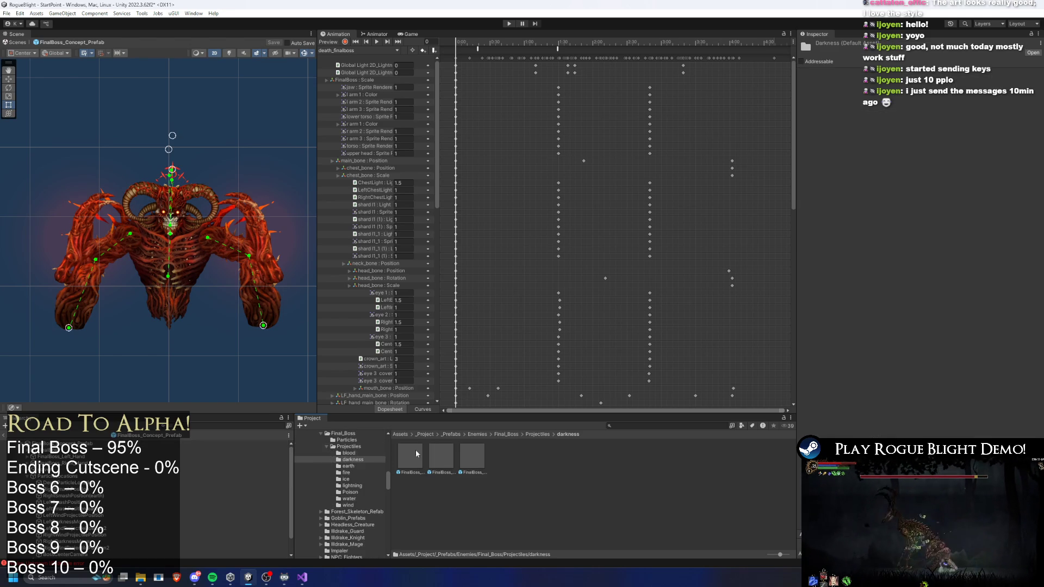
double_click(404, 449)
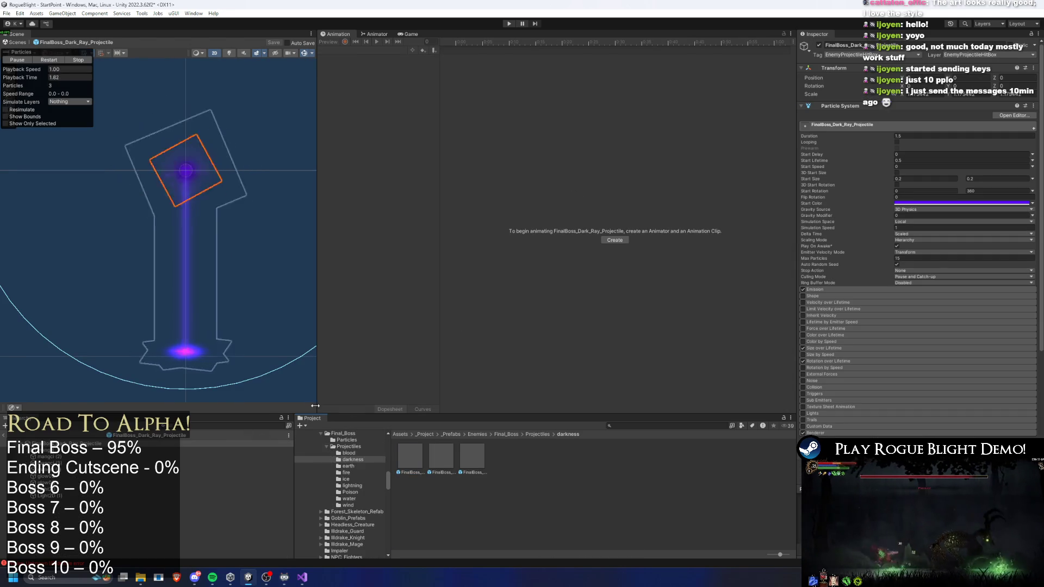
Set the dark ray's particle systems' start colour to bright blue 001FFF
mouse_move(24, 77)
mouse_down()
mouse_move(82, 80)
mouse_move(142, 113)
mouse_up()
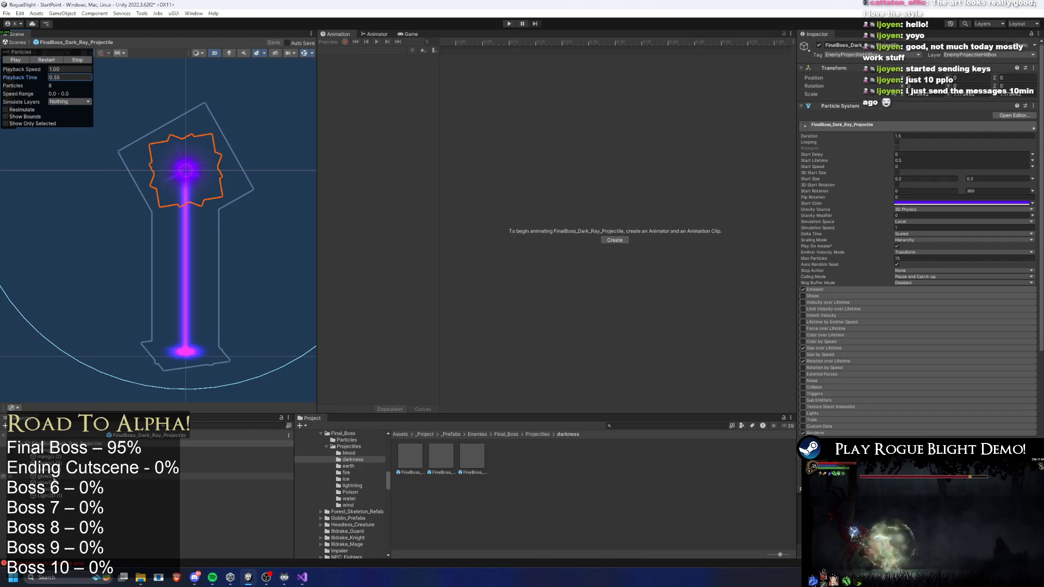
shift+click(49, 477)
click(930, 196)
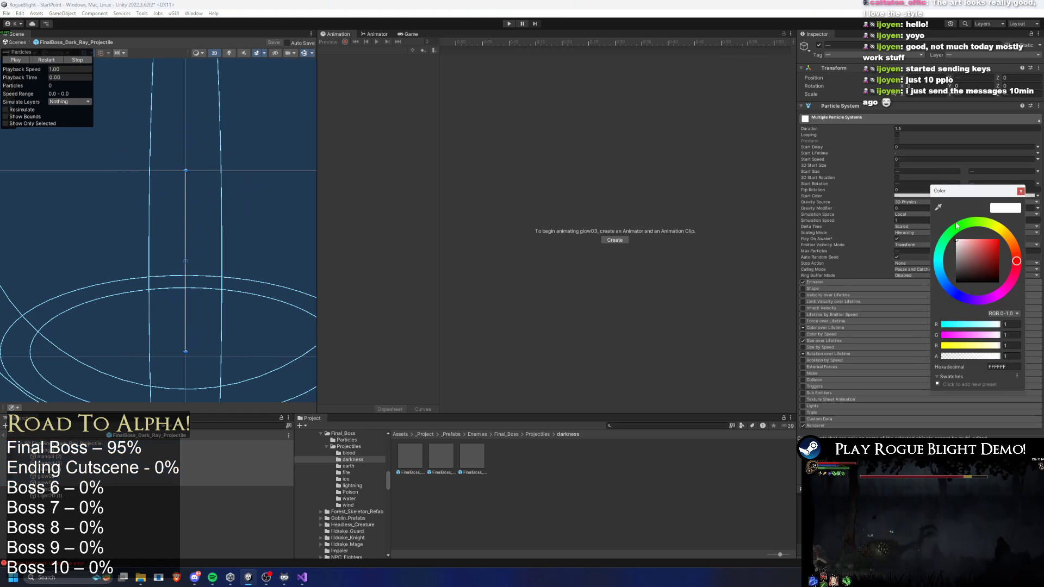
mouse_move(962, 261)
mouse_down()
mouse_move(979, 228)
mouse_move(999, 238)
mouse_up()
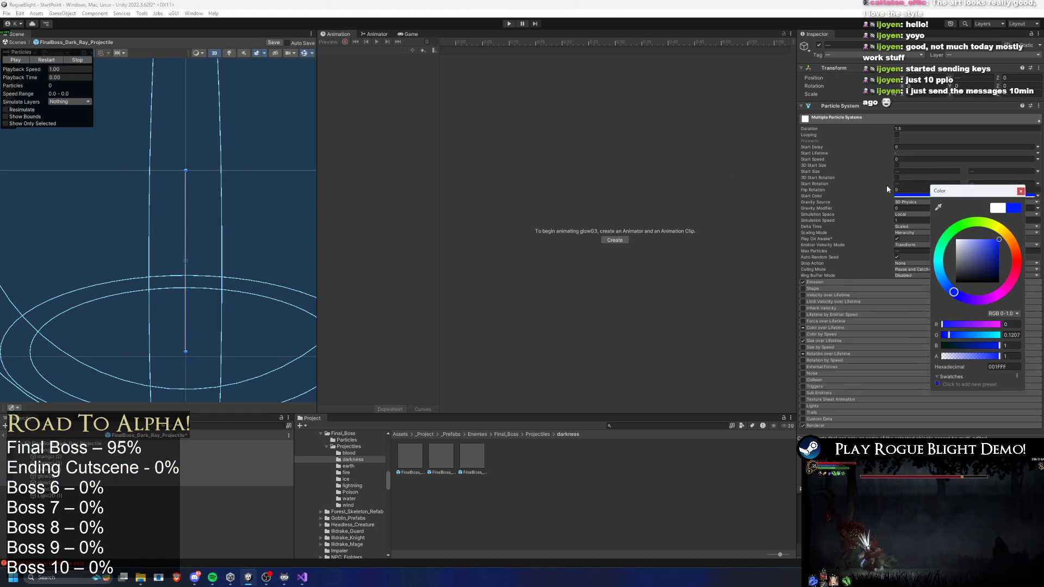
click(48, 60)
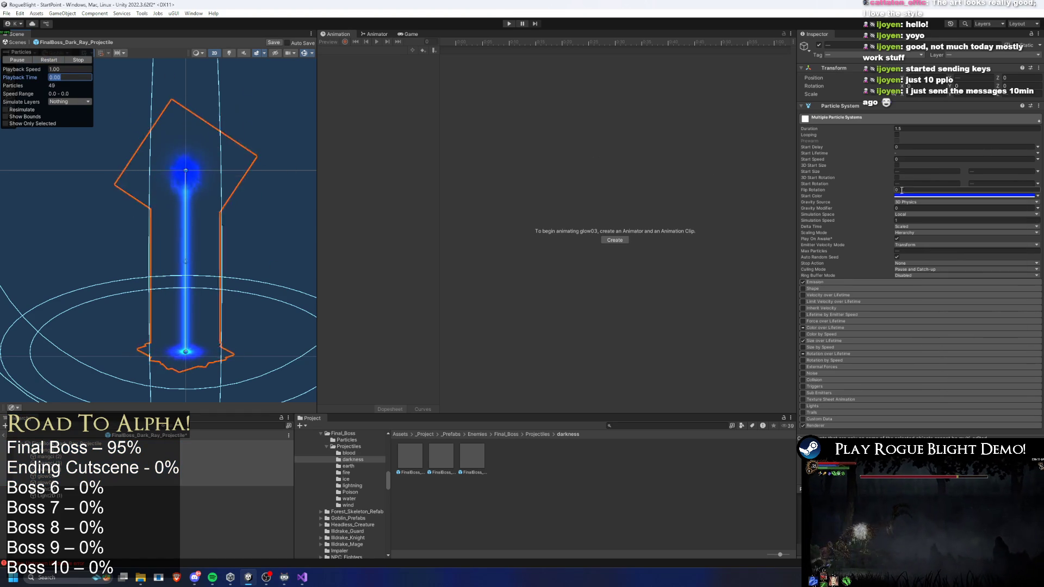
click(918, 197)
Switch the dark ray particles' start colour to red and replay the effect
click(1010, 261)
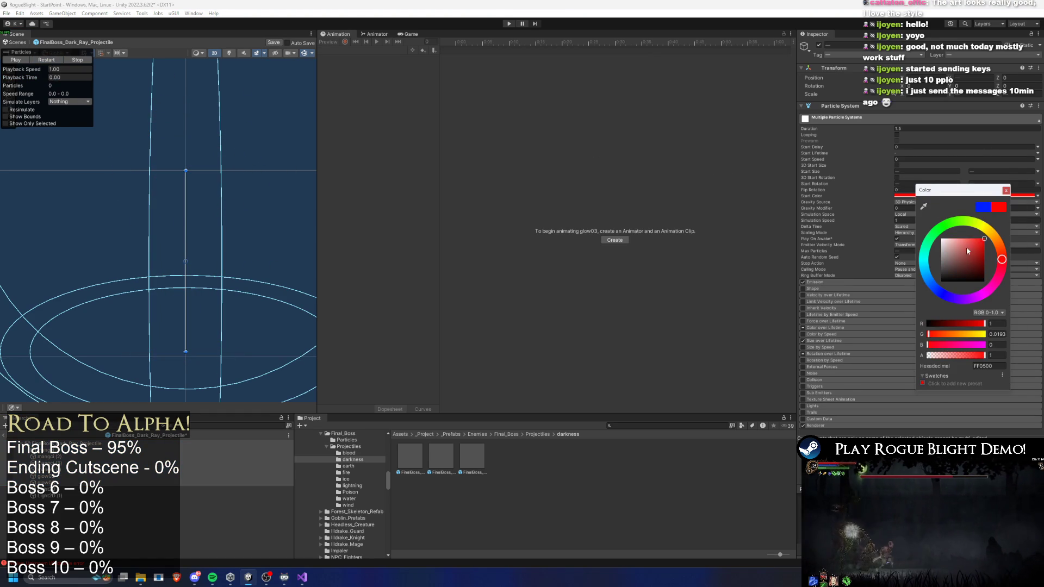
click(57, 59)
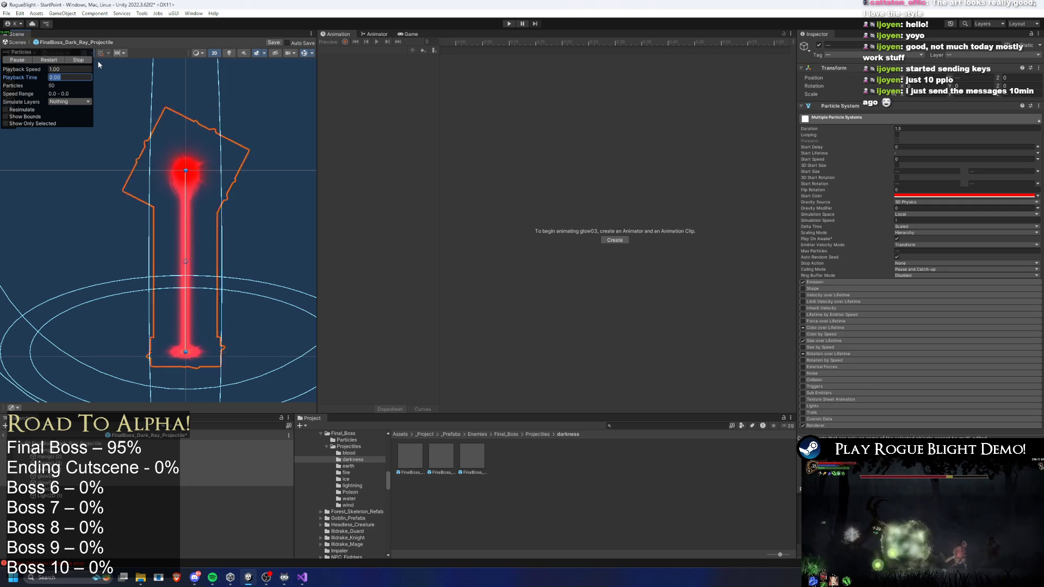
click(930, 195)
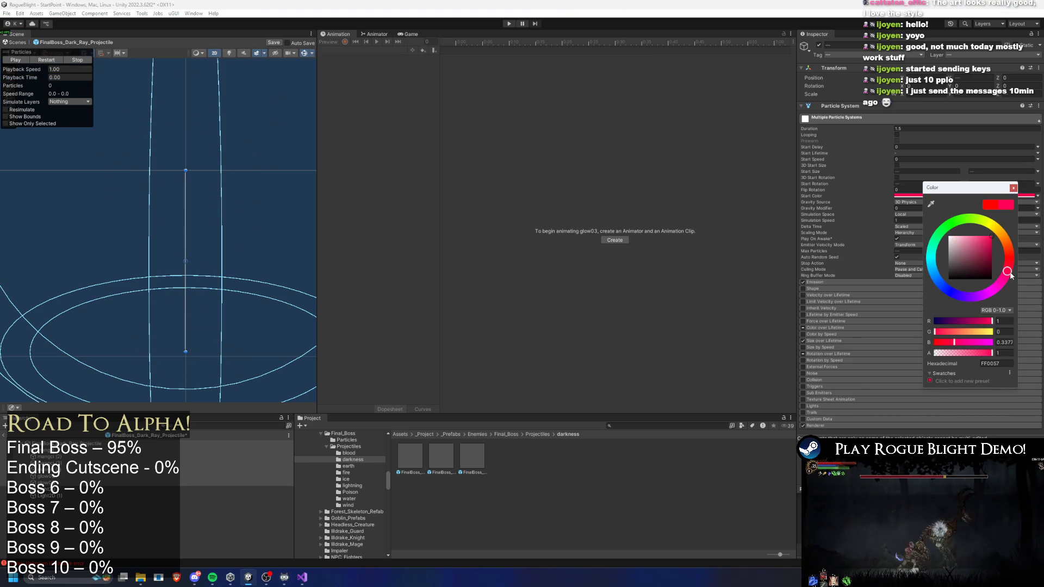
click(45, 60)
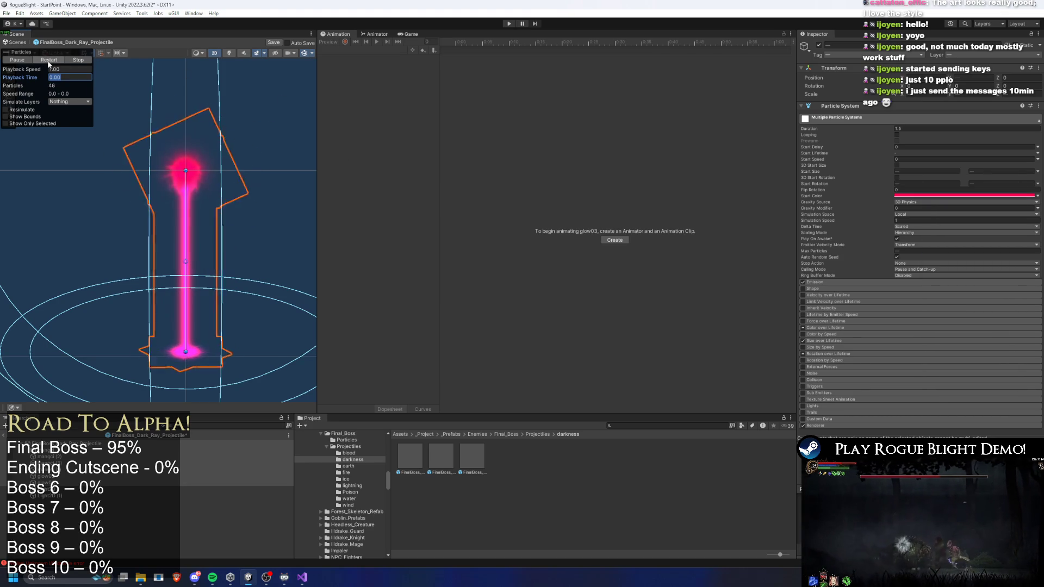
click(49, 62)
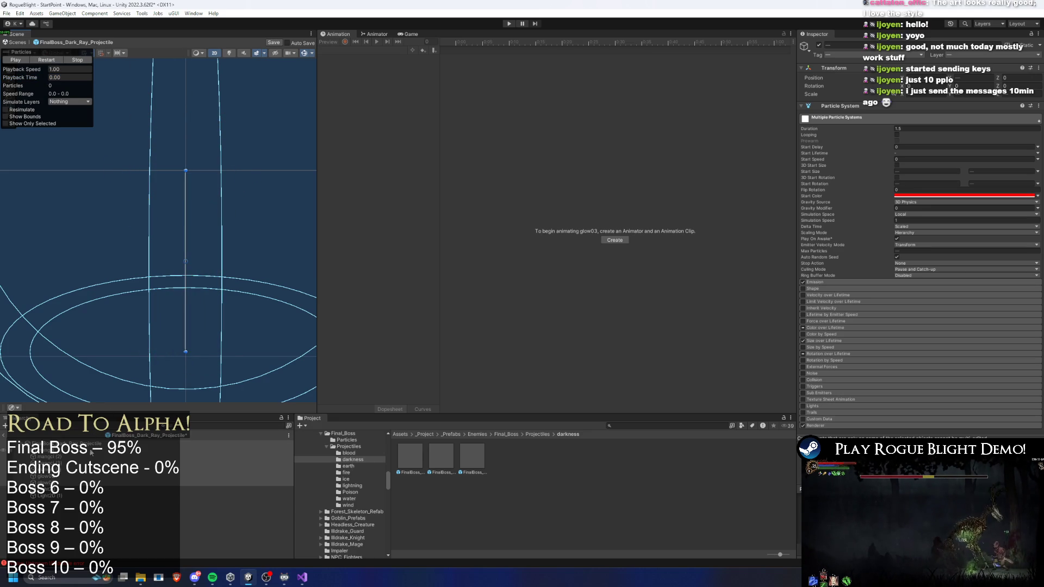
Try a pink start colour on mangci (1), then review the other ray particle systems
click(69, 456)
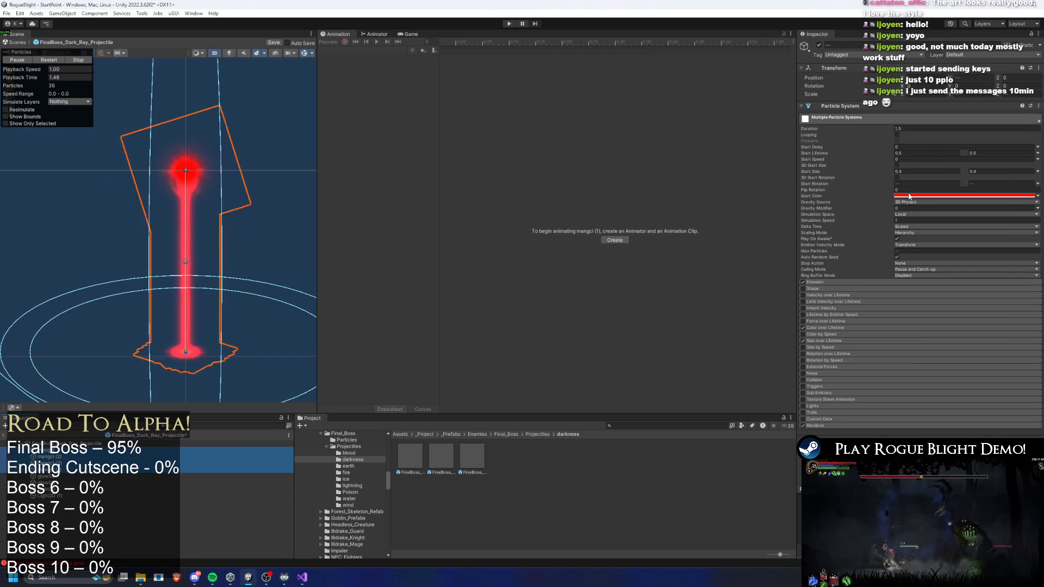
click(944, 195)
drag(998, 258, 997, 275)
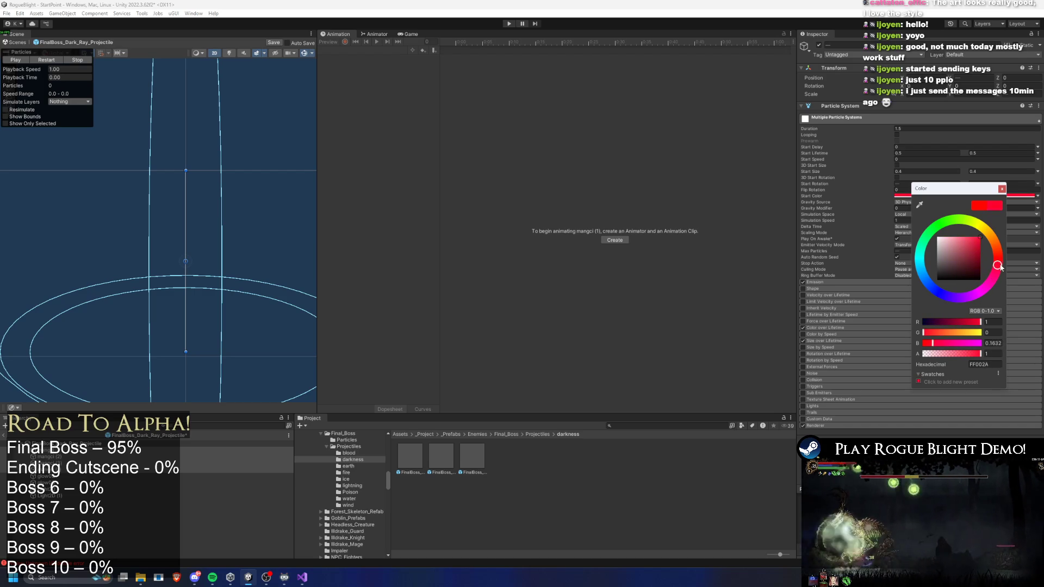
click(48, 60)
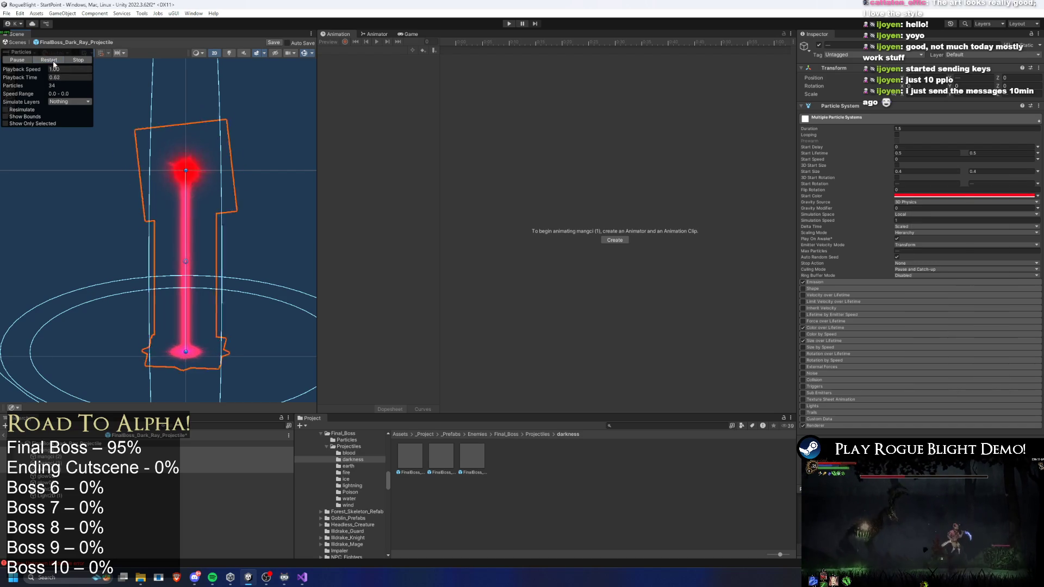
click(47, 456)
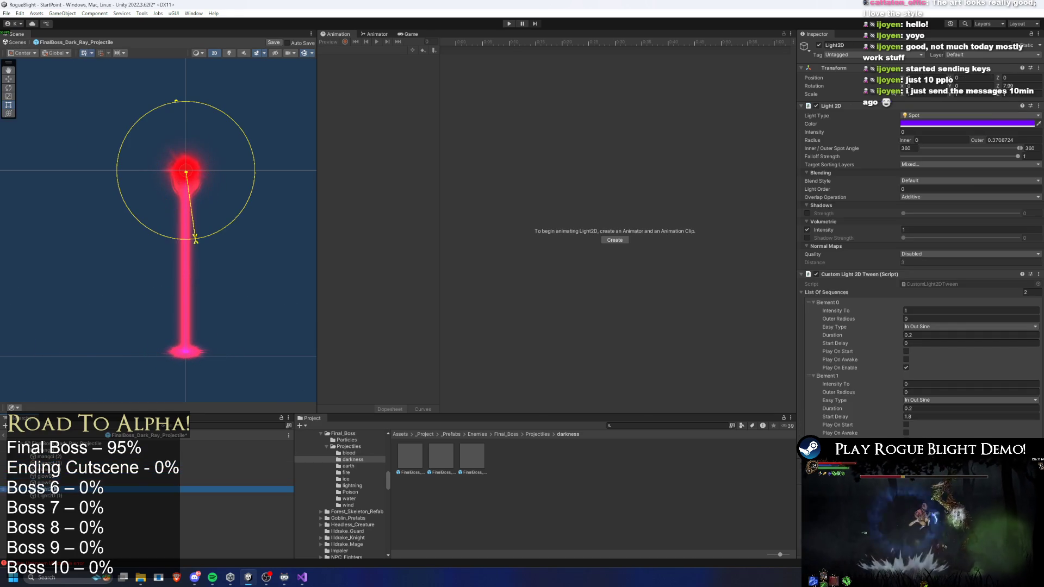
click(46, 483)
shift+click(47, 457)
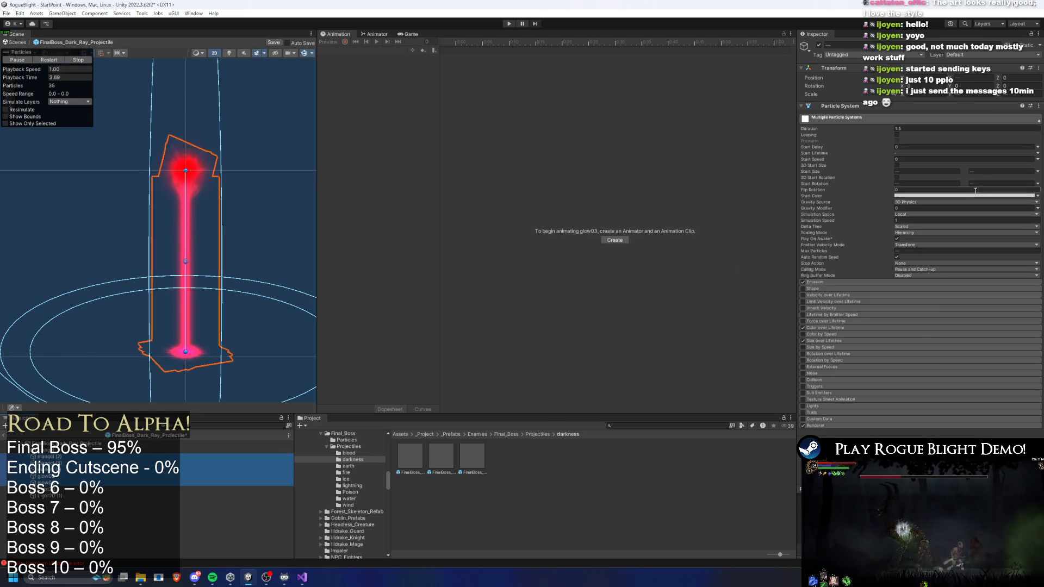
click(956, 196)
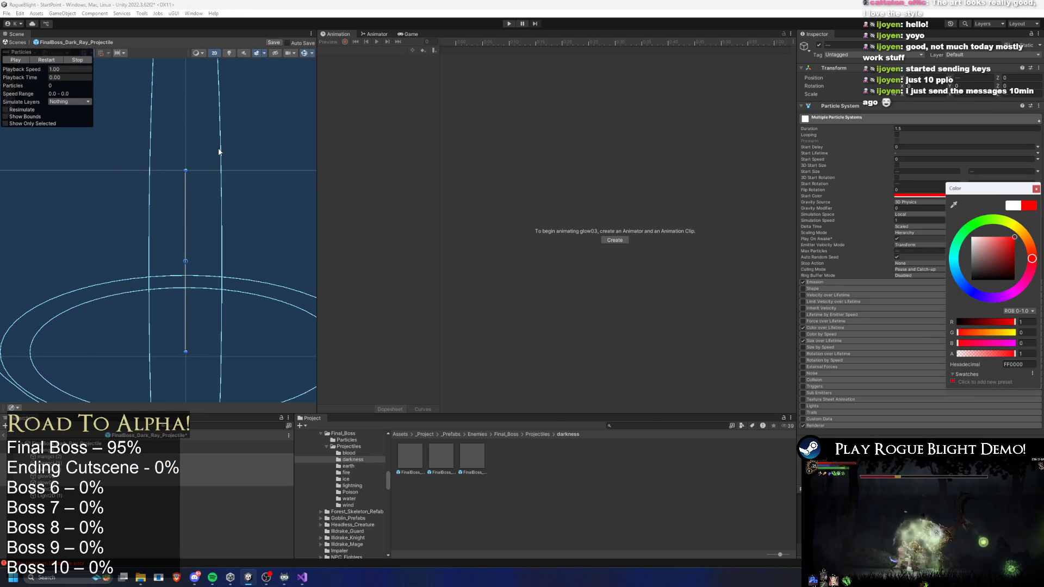
click(32, 75)
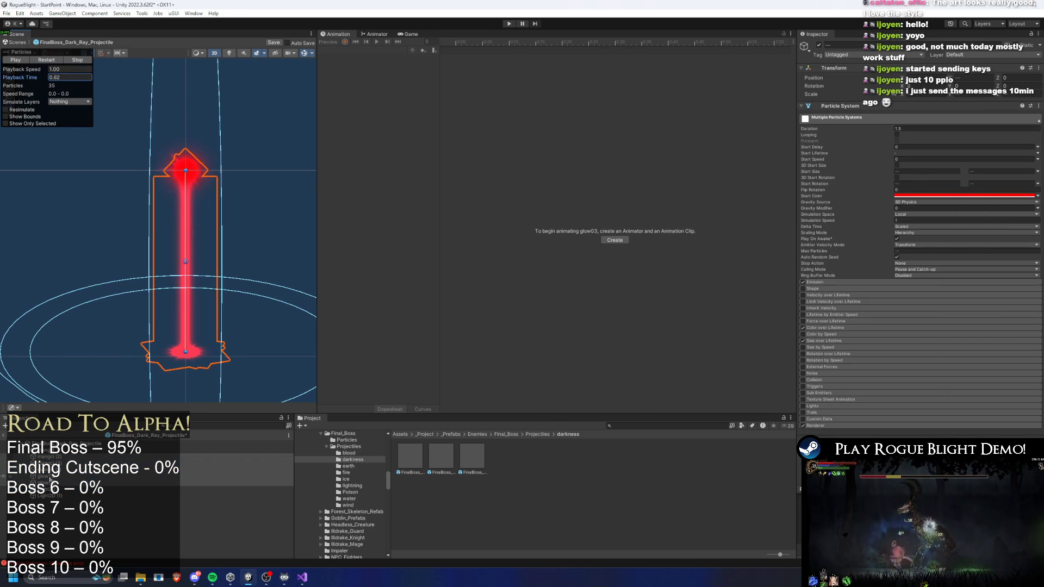
Try magenta on a single ray particle object, then revert it to red
click(50, 476)
click(939, 195)
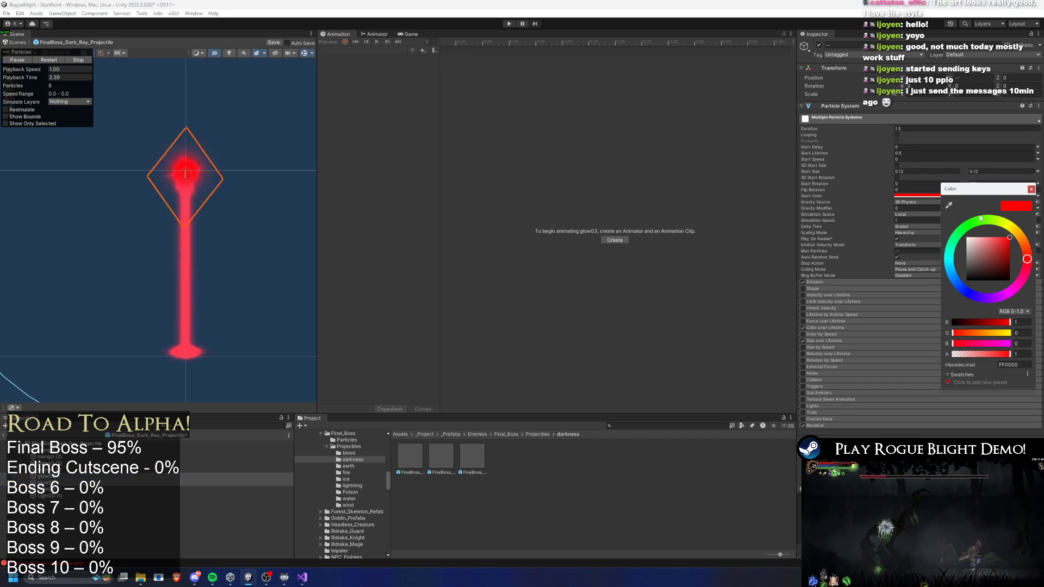
click(1006, 295)
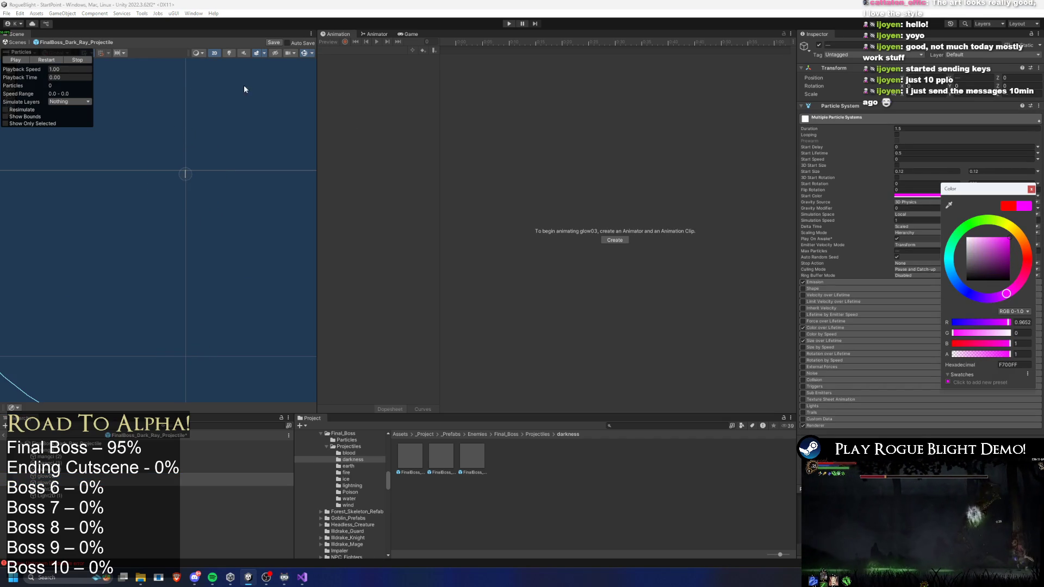
click(52, 64)
click(51, 70)
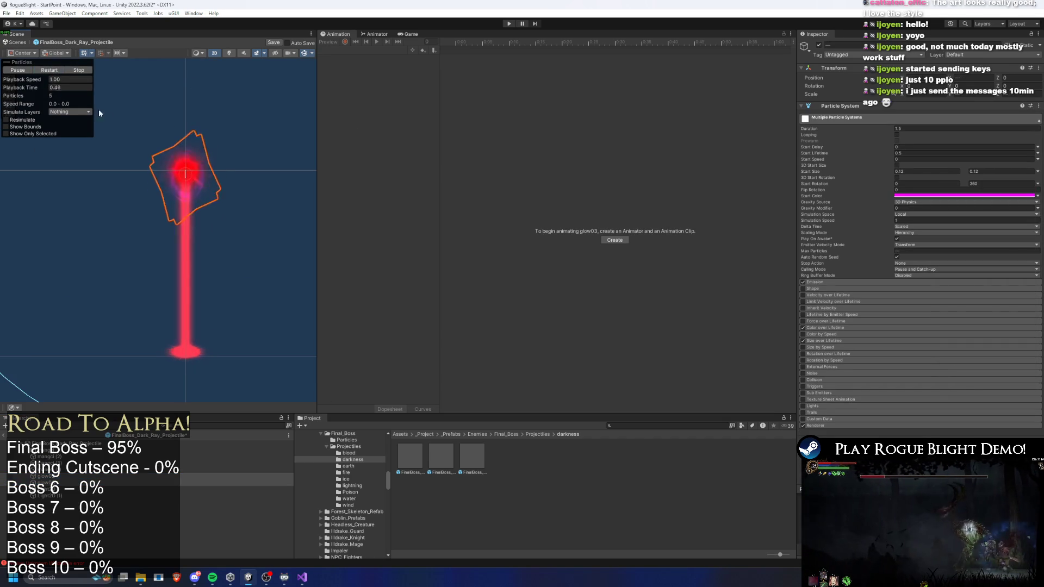
click(995, 197)
drag(1033, 267, 1031, 255)
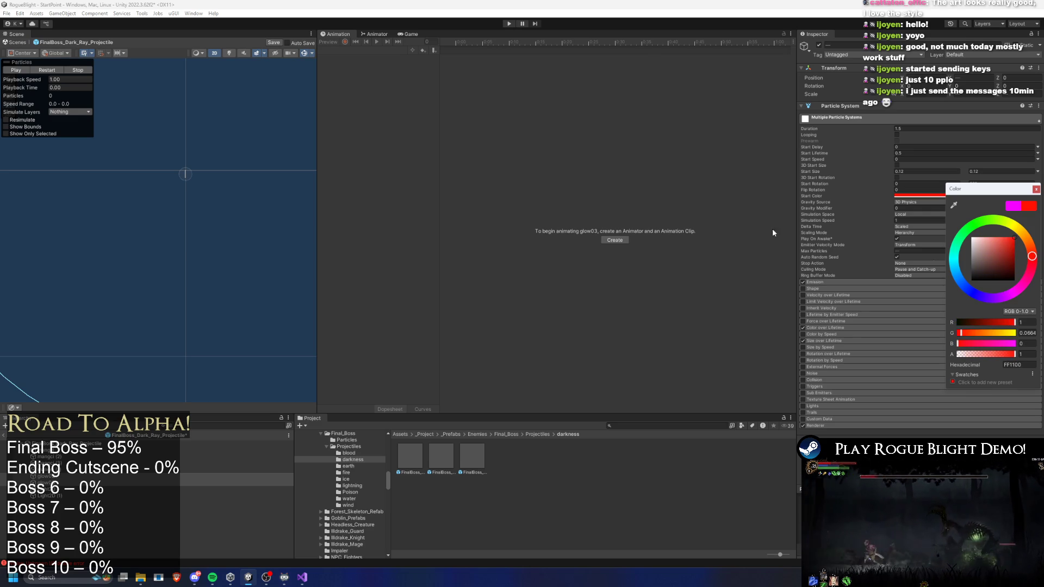
click(47, 70)
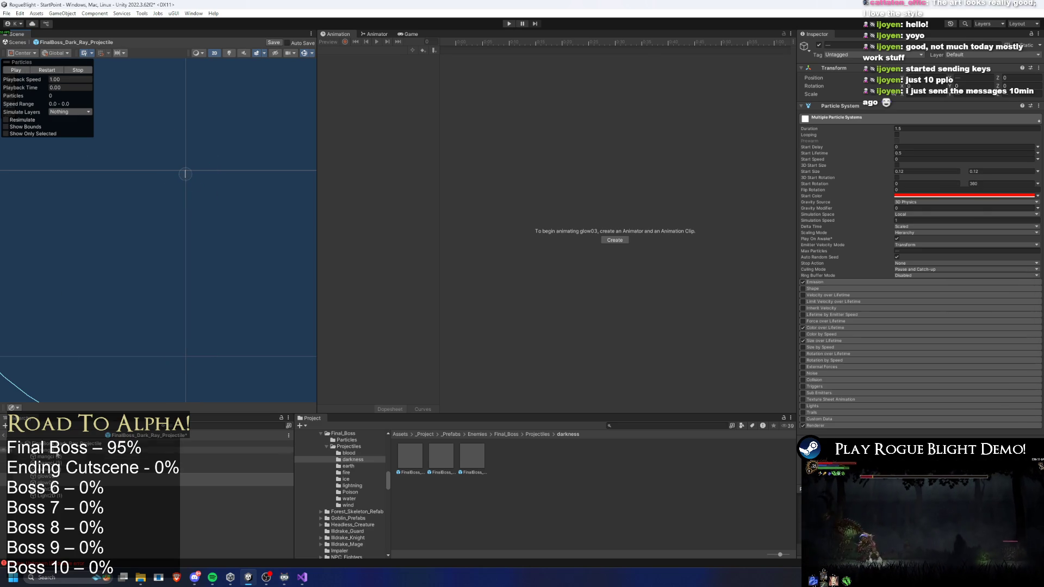
Darken mangci (1)'s start colour to a deep translucent red 8E0707
click(54, 469)
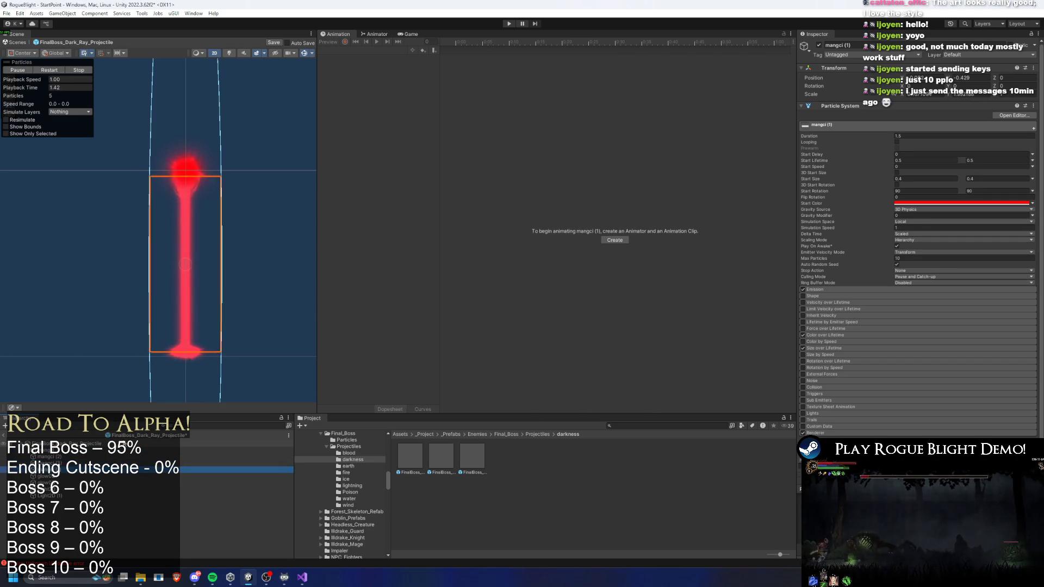
click(979, 203)
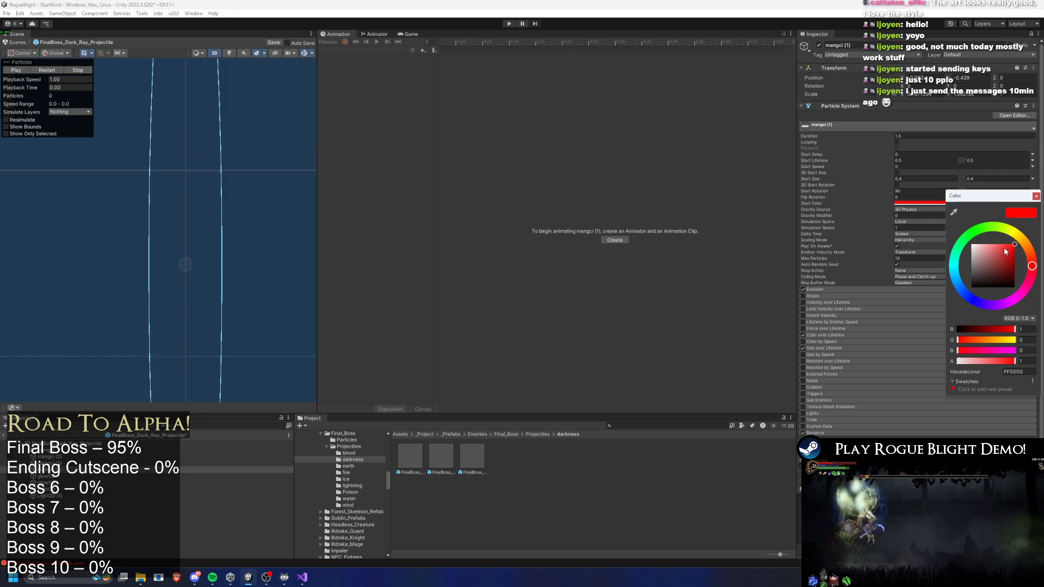
click(1012, 264)
click(16, 69)
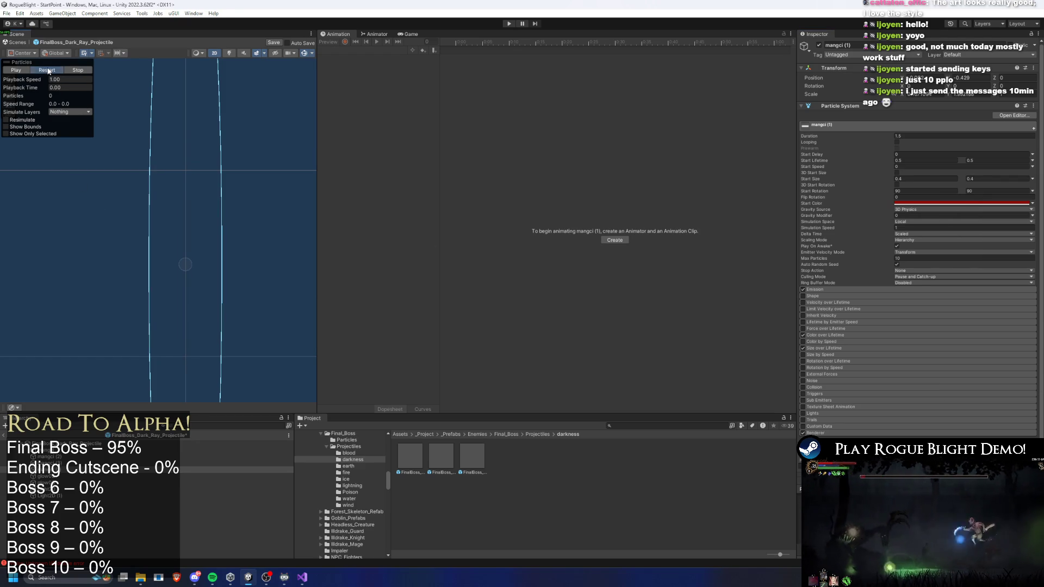
click(16, 70)
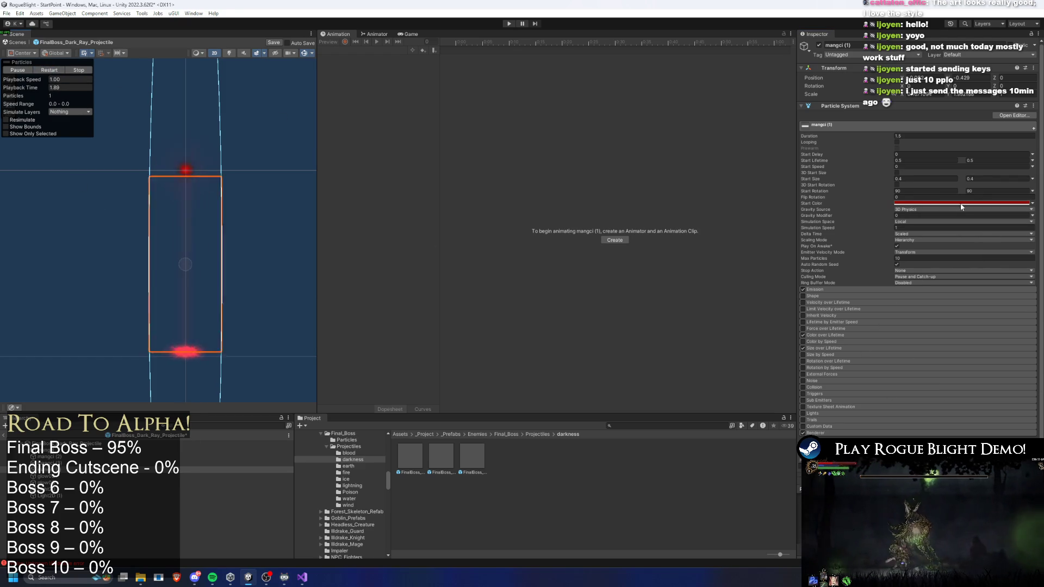
click(924, 203)
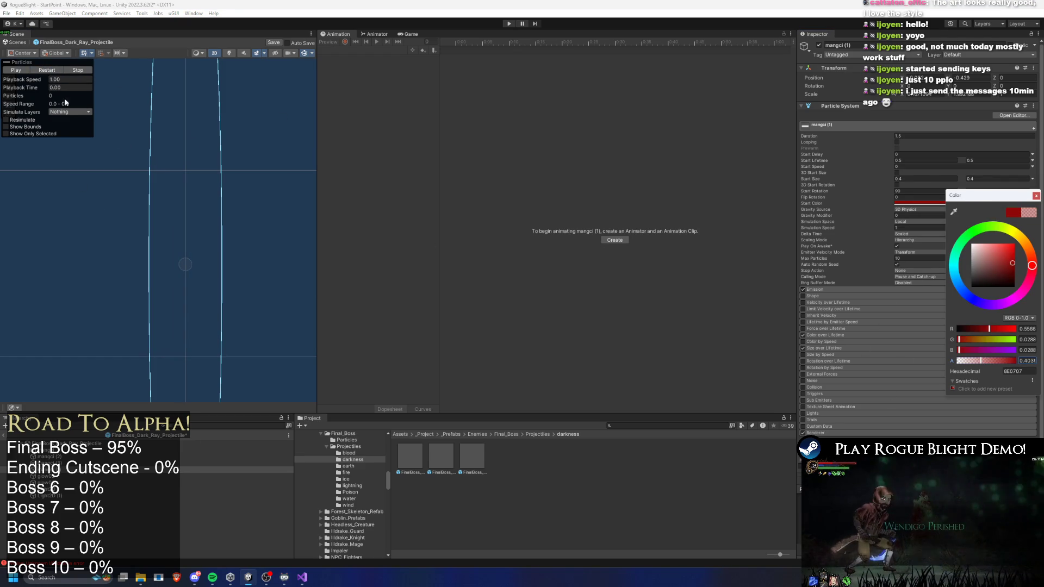
click(15, 70)
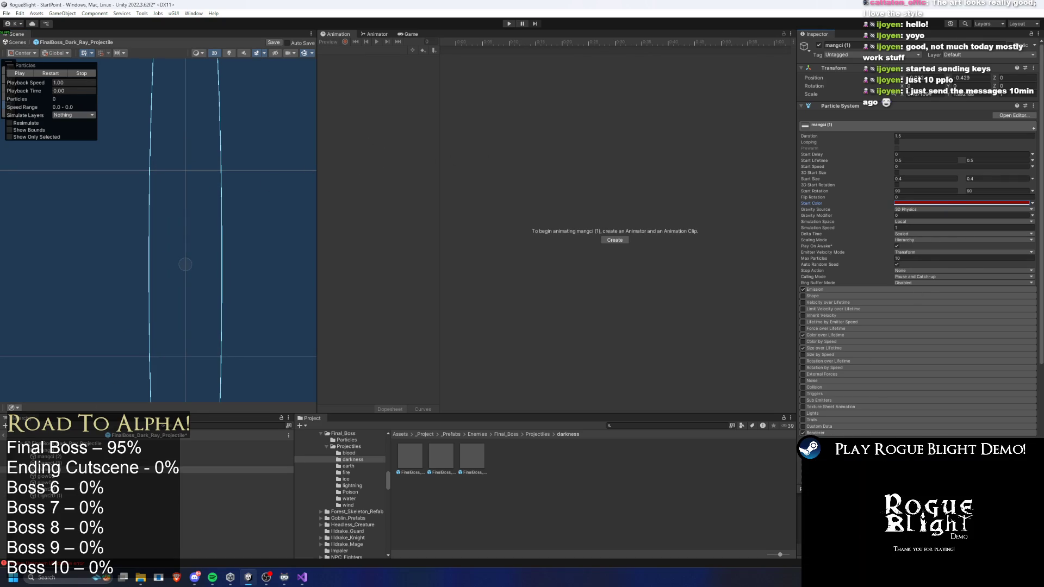
scroll(918, 272, down, 1)
Locate the path_00398 material in the Materials folder, browse the folder, then reselect mangci
click(935, 430)
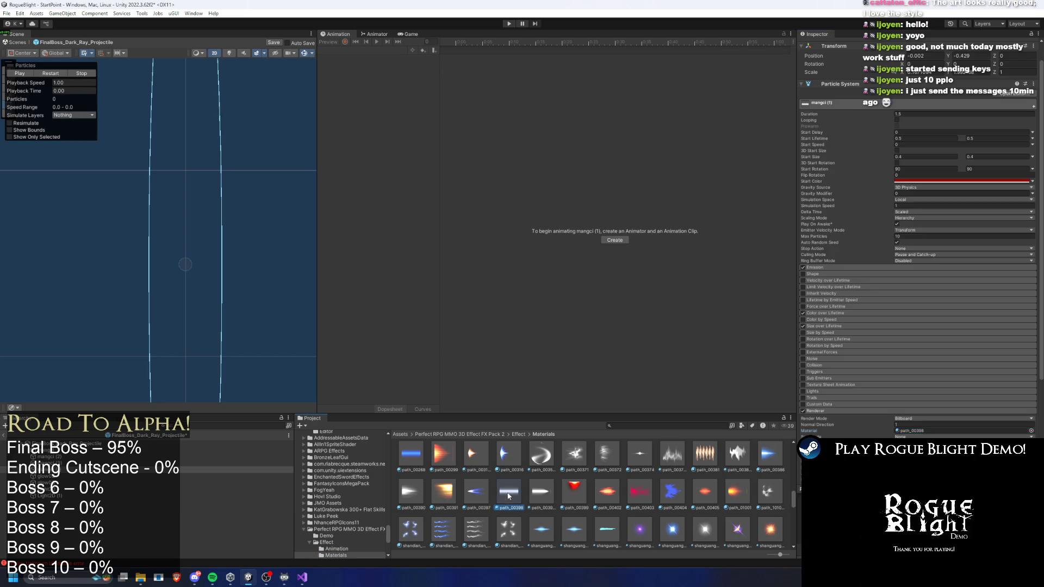
click(509, 496)
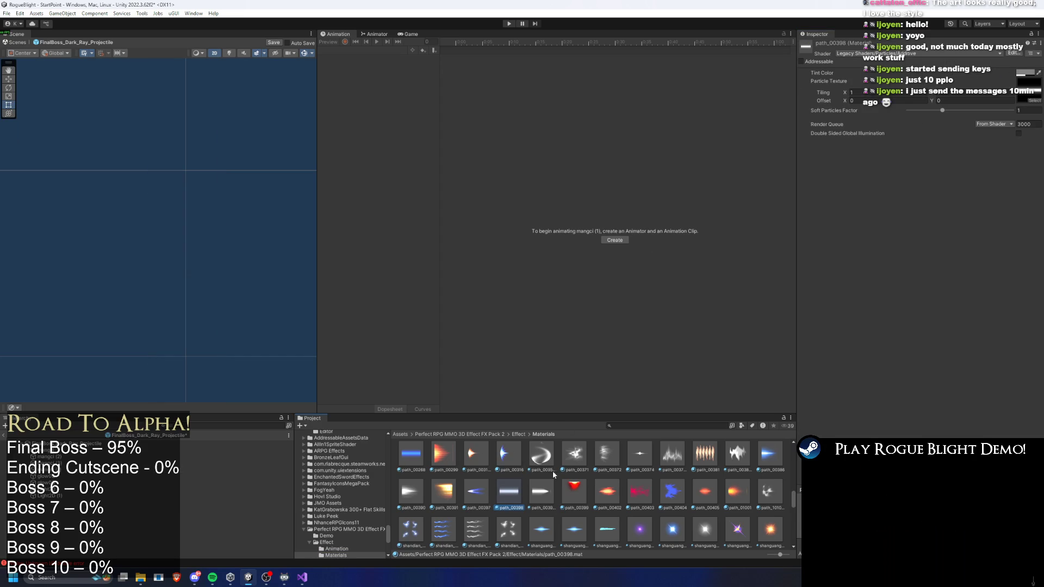
scroll(555, 476, up, 3)
scroll(587, 469, down, 3)
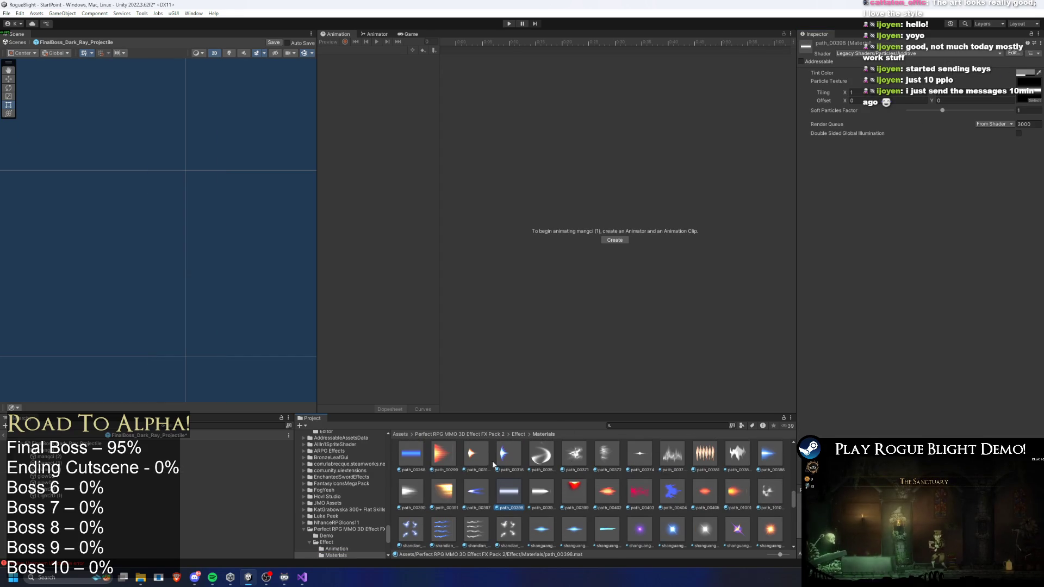
scroll(630, 492, down, 5)
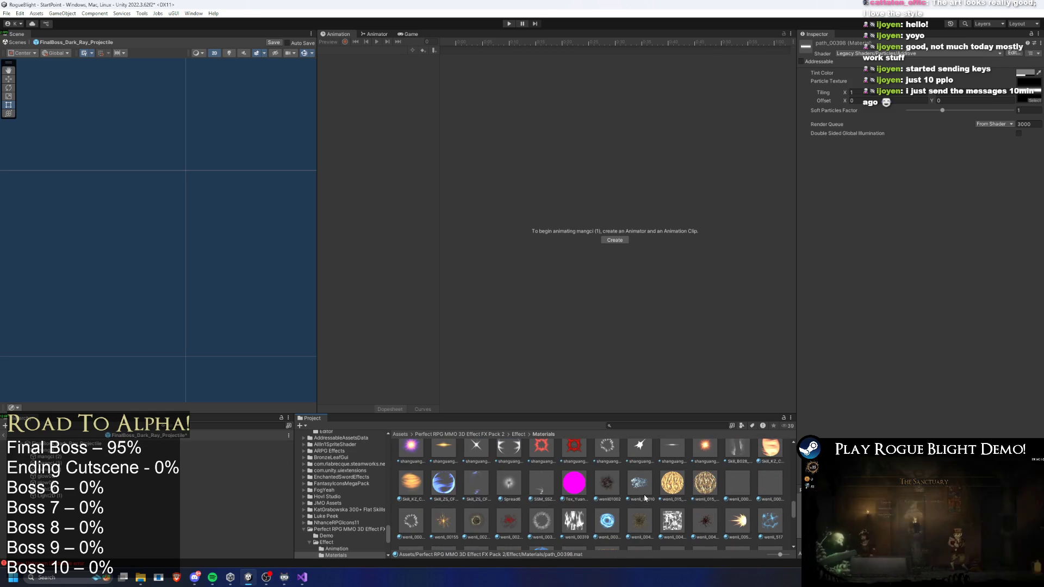
click(113, 451)
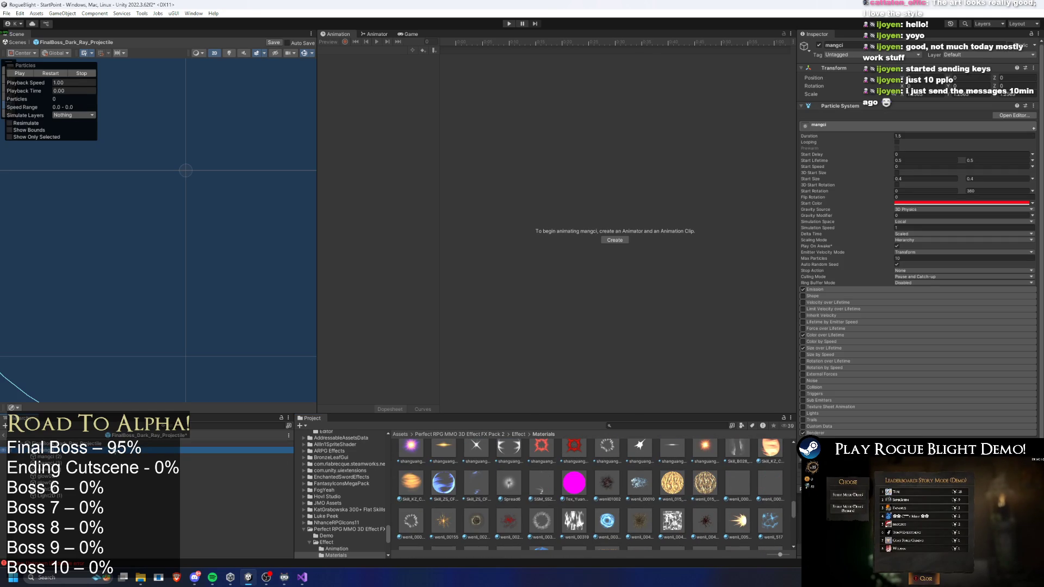
Give the selected ray particle systems a shared purple Start Color, previewed at 0.52 seconds
drag(20, 90, 210, 93)
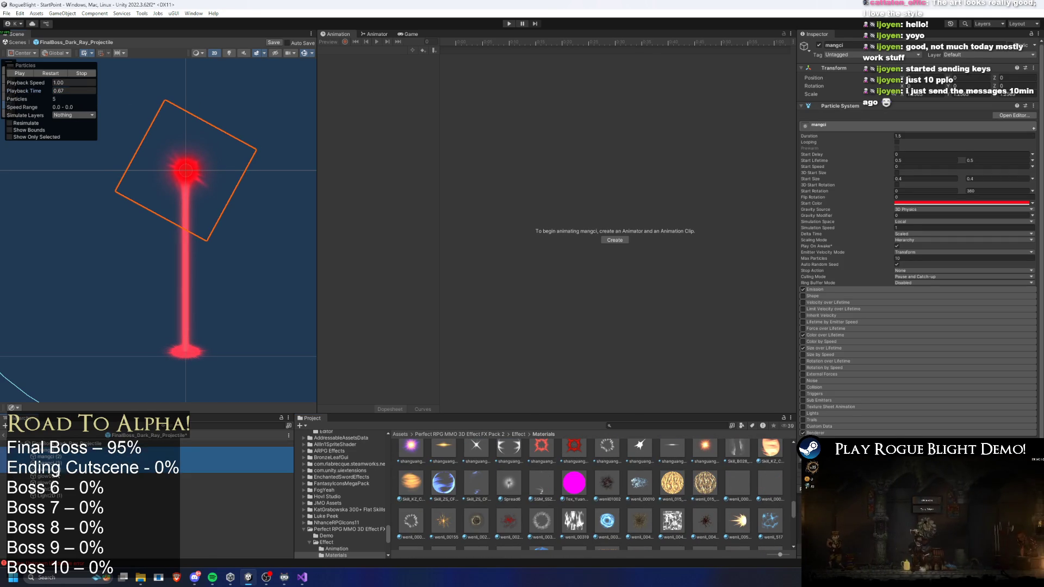
shift+click(180, 469)
mouse_move(214, 582)
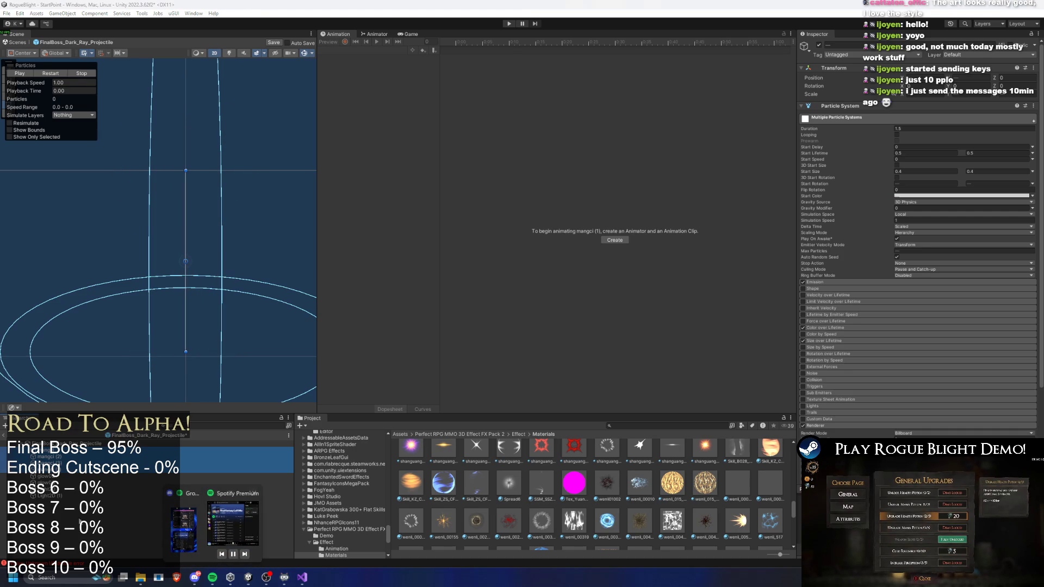
click(64, 91)
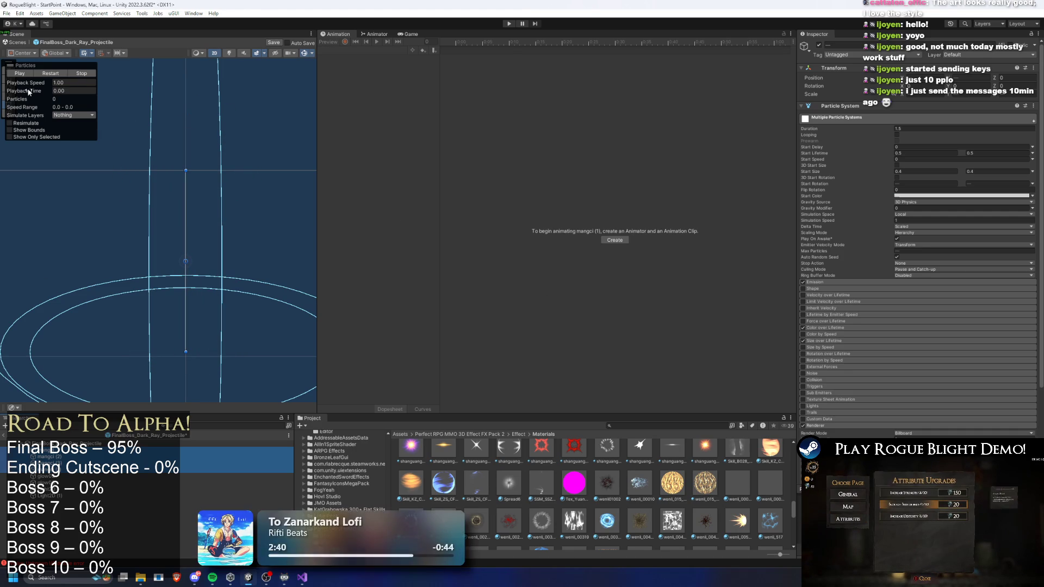
text(0.52)
click(925, 196)
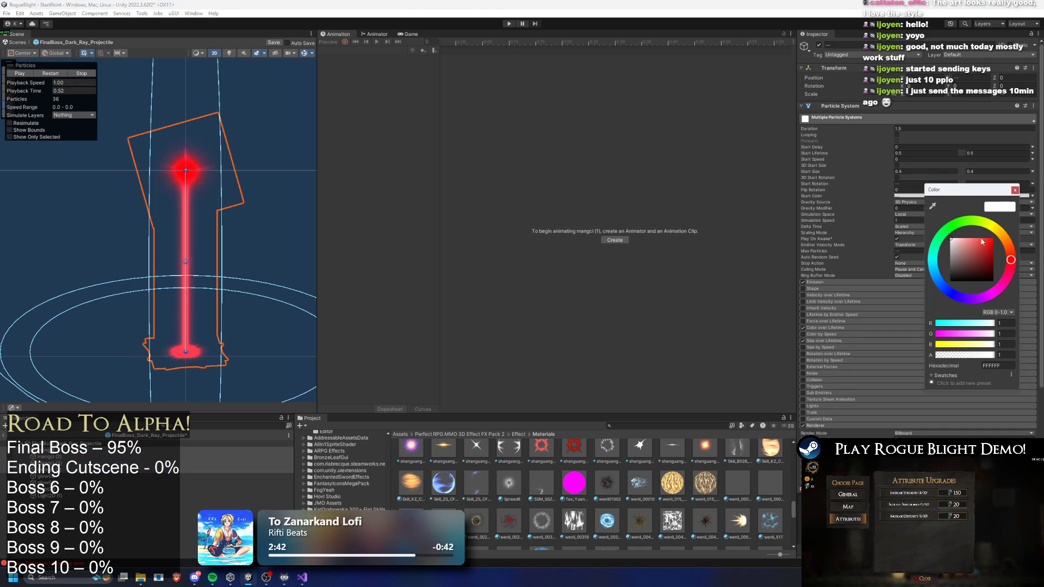
drag(981, 236, 993, 239)
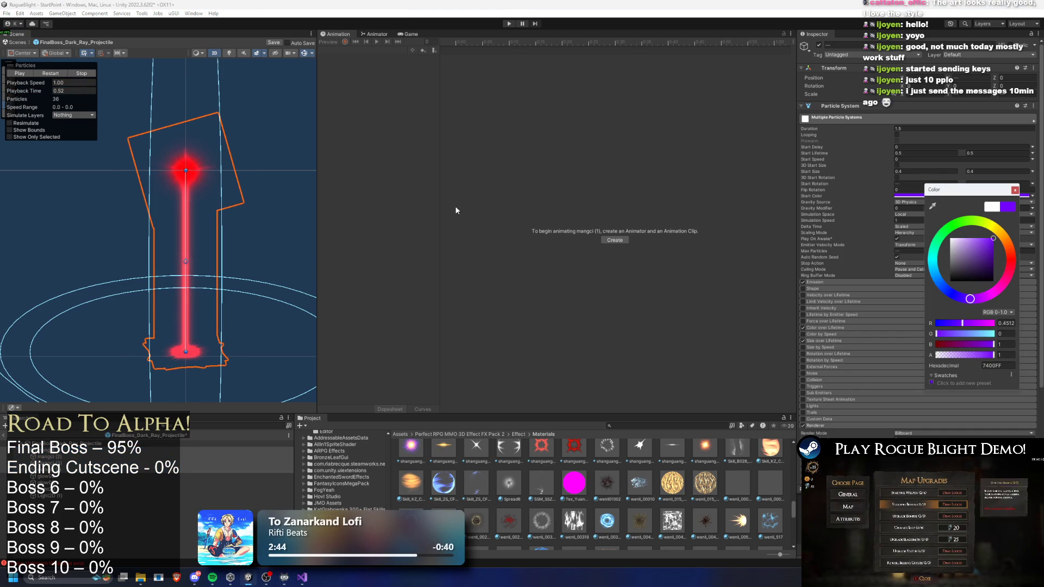
key(Return)
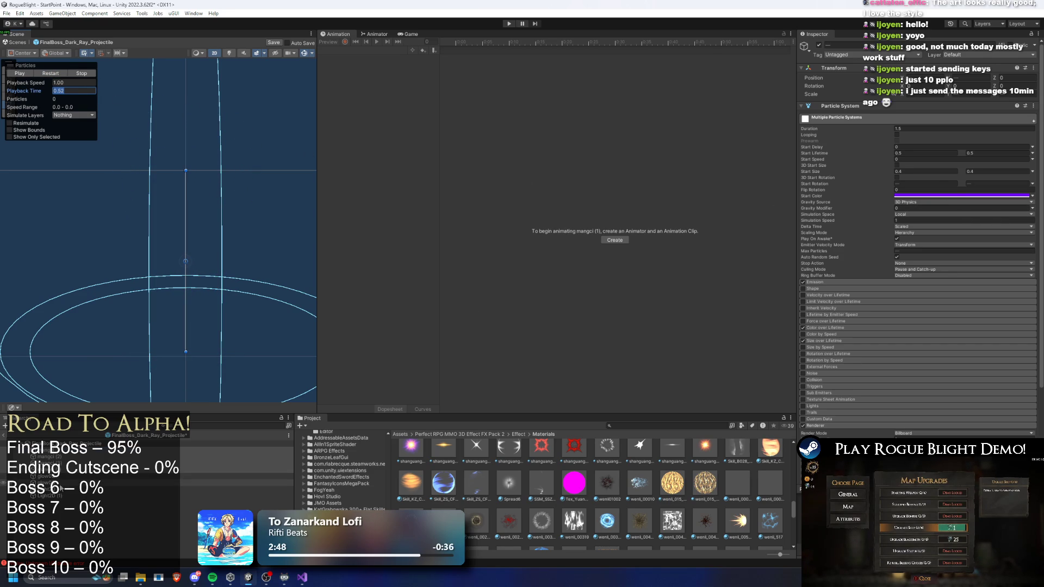
Set the glow effects up to glow03 to blue-purple Start Color 4400FF and preview them
shift+click(137, 487)
click(917, 197)
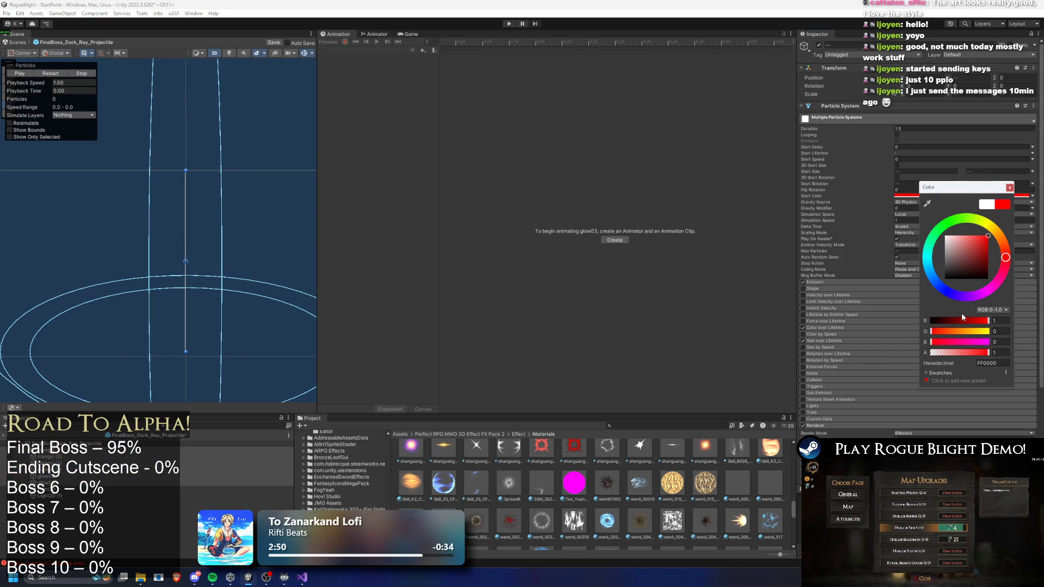
click(956, 296)
click(62, 72)
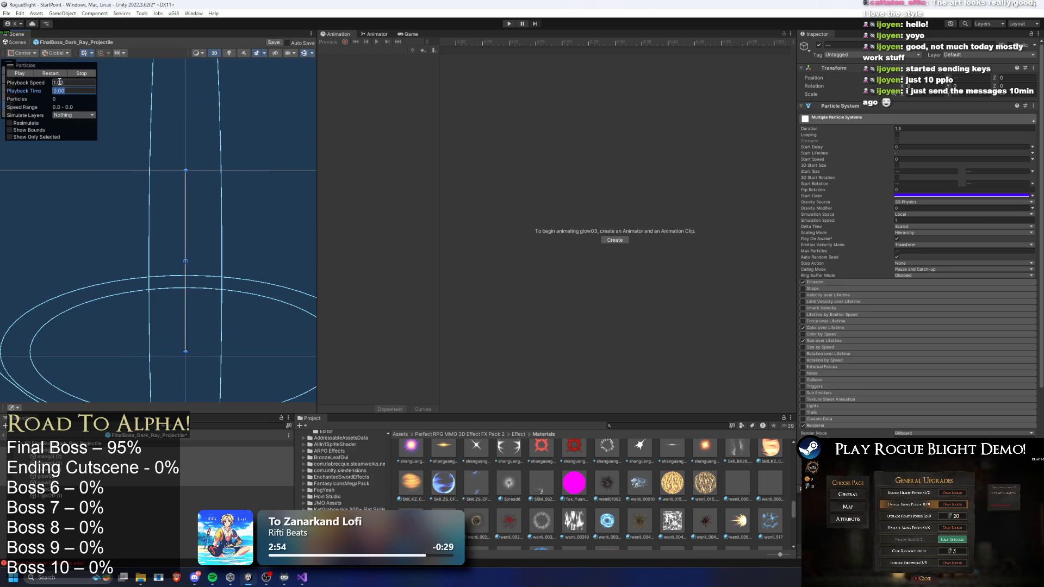
Recolour both 2D lights to purple 4600FF, then select the FinalBoss_Dark_Ray_Projectile root
click(49, 489)
ctrl+click(49, 496)
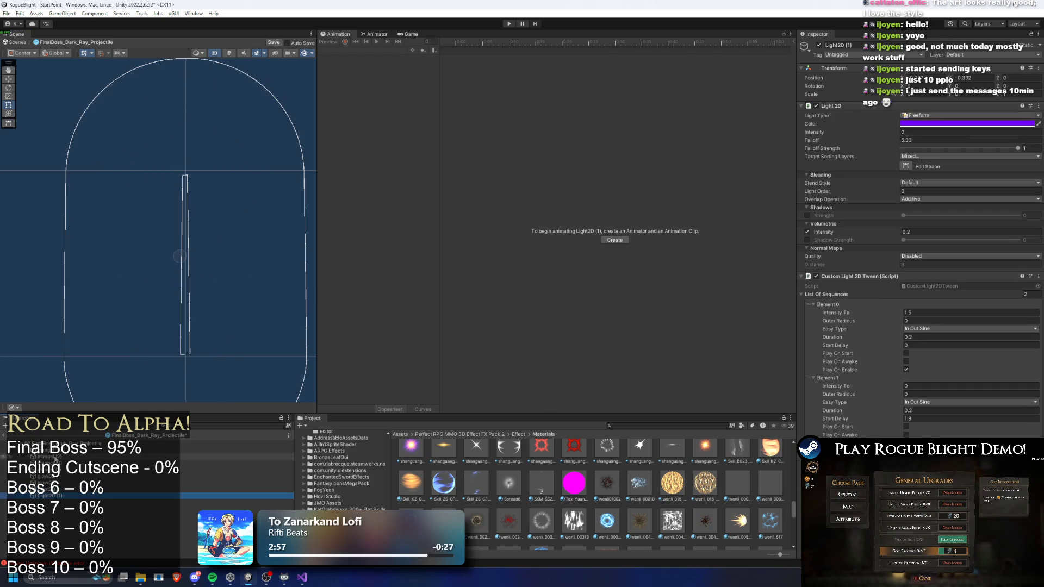
click(926, 125)
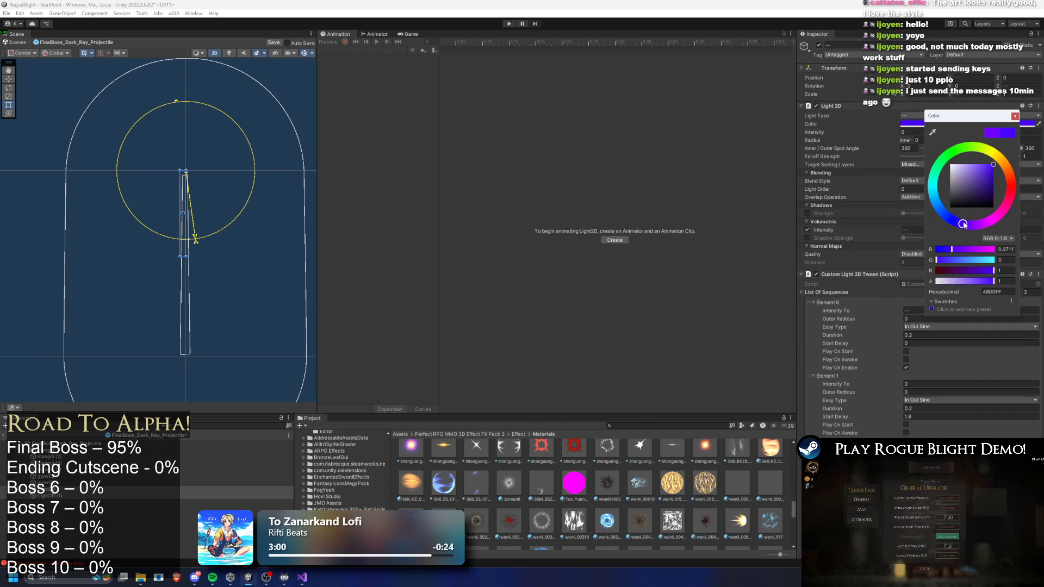
click(65, 443)
click(913, 203)
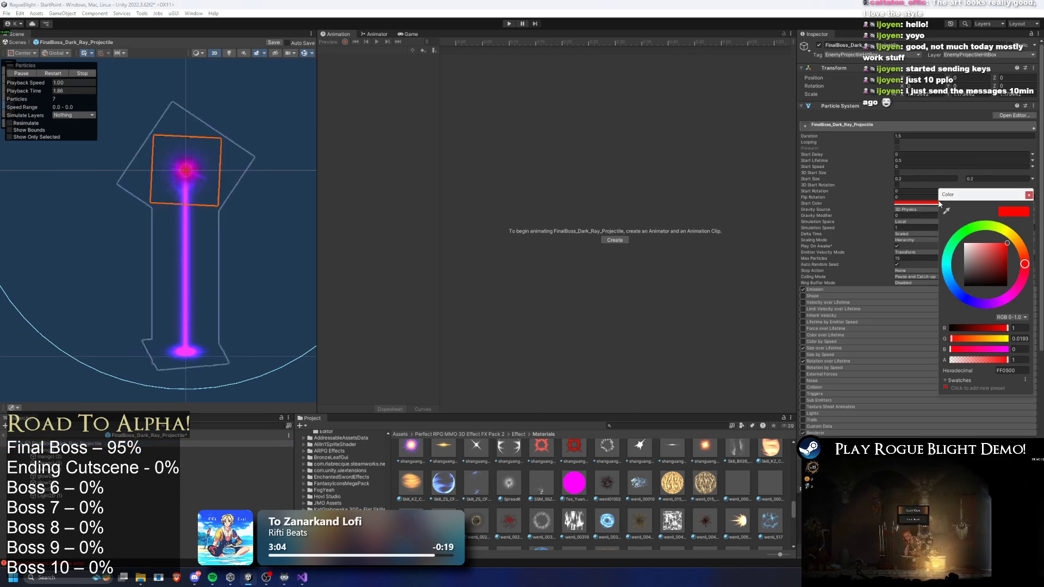
Shift the projectile root's Start Color from red to purple and preview it
drag(976, 304, 983, 306)
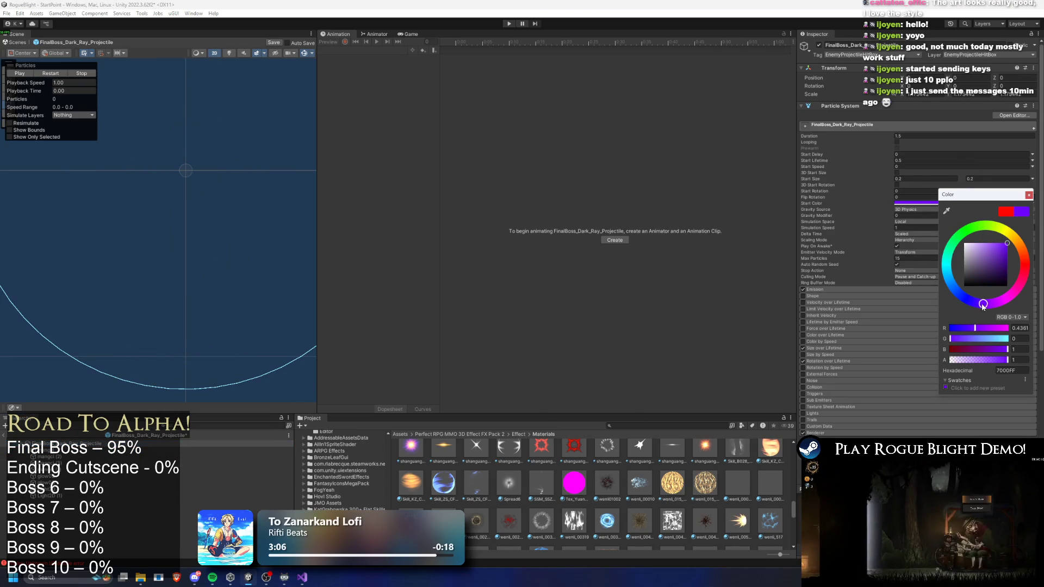
click(46, 74)
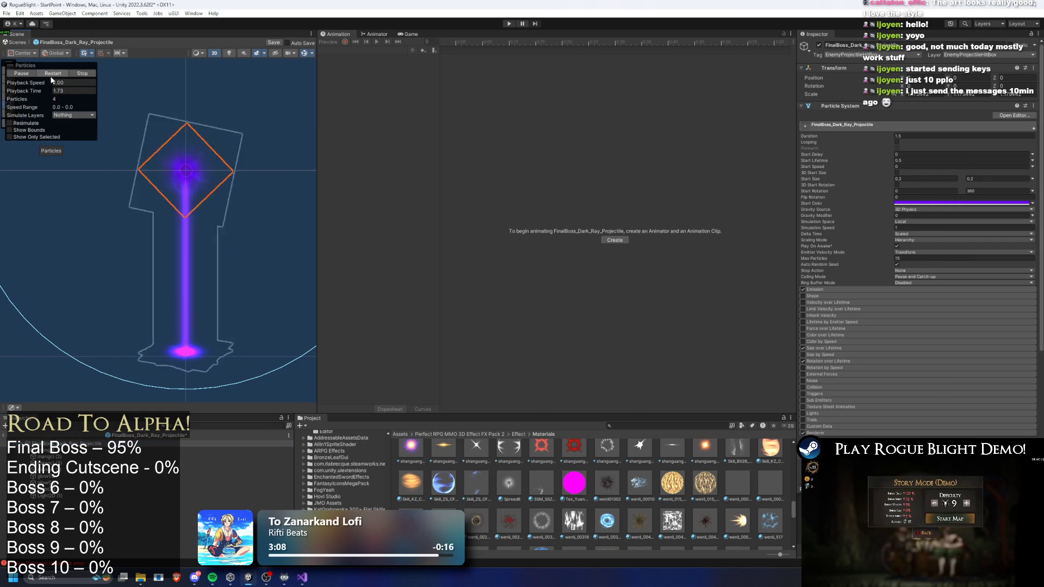
click(43, 451)
click(43, 476)
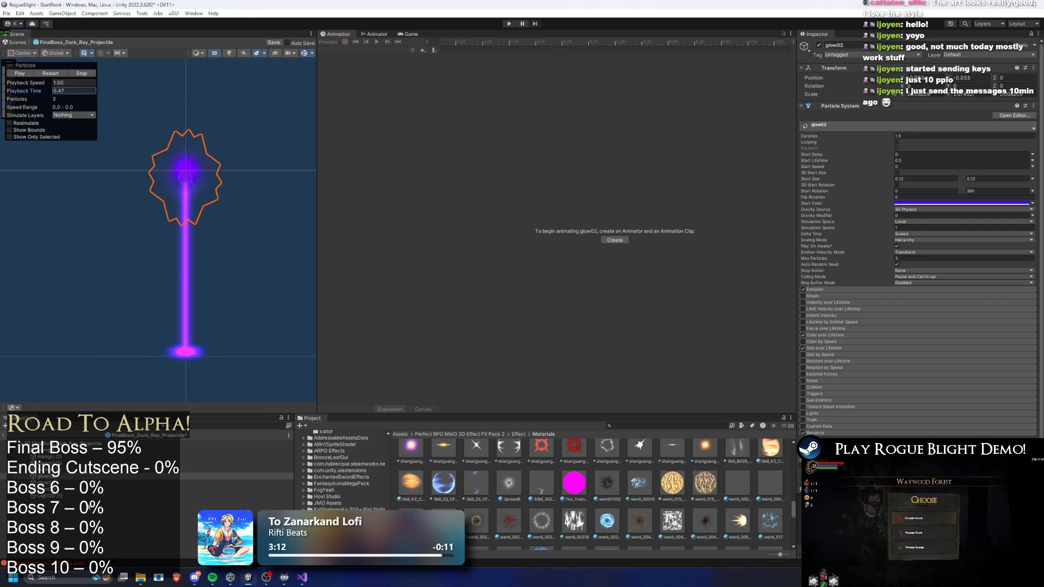
click(57, 469)
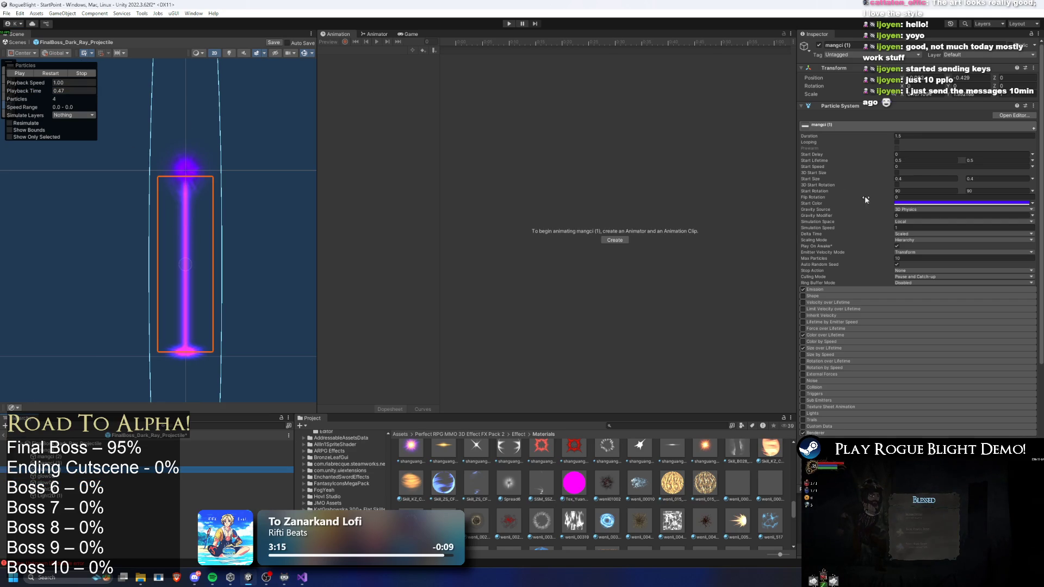
Tune mangci (1)'s Start Color through blue and purple, settling on 2200FF
click(925, 204)
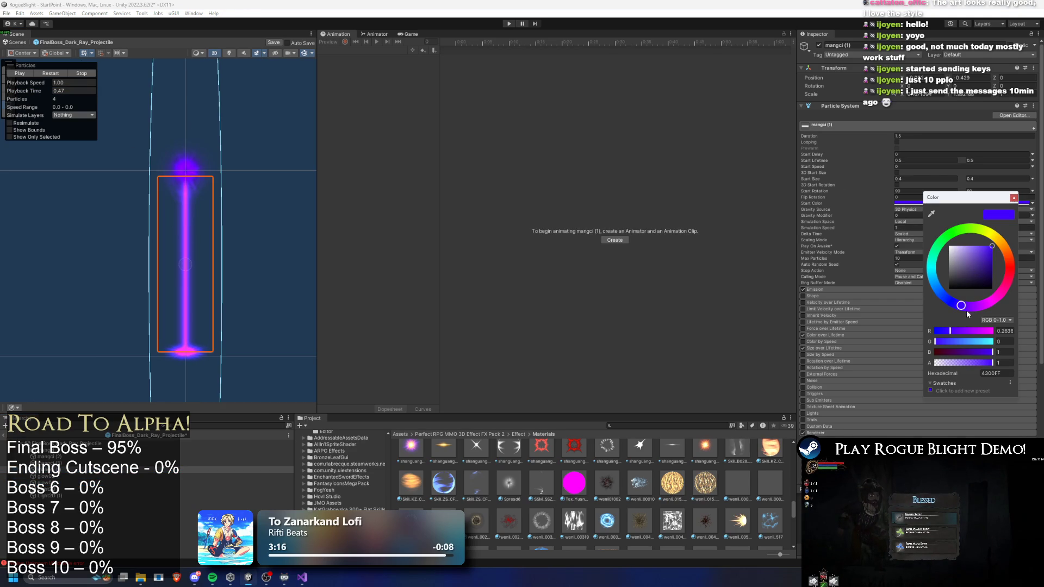
drag(961, 311, 946, 294)
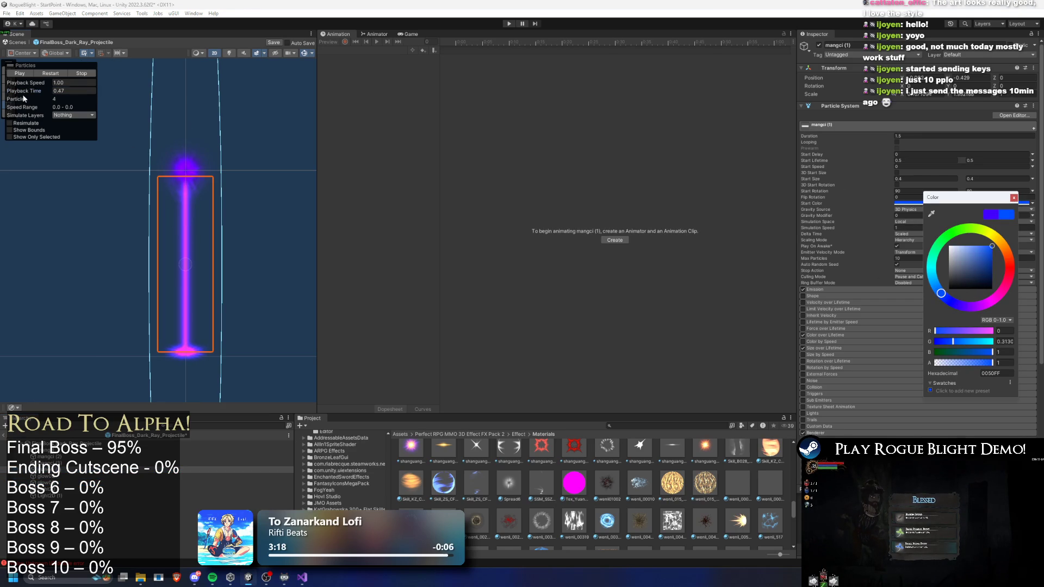
click(50, 93)
click(906, 203)
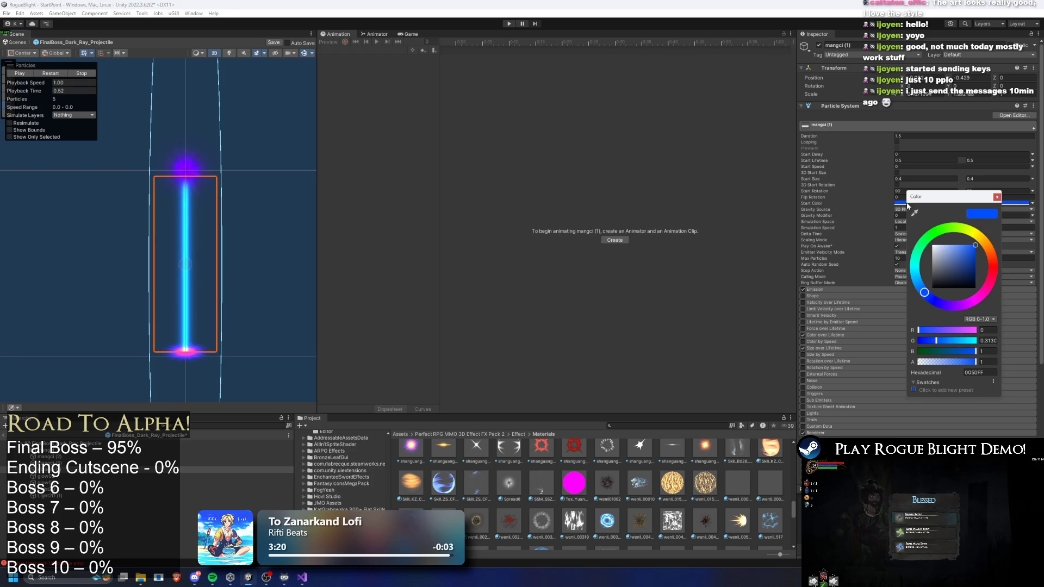
drag(926, 295, 944, 304)
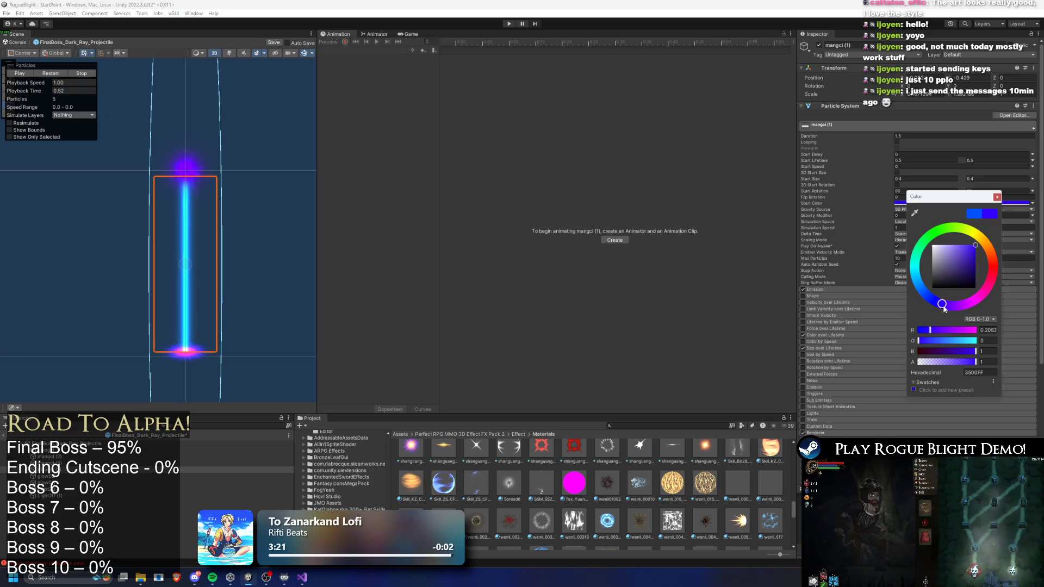
click(27, 92)
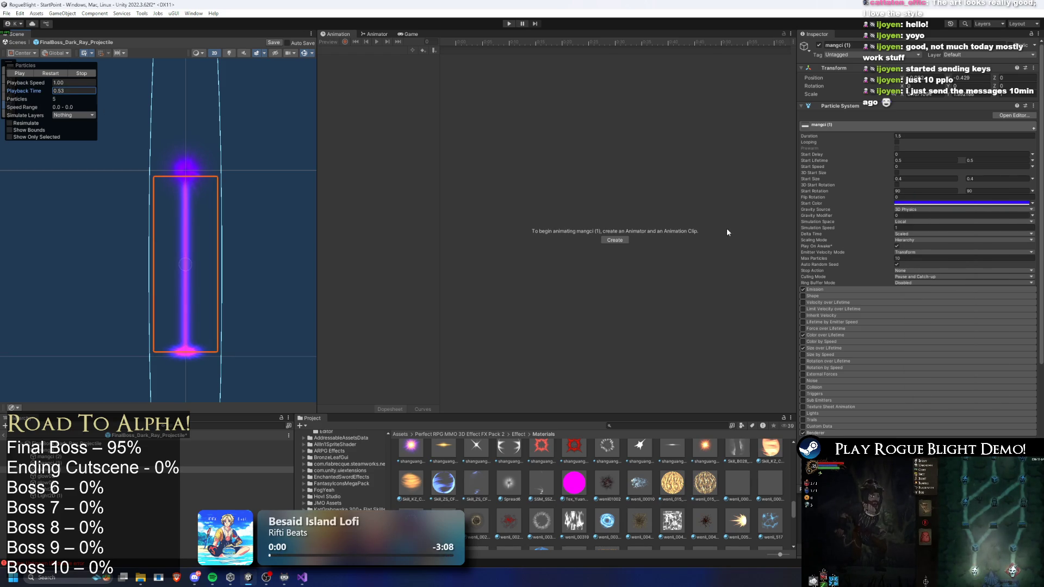
click(919, 204)
click(954, 302)
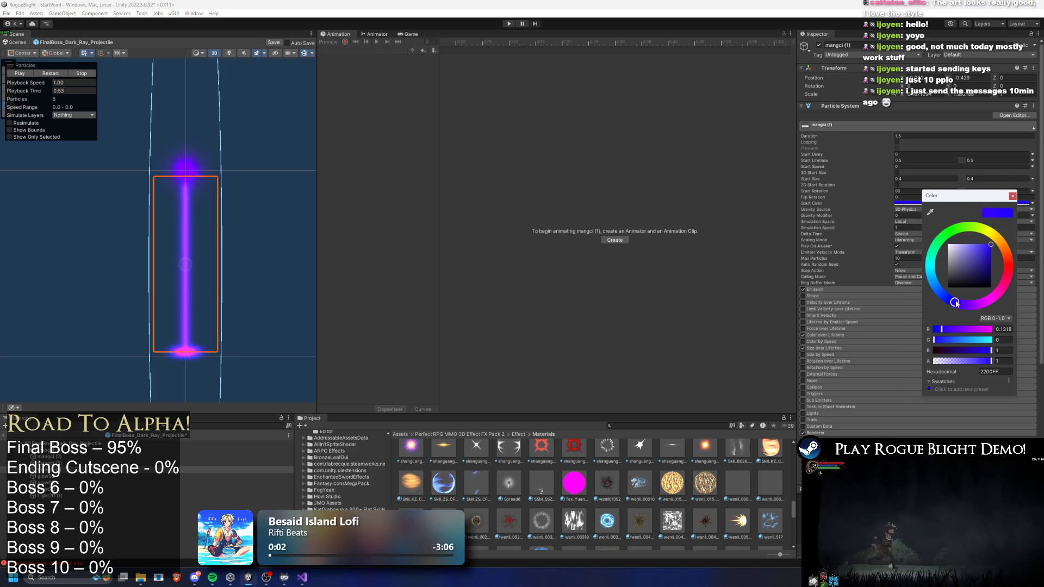
click(57, 74)
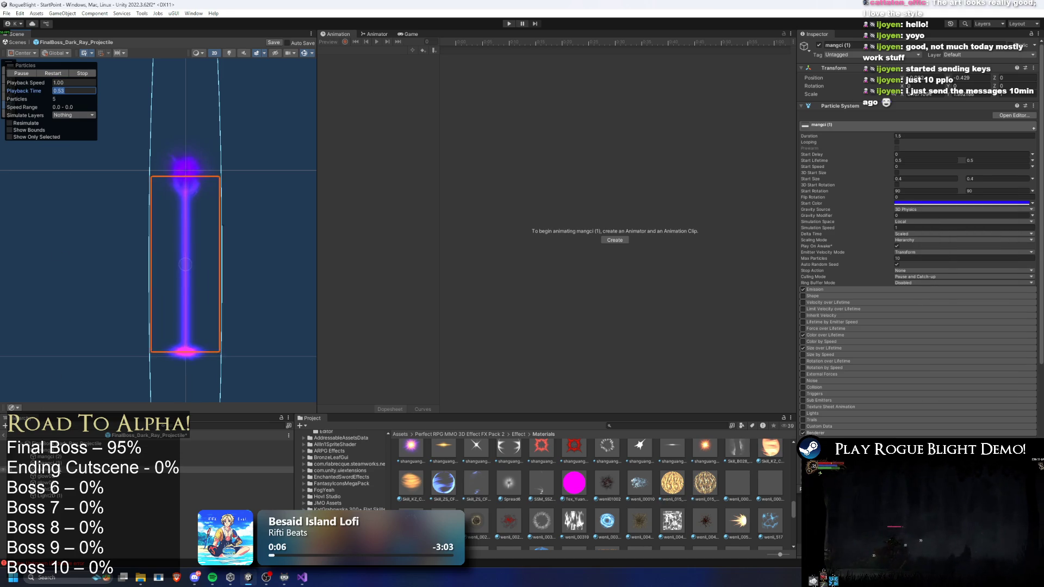
Set mangci (2) to blue-purple 1B00FF, keep mangci (3)'s colour, and enter Play Mode
click(46, 483)
key(Up)
key(Up)
key(Up)
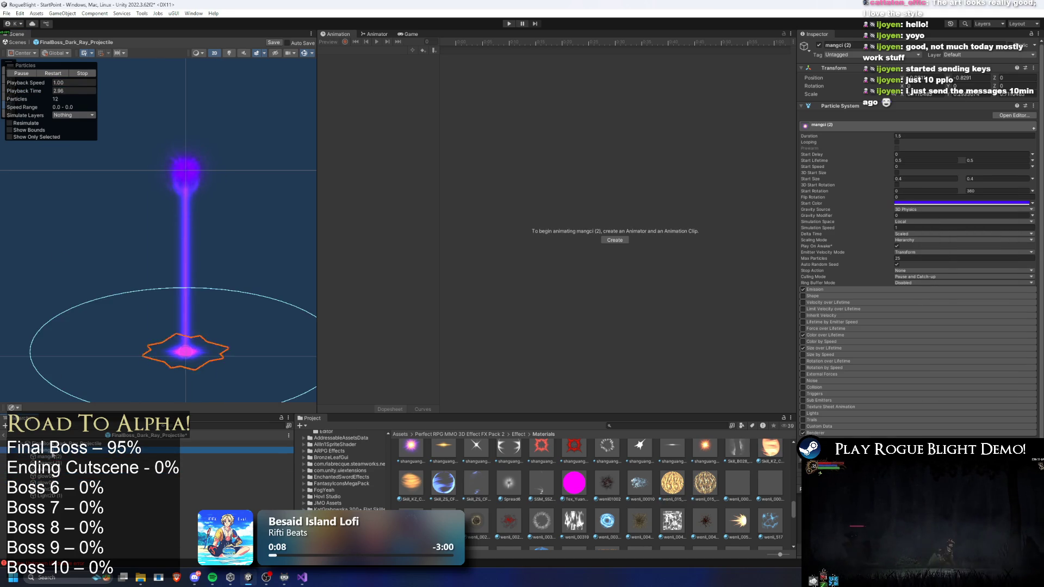
click(946, 203)
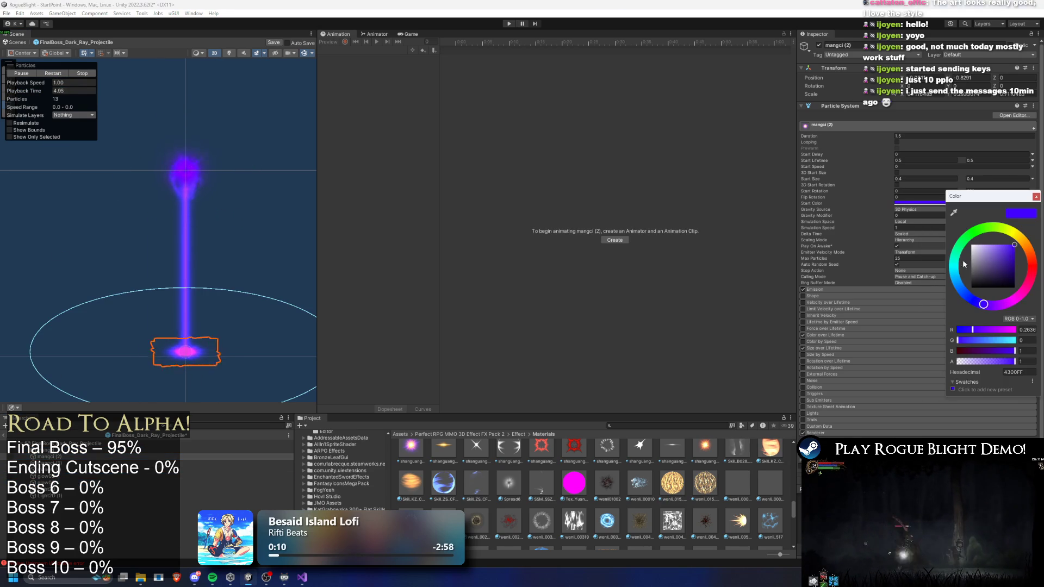
drag(983, 304, 978, 302)
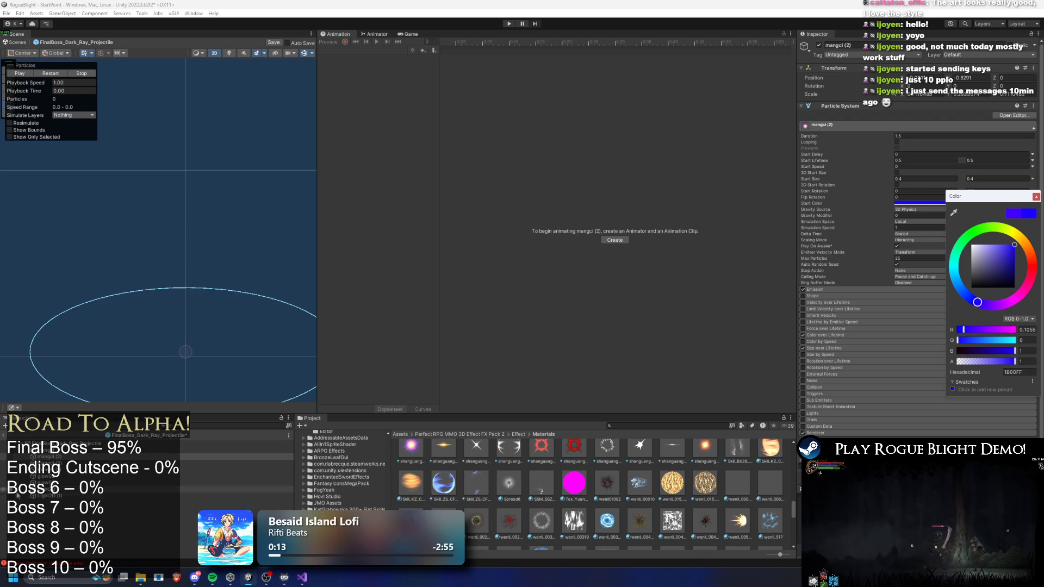
key(Down)
click(942, 203)
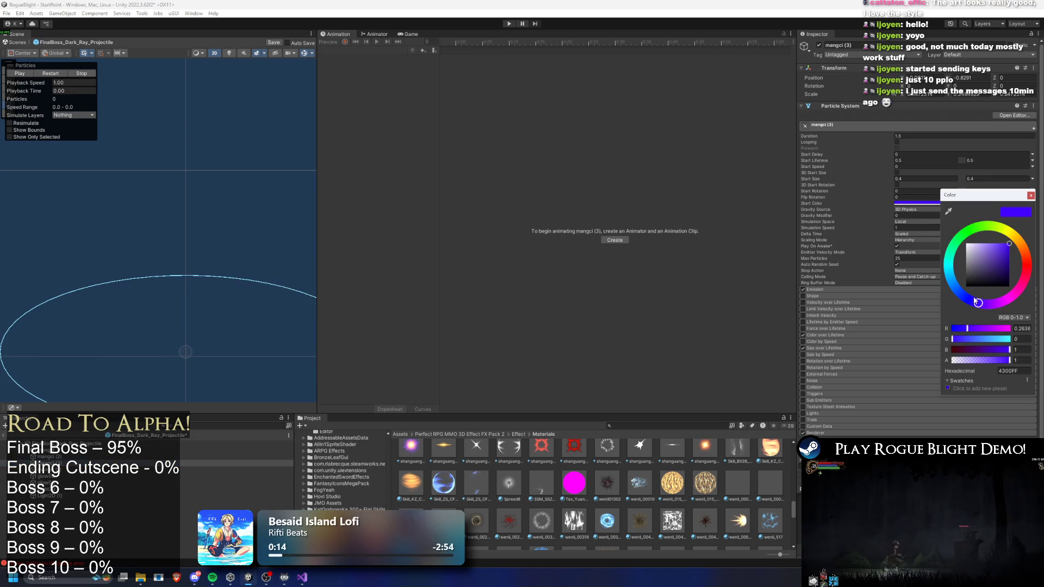
click(58, 72)
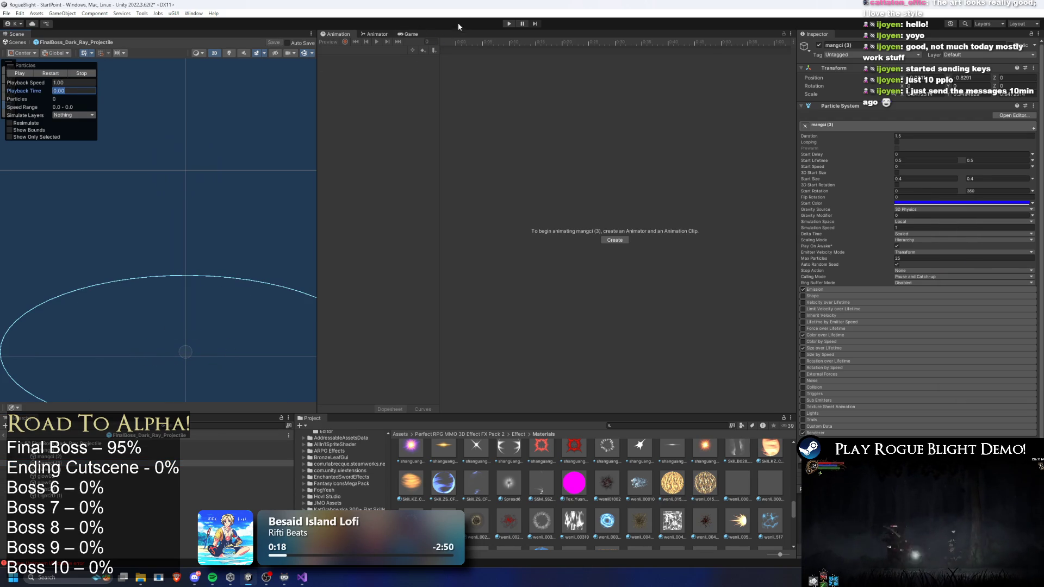
click(509, 24)
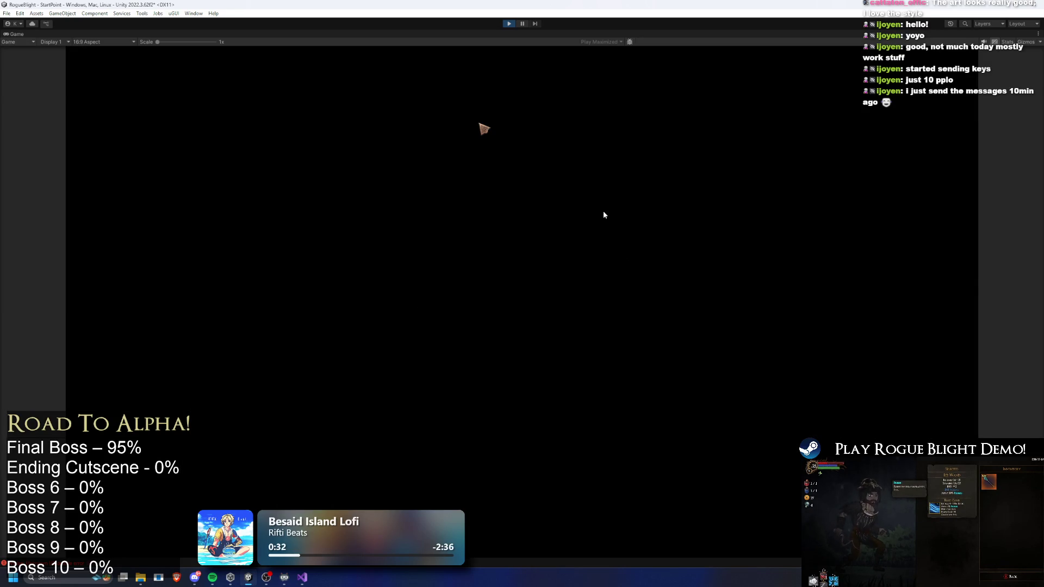
Reach the Blight Core fight, then toggle cheats (F1), invincibility (F2) and full enemy health (F1)
key(Return)
key(Return)
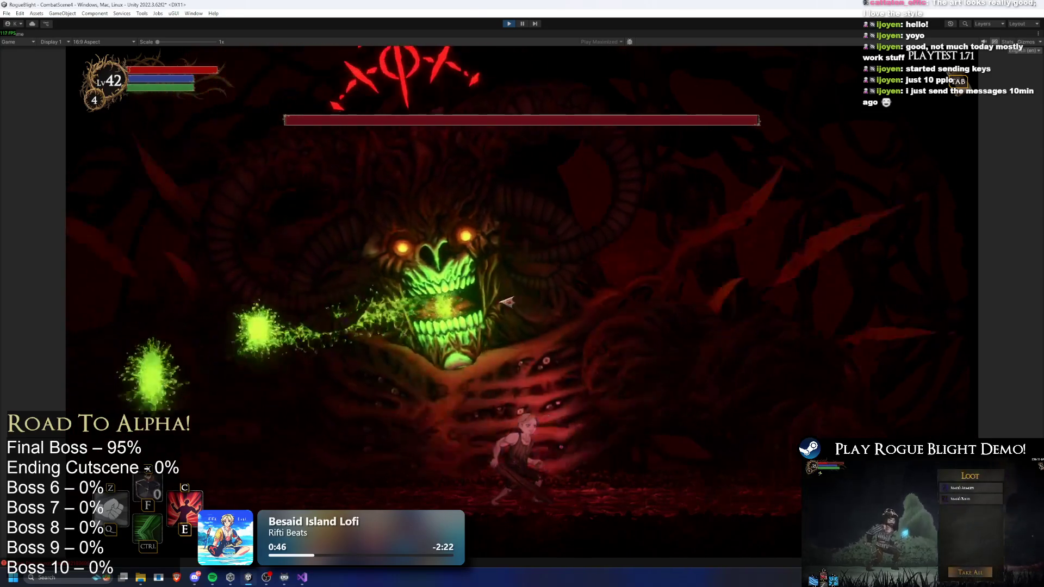
key(F1)
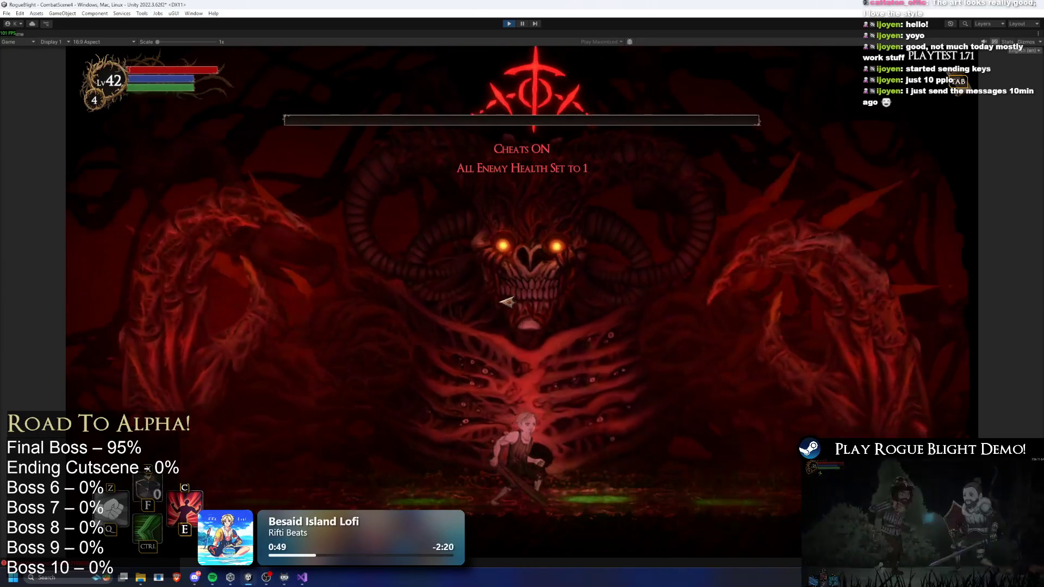
key(F2)
key(F1)
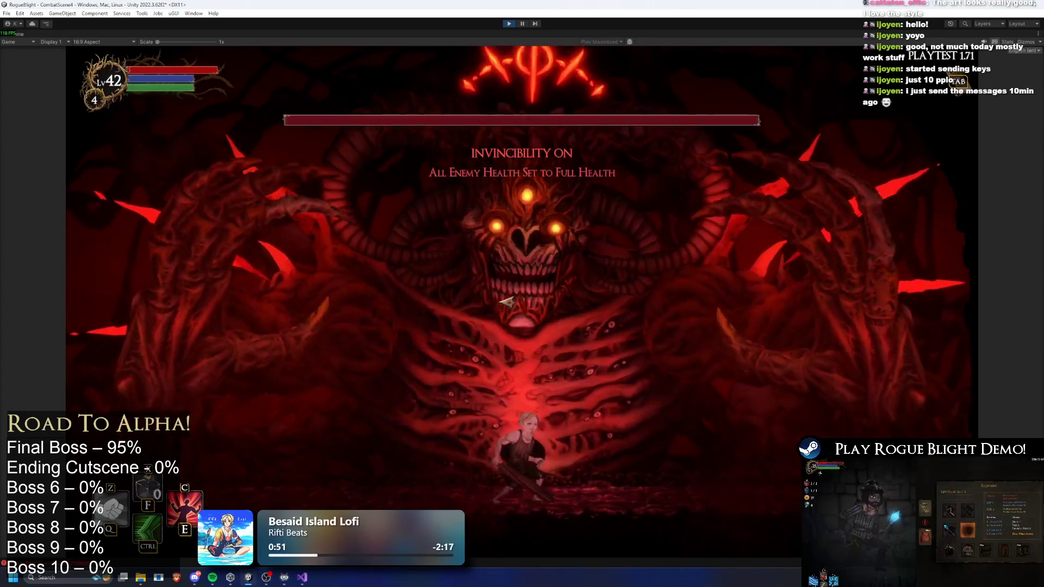
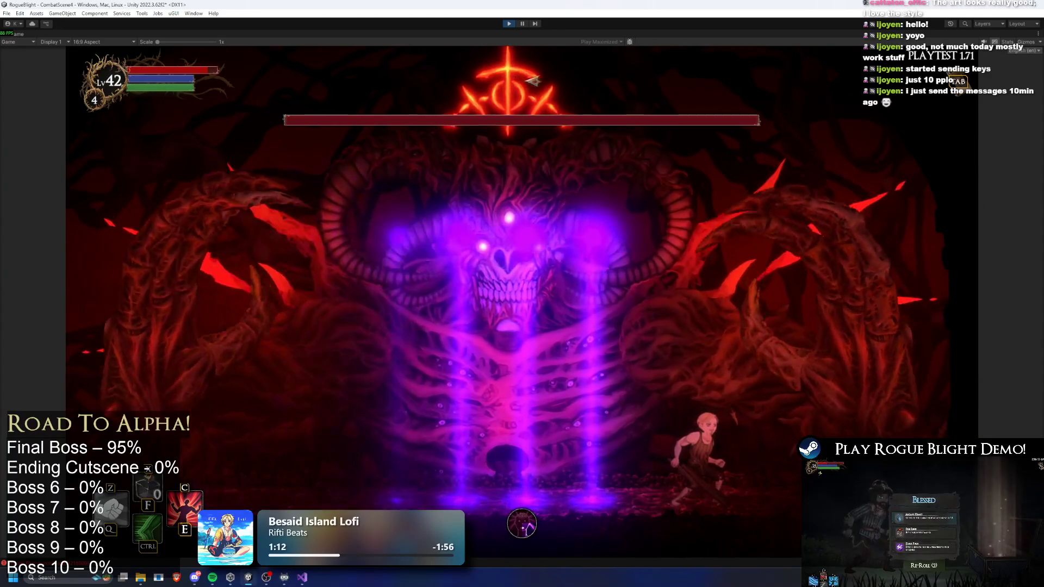
Stop the boss playtest with Ctrl+P to return to the FinalBoss_Dark_Ray_Projectile prefab
key(ctrl+p)
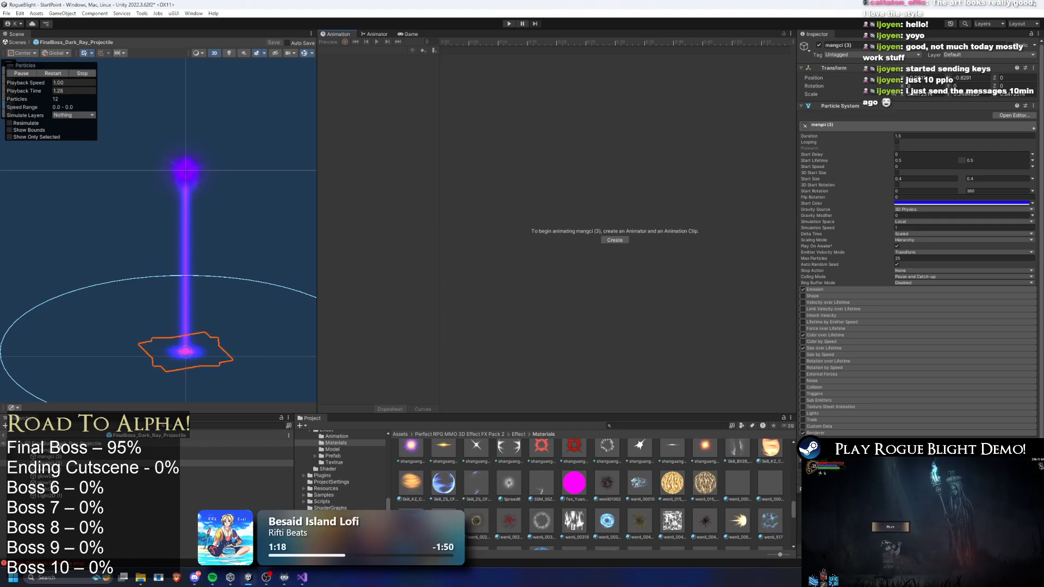
click(60, 444)
shift+click(62, 477)
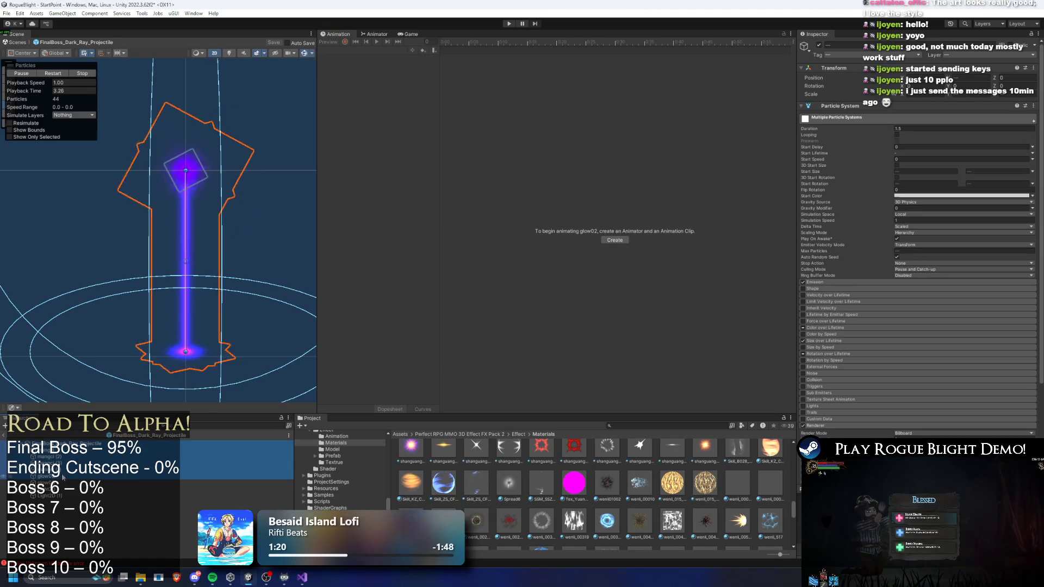
click(62, 458)
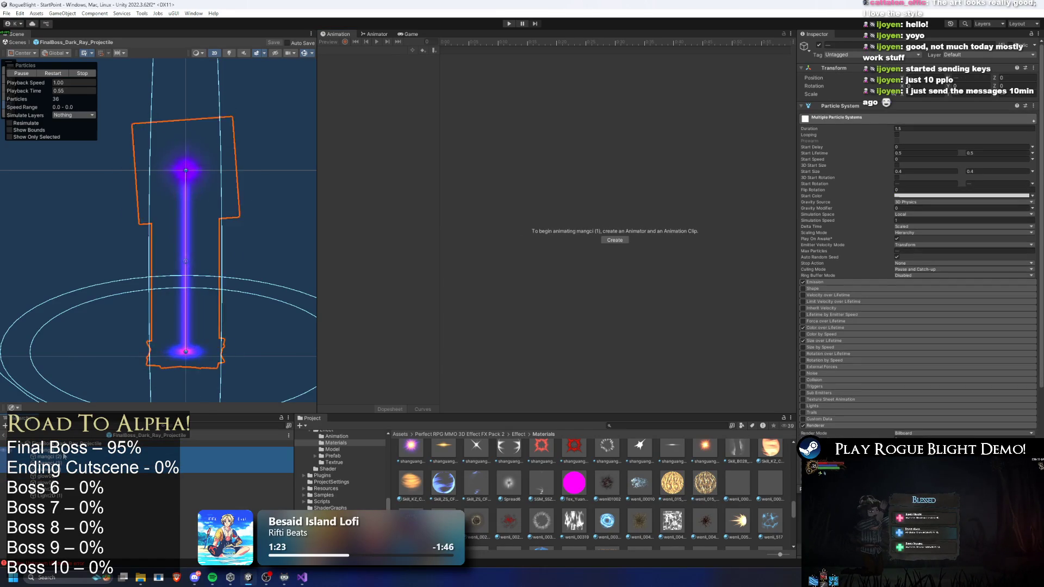
click(61, 469)
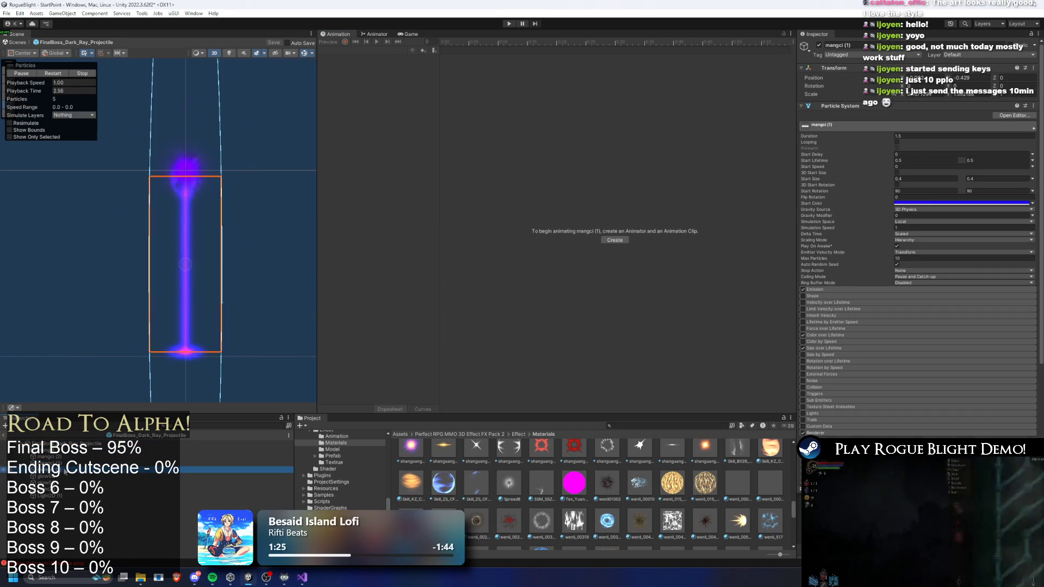
click(959, 204)
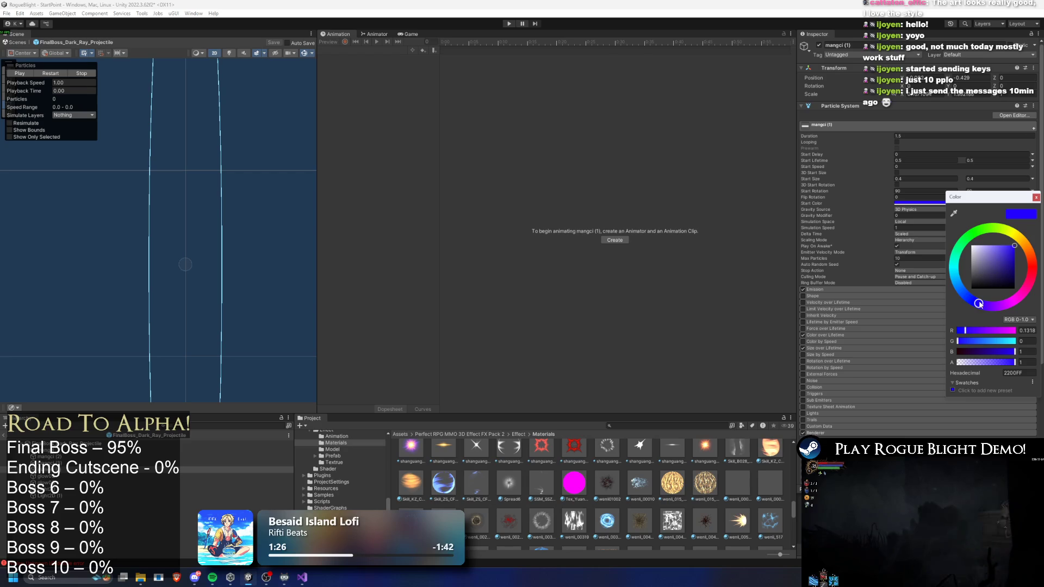
drag(1033, 279, 1031, 266)
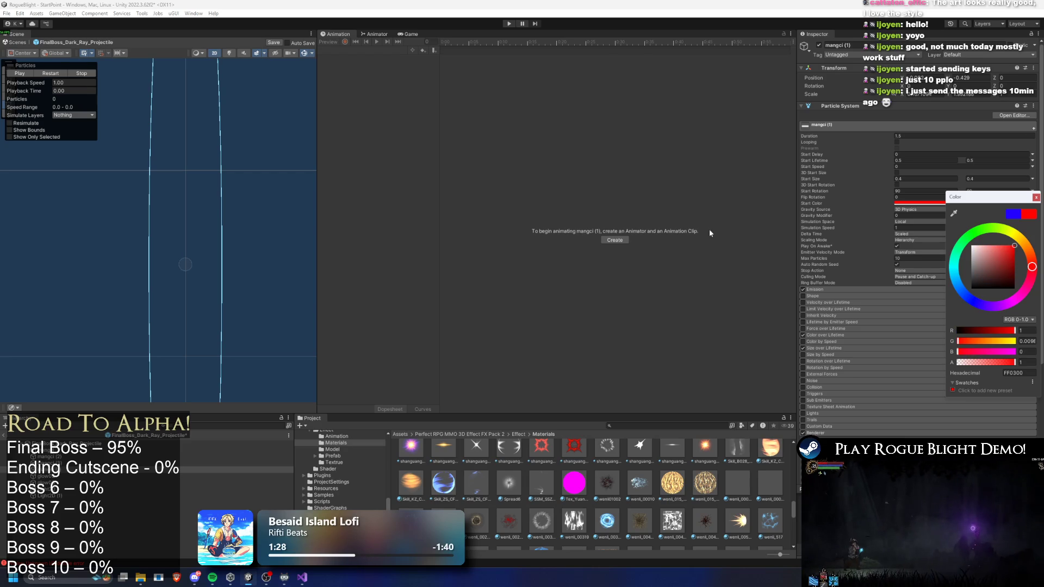
click(60, 73)
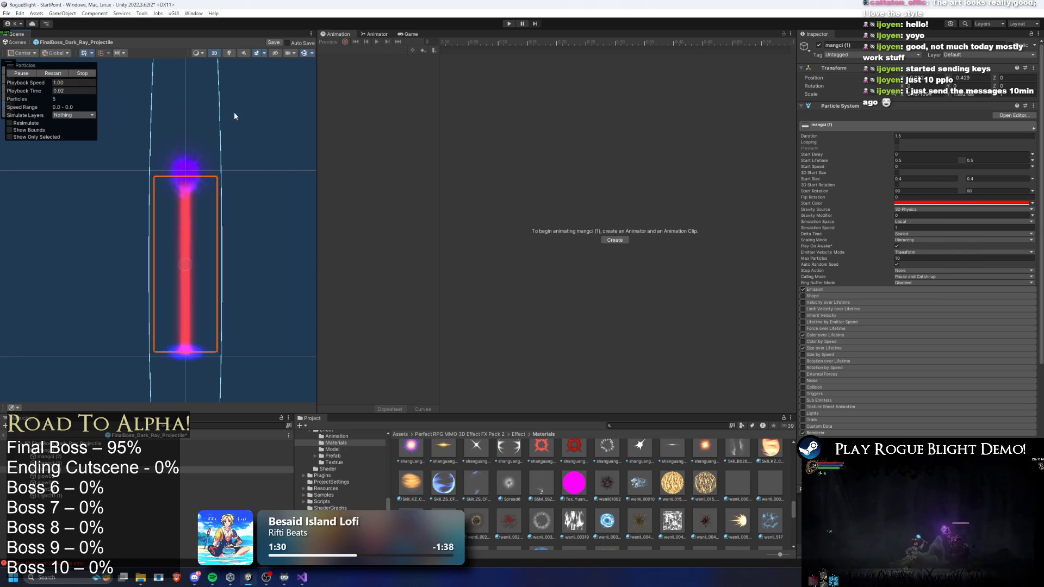
key(ctrl+z)
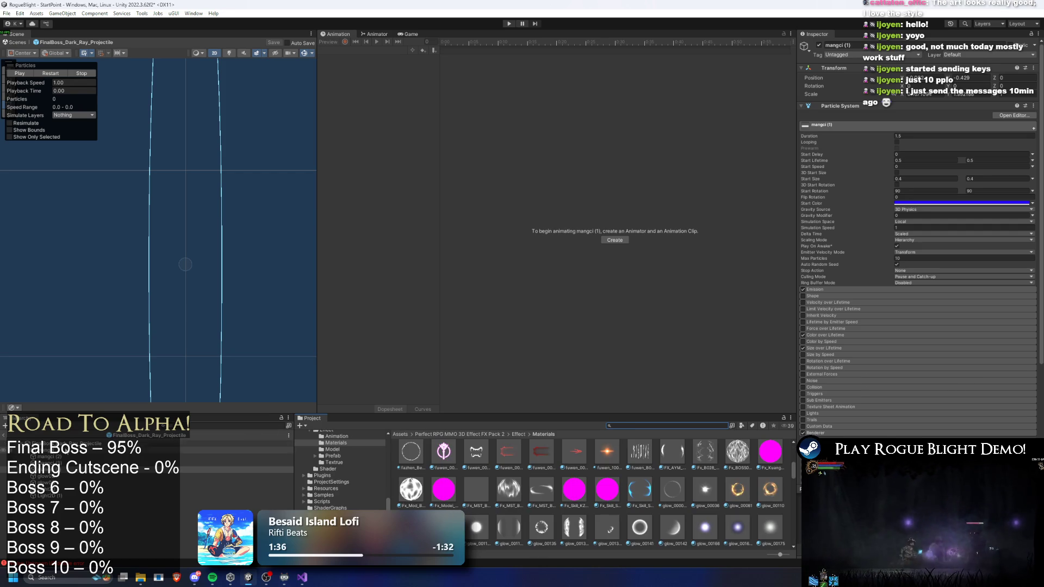
Preview the projectile's effect and locate its current glow_00307 Renderer material in the assets
click(163, 443)
click(42, 94)
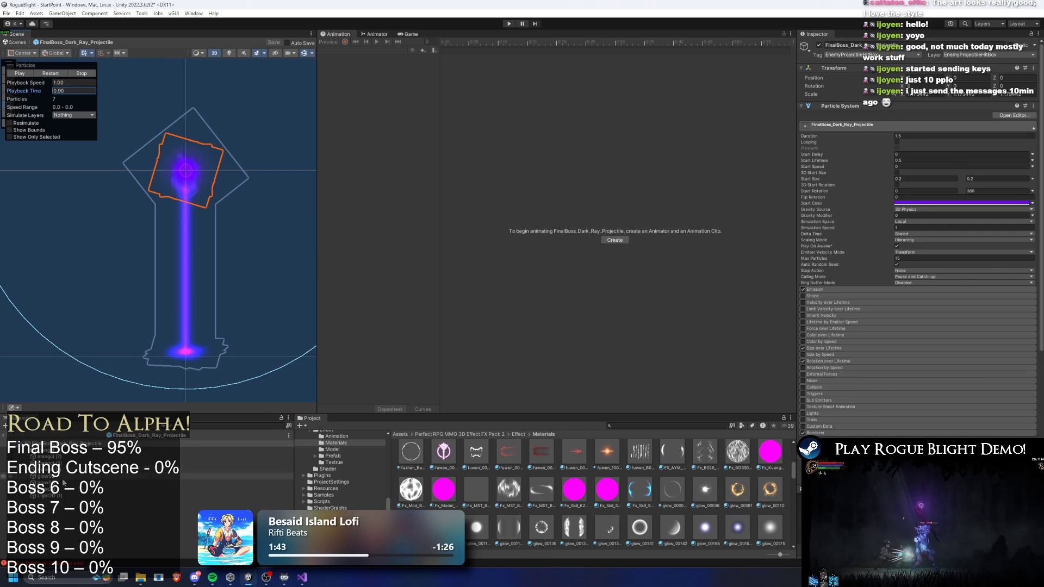
click(53, 451)
click(54, 444)
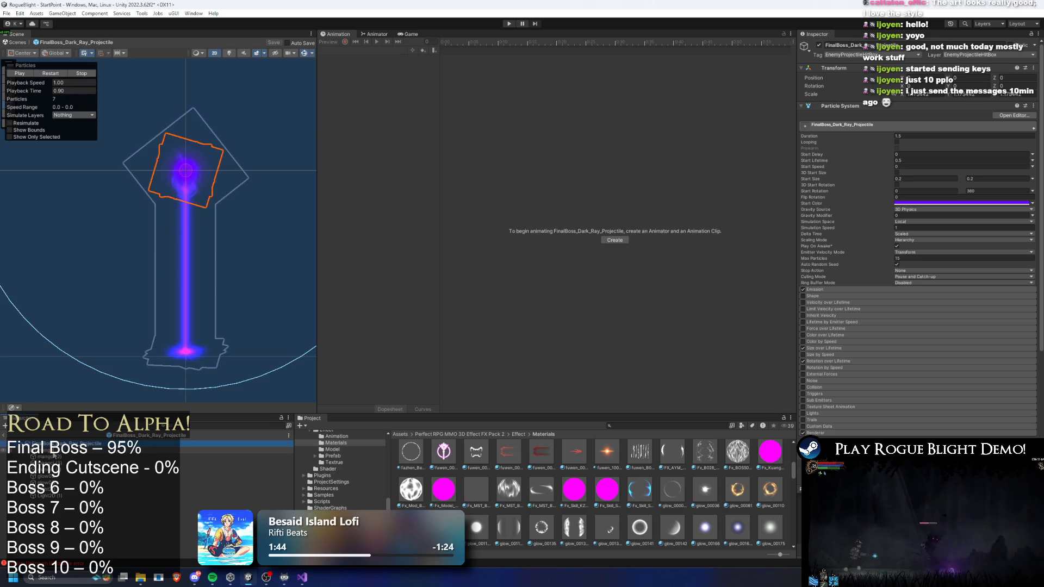
click(187, 266)
click(186, 272)
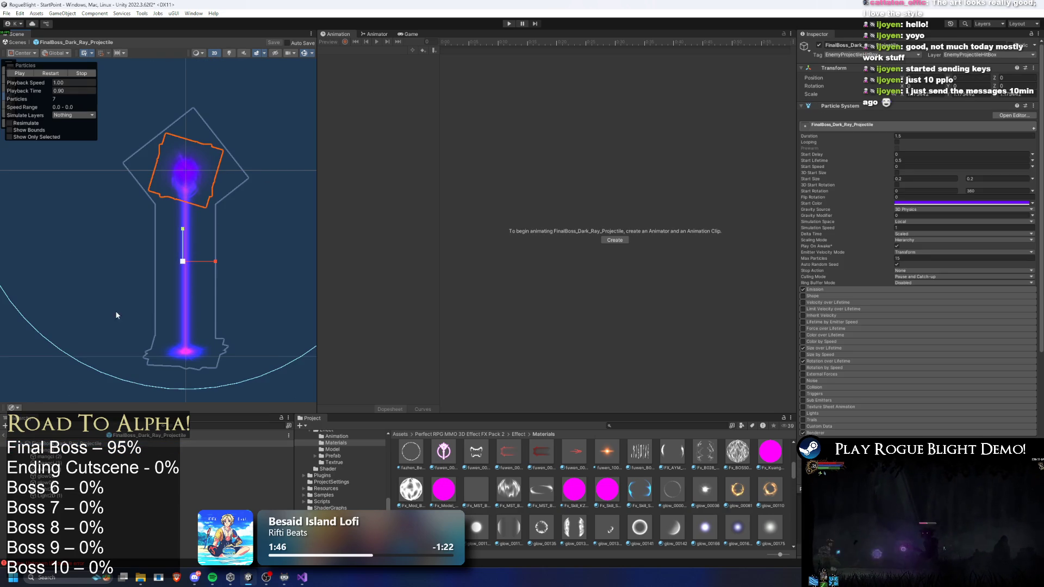
scroll(938, 253, down, 5)
scroll(882, 340, down, 1)
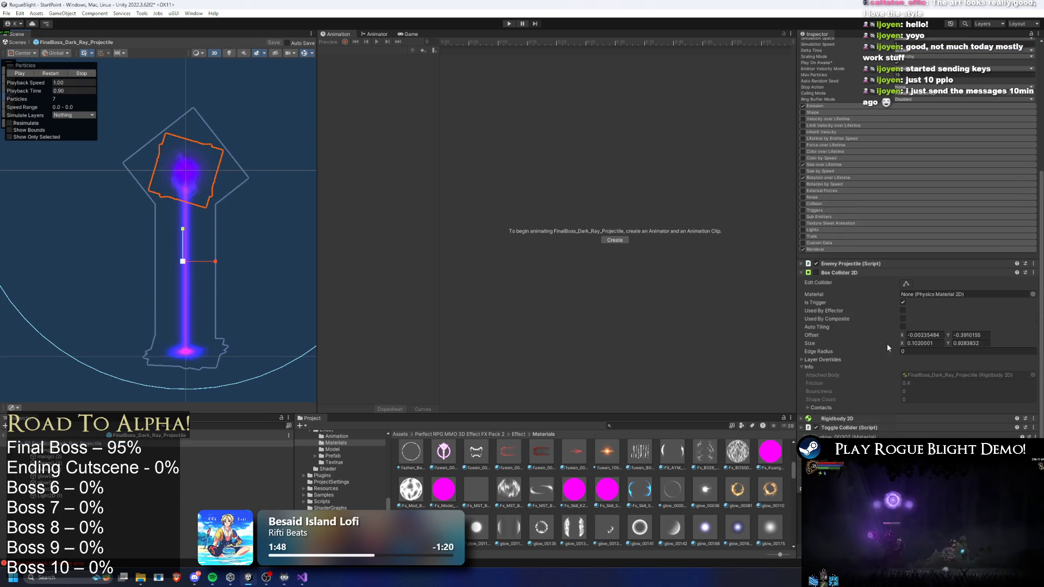
click(853, 248)
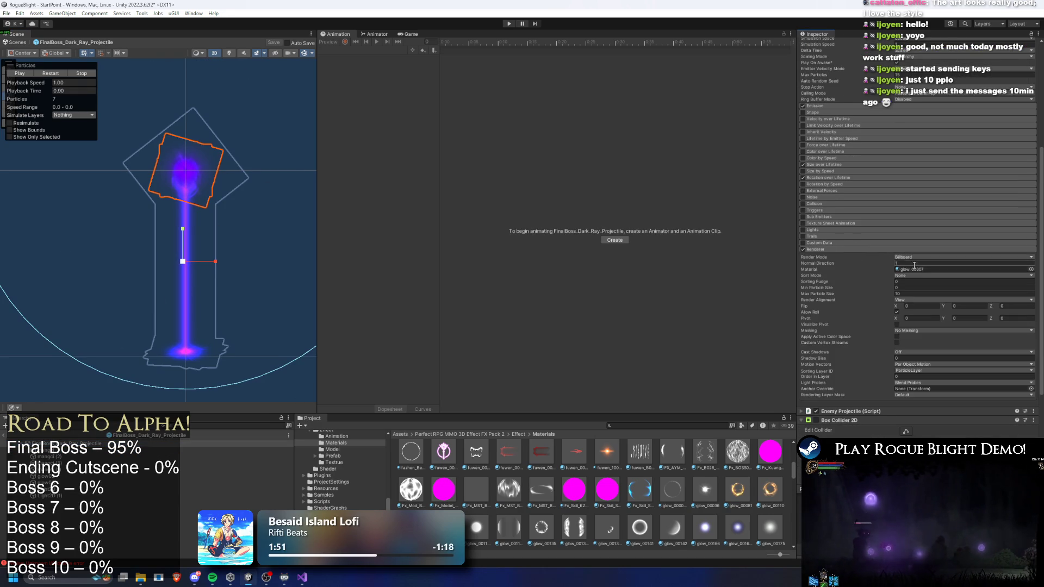
click(925, 269)
Try glow_00111 and then glow_00036 on the beam head, previewing each
mouse_move(654, 491)
mouse_down()
mouse_move(929, 283)
mouse_move(909, 270)
mouse_up()
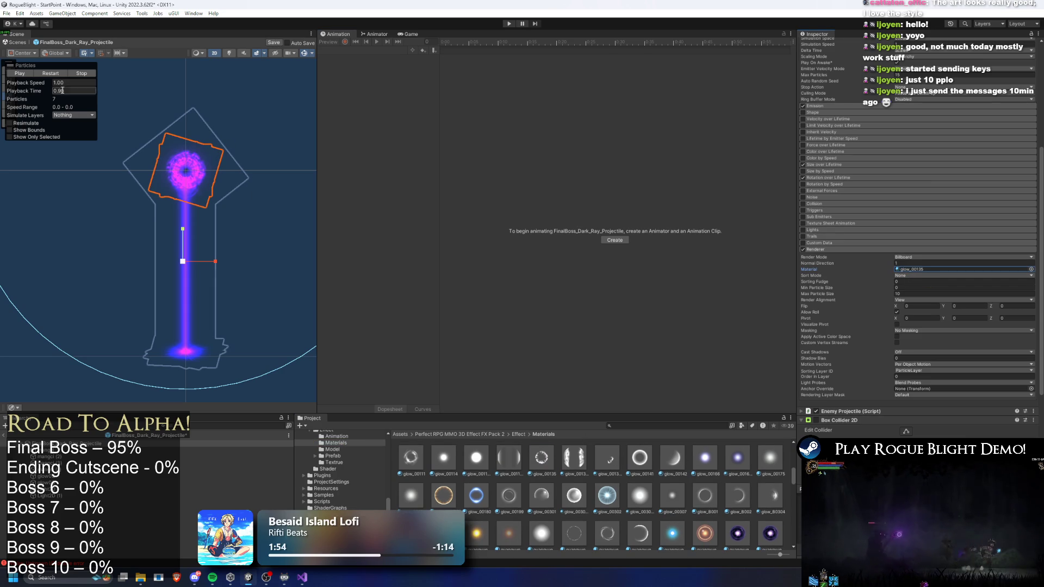
click(52, 76)
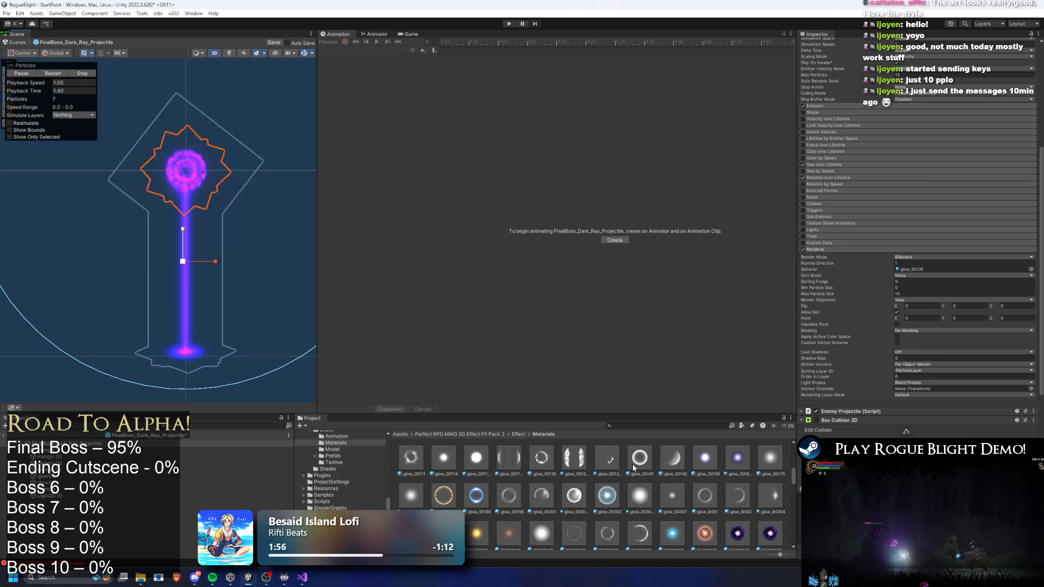
drag(435, 467, 832, 385)
drag(940, 264, 938, 269)
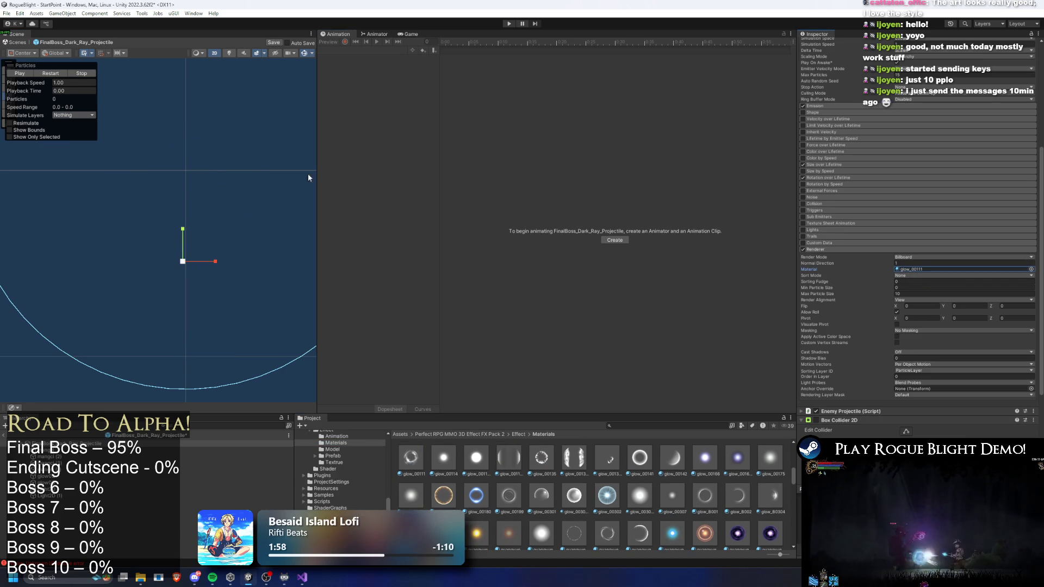
click(58, 76)
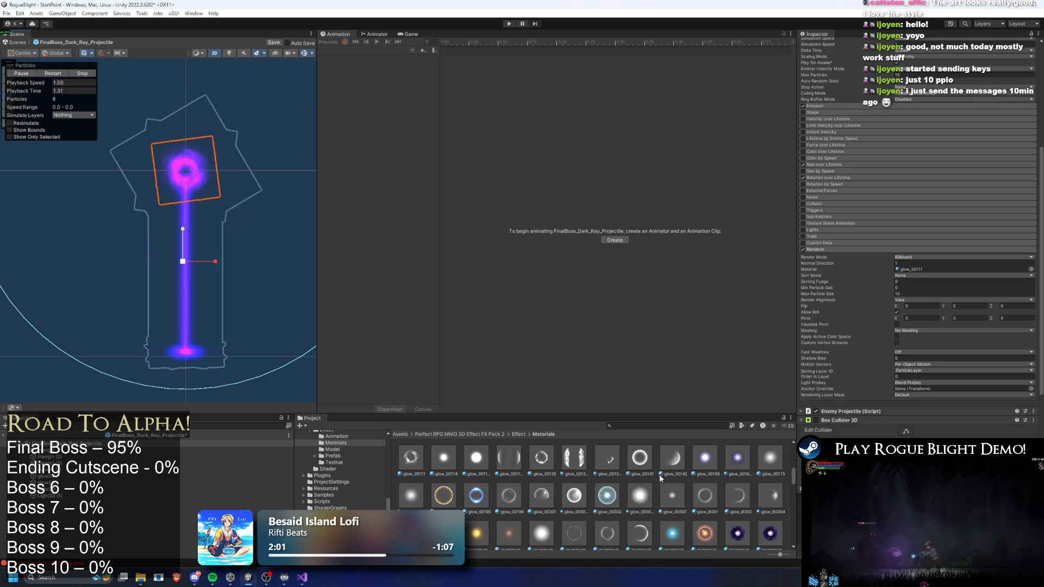
scroll(689, 475, up, 1)
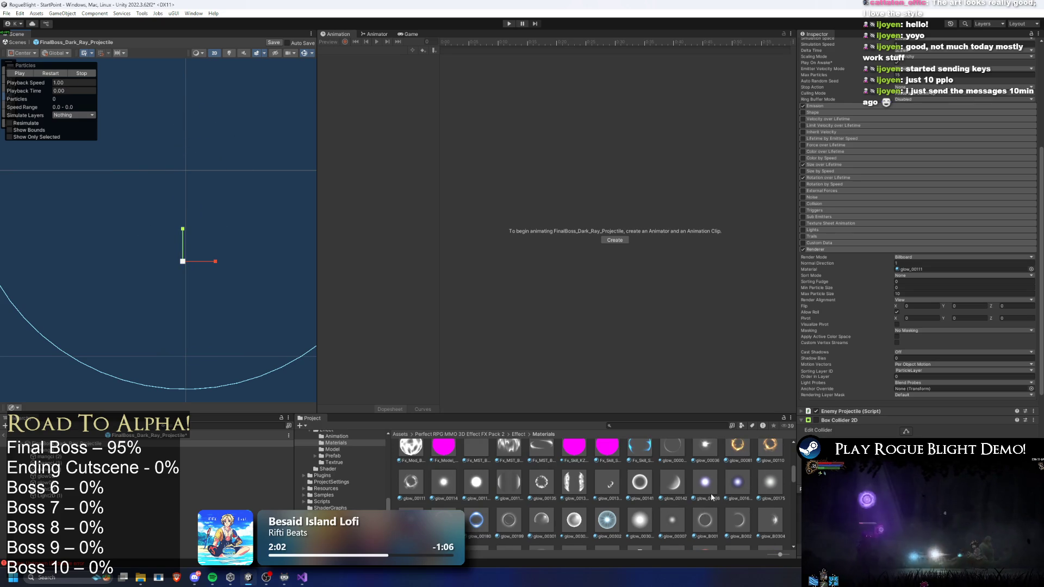
scroll(717, 495, up, 1)
drag(699, 477, 935, 269)
click(61, 75)
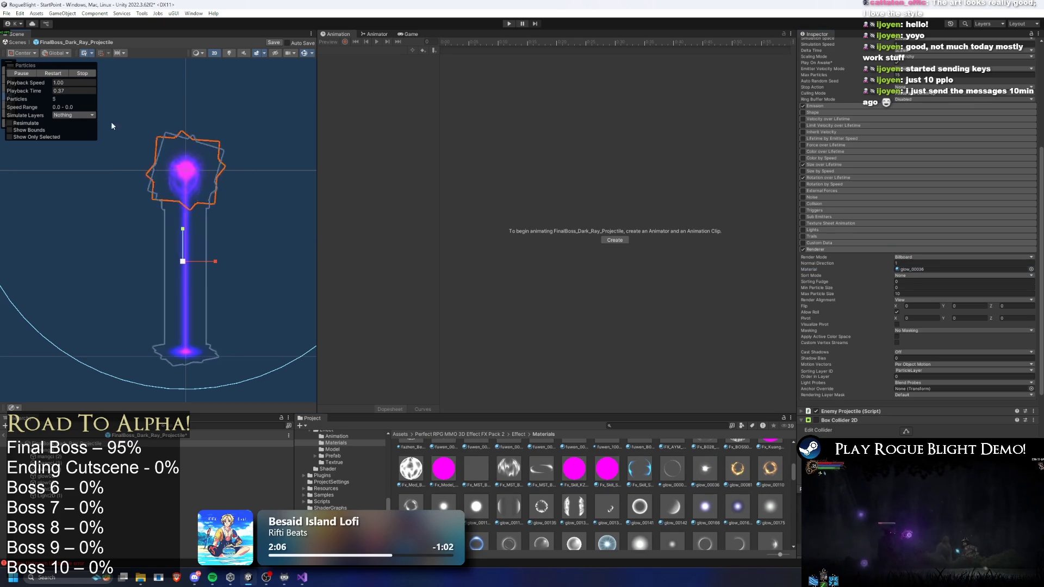
Apply the fangsheguang_00069 starburst material to the beam head and preview it
scroll(664, 511, up, 3)
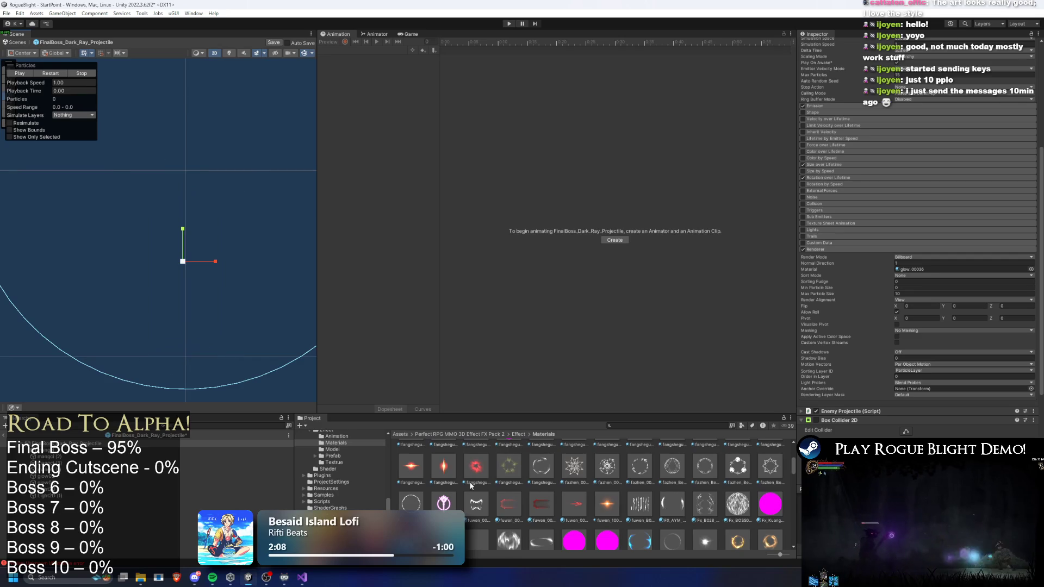
scroll(549, 496, up, 2)
scroll(571, 489, up, 1)
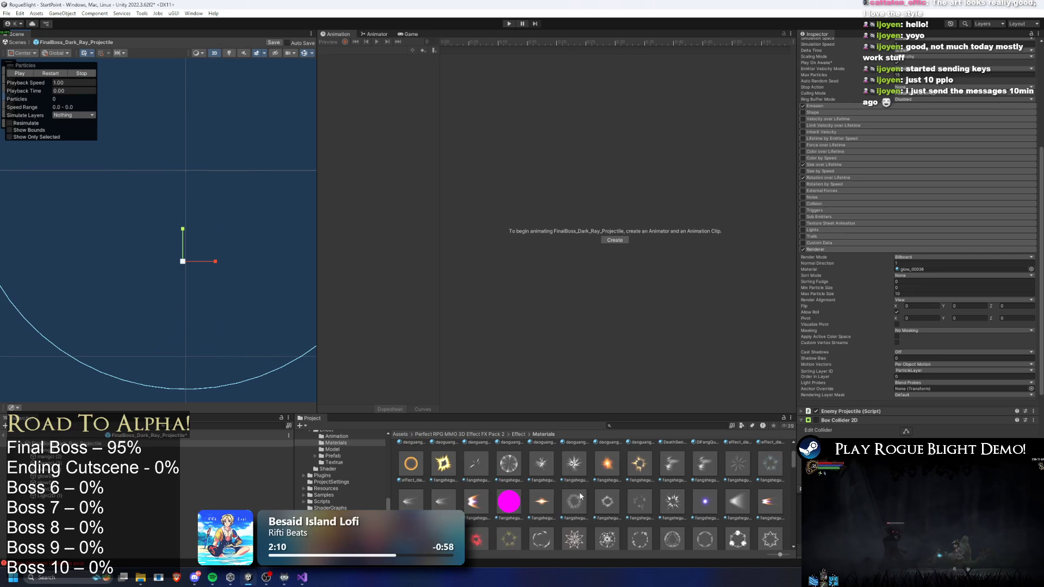
mouse_move(573, 476)
mouse_down()
mouse_move(957, 288)
mouse_move(957, 269)
mouse_up()
click(19, 73)
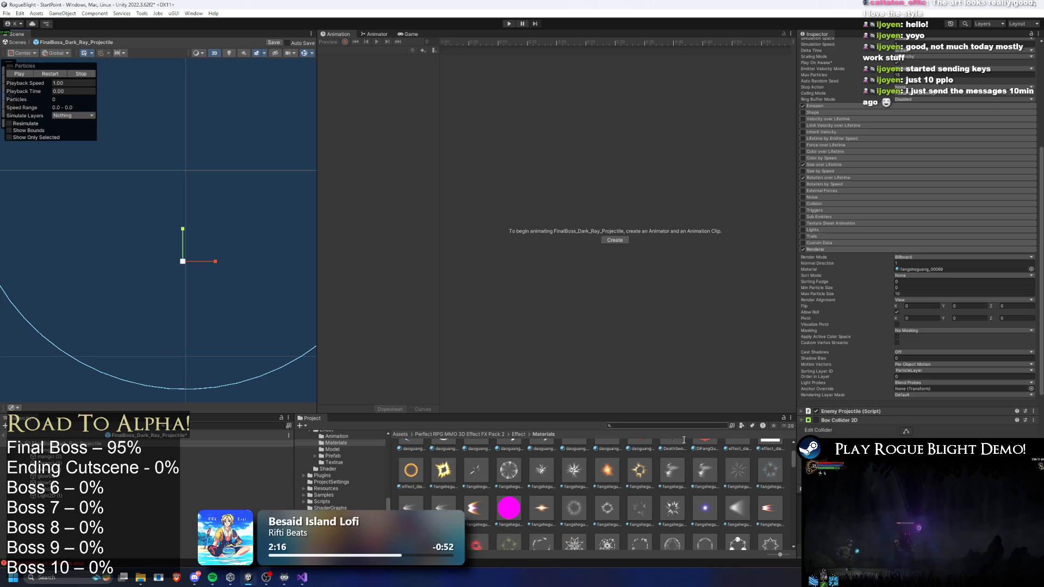
Scrub the mangci child effect's preview to about 0.79 seconds to check the result
scroll(716, 496, up, 1)
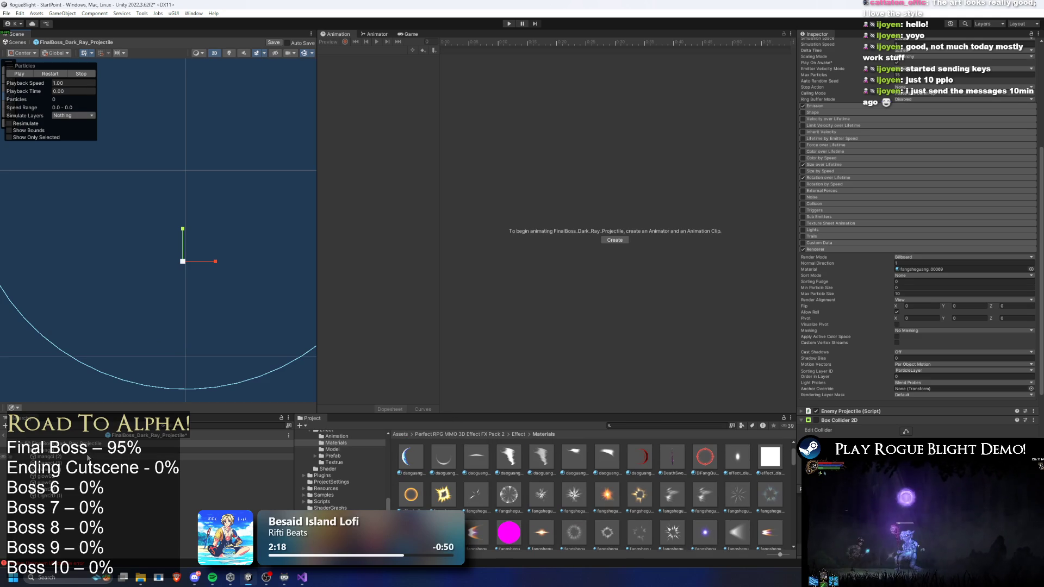
click(87, 450)
drag(41, 90, 227, 90)
click(229, 444)
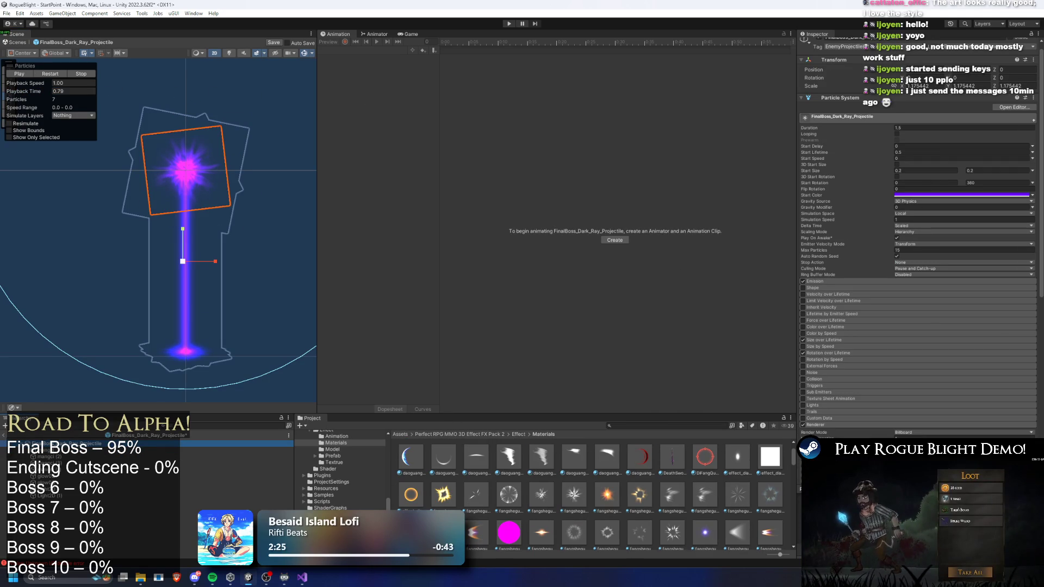
click(228, 450)
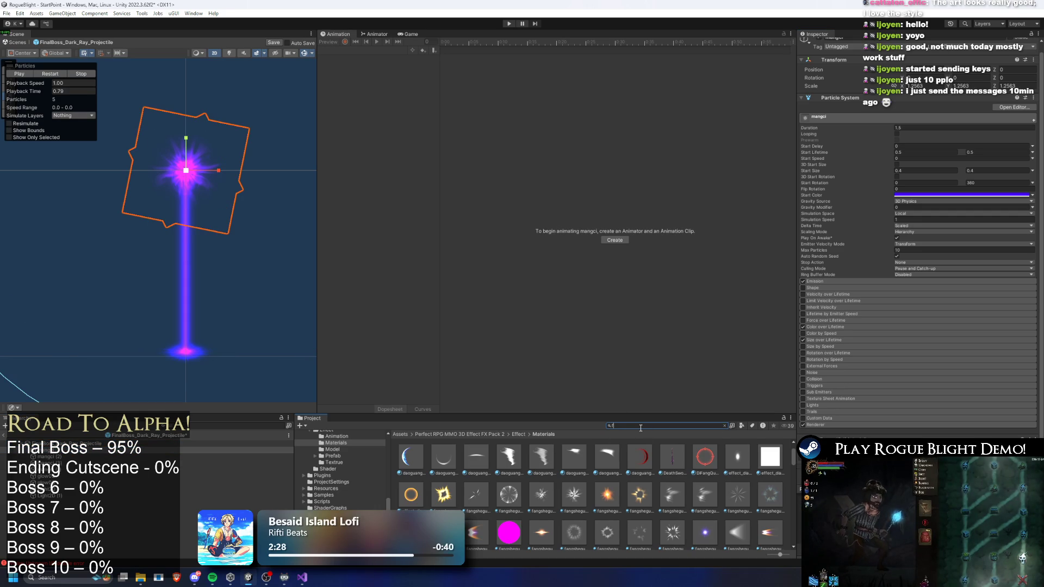
Search for the final boss prefab, open it, and save the projectile prefab changes
text(inal boss )
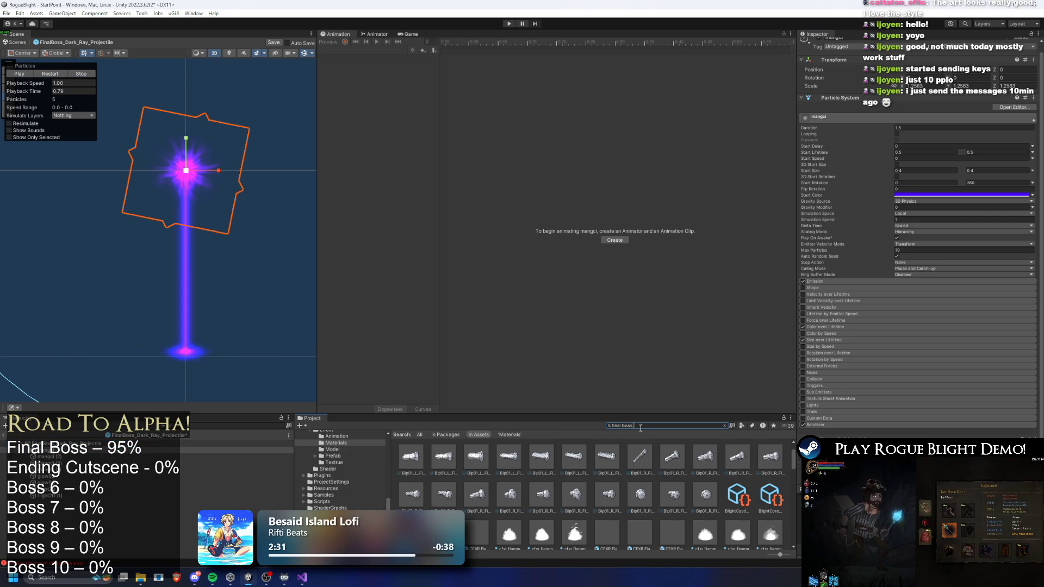
text(prefa)
double_click(409, 457)
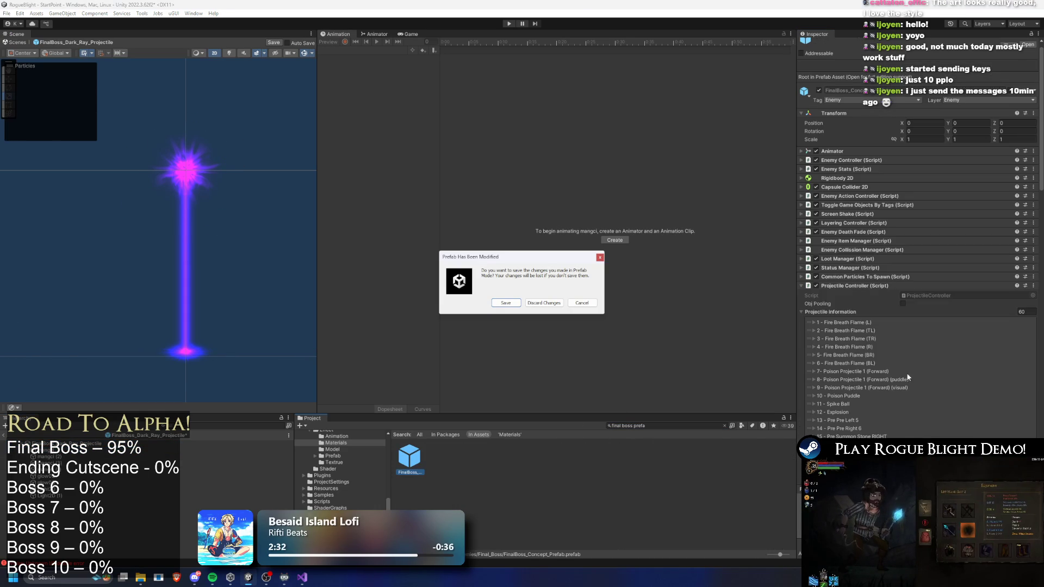
click(505, 302)
Open the FinalBoss_Pre_Dark_Ray_Projectile prefab from the 45 - Pre Light Ray entry
scroll(929, 354, down, 10)
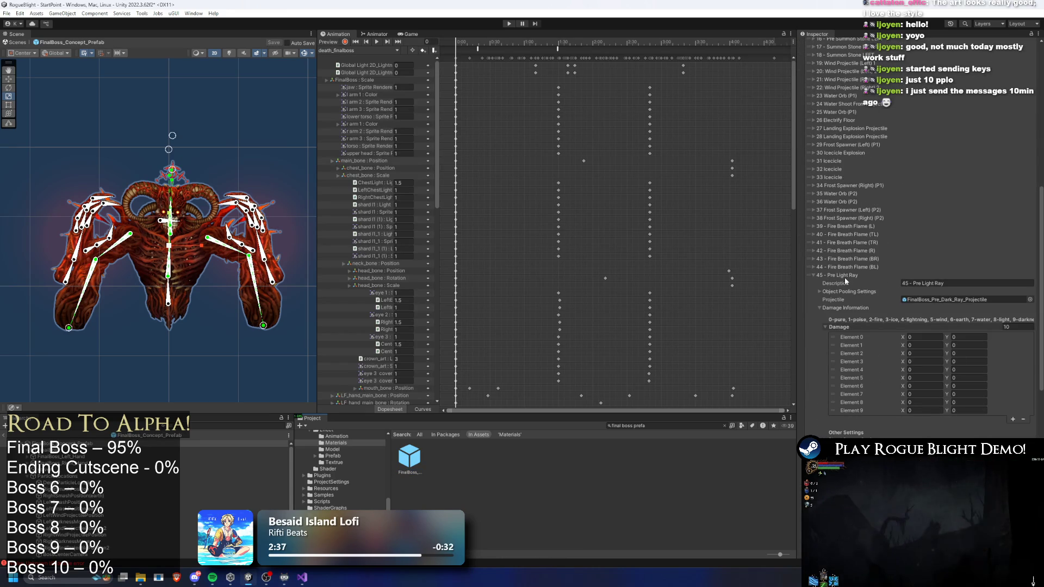
click(848, 275)
double_click(842, 338)
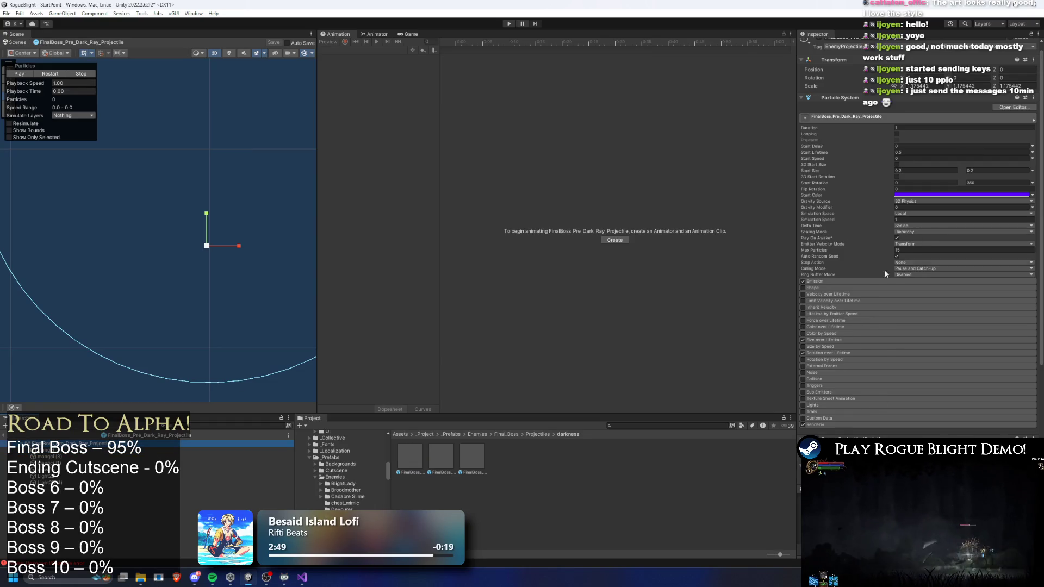
Preview the pre dark ray effect, scrubbing and replaying its particles
click(859, 426)
mouse_move(60, 91)
mouse_down()
mouse_move(274, 145)
mouse_move(302, 277)
mouse_up()
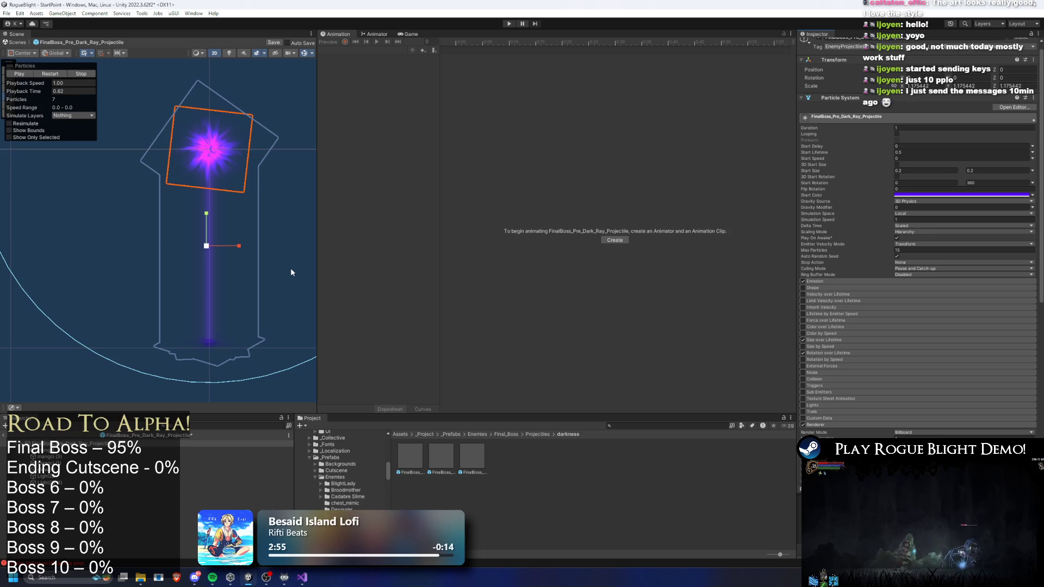
click(50, 74)
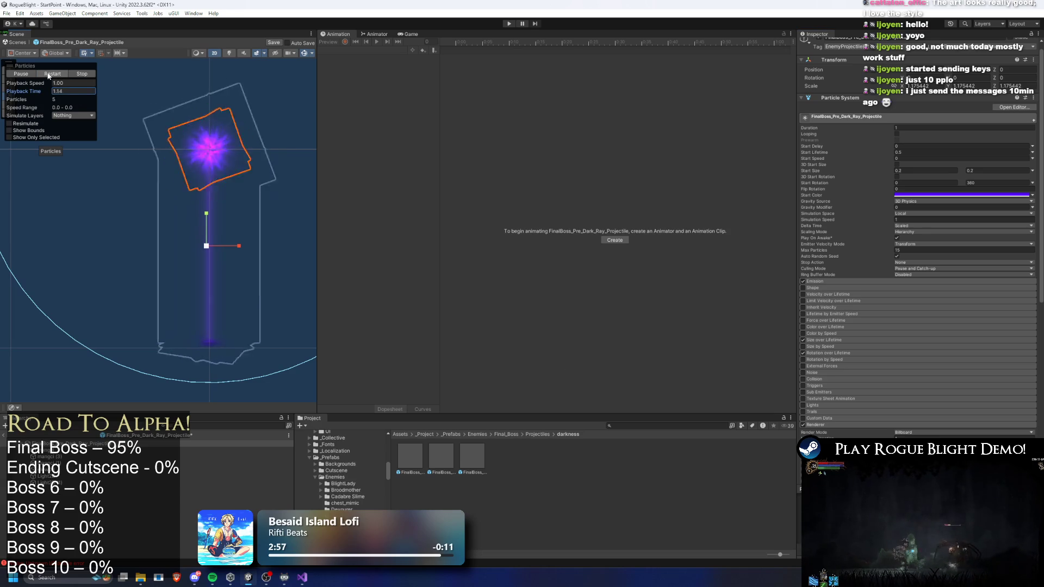
click(51, 74)
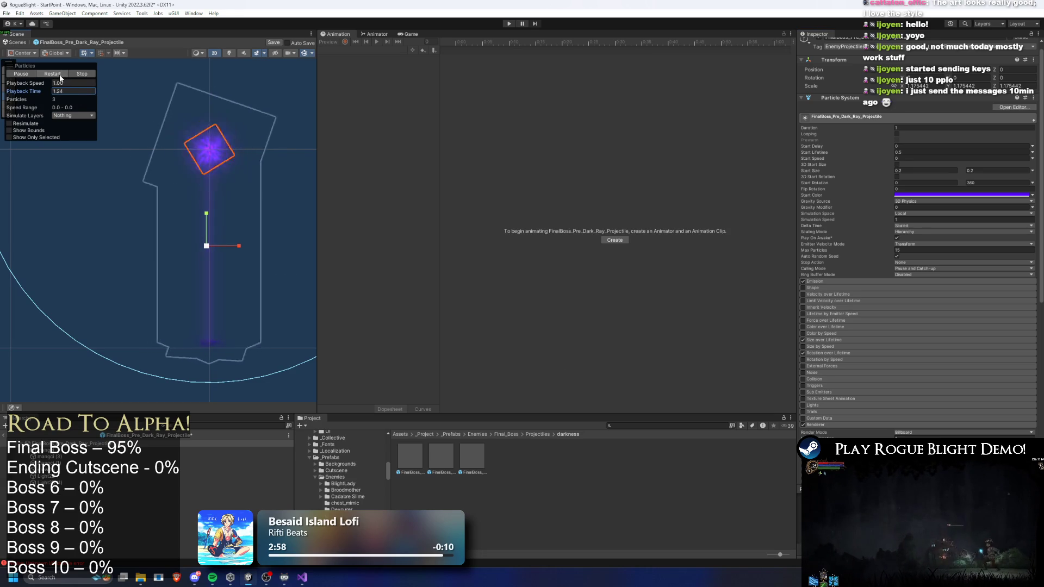
click(46, 77)
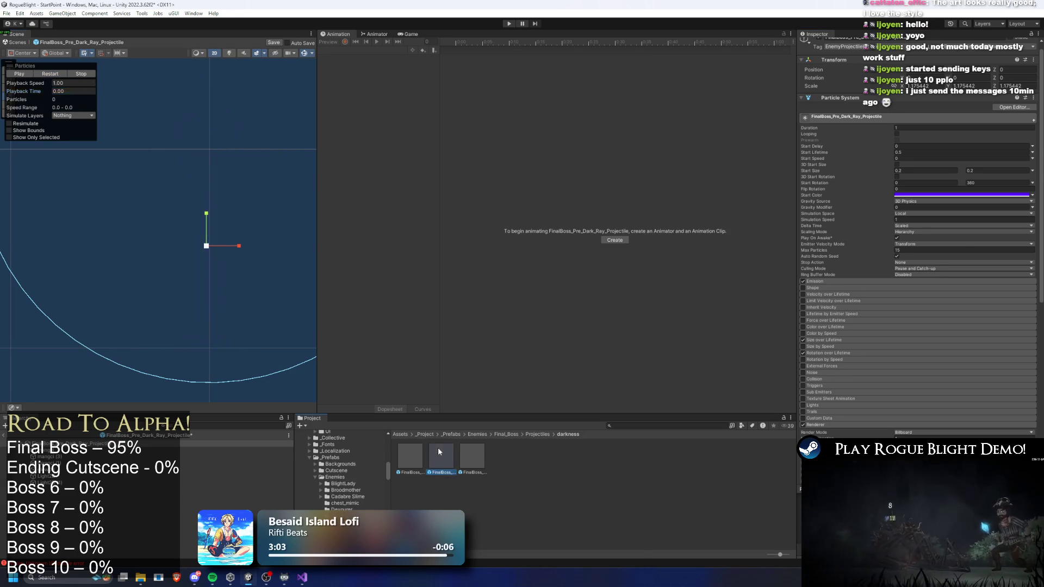
Save pending changes and reopen the FinalBoss_Dark_Ray_Projectile prefab
double_click(440, 452)
click(543, 303)
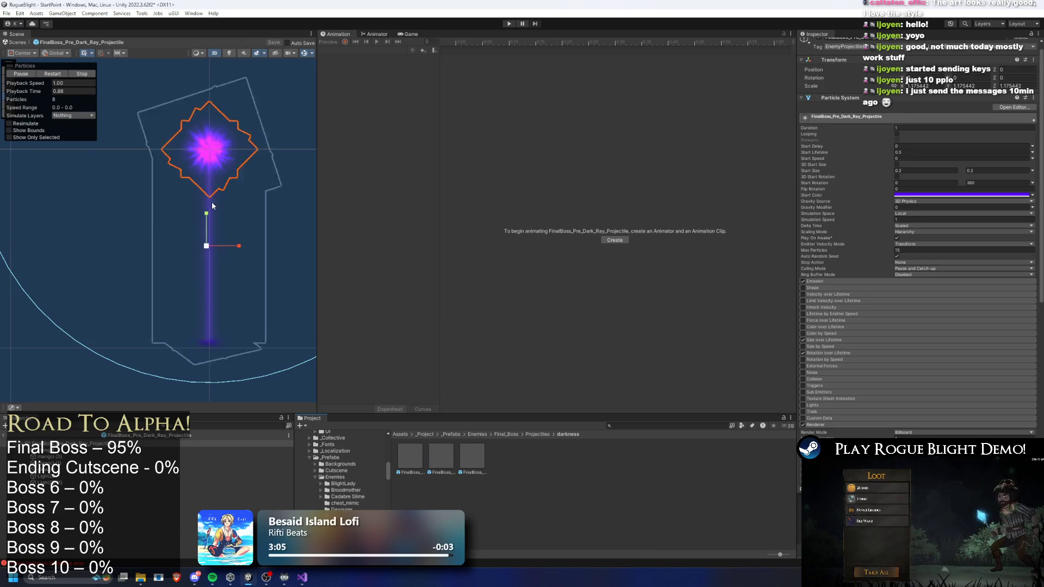
double_click(418, 454)
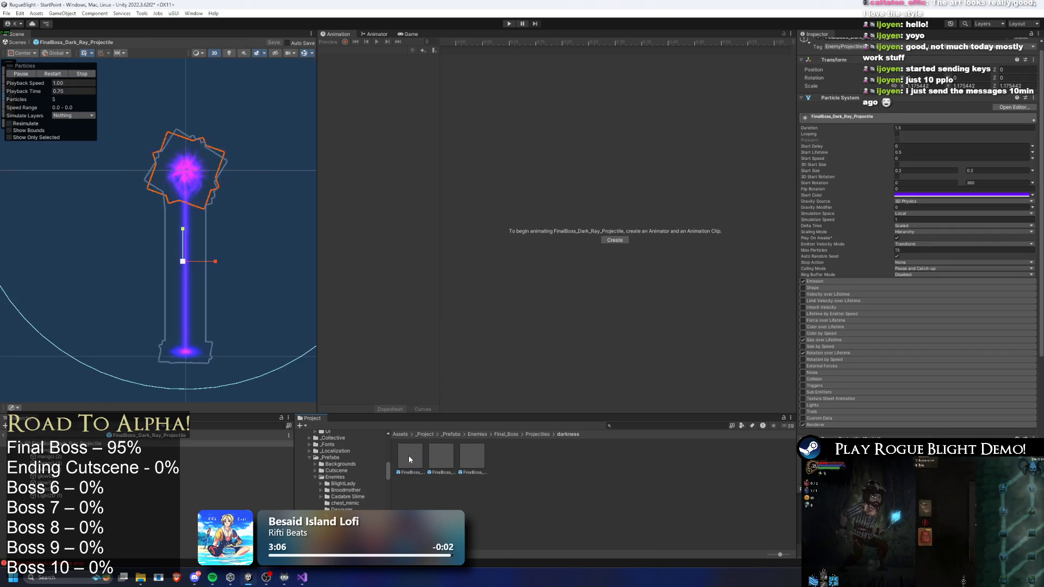
click(81, 72)
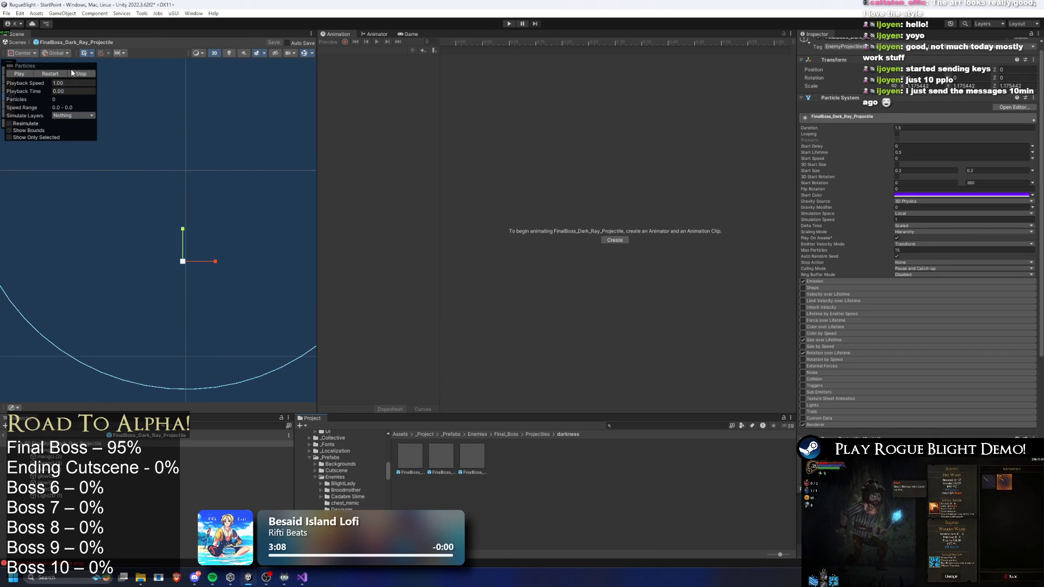
Select mangci (1) and inspect its path_00398 Renderer material
click(207, 96)
click(185, 331)
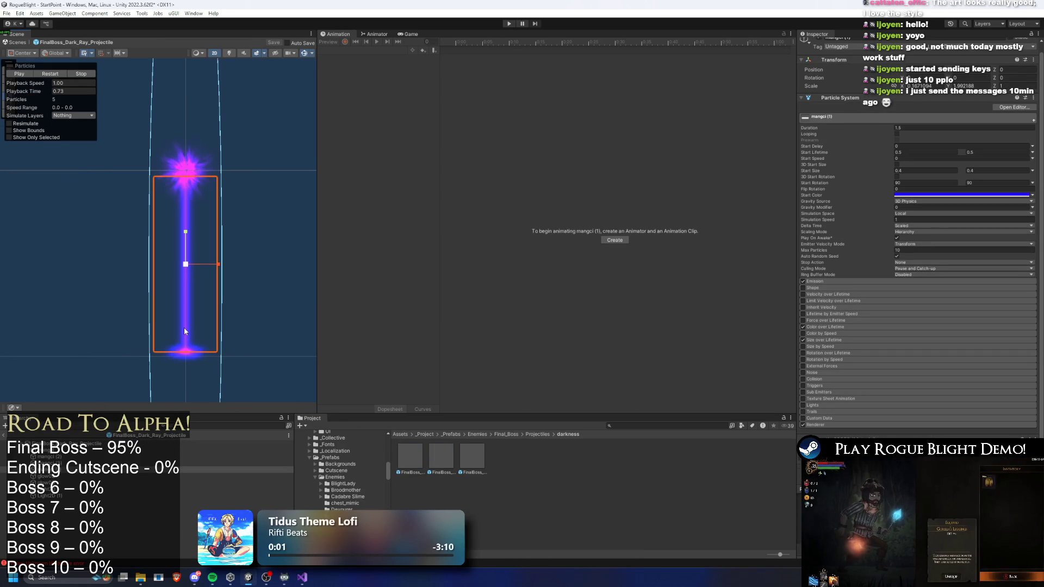
click(815, 425)
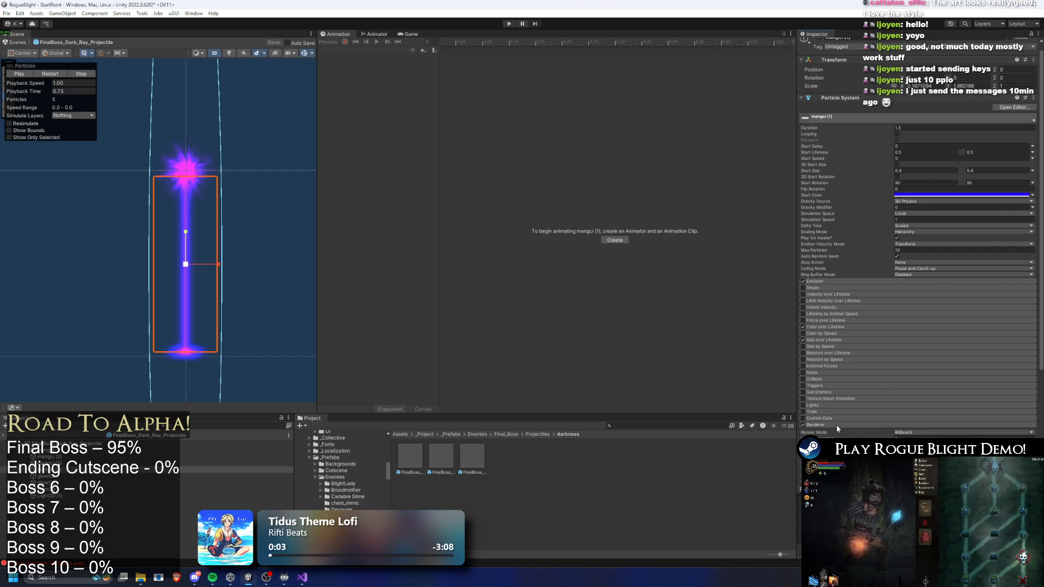
click(956, 451)
click(514, 496)
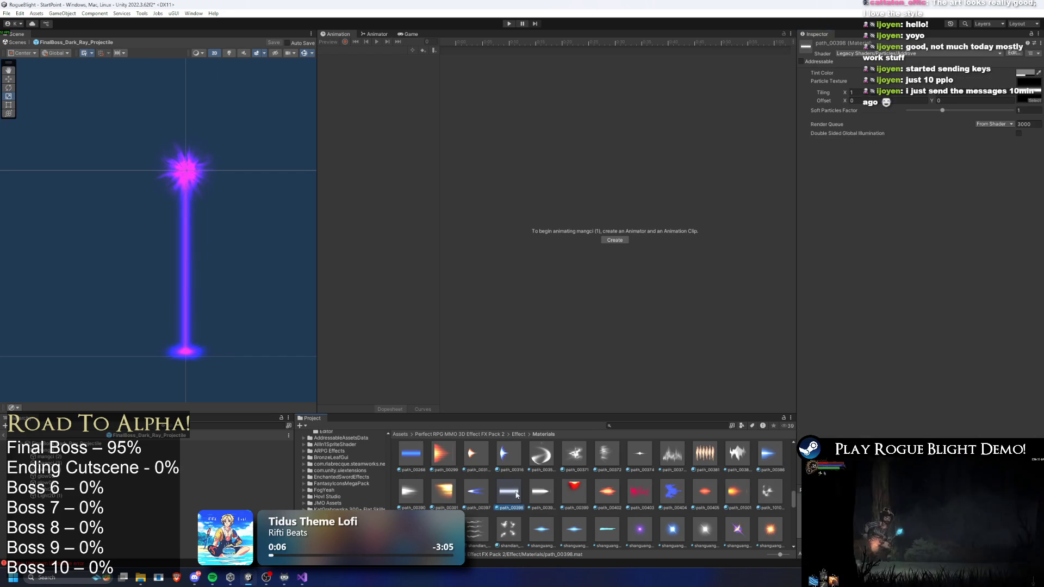
scroll(691, 470, down, 3)
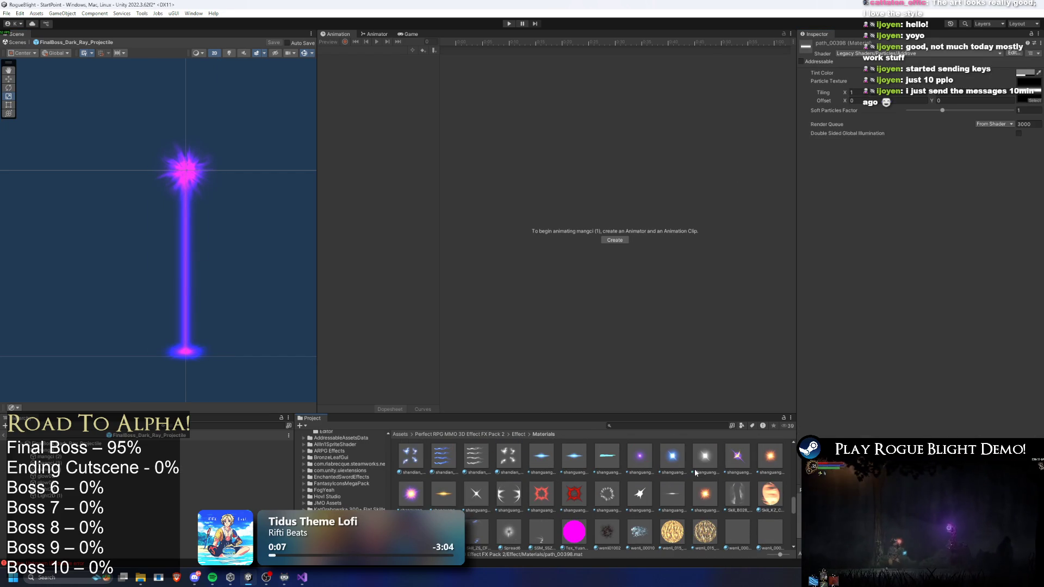
scroll(695, 472, up, 5)
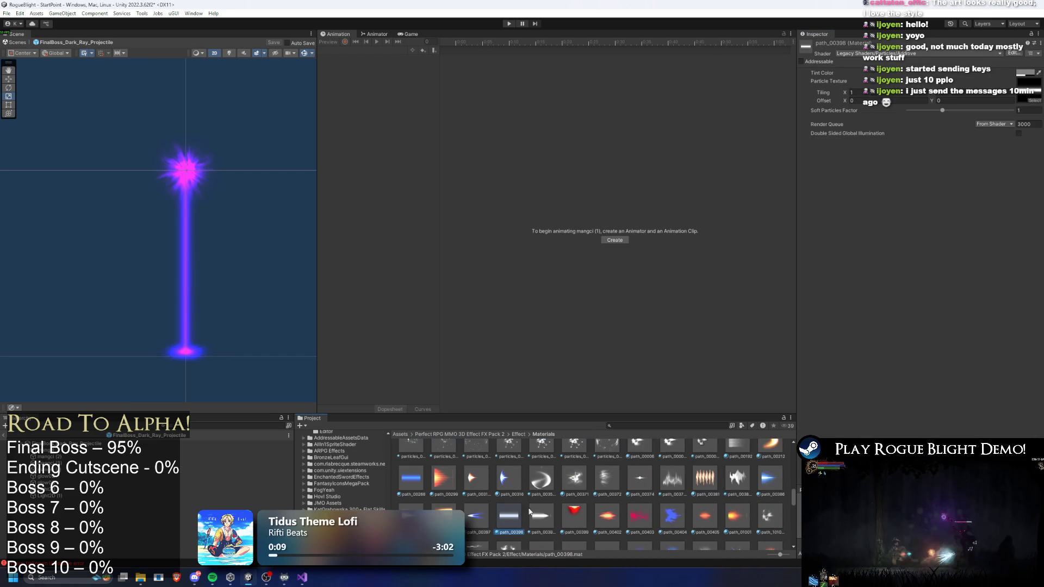
Locate path_00398's particle texture in the Textrue folder, then reselect mangci (1)
click(1024, 85)
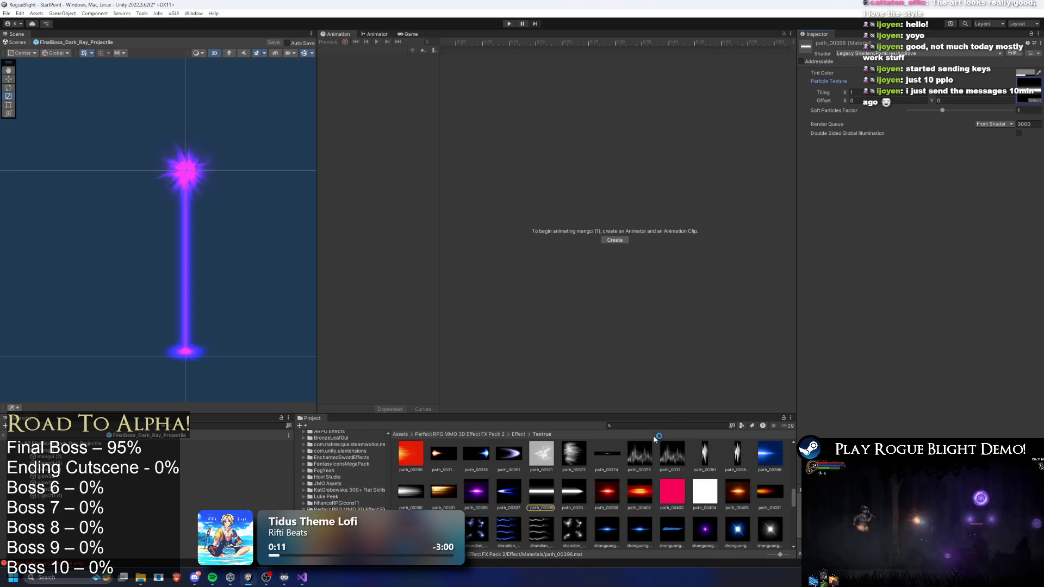
scroll(556, 511, down, 10)
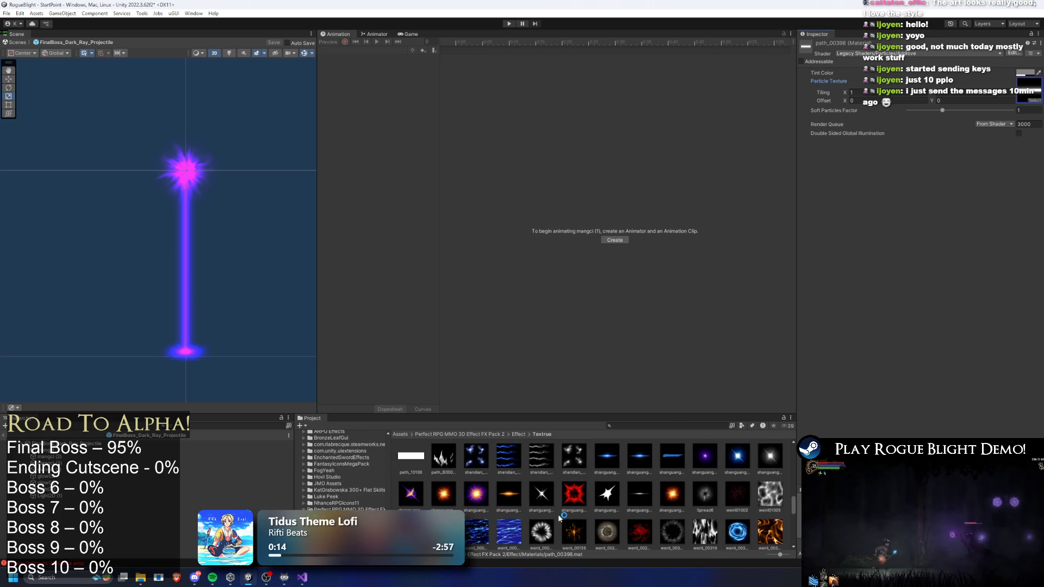
scroll(566, 521, down, 3)
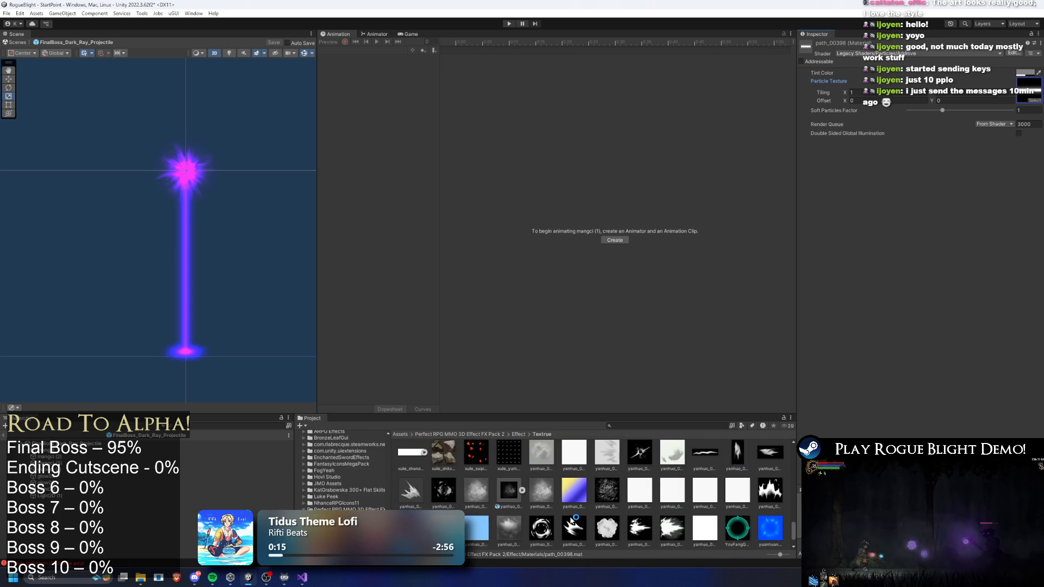
scroll(575, 519, up, 15)
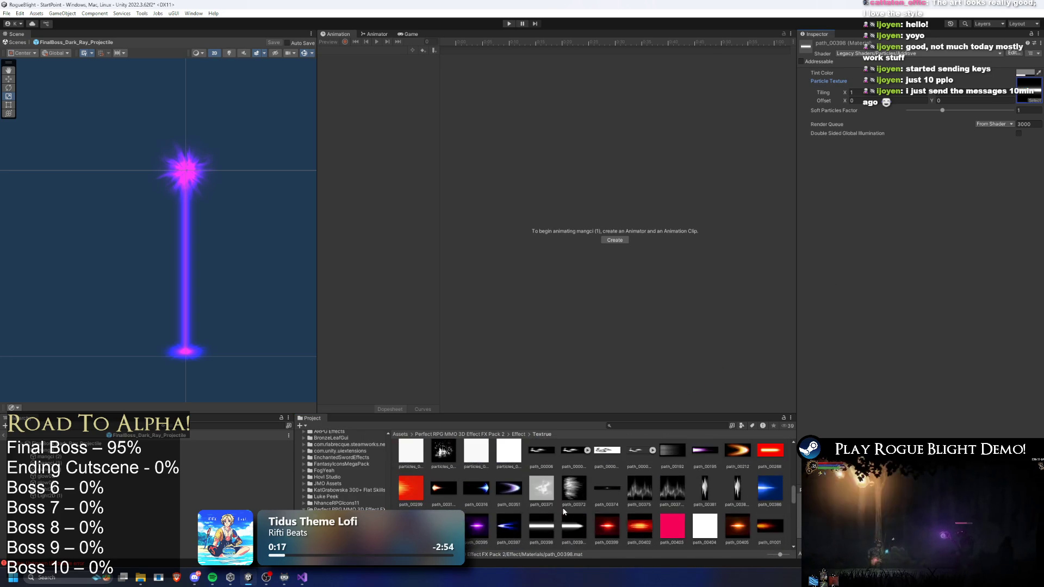
scroll(552, 511, up, 10)
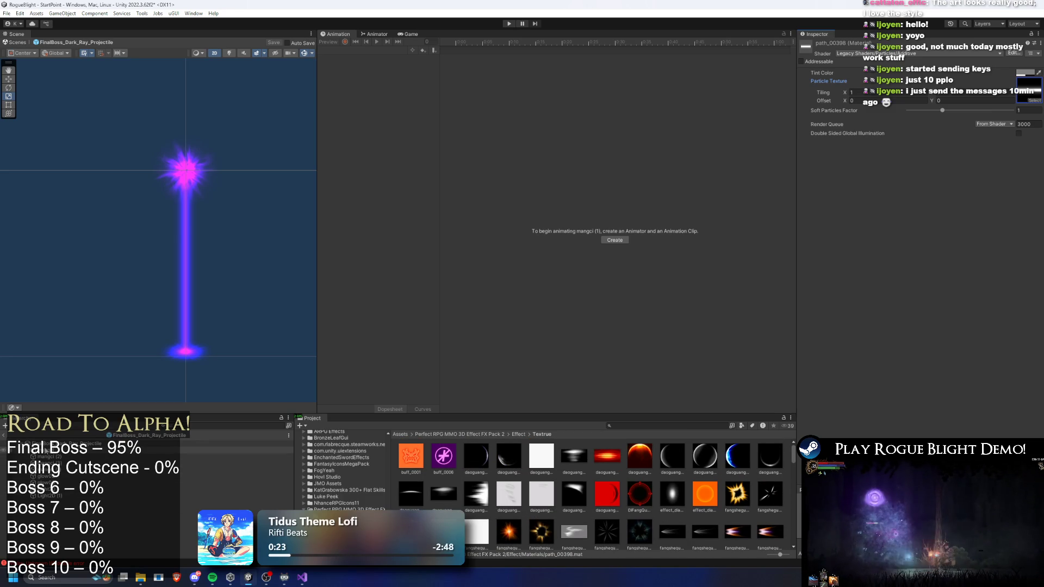
click(153, 451)
key(Down)
key(Down)
key(Down)
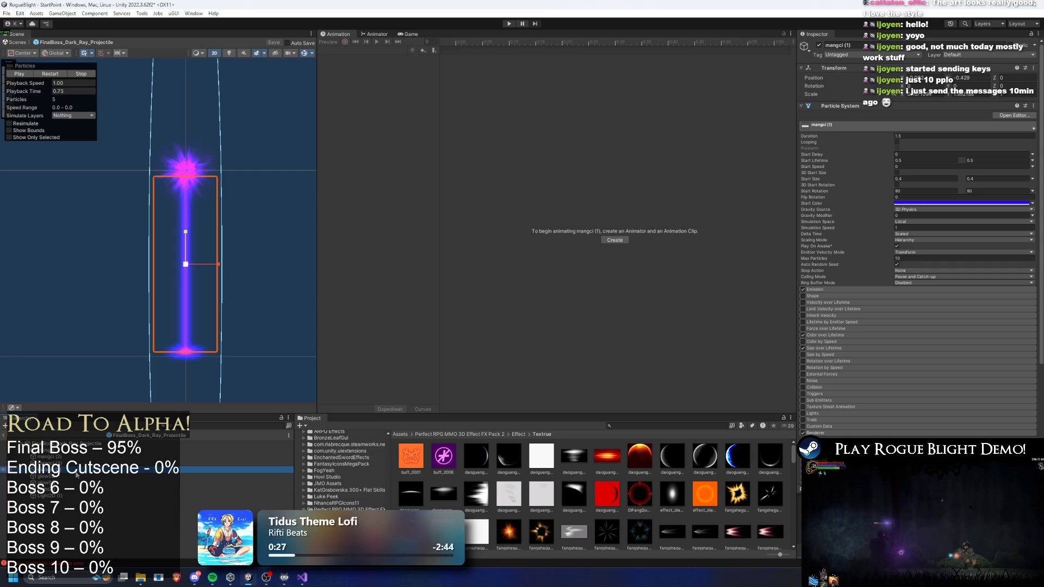
Select mangci (4) and locate its current material in the project
click(74, 463)
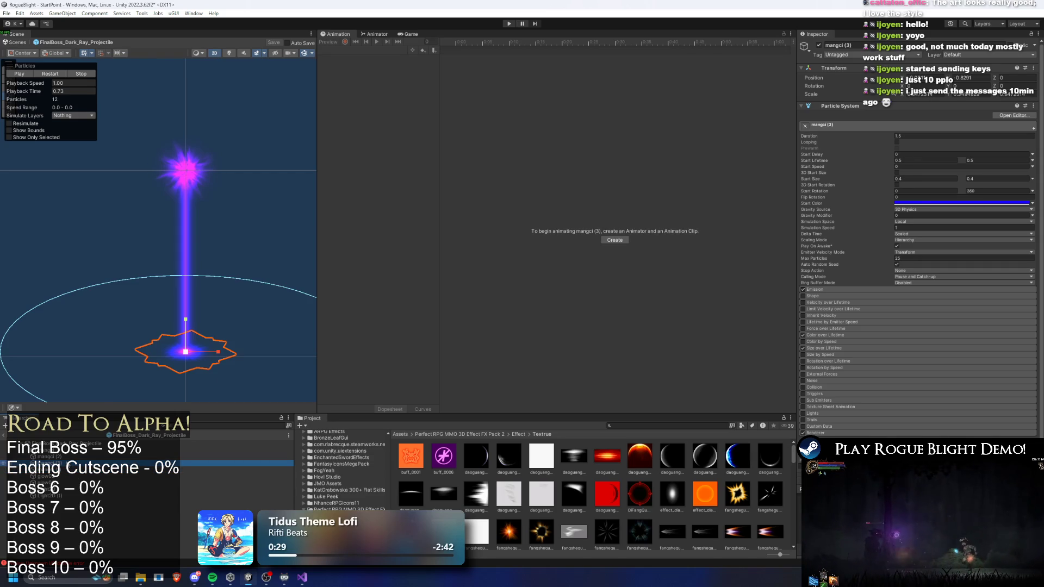
key(Down)
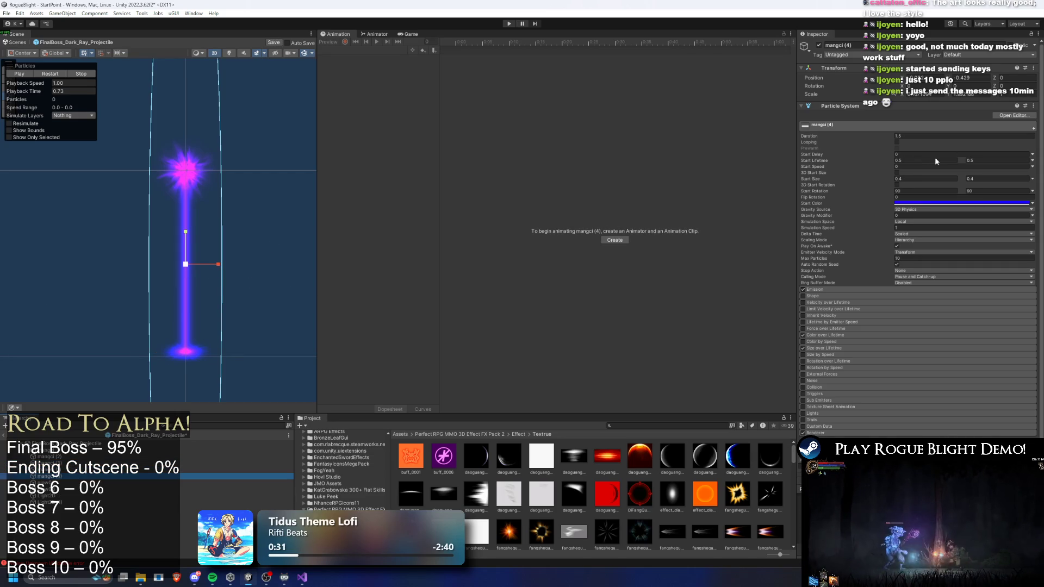
scroll(940, 325, down, 5)
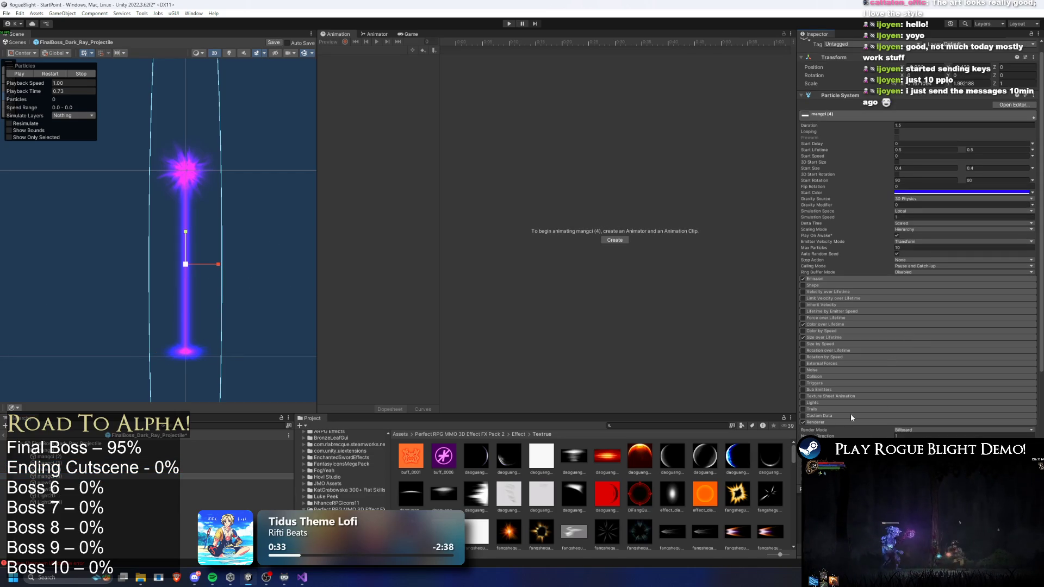
click(920, 295)
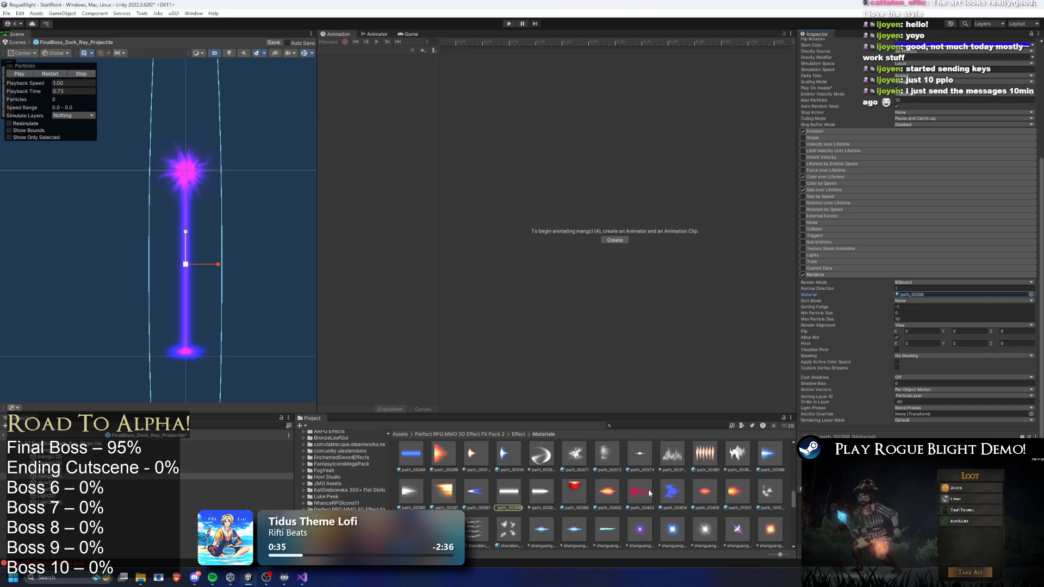
Assign Skill_B028_SSBL as the beam's material and preview it
scroll(739, 480, down, 3)
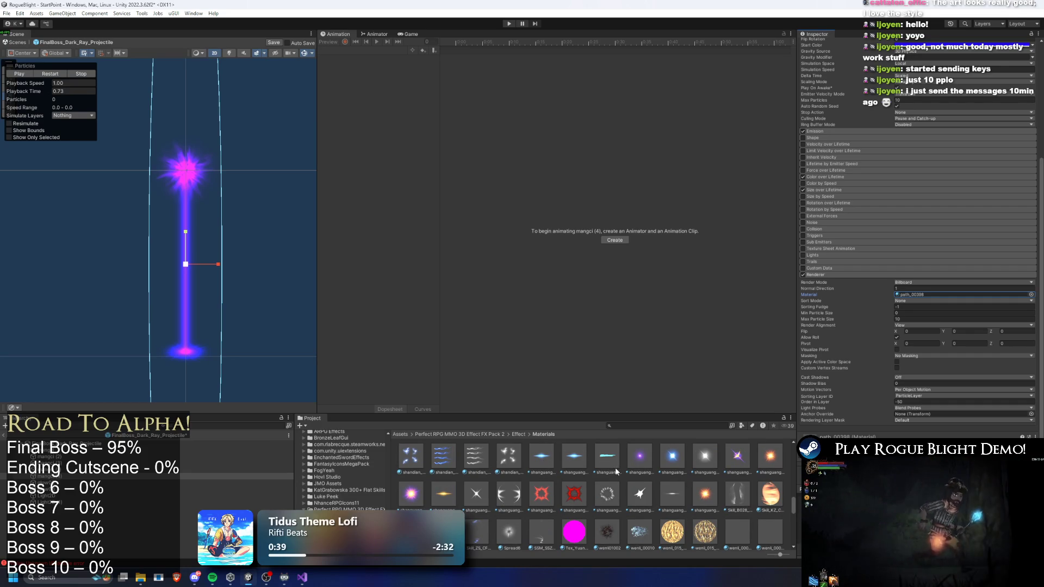
drag(745, 502, 963, 294)
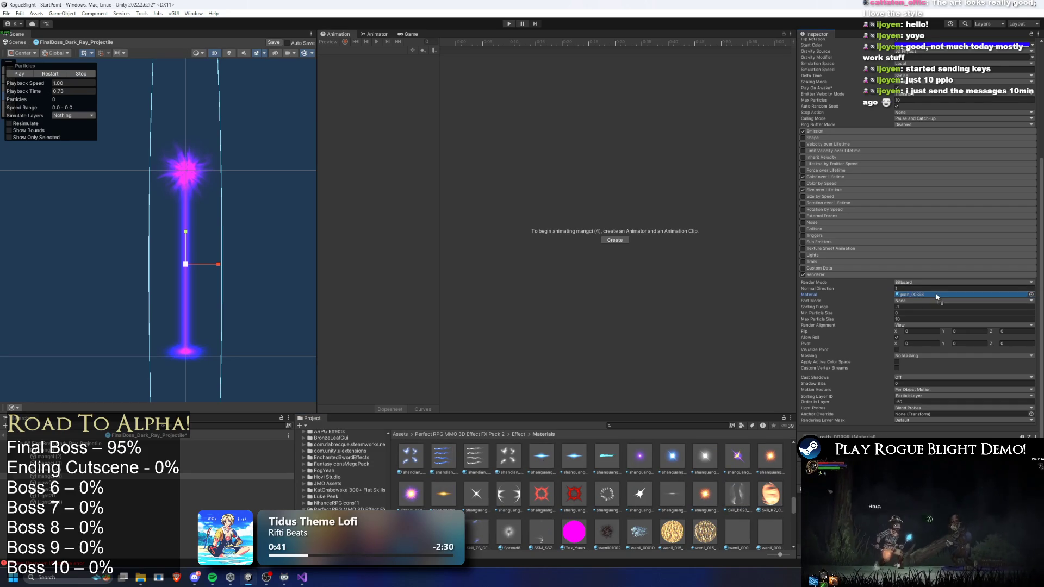
click(51, 75)
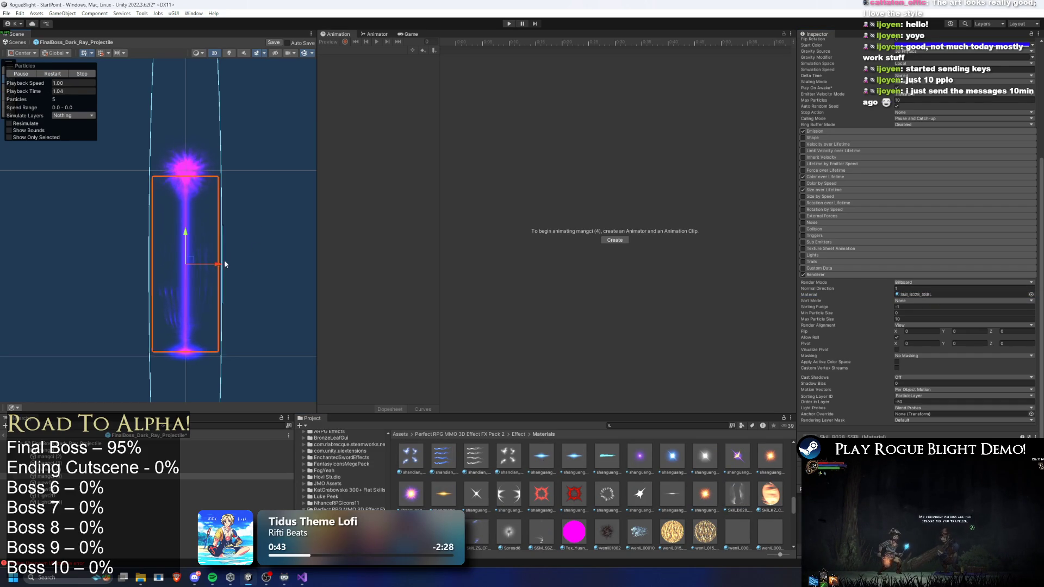
key(w)
click(64, 74)
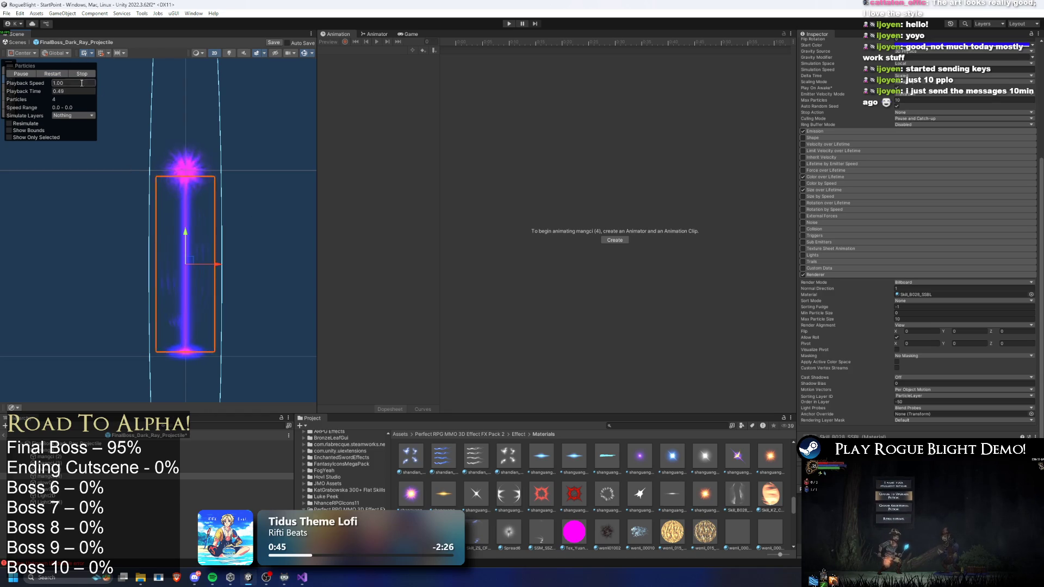
Swap the beam's material to wenli_00307 and preview the effect
scroll(681, 466, down, 1)
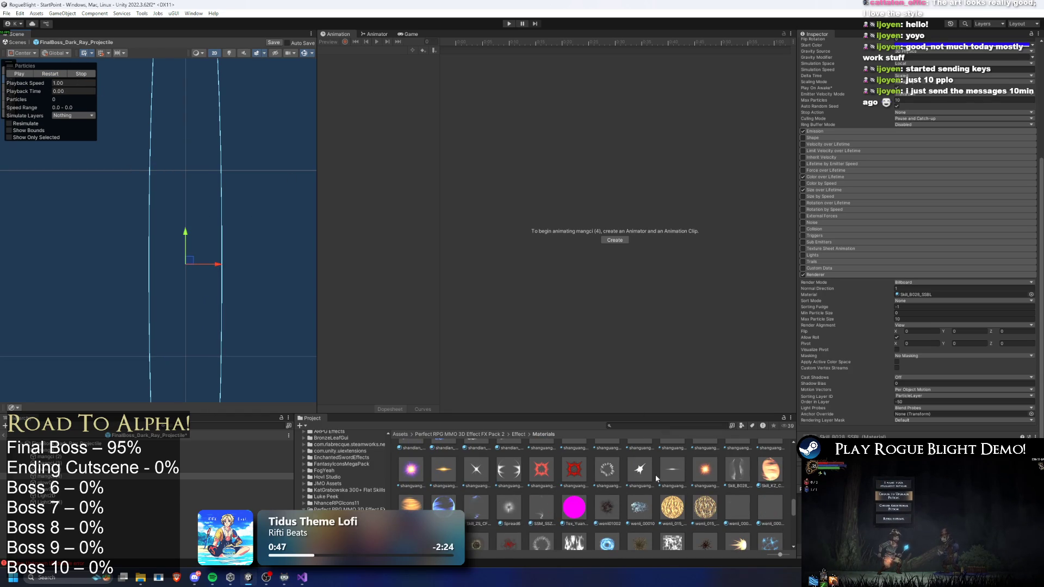
scroll(536, 486, down, 2)
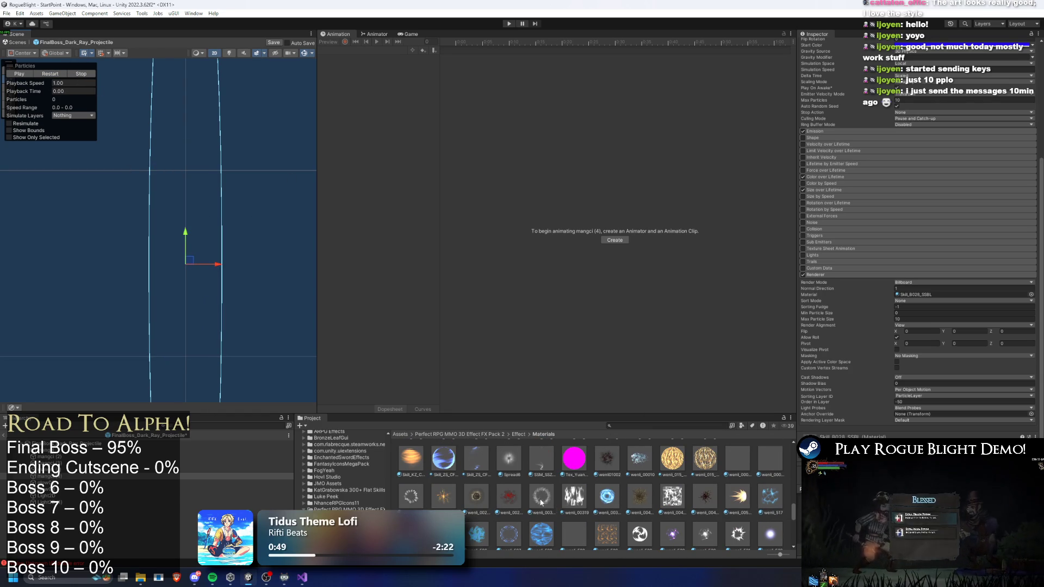
drag(547, 504, 957, 294)
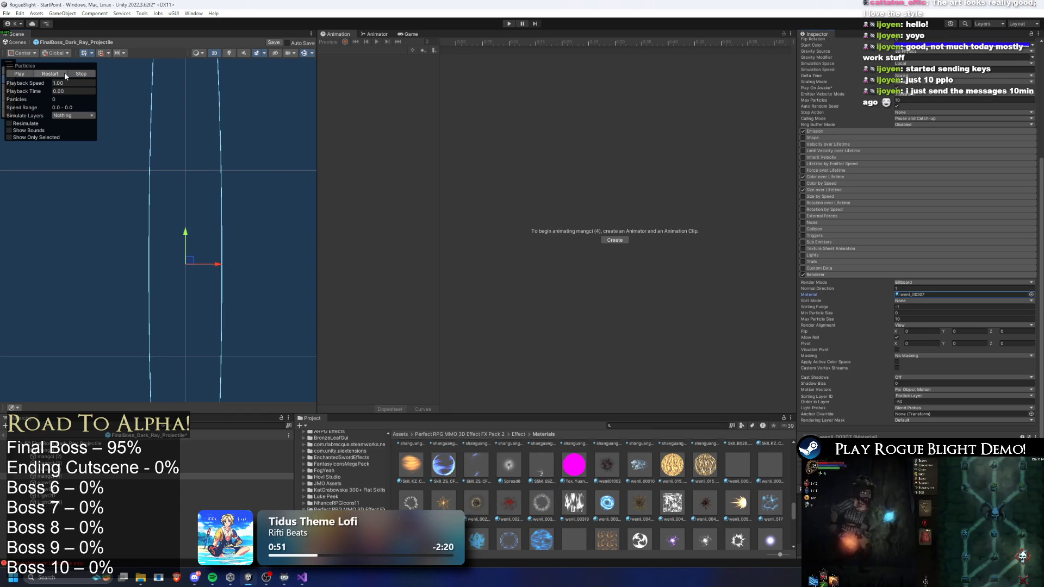
click(64, 72)
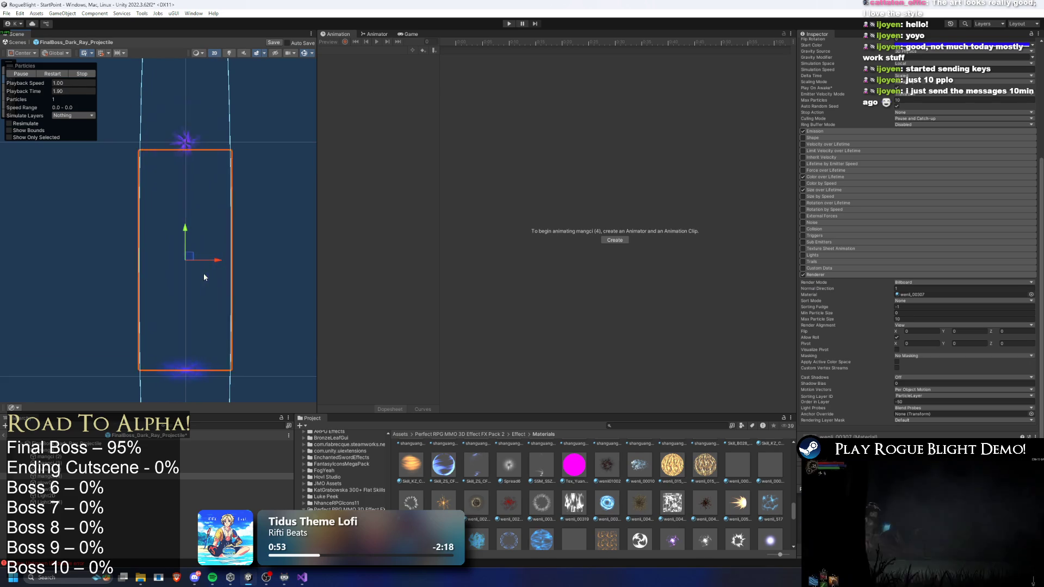
scroll(745, 524, down, 3)
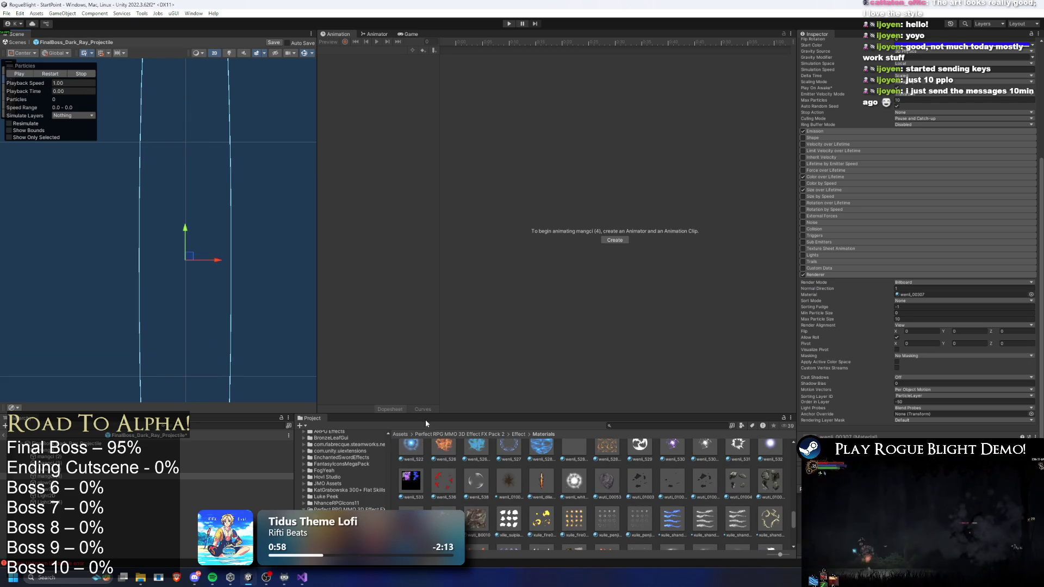
click(58, 74)
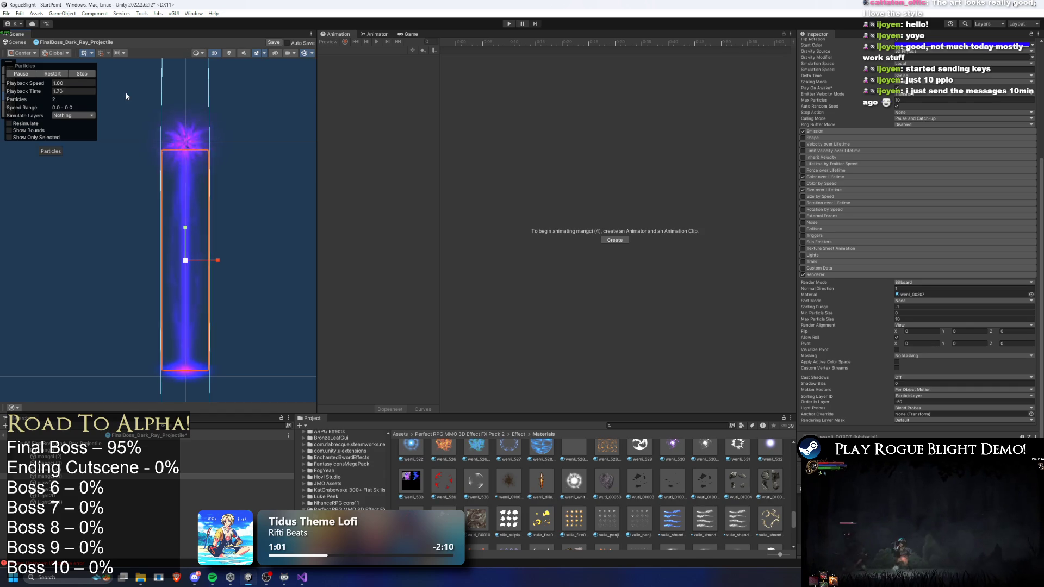
click(84, 74)
Browse further through the Materials folder and locate the particles' current material
scroll(522, 494, down, 2)
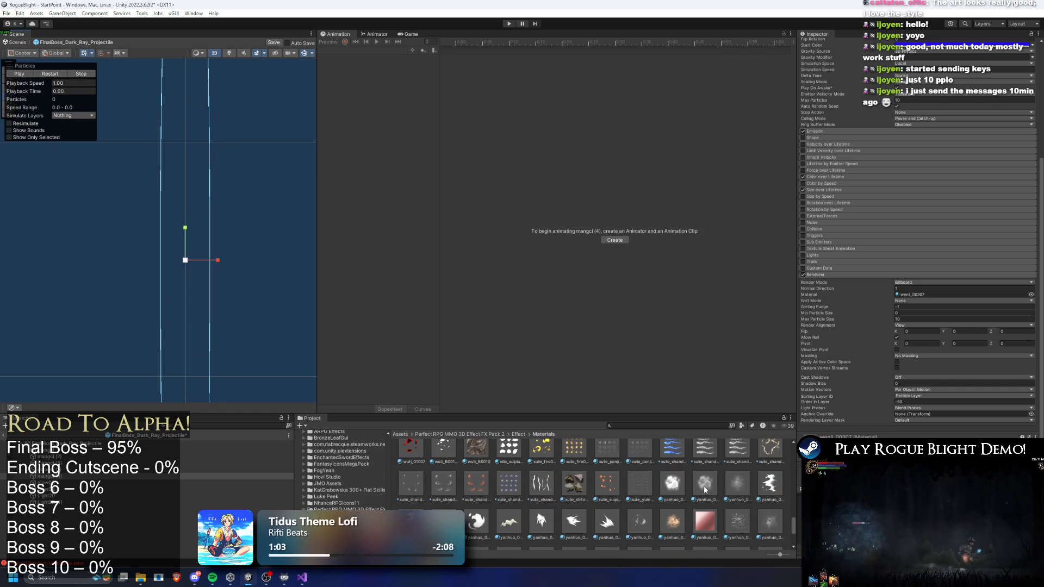
scroll(559, 502, down, 2)
scroll(562, 496, down, 1)
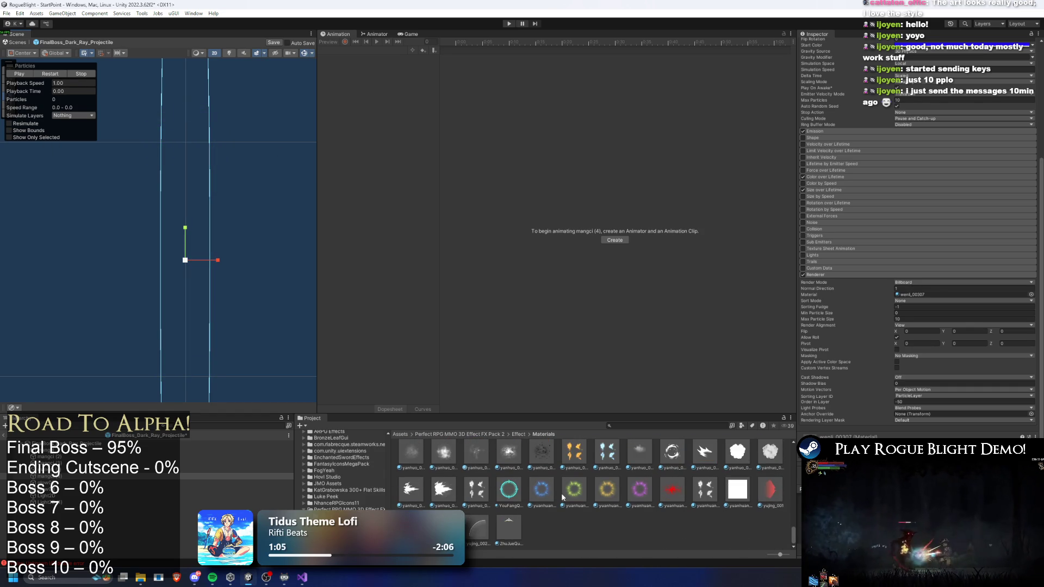
scroll(549, 511, up, 5)
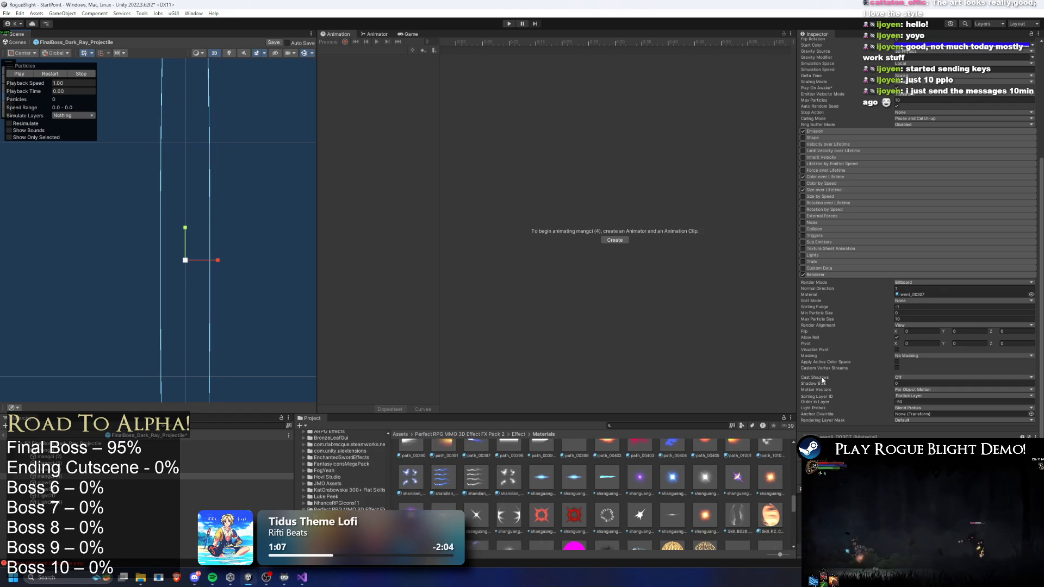
click(907, 296)
Assign wenli_00295_AB to the ray particles, preview it, and check the start colour
drag(502, 499, 957, 294)
click(72, 72)
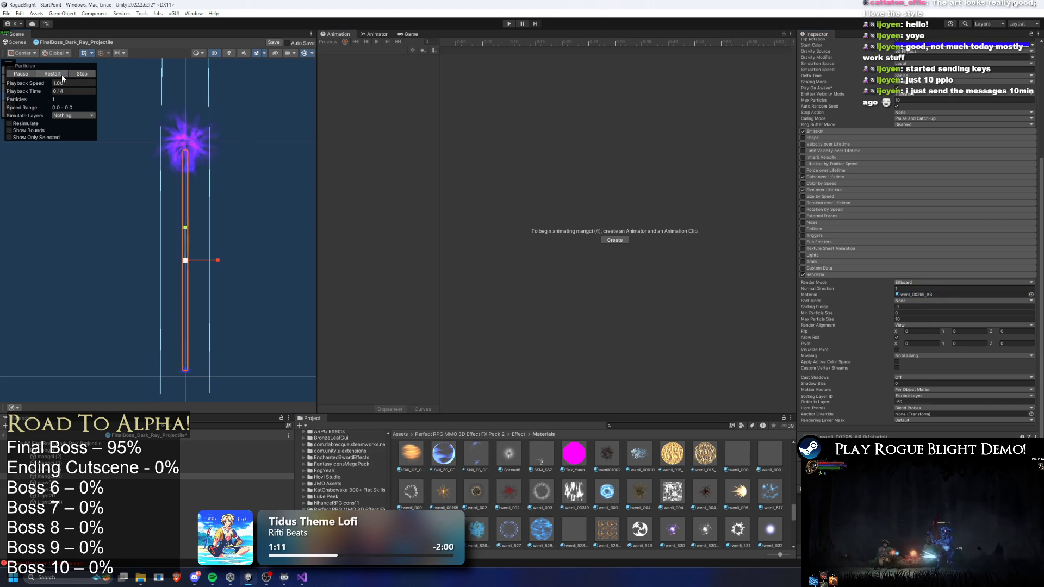
click(80, 74)
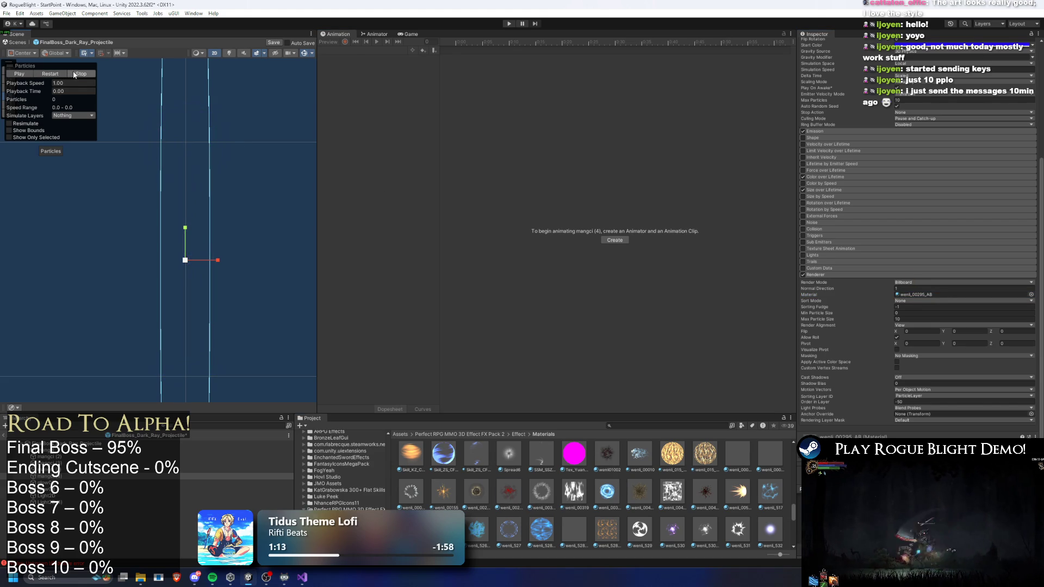
click(67, 75)
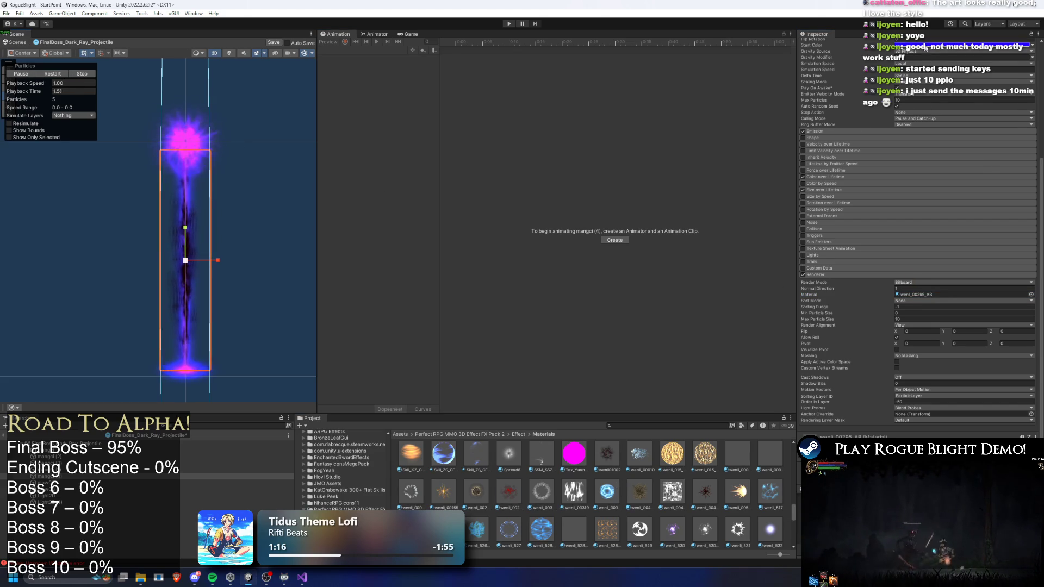
click(967, 46)
click(888, 58)
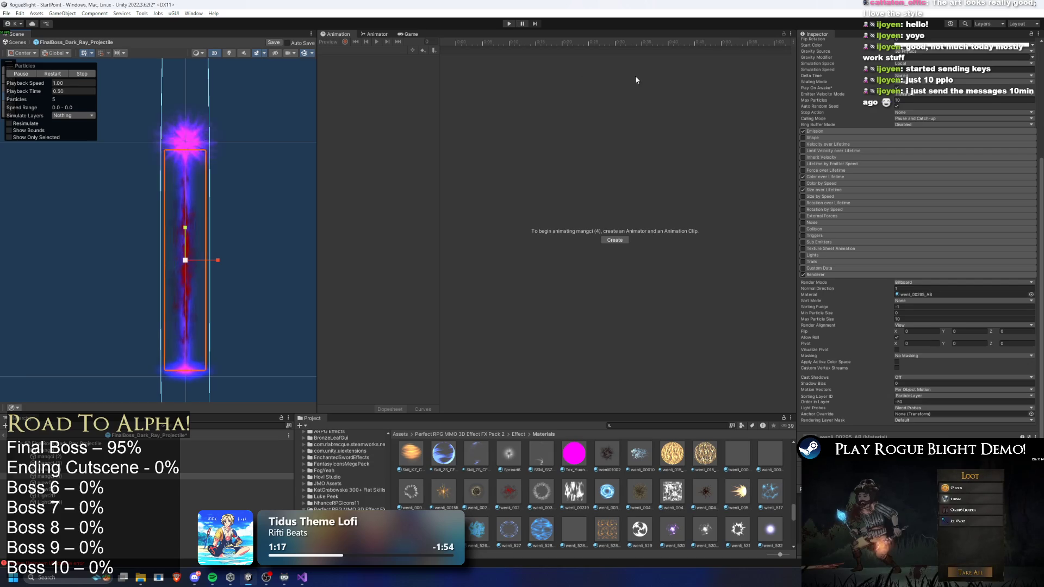
click(968, 46)
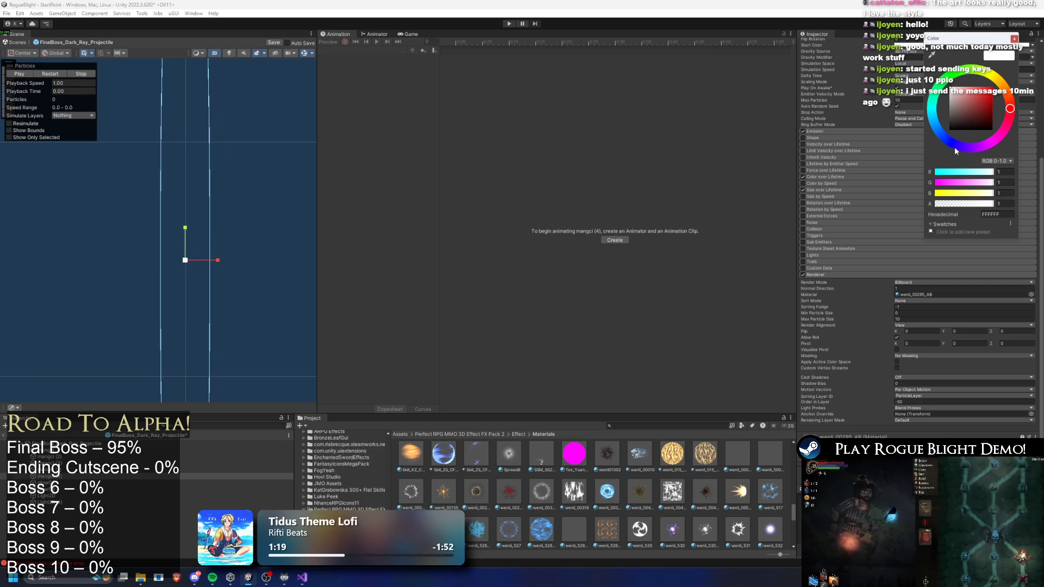
click(67, 75)
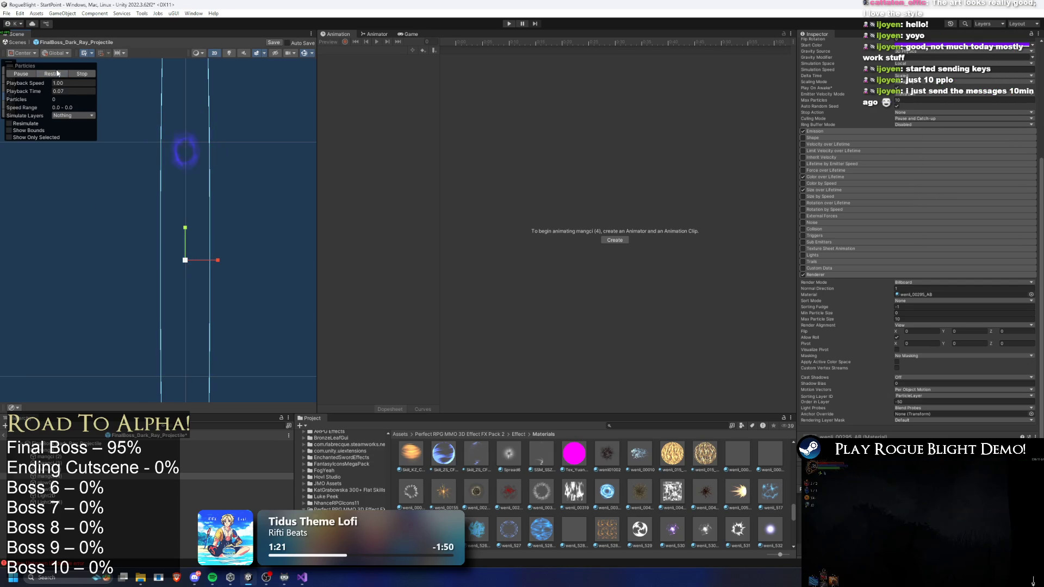
Replace it with a different wenli material and replay the ray effect
click(926, 295)
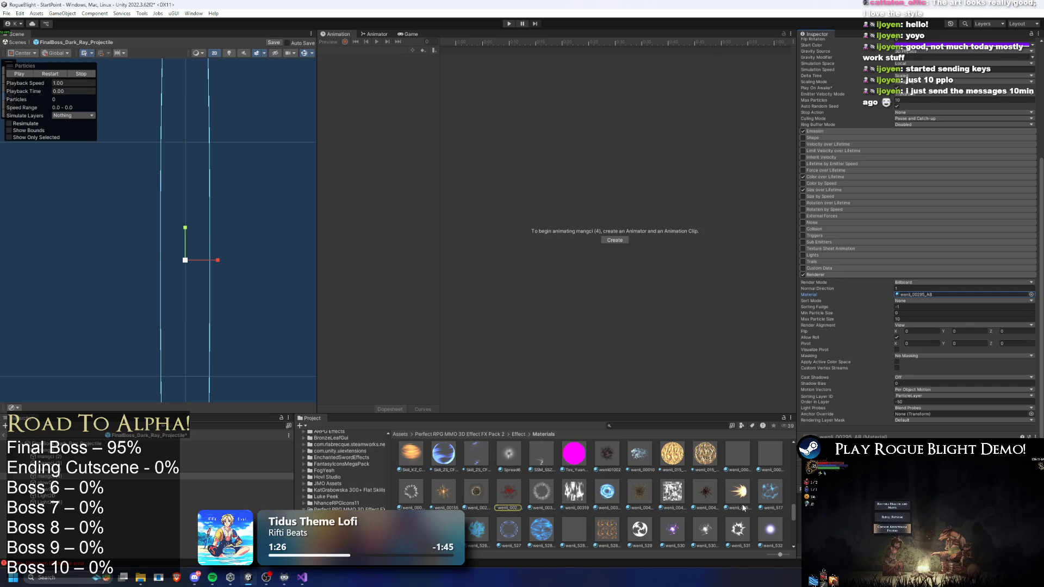
drag(708, 495, 917, 296)
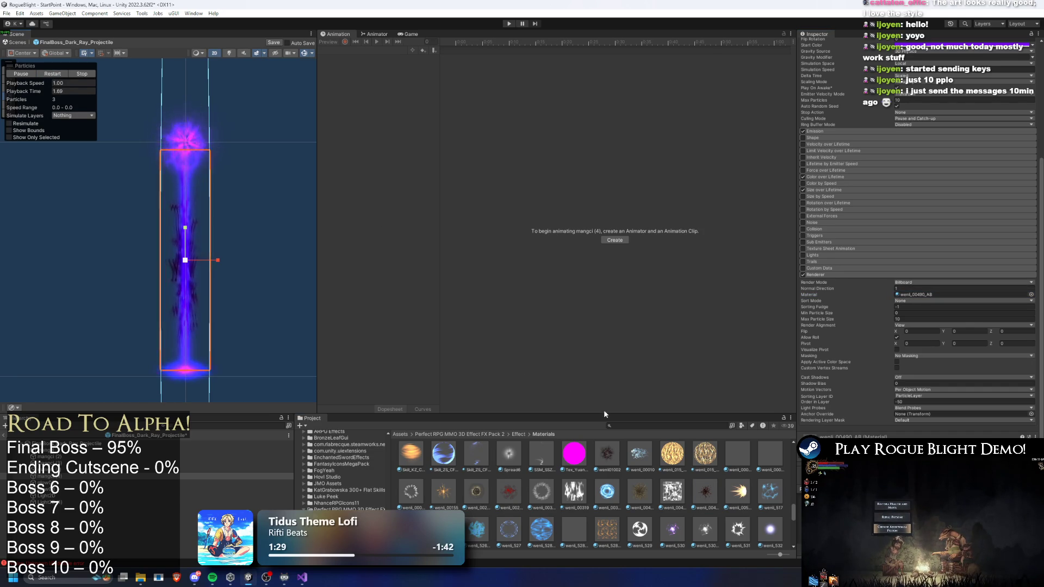
scroll(727, 518, up, 2)
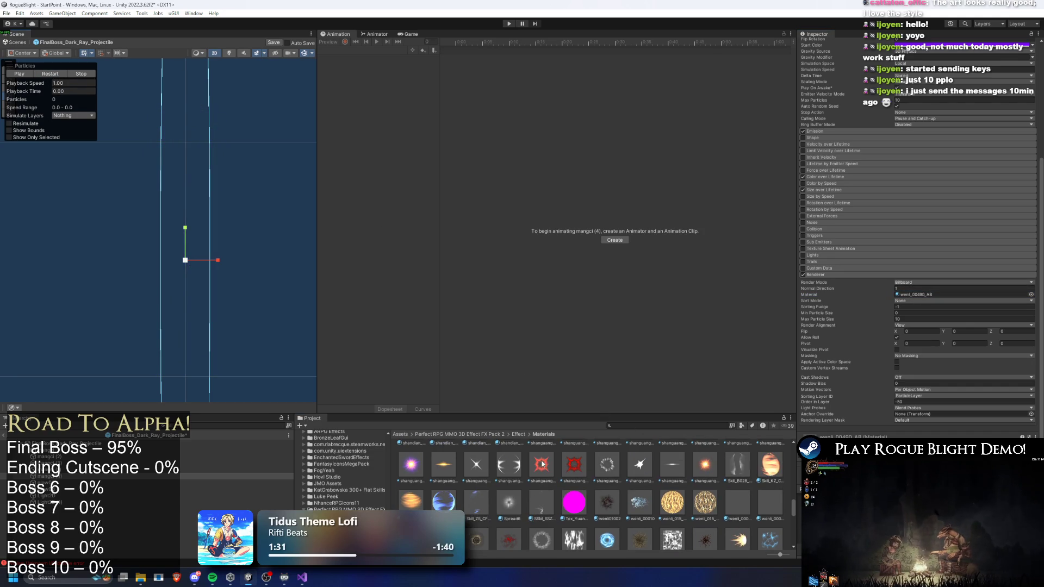
click(60, 76)
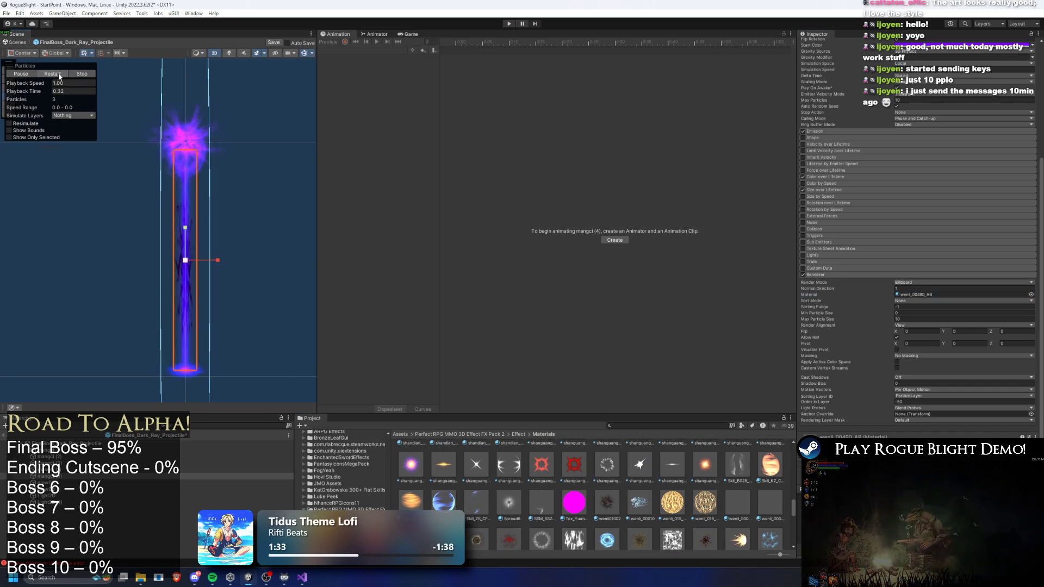
Move the ray effect upward and stretch it vertically, then replay it
key(w)
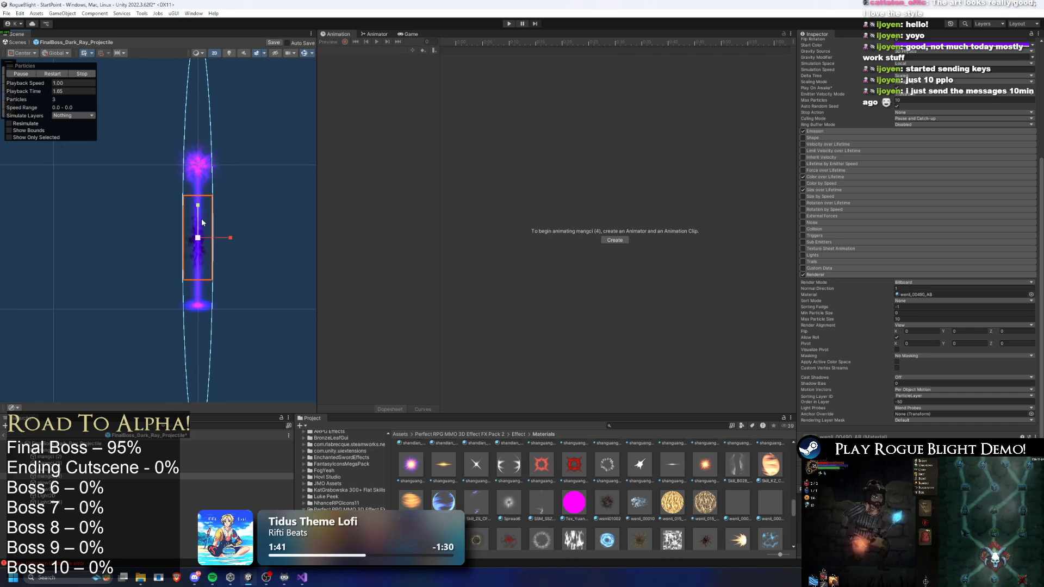
drag(198, 205, 198, 168)
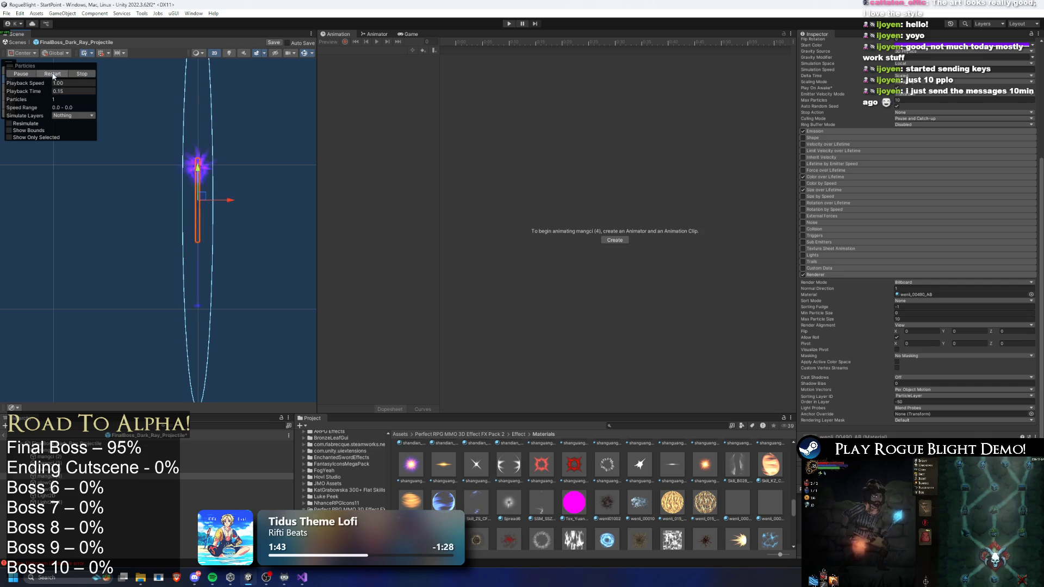
scroll(219, 148, up, 2)
key(r)
mouse_move(195, 186)
mouse_down()
mouse_move(199, 161)
mouse_move(192, 228)
mouse_up()
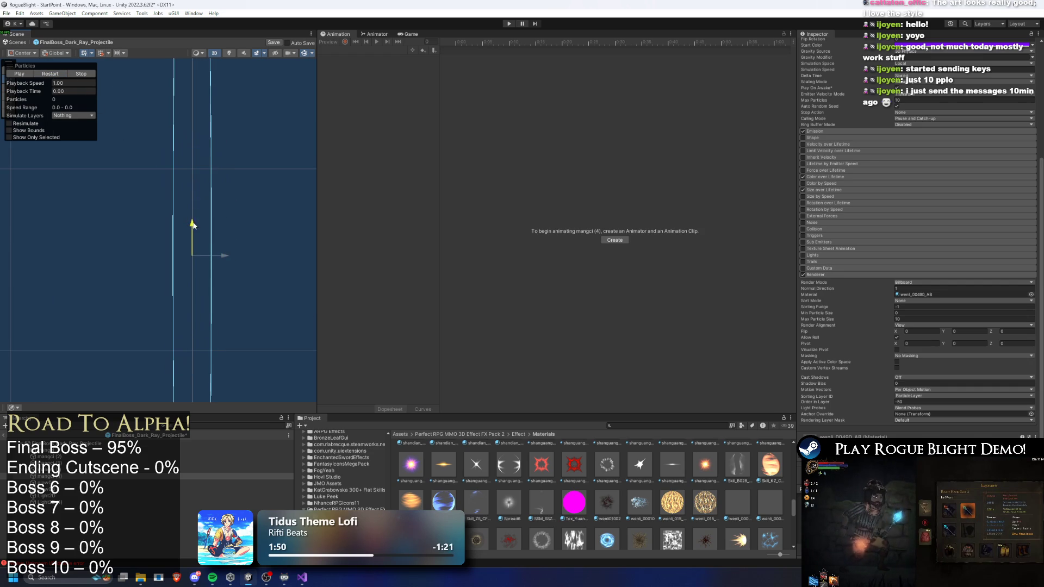
click(64, 75)
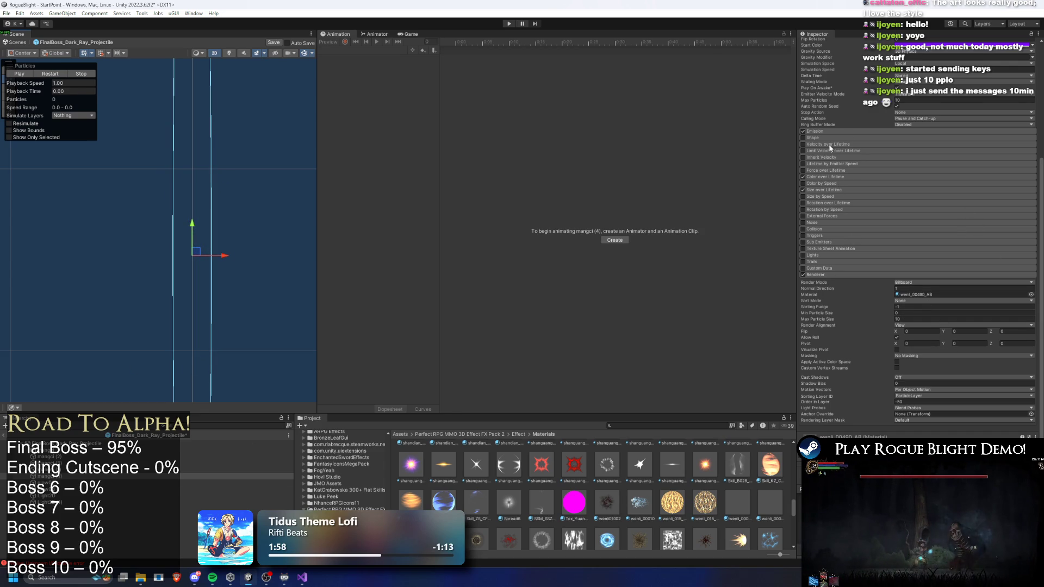
scroll(838, 170, up, 5)
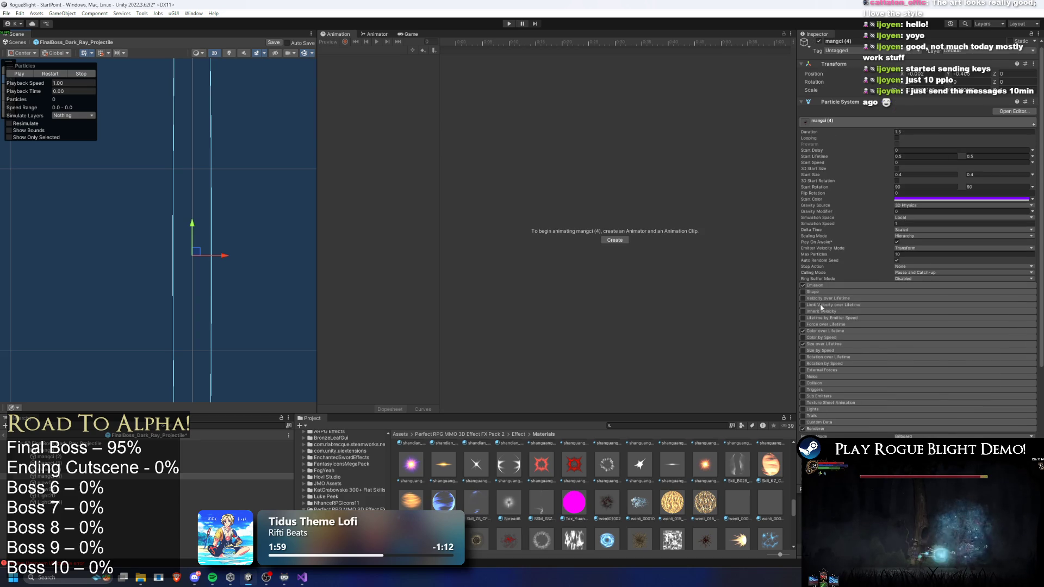
Change the particles' emission Shape from Cone to Edge and preview it
click(856, 293)
click(919, 299)
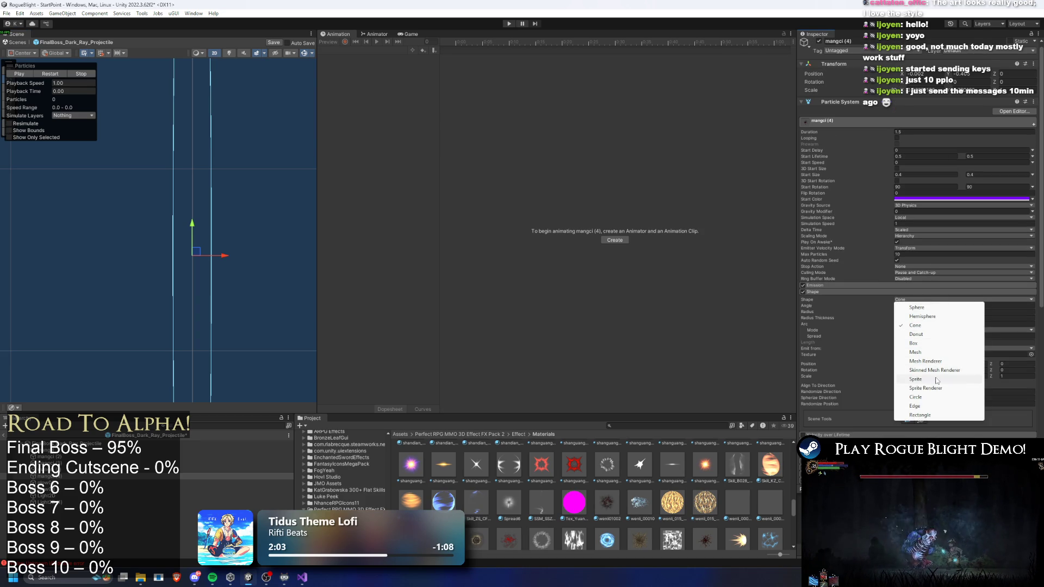
click(931, 406)
click(52, 74)
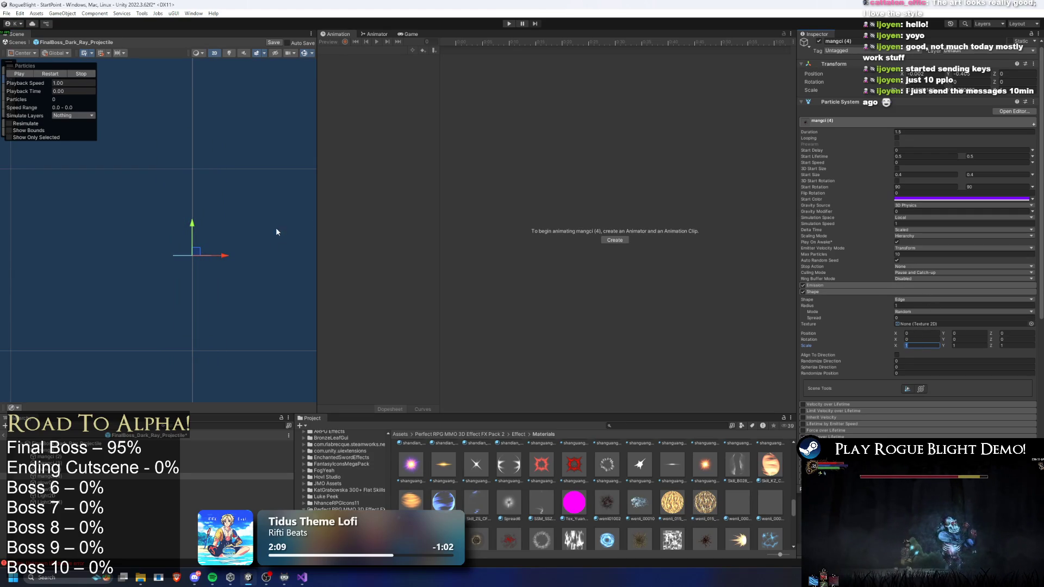
Set the edge Radius to 0.0001 and adjust the Spread, replaying after each change
click(907, 305)
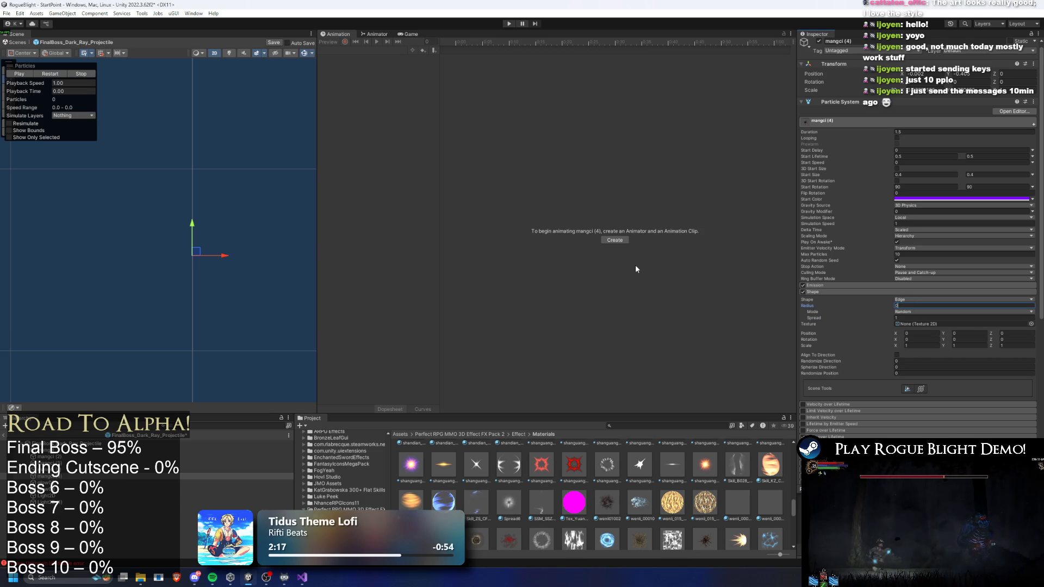
text(.0001)
click(52, 74)
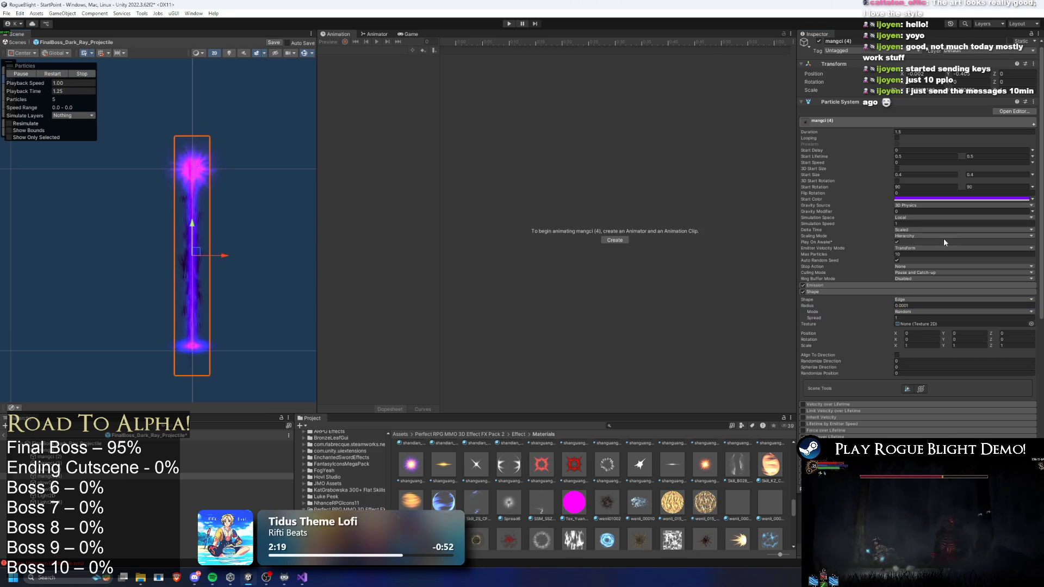
click(907, 318)
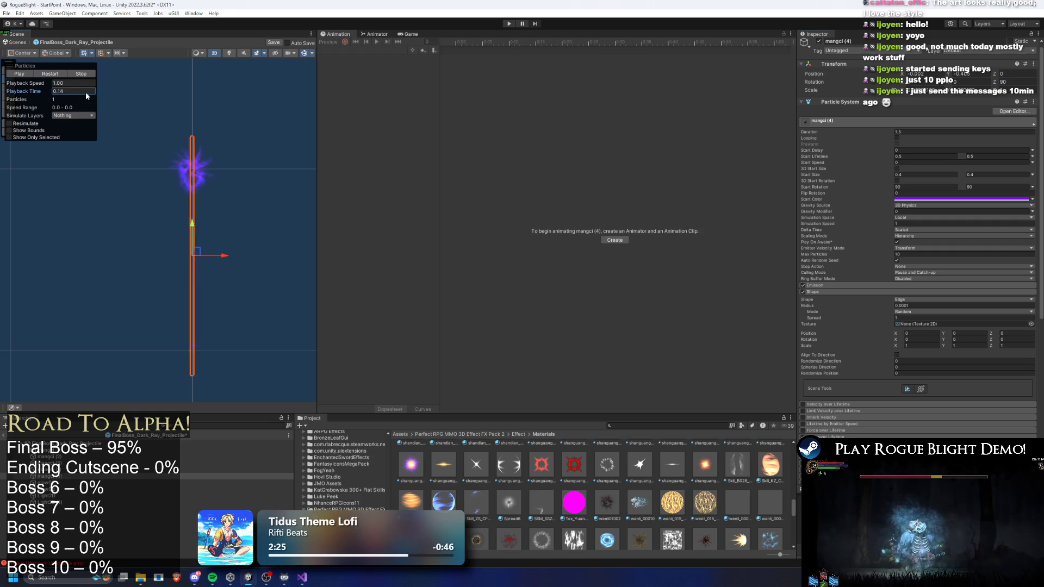
scroll(214, 238, up, 3)
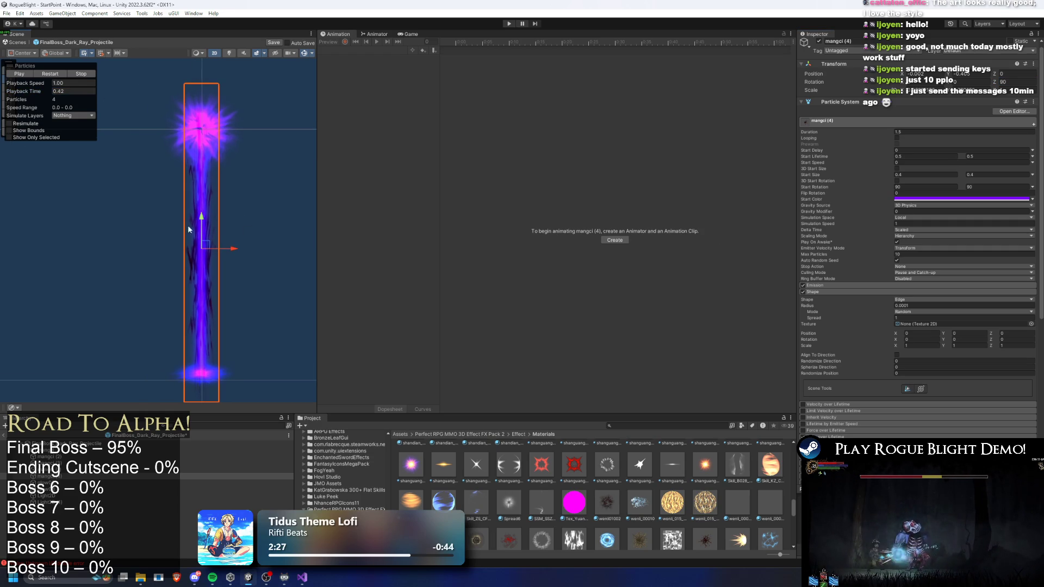
click(50, 73)
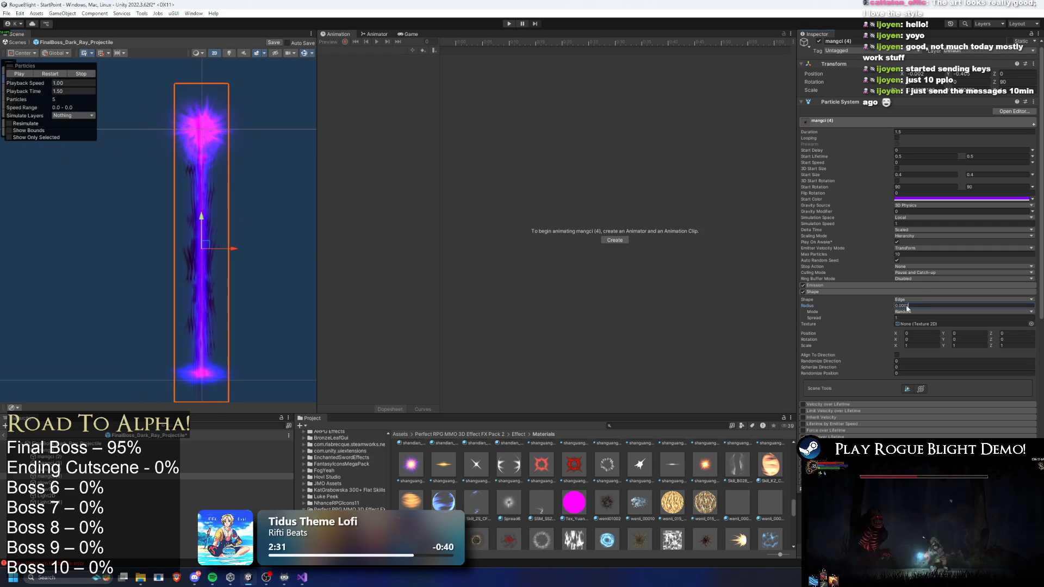
click(39, 76)
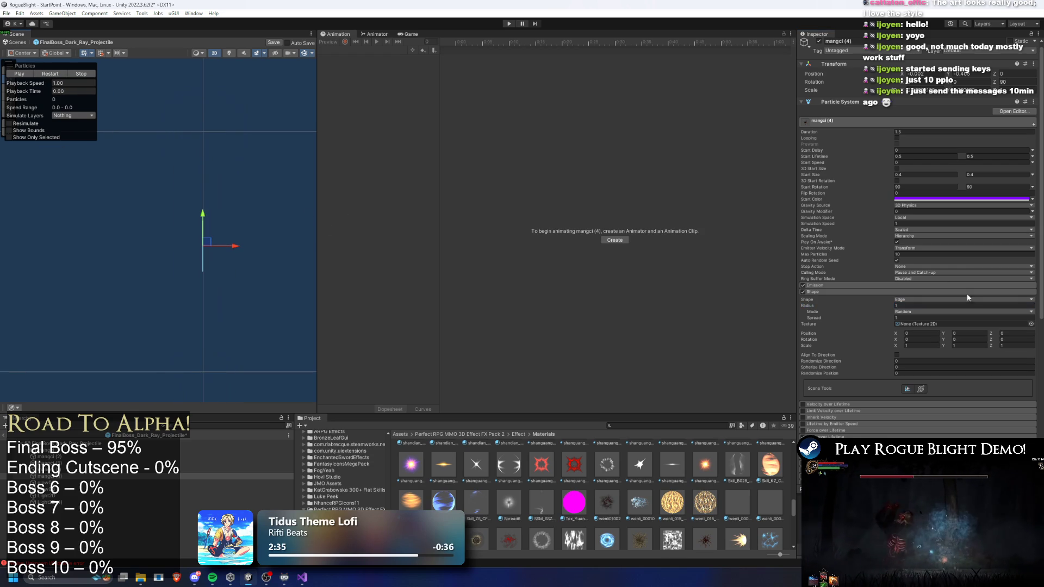
click(905, 318)
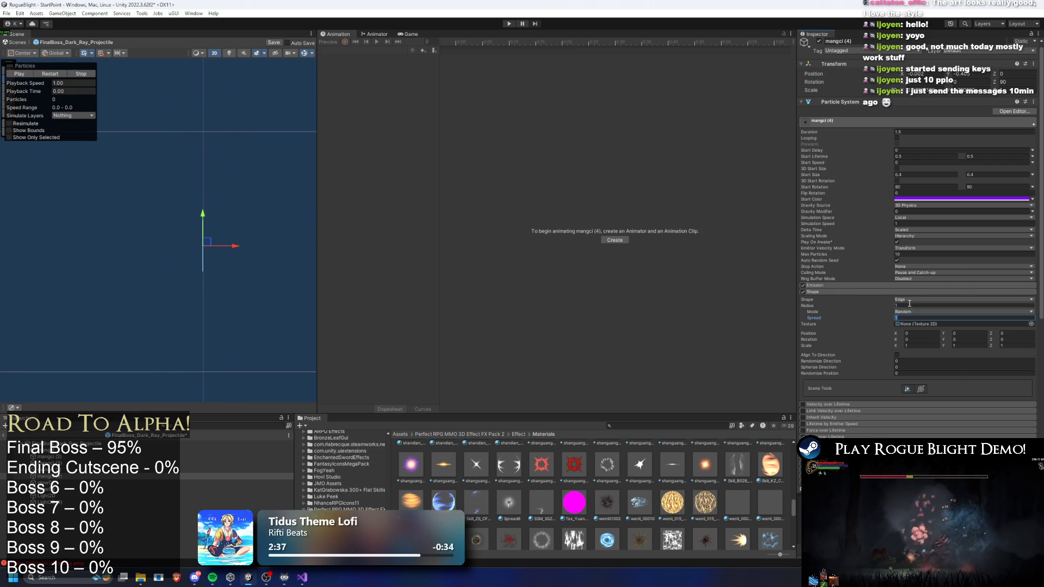
click(46, 75)
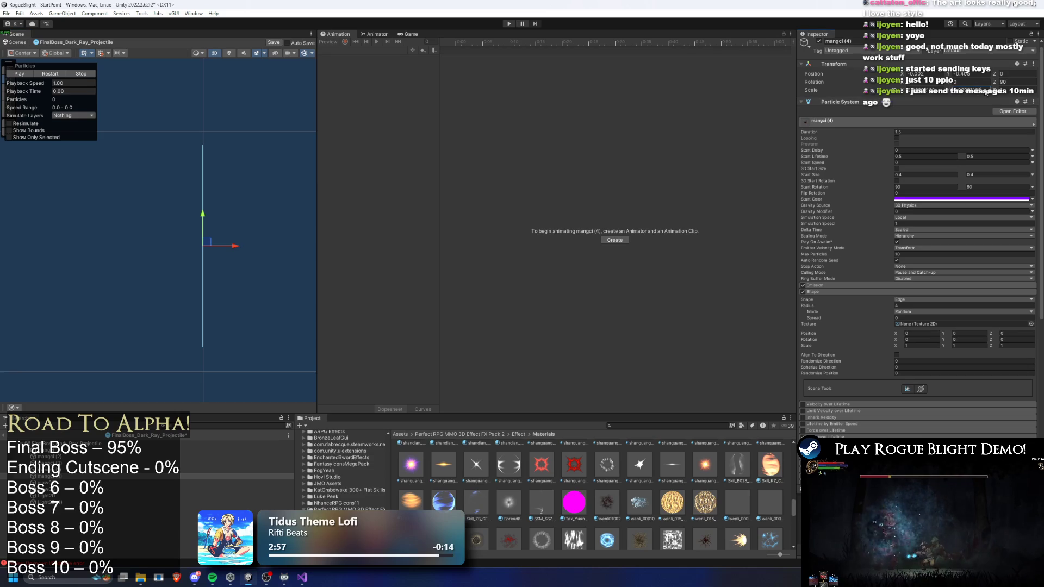
Replay the laser, recentre the Scene view, and bring up the Emission rate setting
click(52, 74)
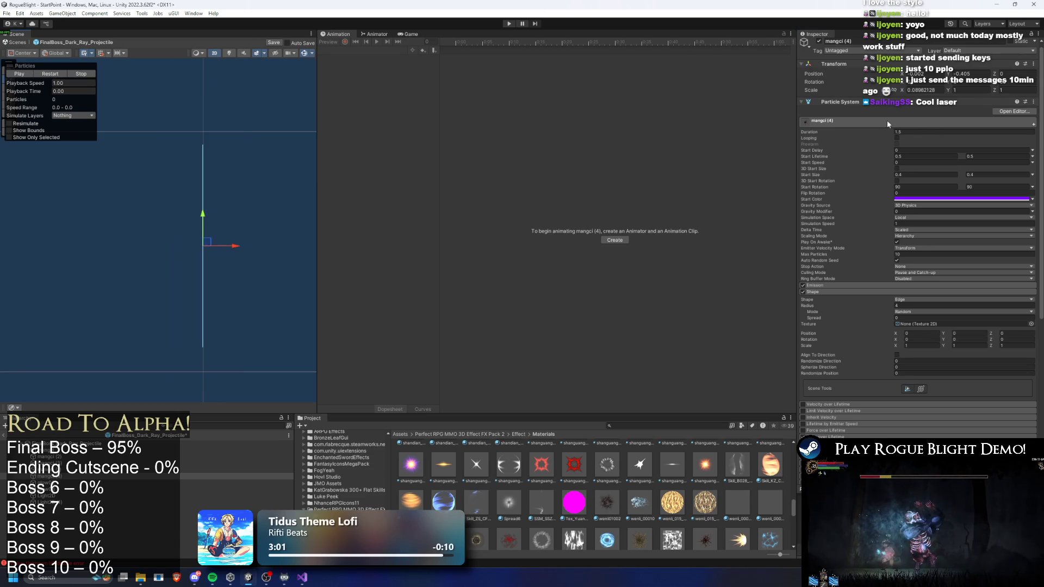
drag(169, 176, 188, 173)
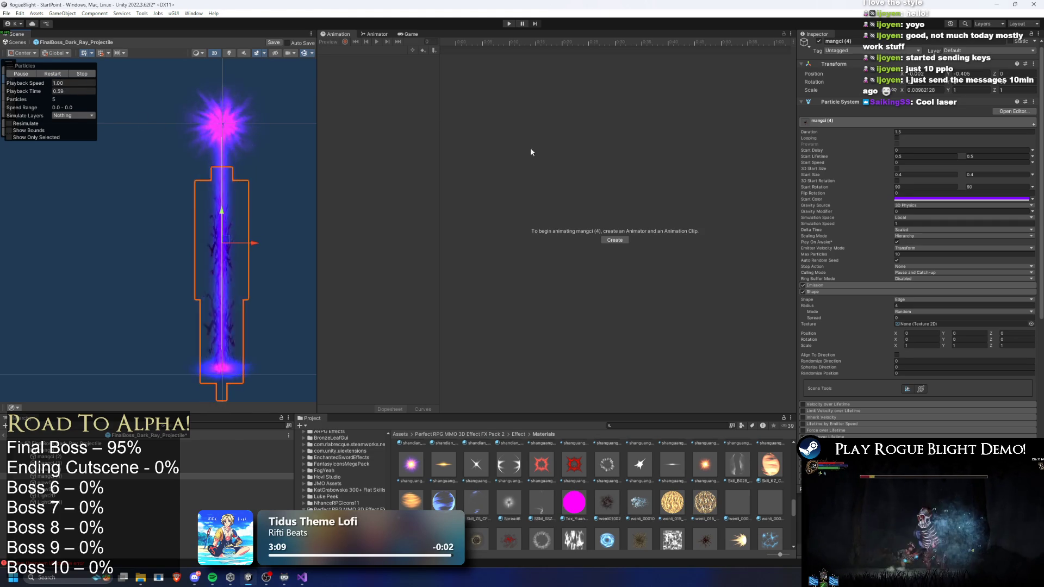
click(919, 286)
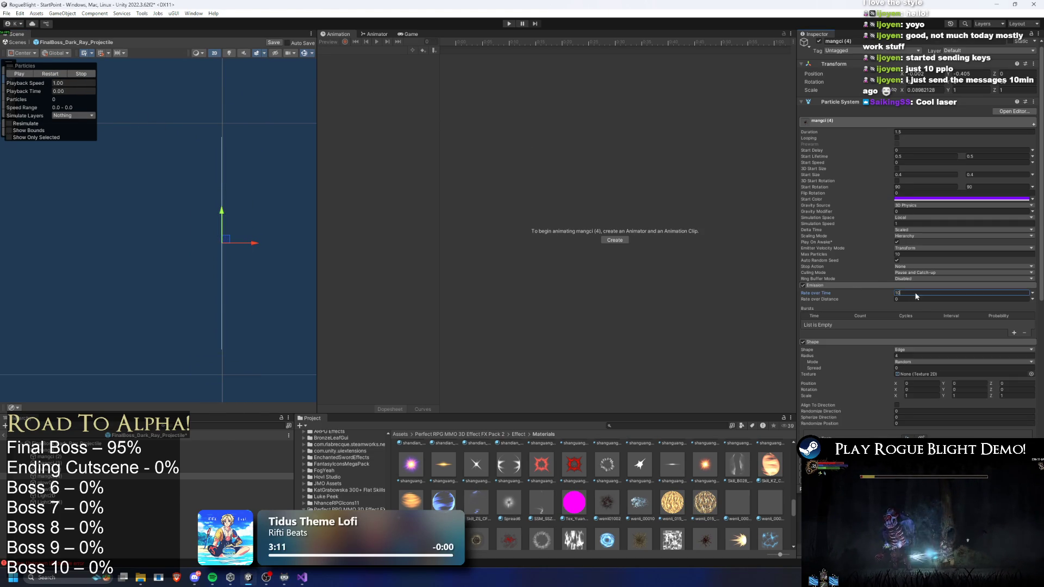
Set Rate over Time and Max Particles to 20, then stop, play and restart the beam preview
key(Return)
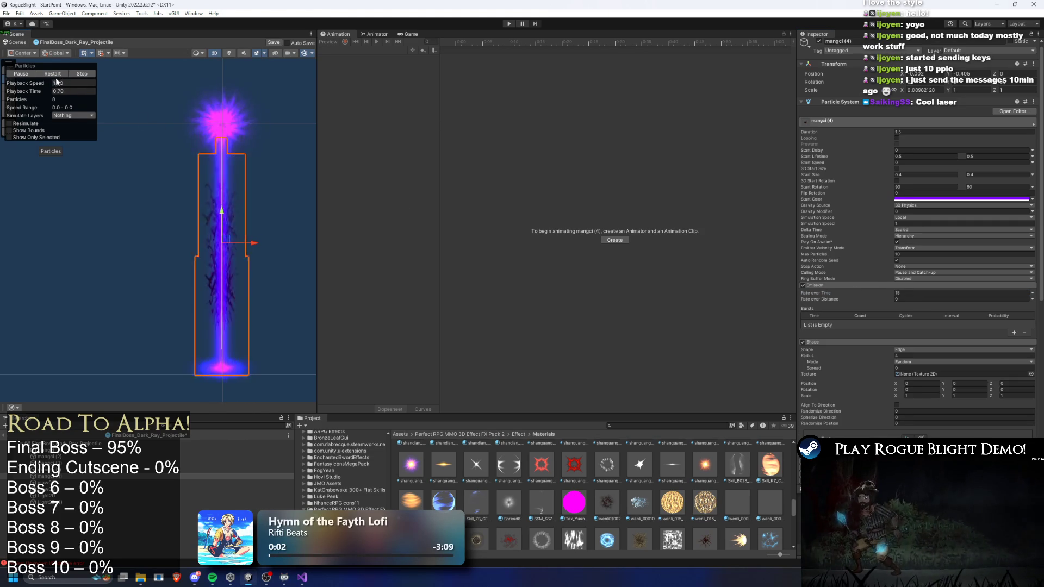
click(909, 294)
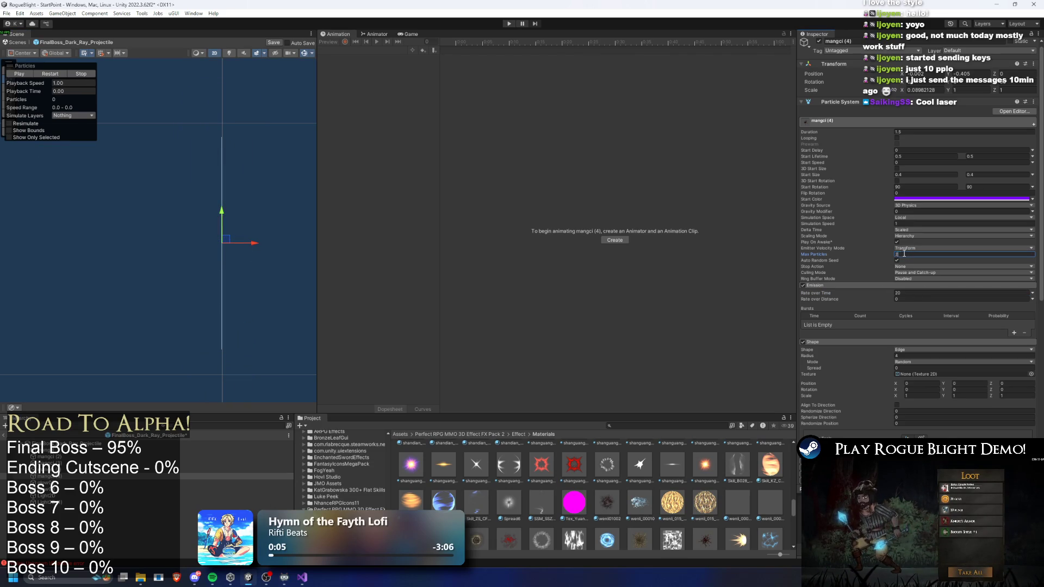
click(51, 74)
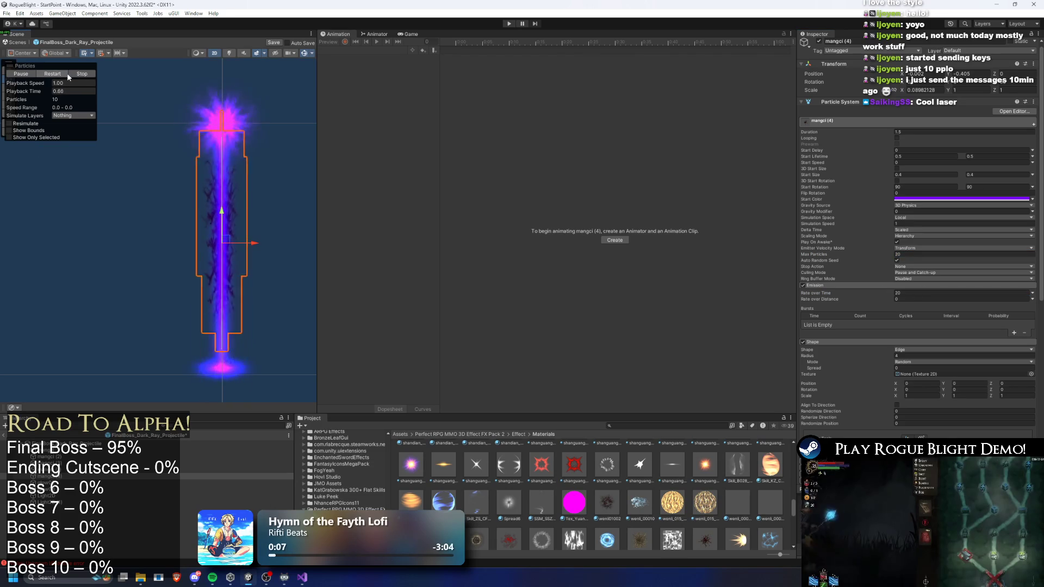
click(76, 74)
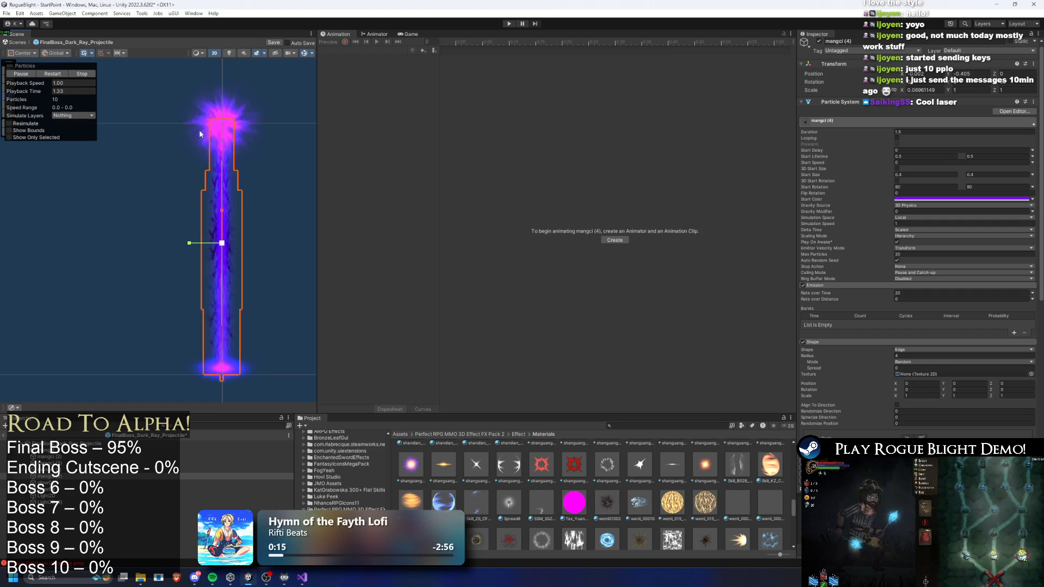
click(76, 82)
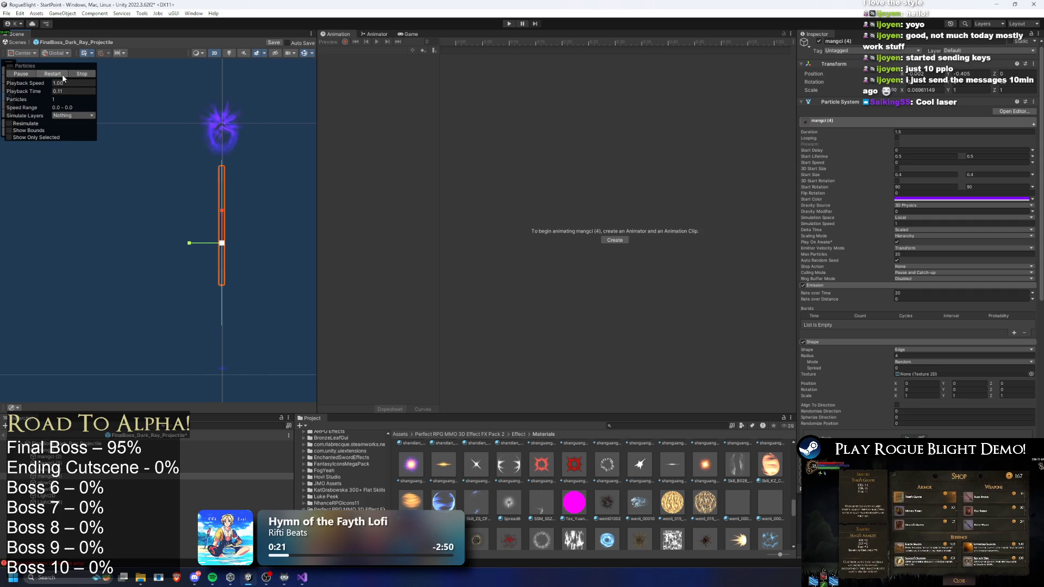
click(64, 78)
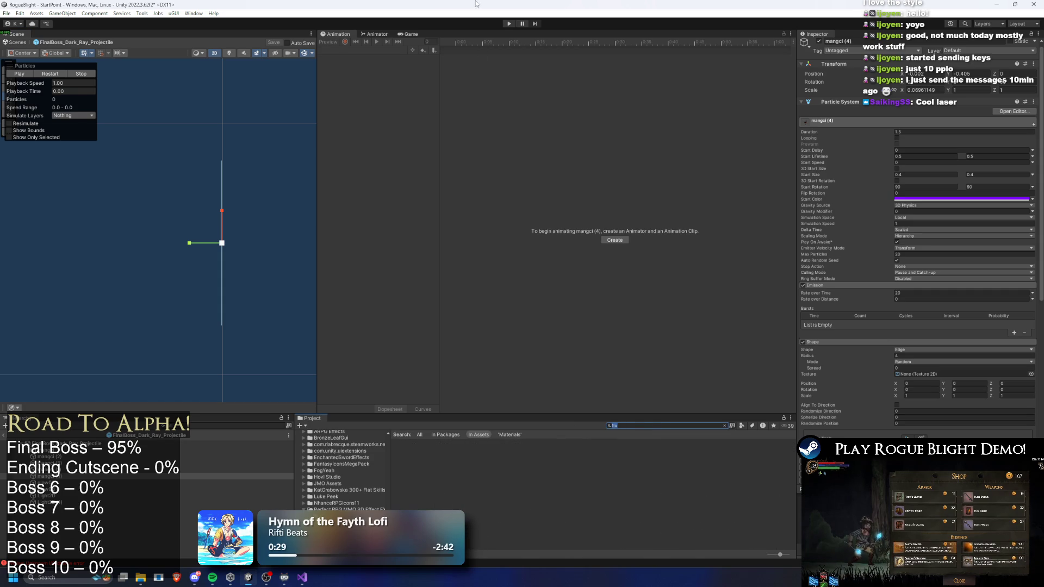
Enter Play mode, load a save slot, and fight the final boss while dodging its laser pillars
key(ctrl+p)
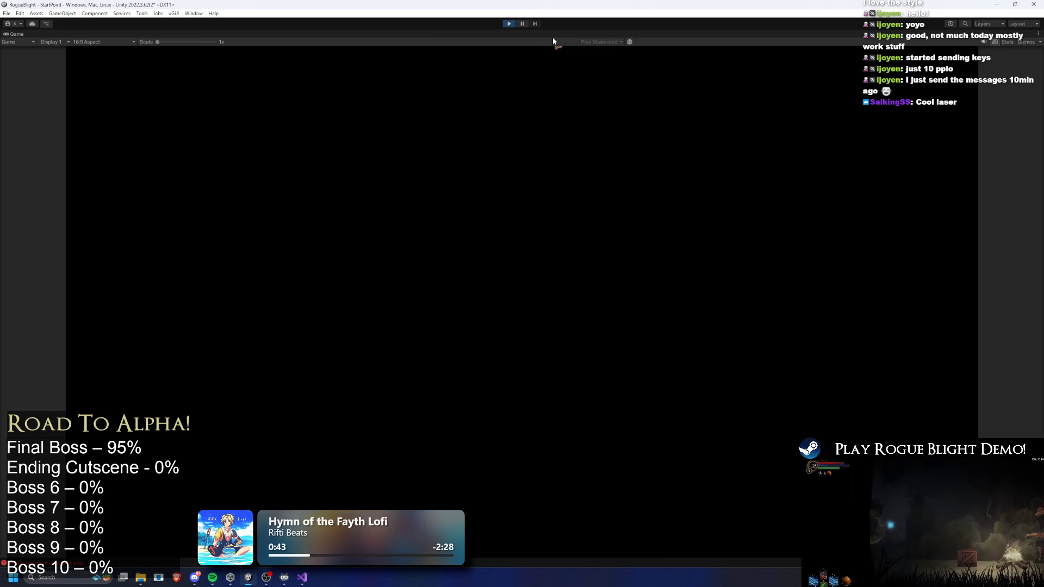
key(Return)
key(Return)
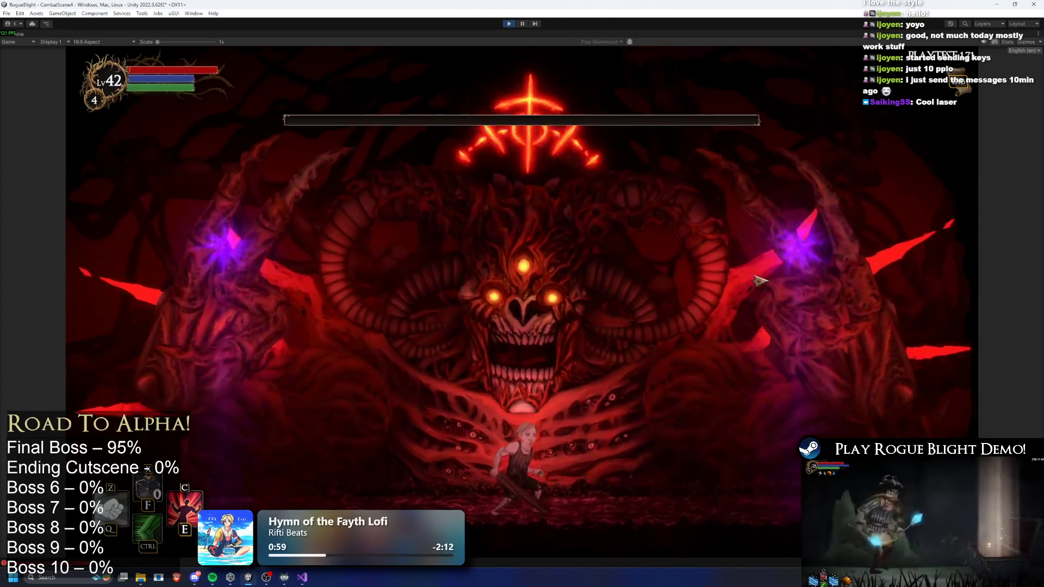
key(a)
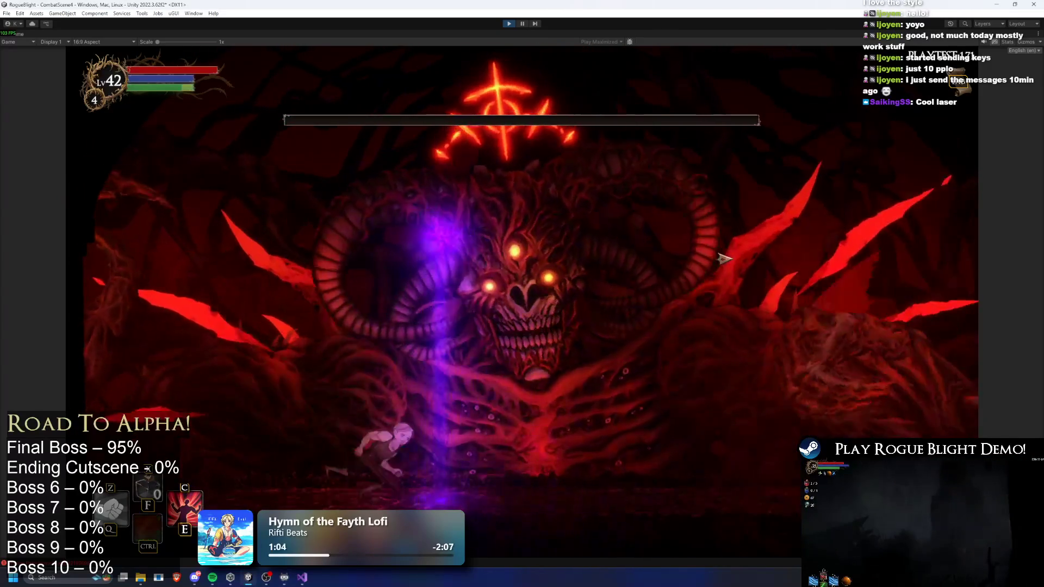
key(d)
key(a)
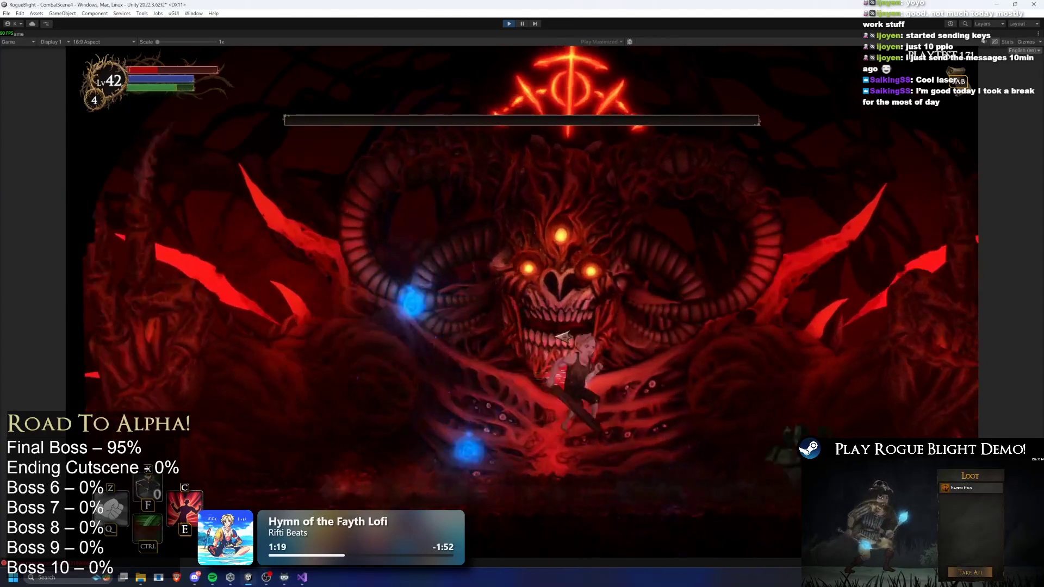
key(ctrl)
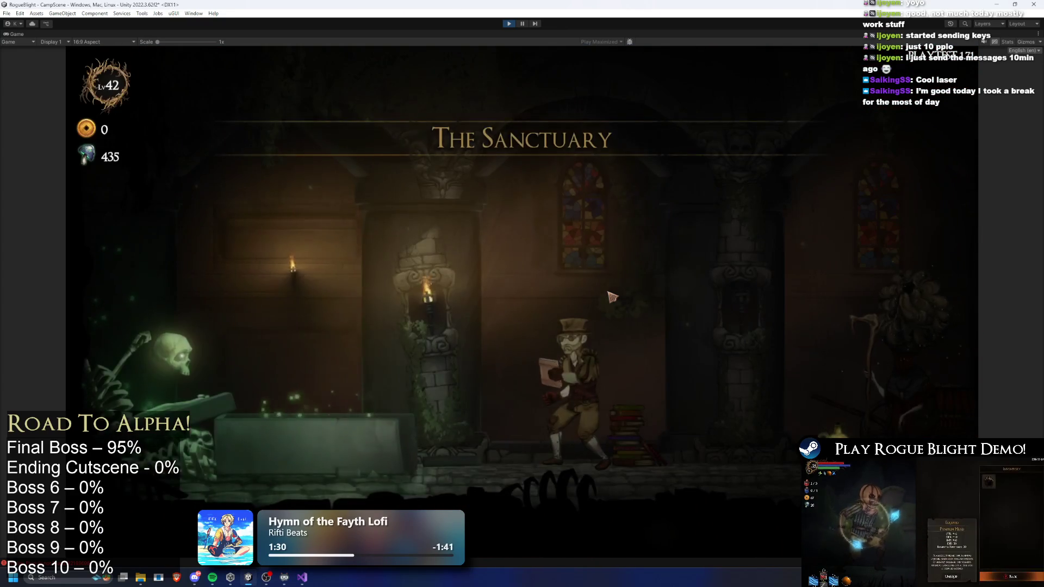
From the map NPC, start a Story Mode run at difficulty 5 with the Wooden Sword
key(d)
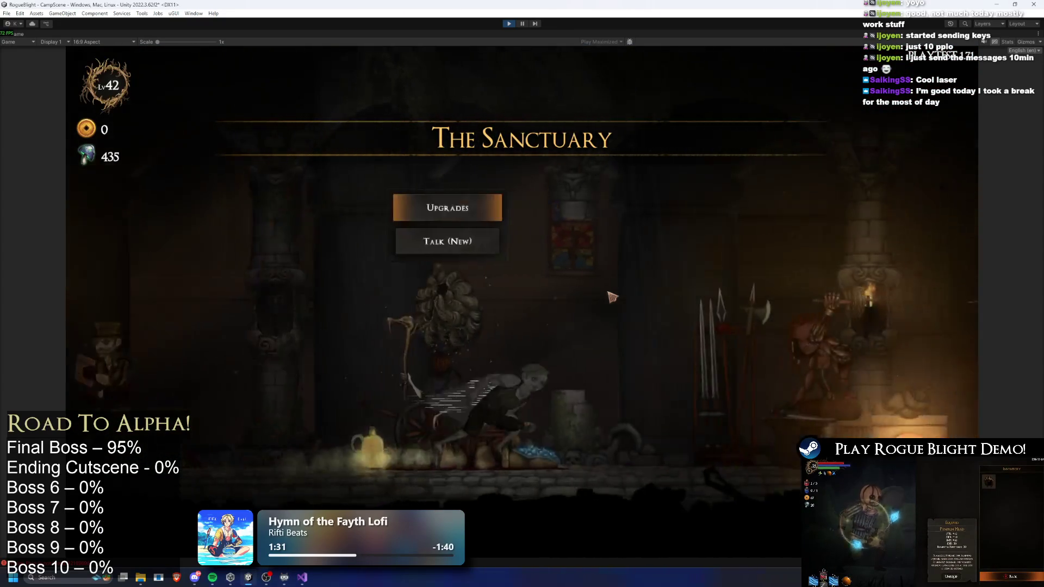
key(e)
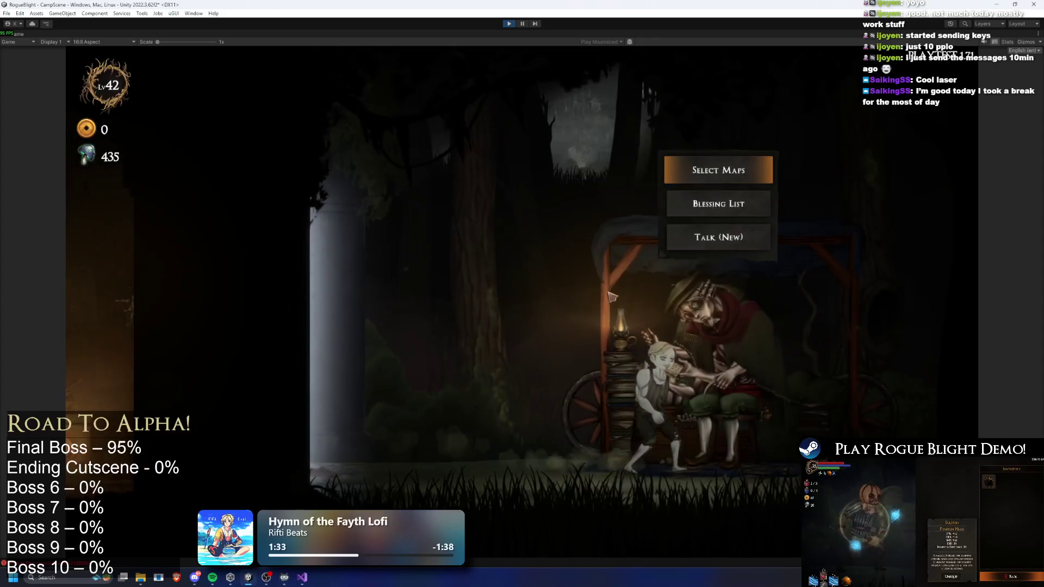
click(722, 168)
click(379, 224)
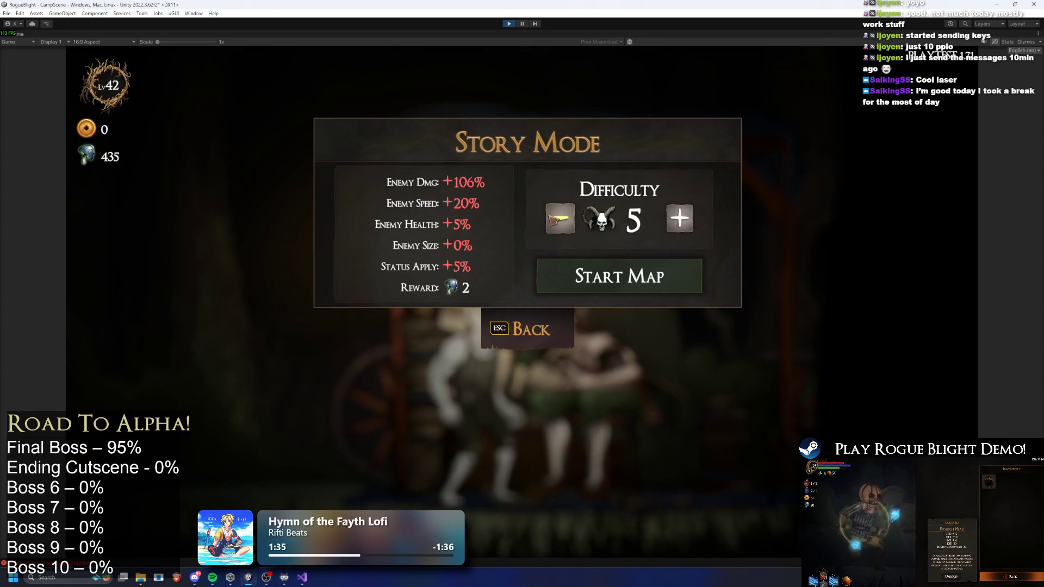
click(649, 290)
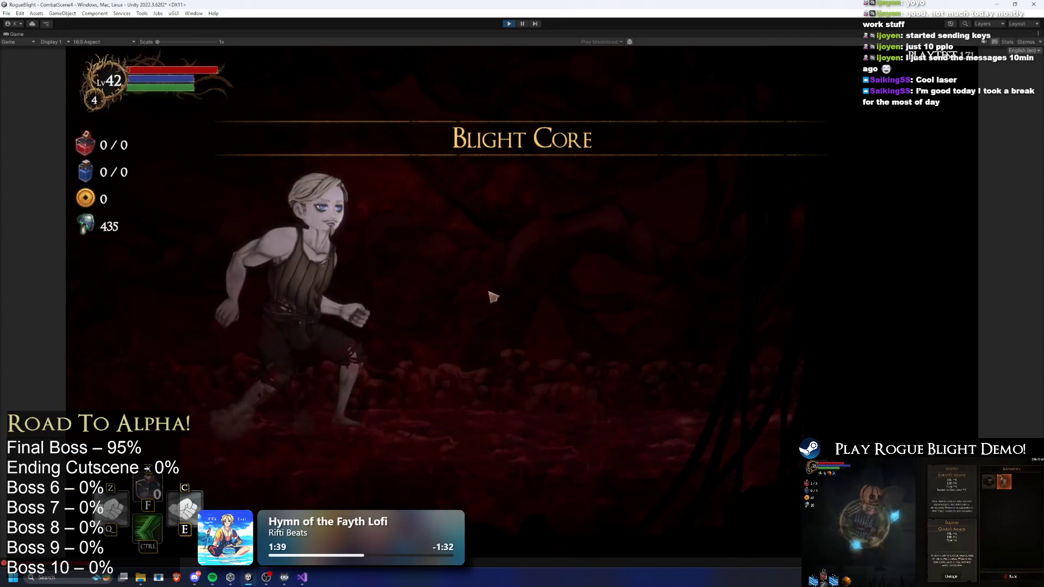
click(499, 220)
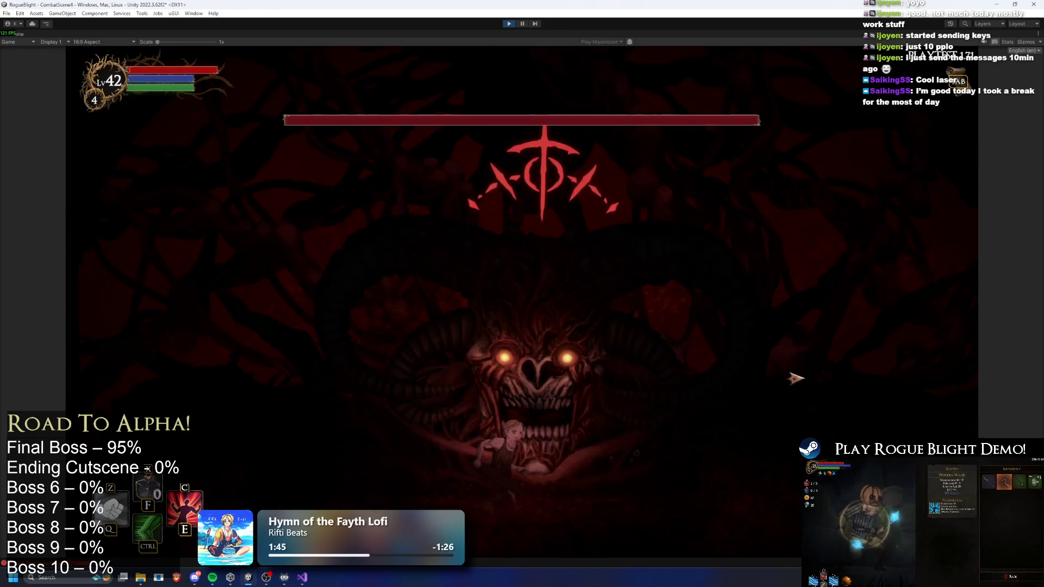
Toggle the enemy-health cheats, fight the boss until the character perishes, and confirm the results
key(F1)
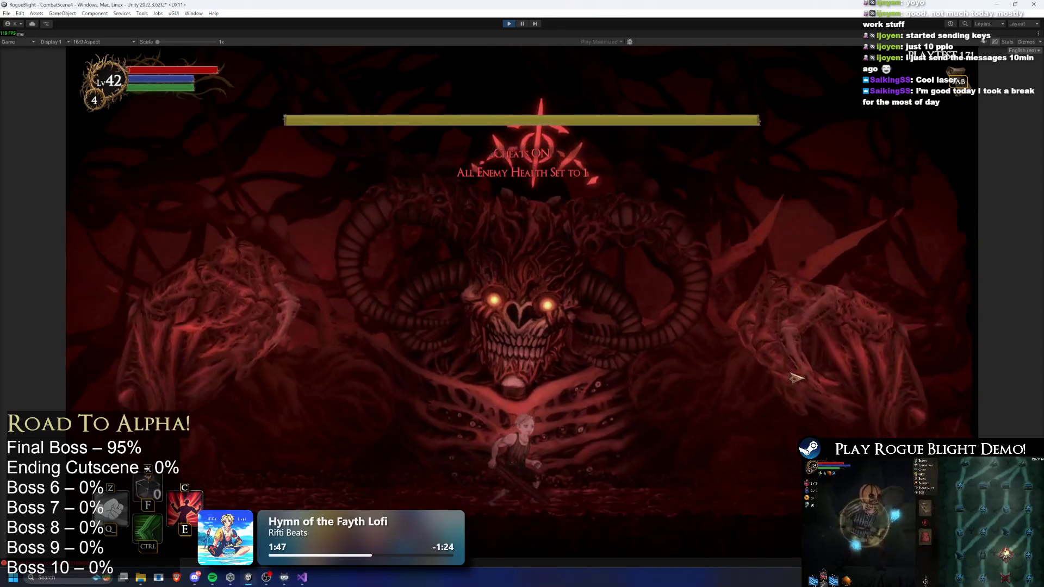
key(a)
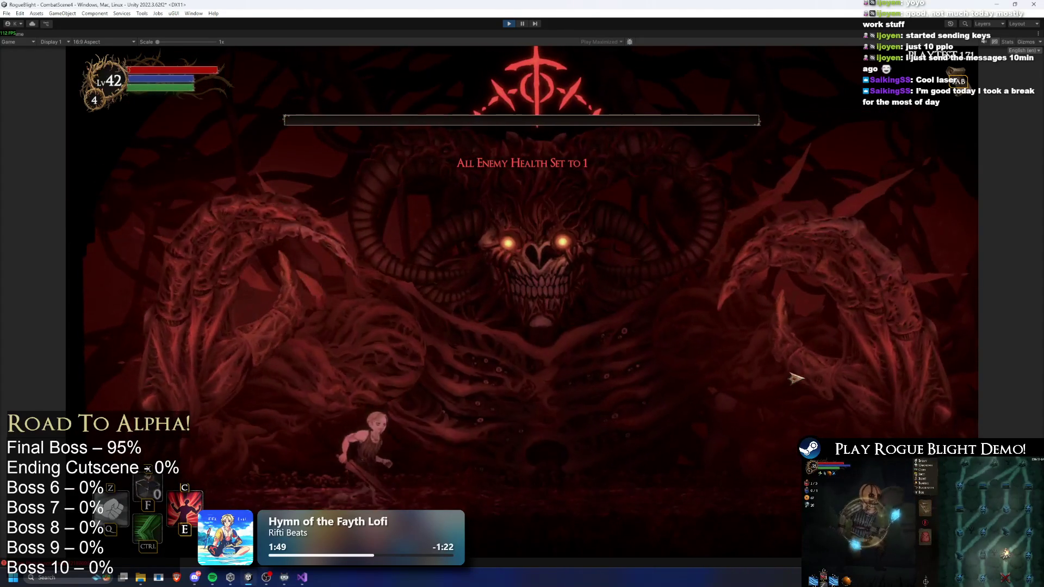
key(d)
key(d)
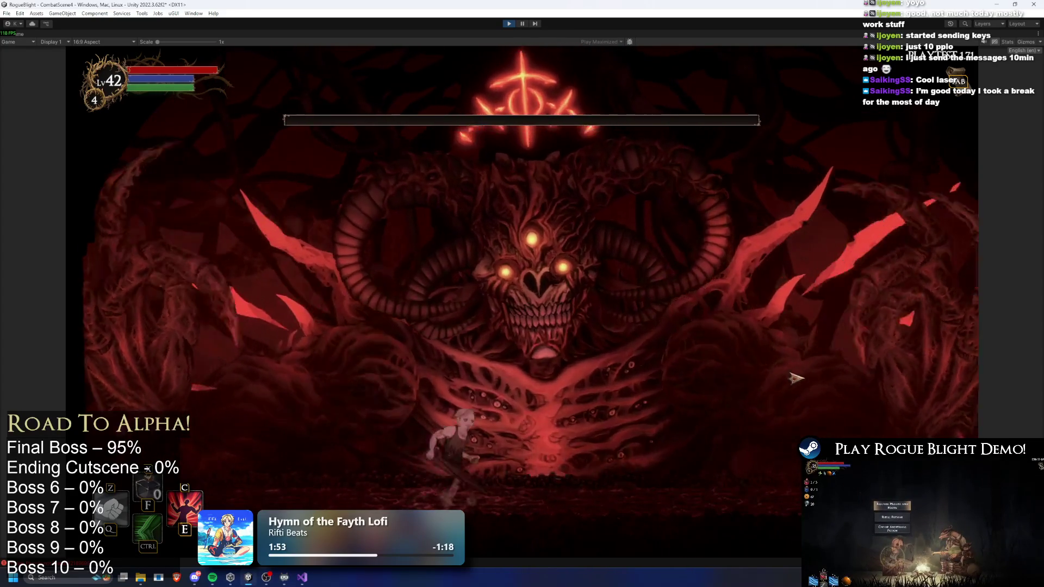
key(h)
key(d)
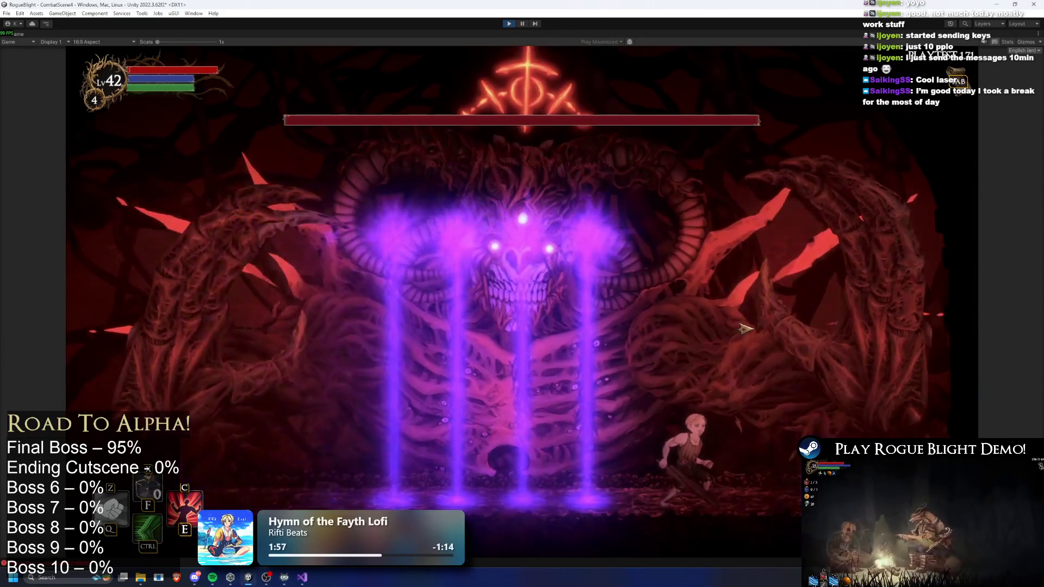
key(a)
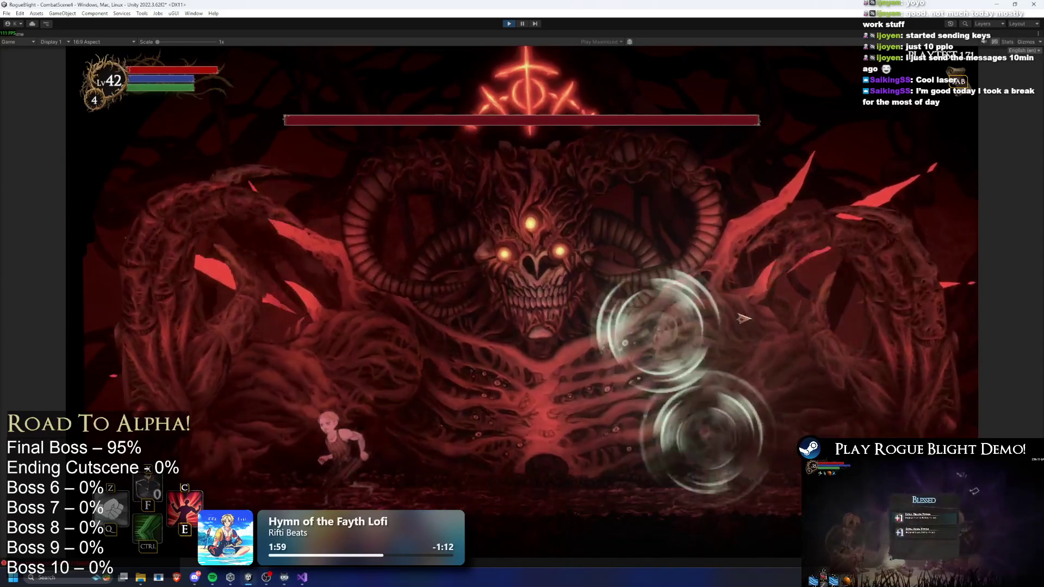
key(d)
key(d)
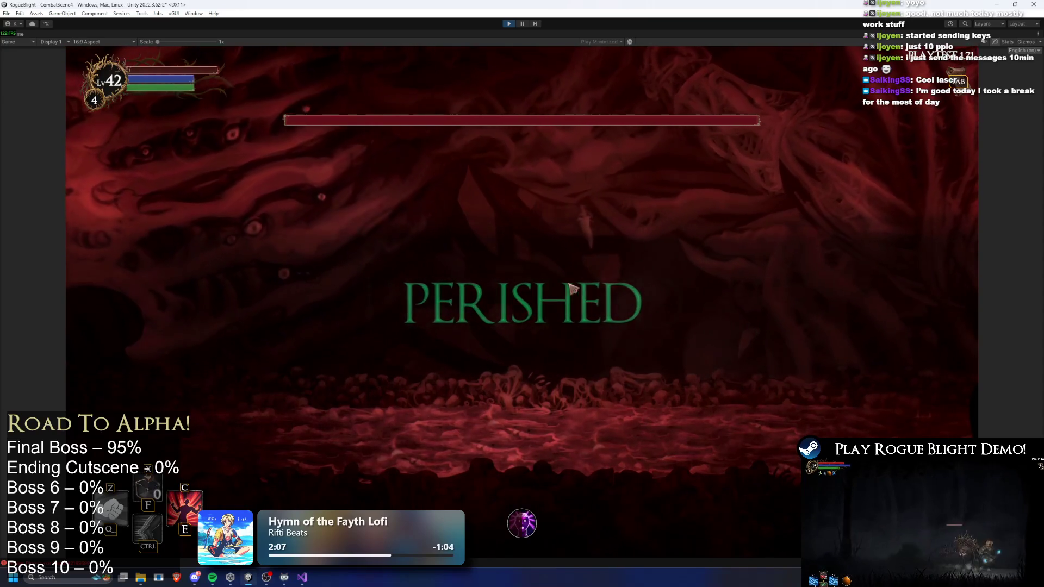
click(520, 374)
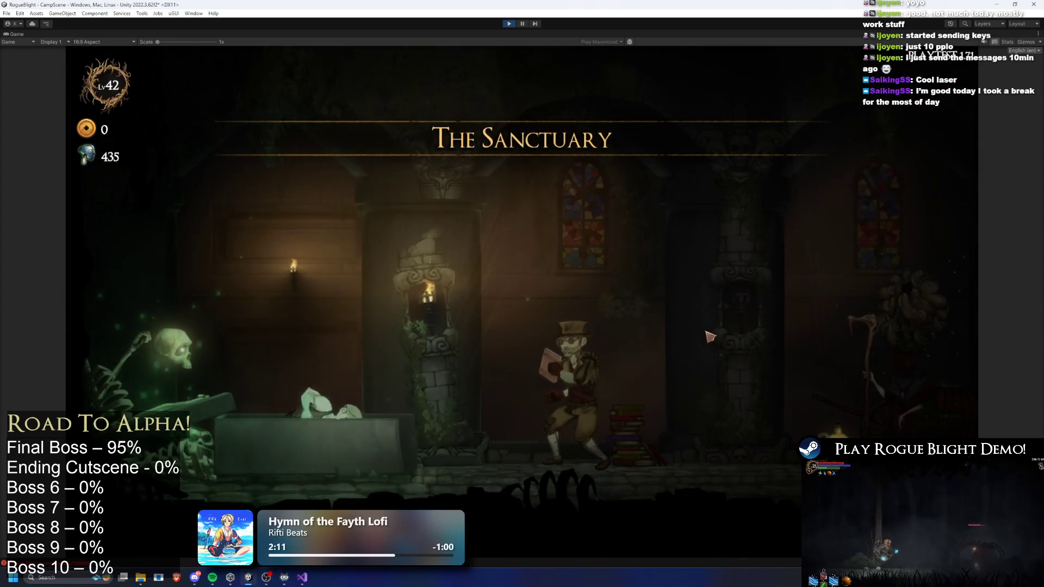
Start a new Story Mode run from the wagon NPC with the Wooden Sword
key(d)
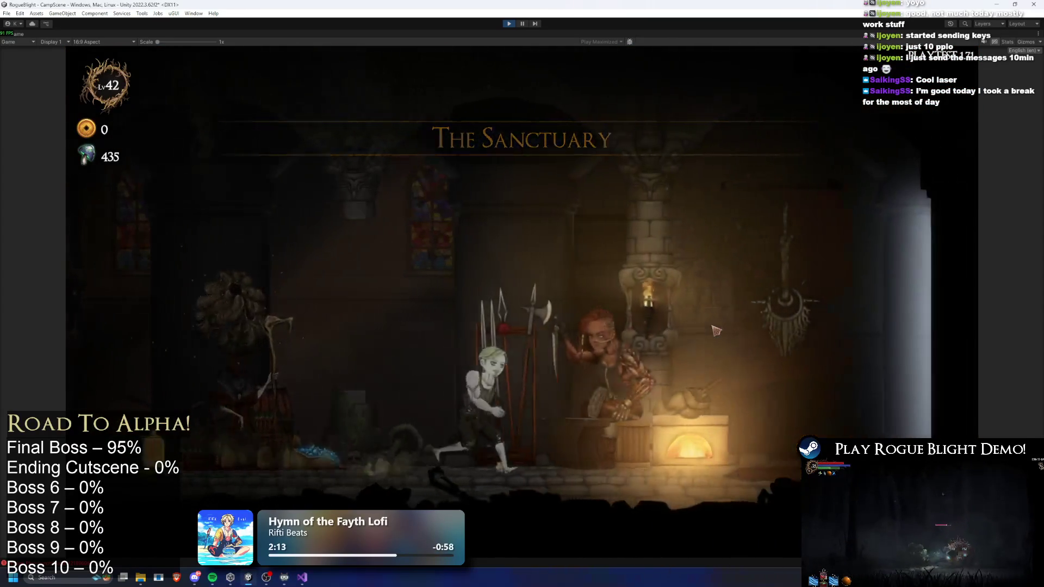
key(a)
key(e)
key(Return)
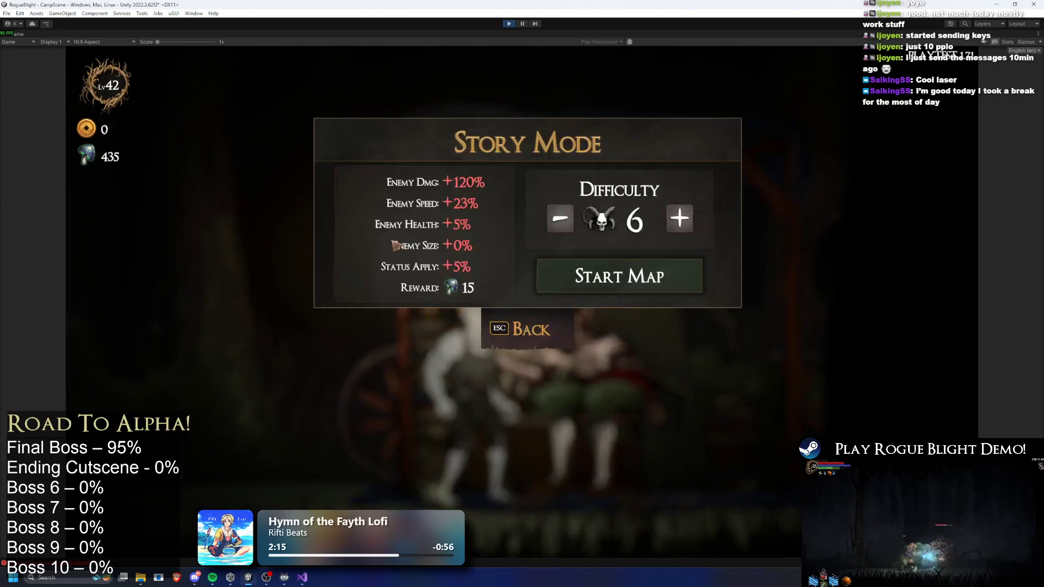
click(631, 277)
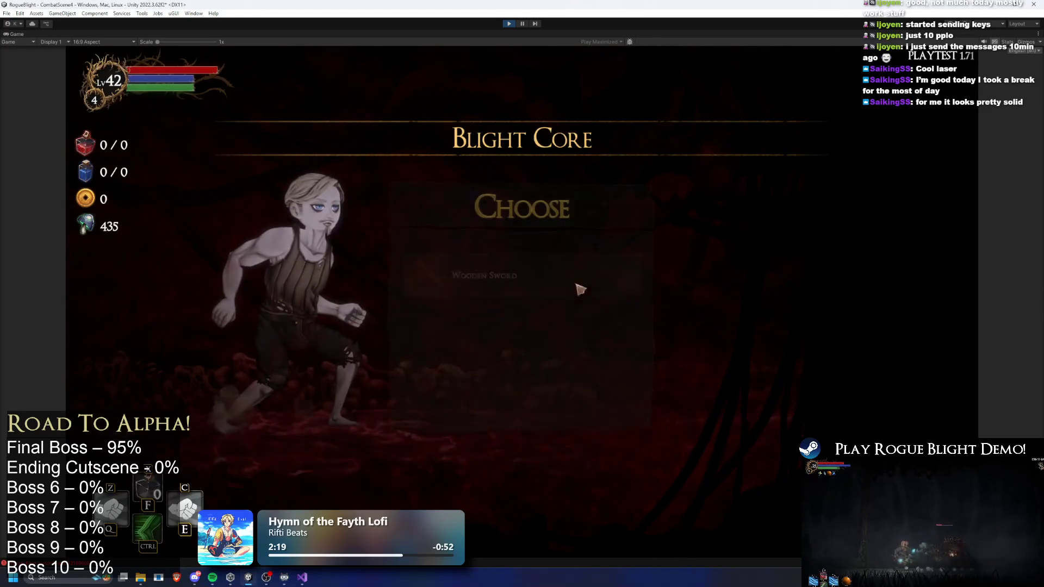
click(518, 261)
Enter the boss arena, set enemy health to 1 with cheats, and dodge the first laser pillars
key(d)
key(F1)
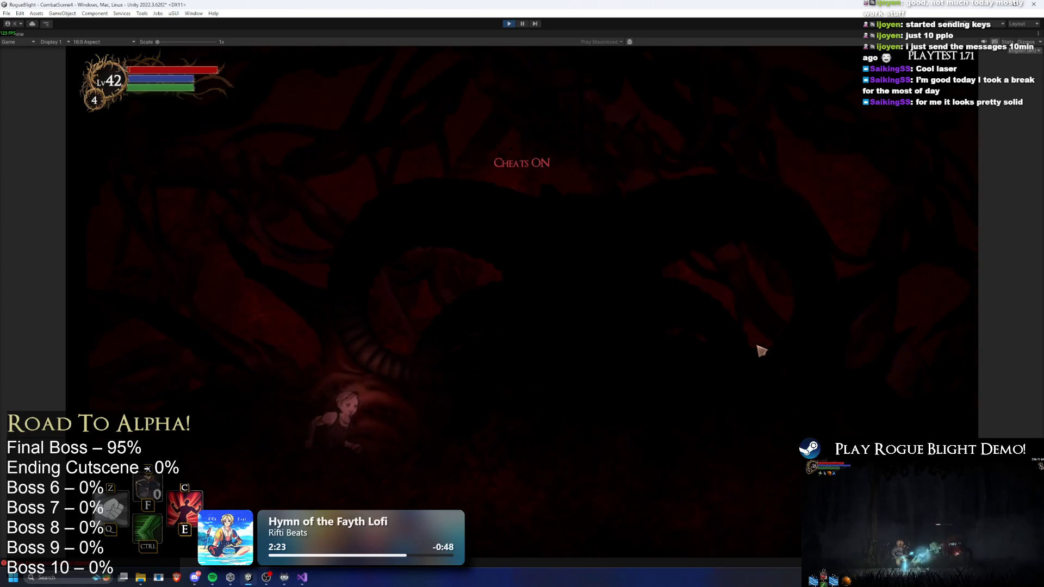
key(F2)
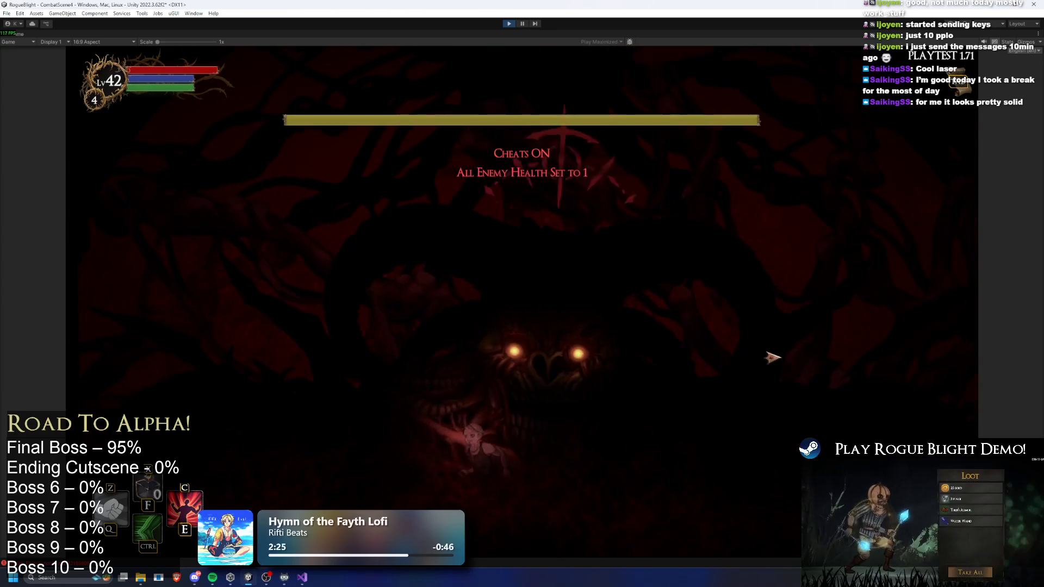
key(d)
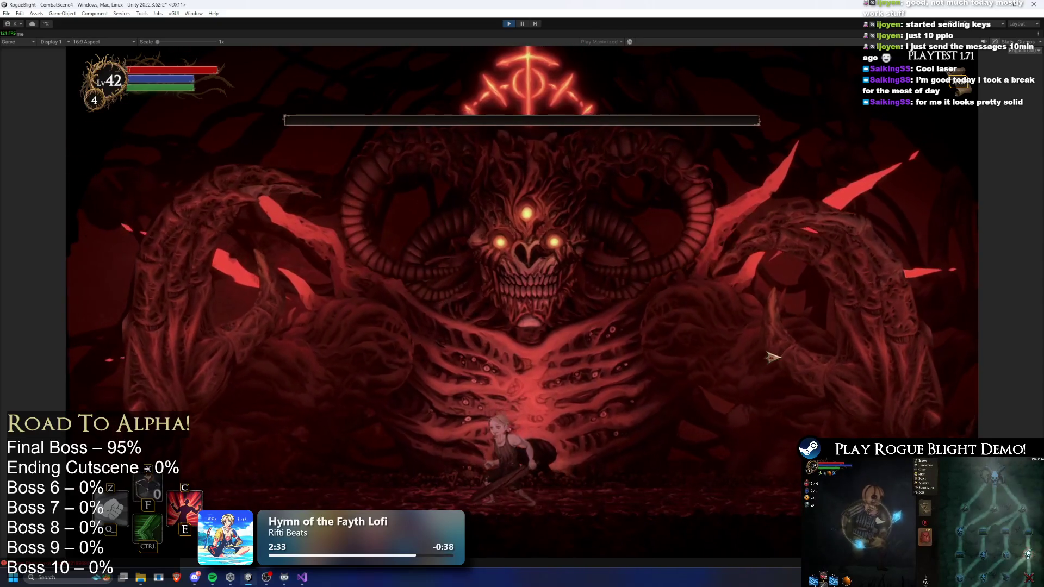
key(ctrl)
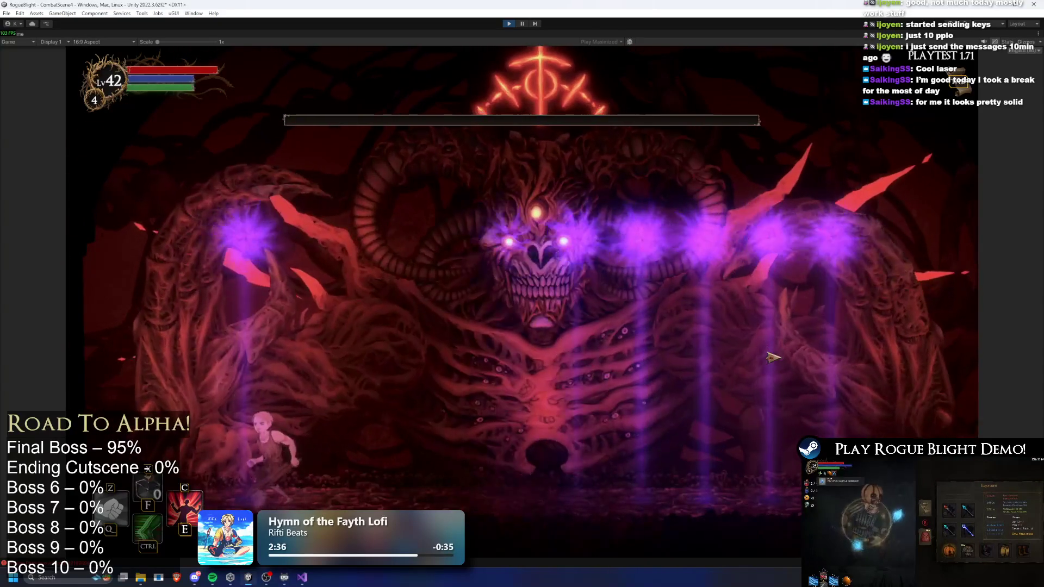
key(ctrl)
key(d)
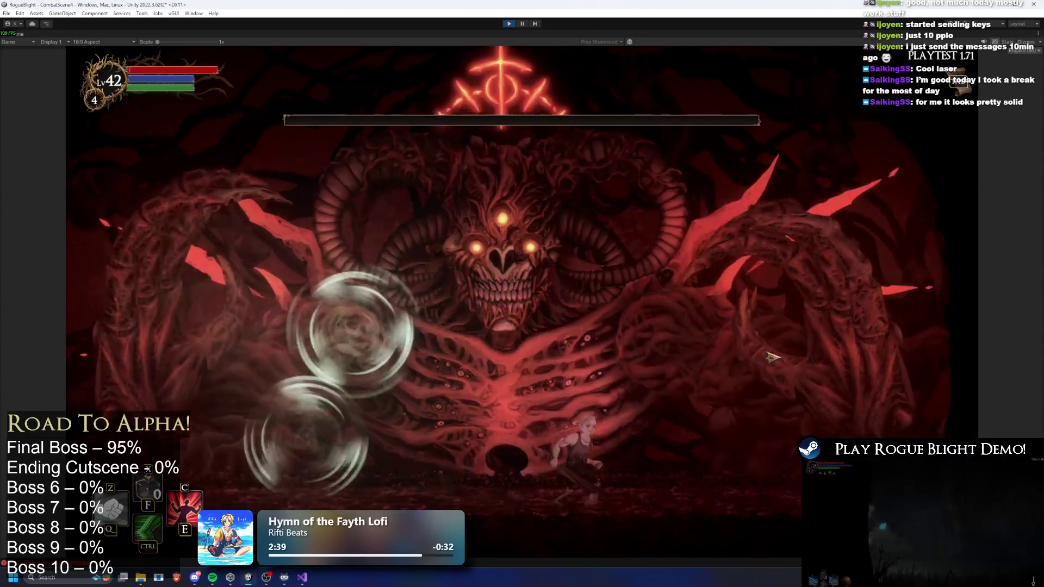
key(d)
key(h)
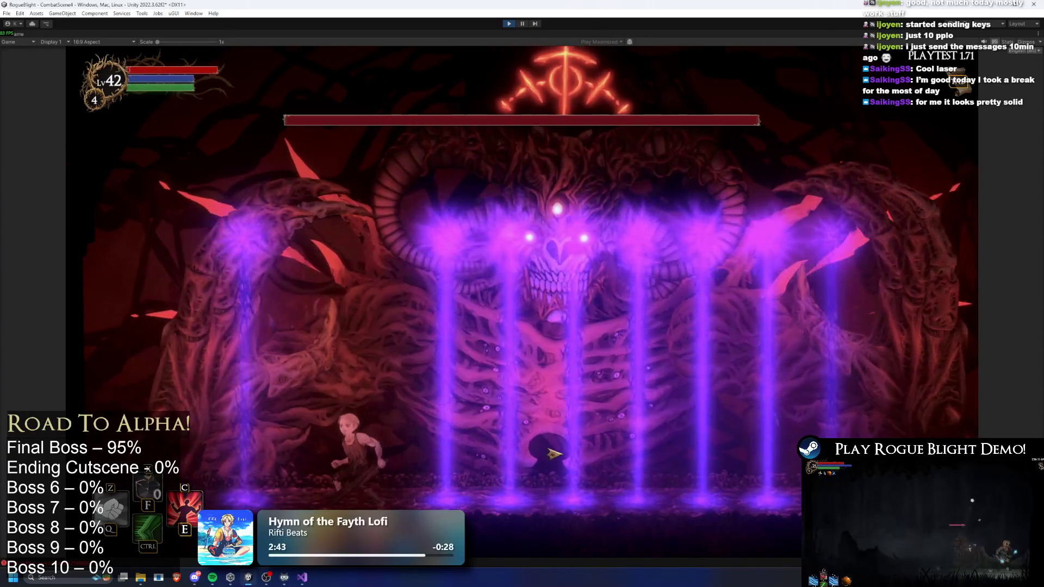
key(d)
key(space)
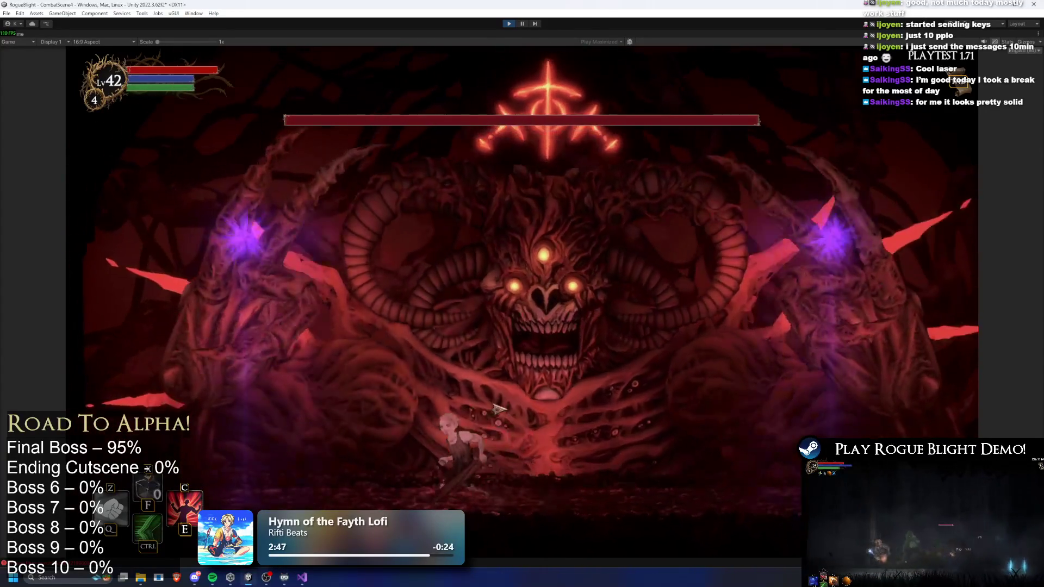
Keep dodging the purple beams, blue projectiles and light pillars until the run ends in defeat
key(a)
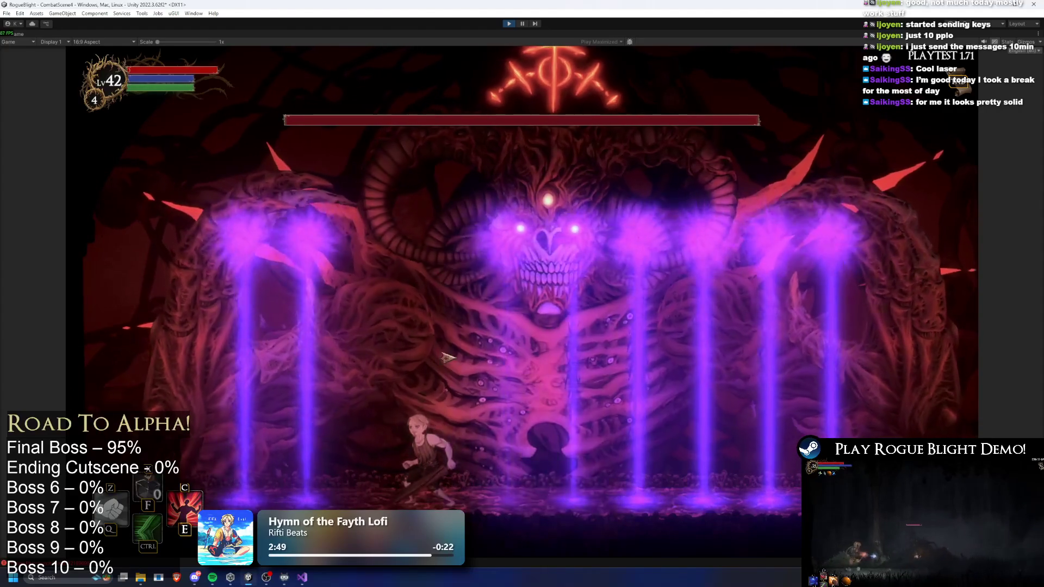
key(d)
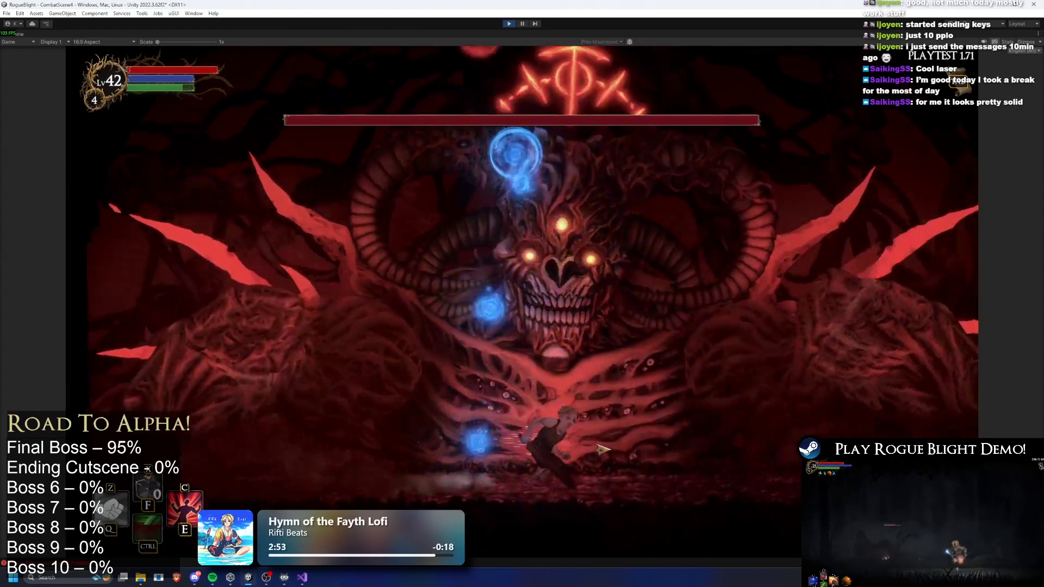
key(a)
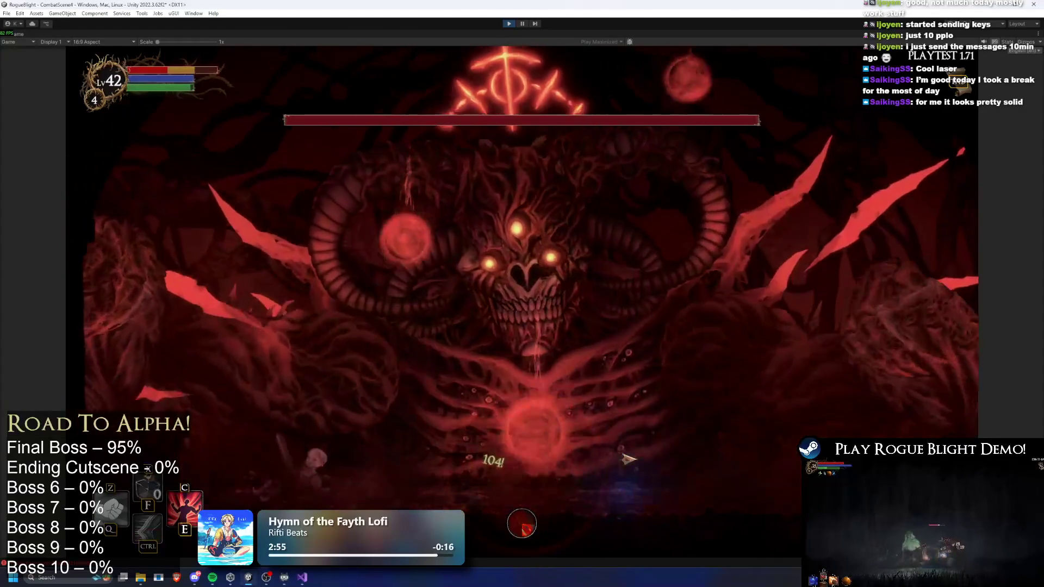
key(d)
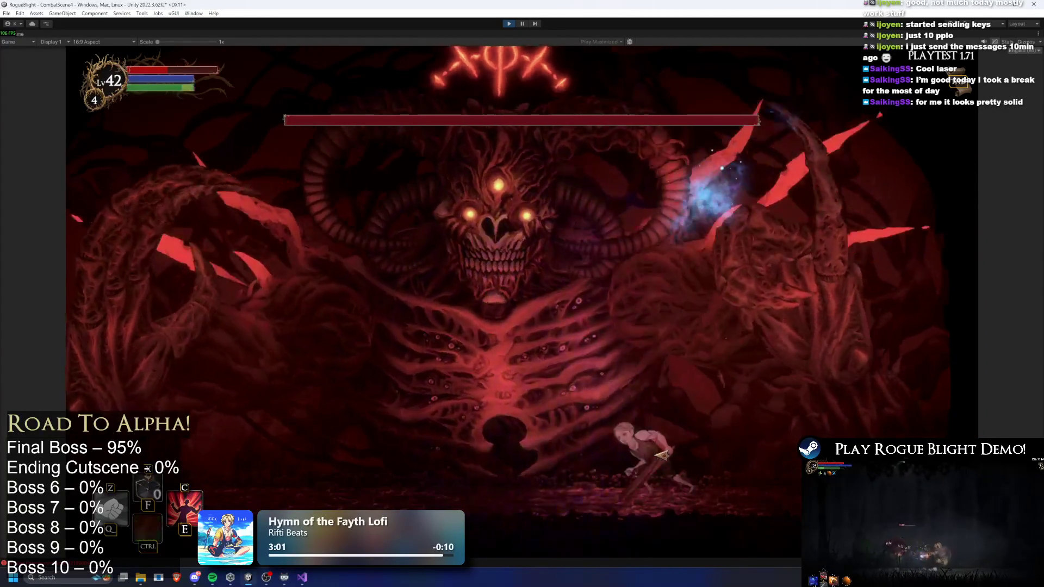
key(a)
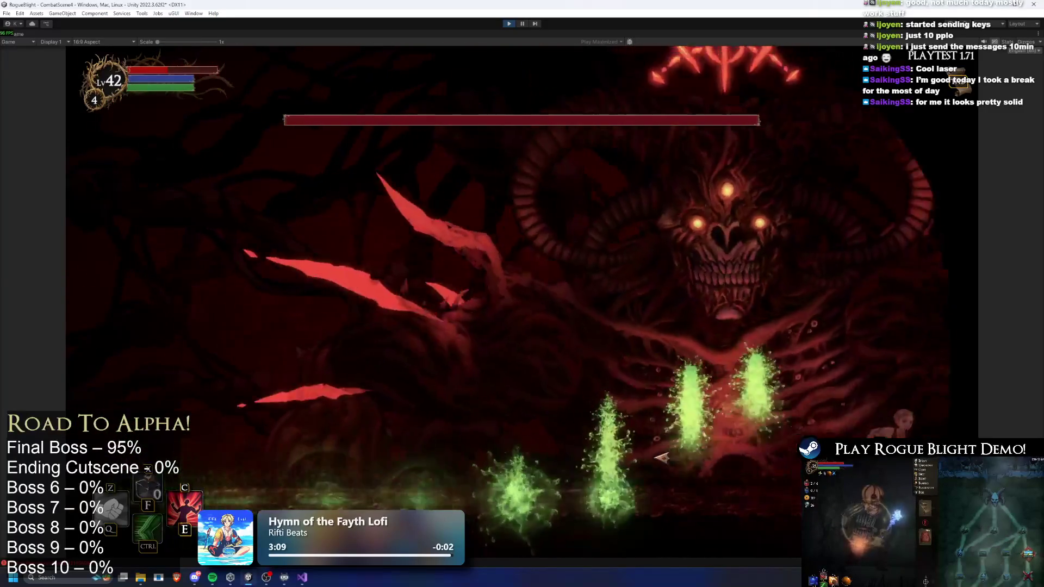
key(ctrl)
key(a)
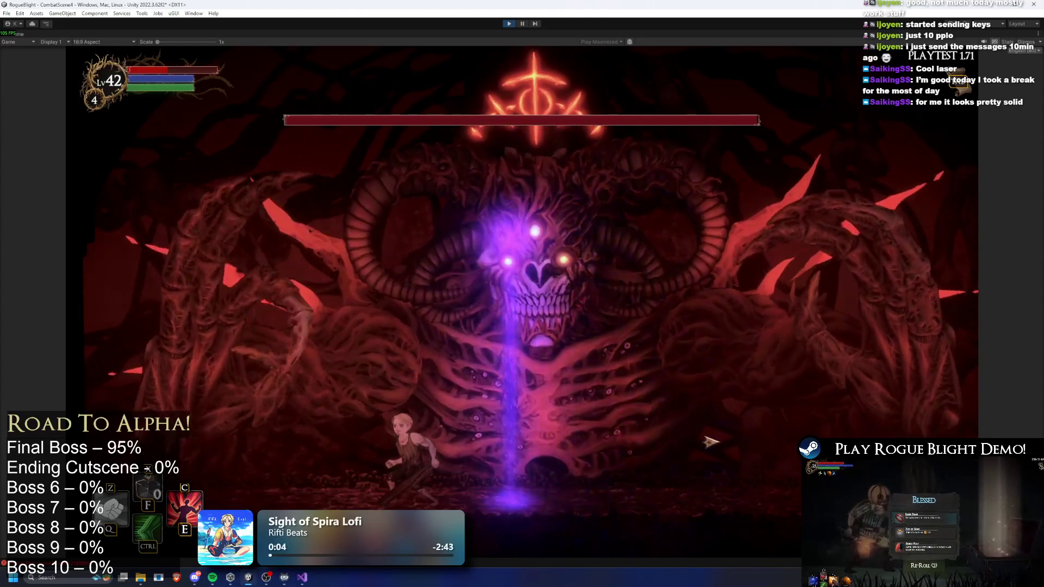
key(ctrl)
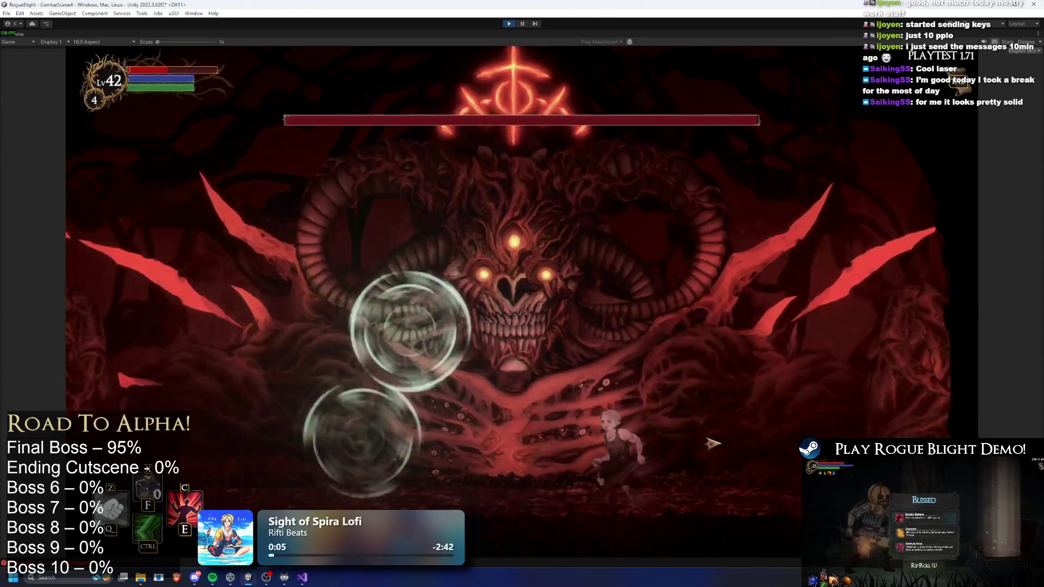
key(a)
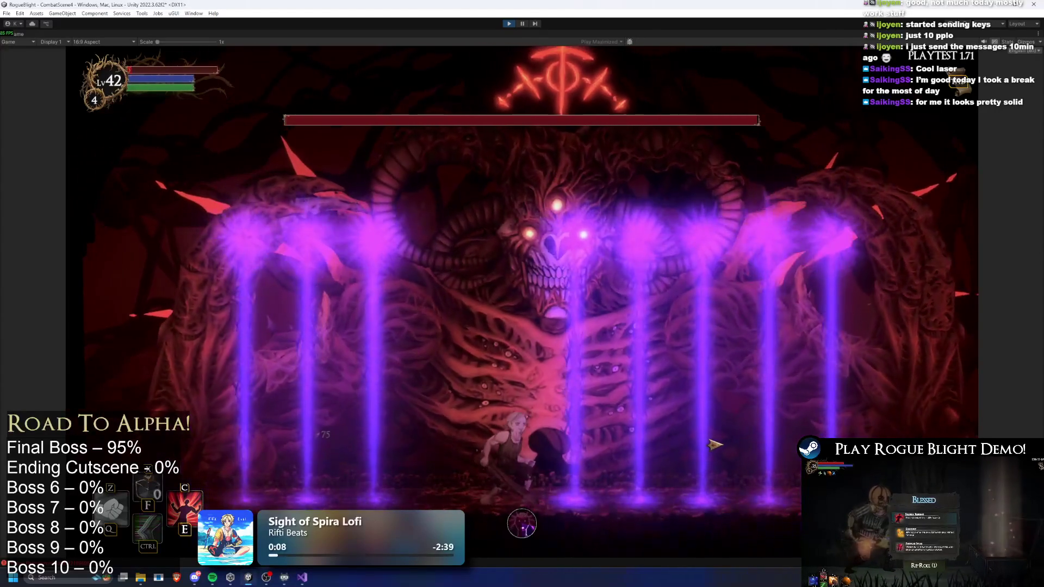
key(a)
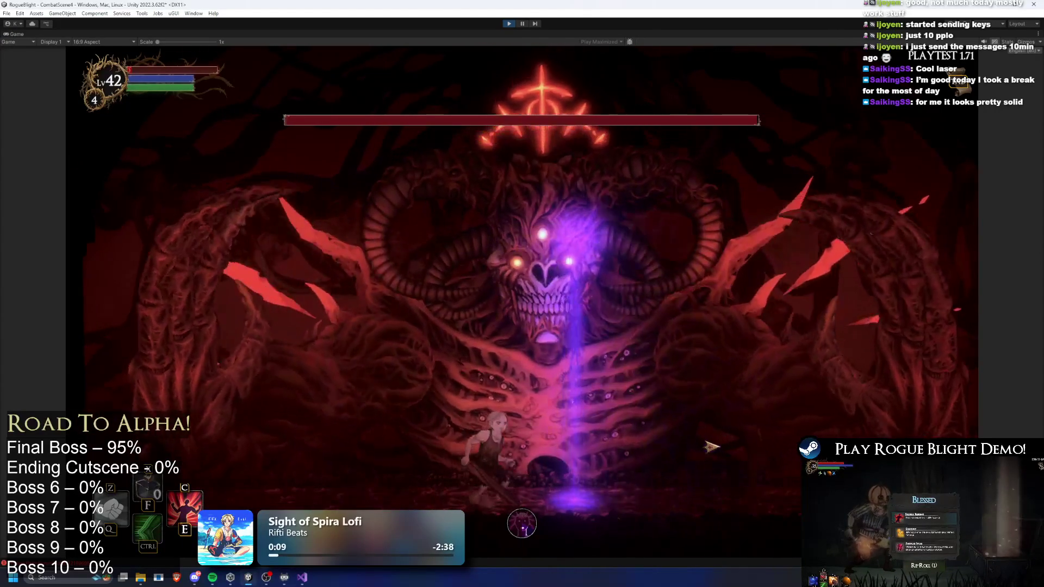
key(F1)
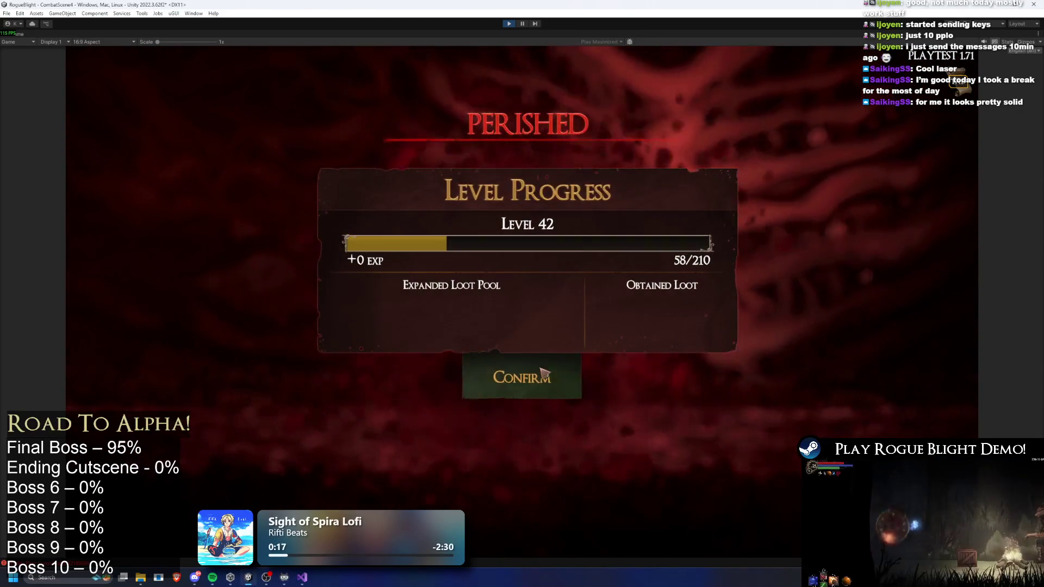
Confirm the results, then start a Story Mode run at difficulty 4 with the Wooden Sword
click(564, 375)
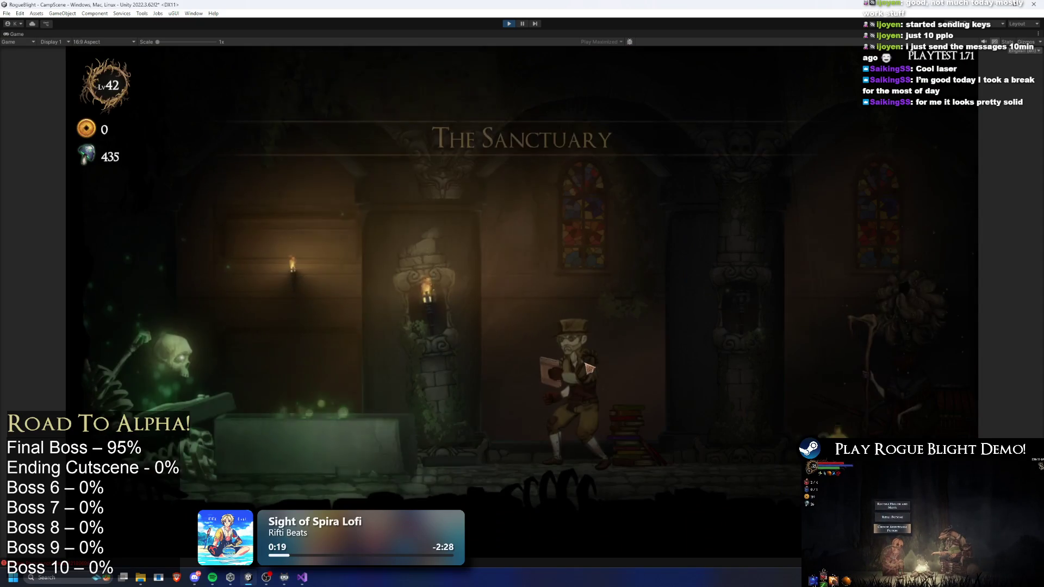
key(d)
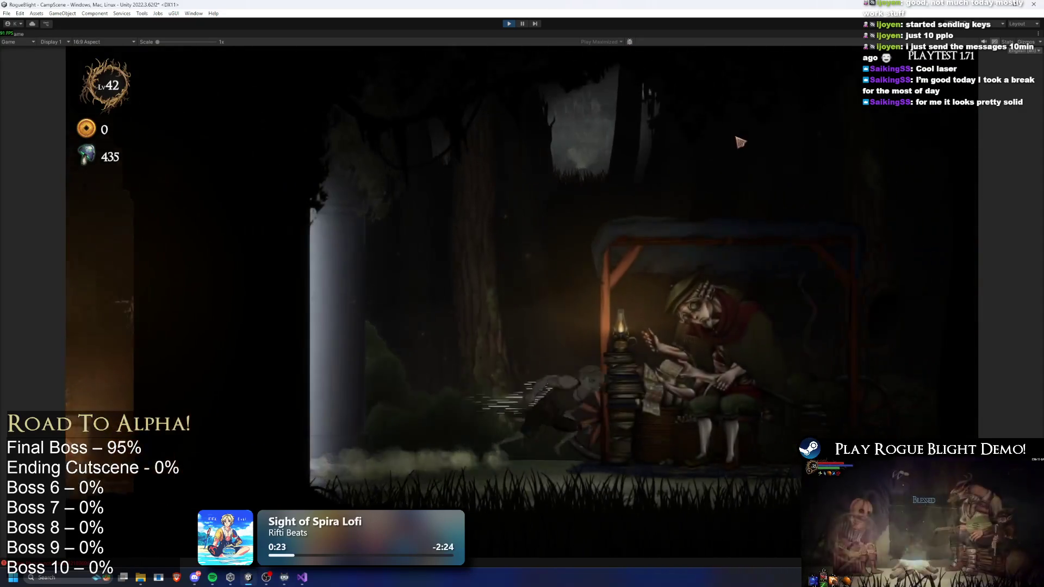
key(e)
click(717, 167)
click(461, 207)
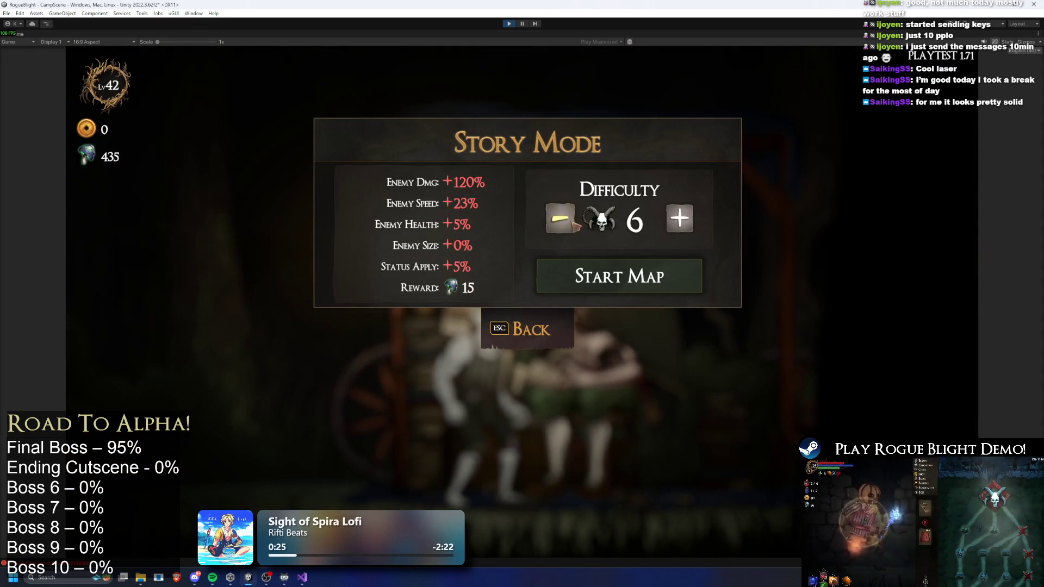
click(571, 223)
click(571, 222)
click(677, 283)
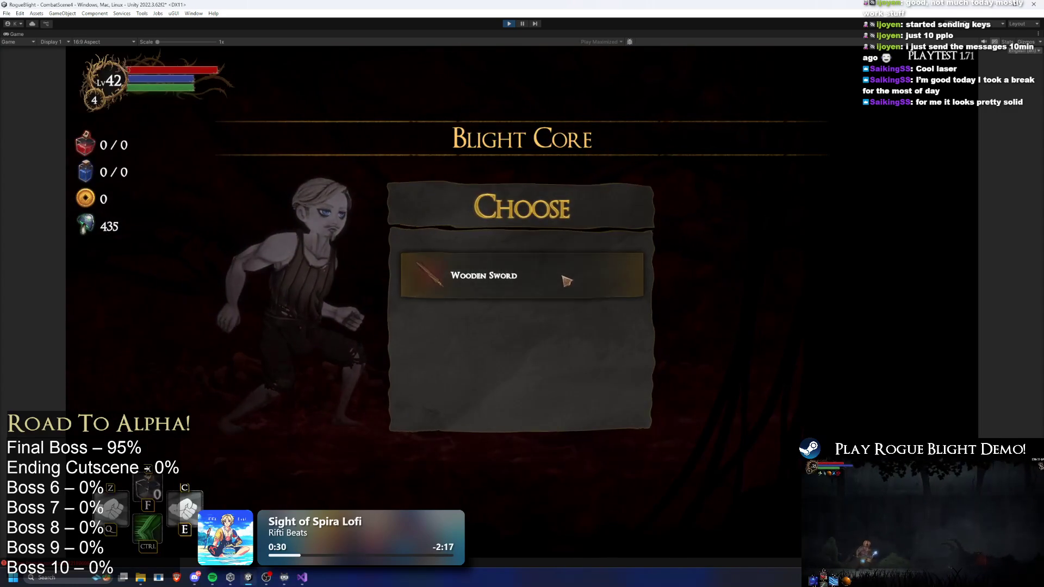
click(566, 280)
Travel to the final boss, set enemy health to 1, and fight until perishing
click(770, 352)
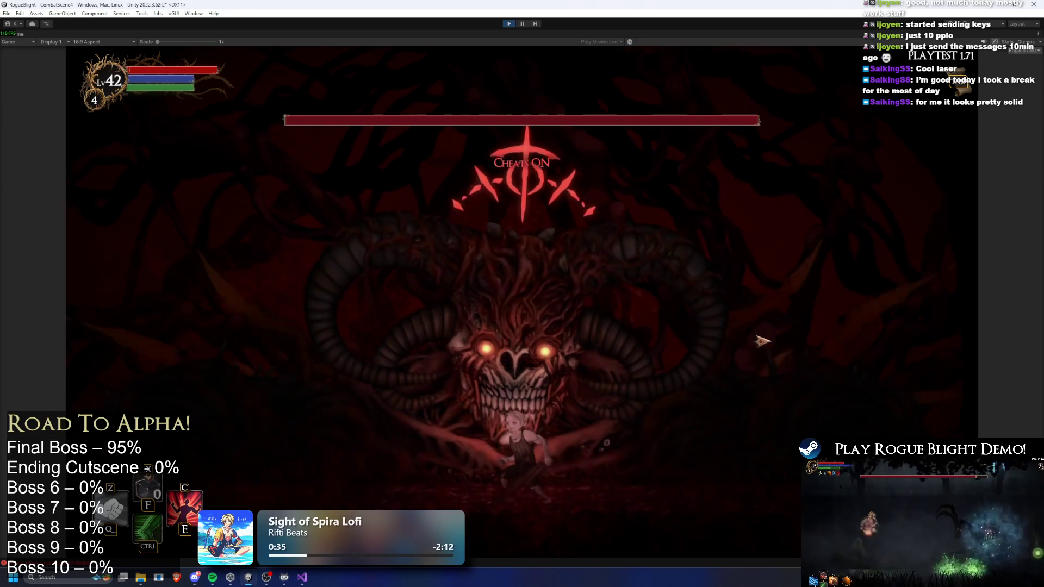
key(F2)
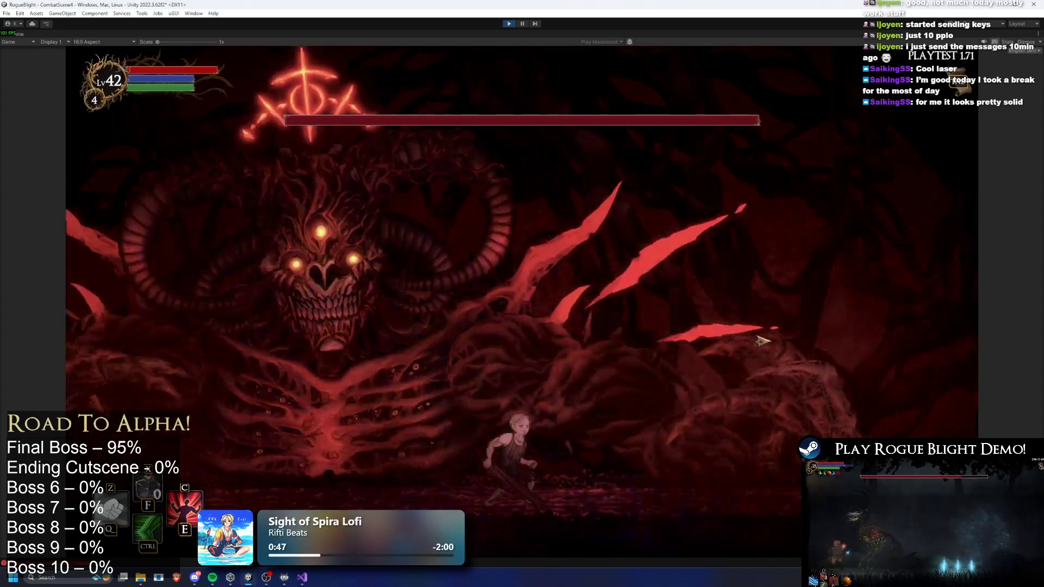
key(ctrl)
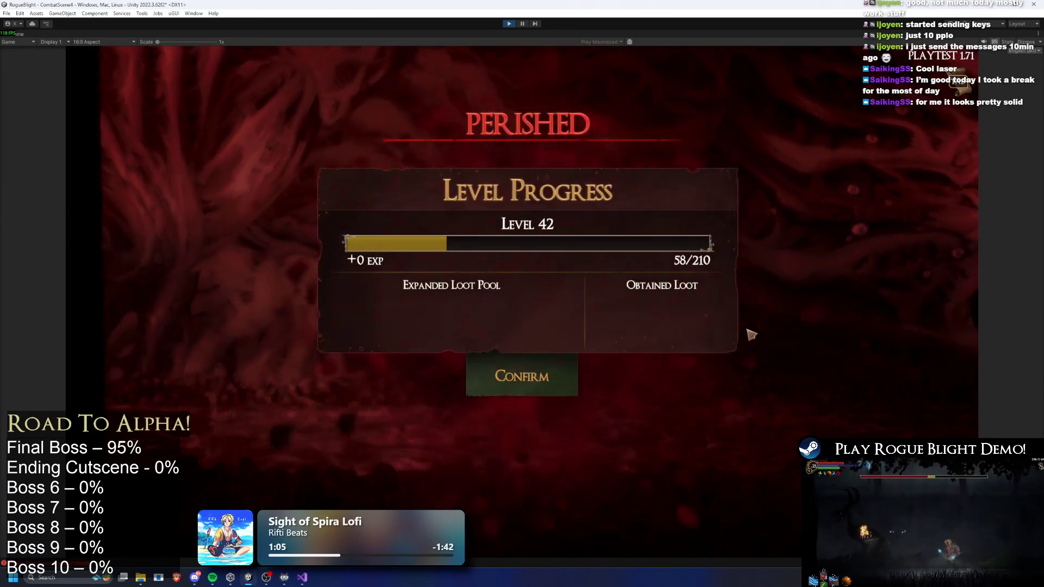
Accept the results and start another Story Mode run from the map table with the Wooden Sword
key(Return)
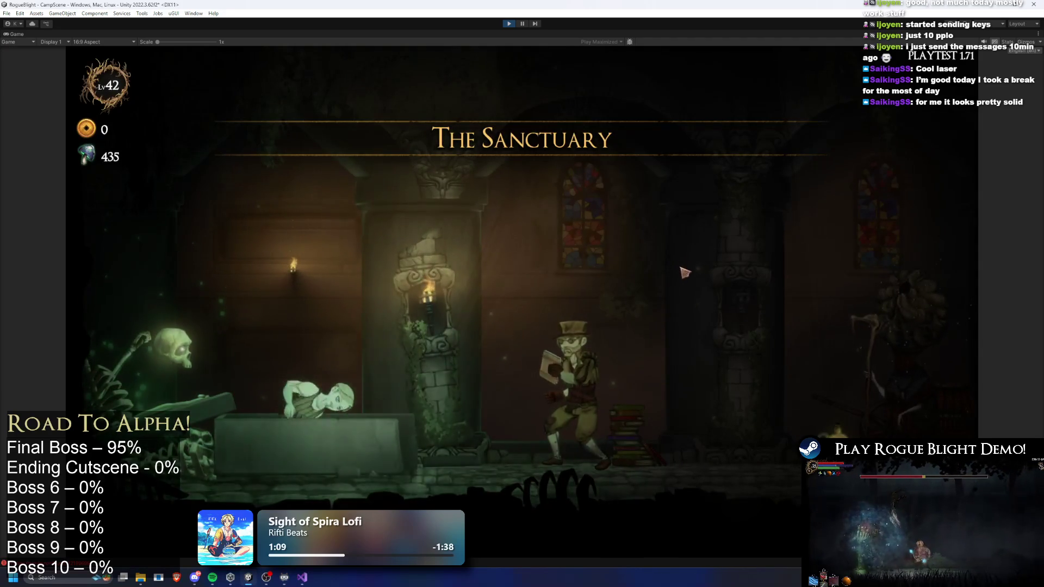
key(a)
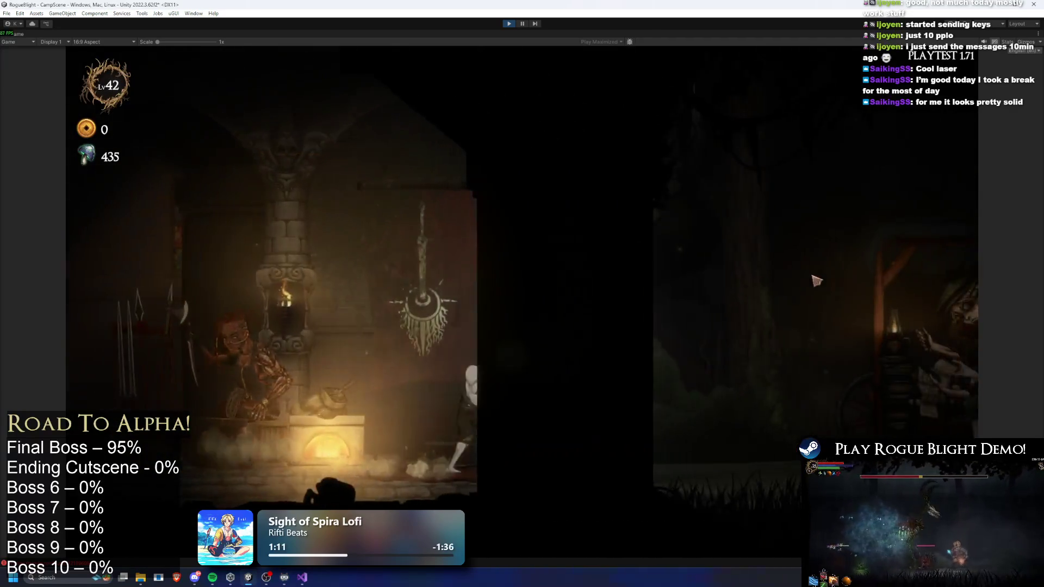
key(d)
key(e)
click(462, 253)
click(678, 287)
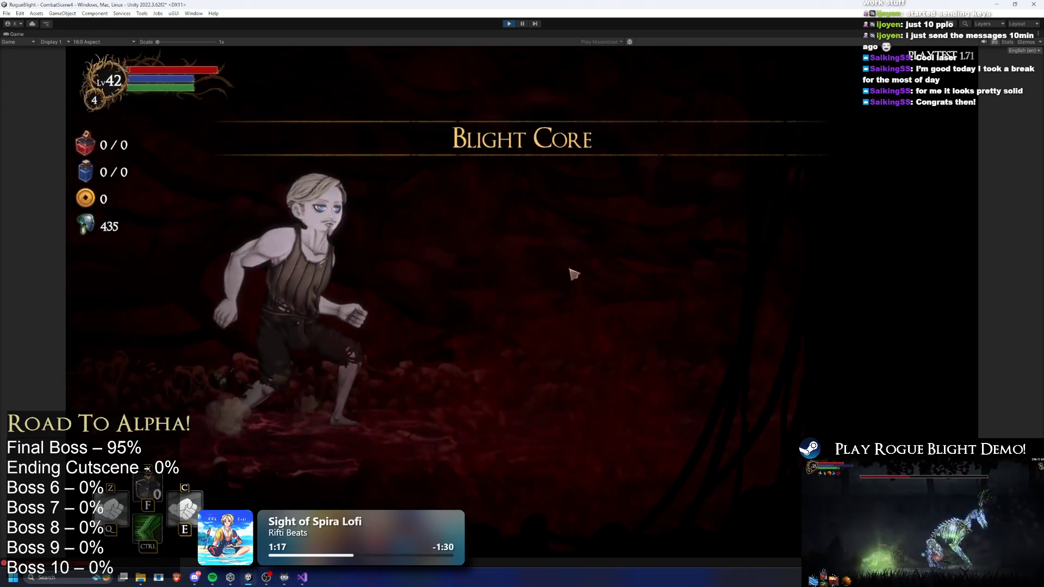
click(544, 259)
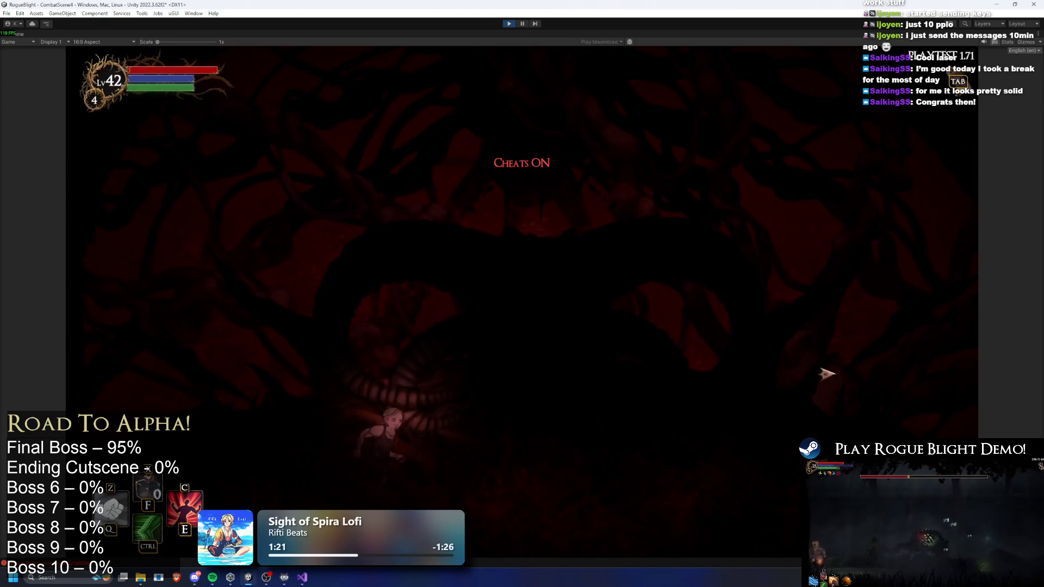
Set enemy health to 1, pause the boss fight, and stop Play mode
key(F1)
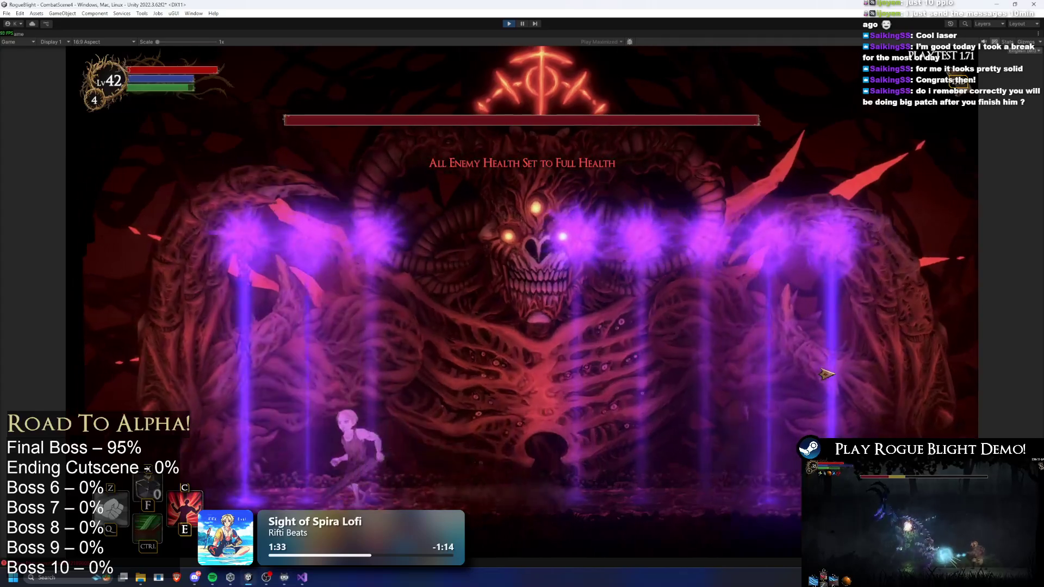
key(Escape)
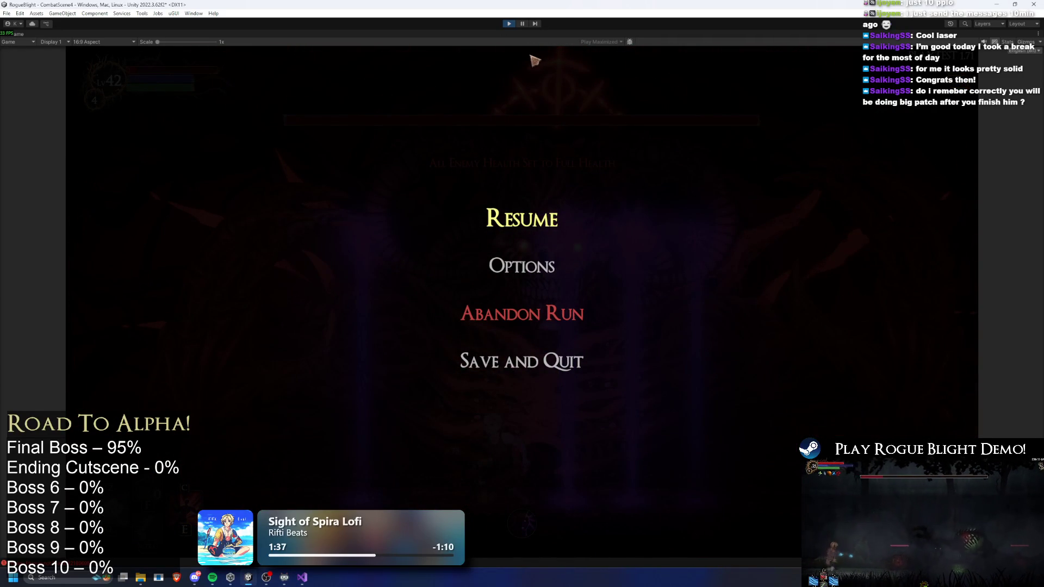
click(511, 23)
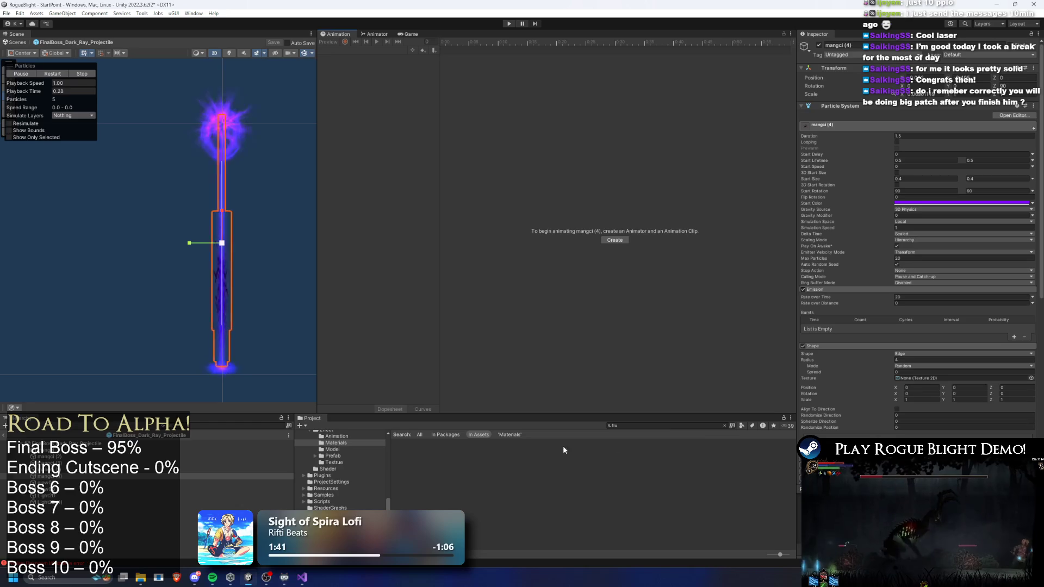
Search the project for 'final bb' and open the FinalBoss prefab for inspection
text(final b)
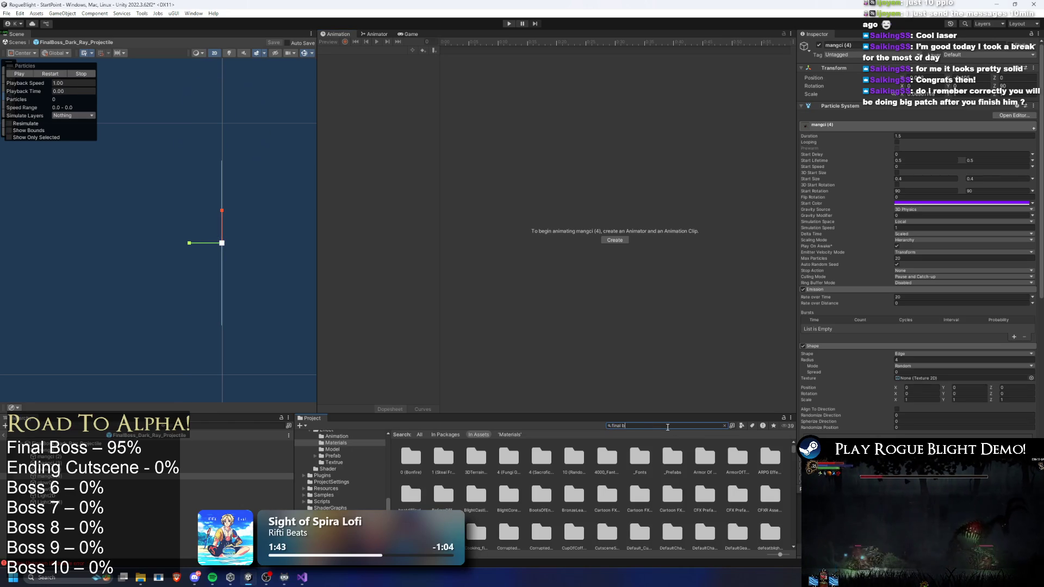
text(b)
double_click(409, 456)
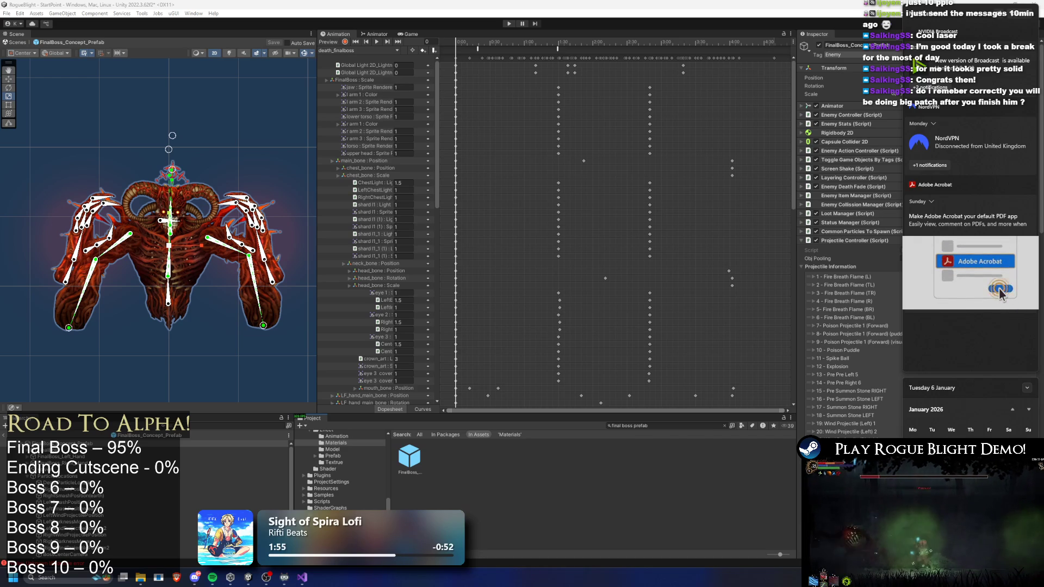
click(659, 540)
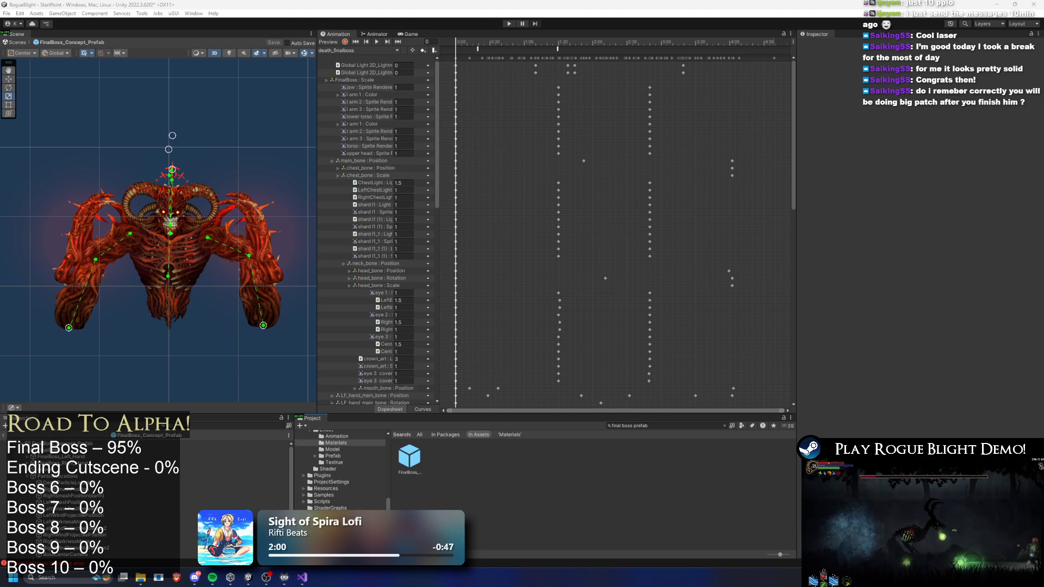
click(411, 458)
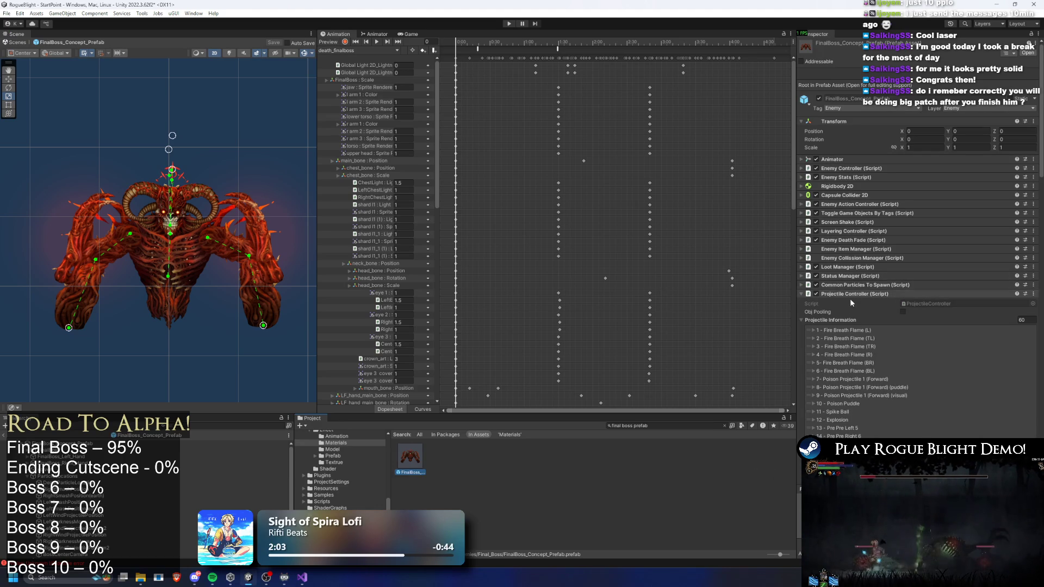
click(846, 320)
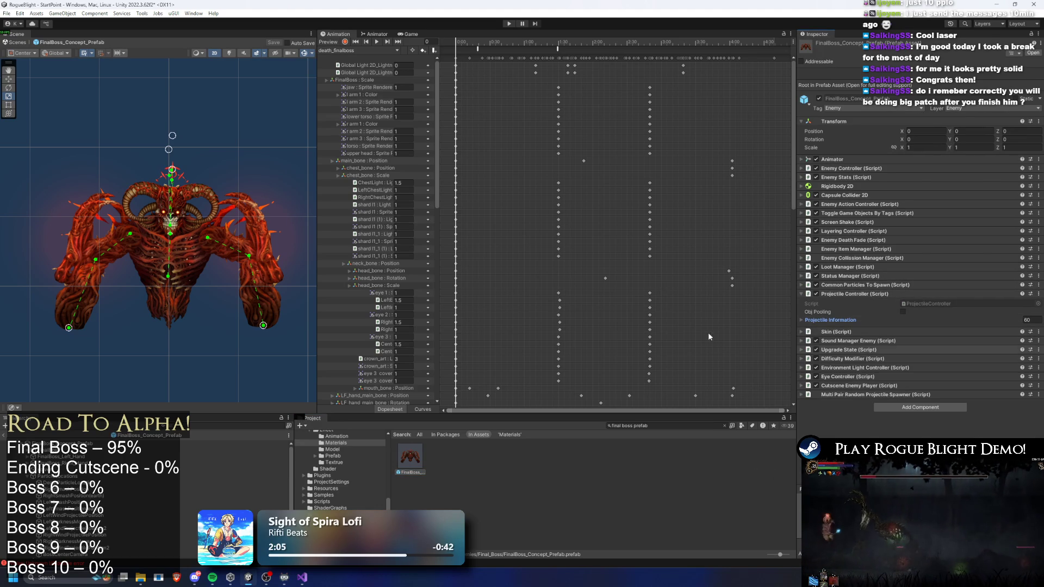
Select the boss rig's Death object, then the prefab root to list its components
key(XF86AudioRaiseVolume)
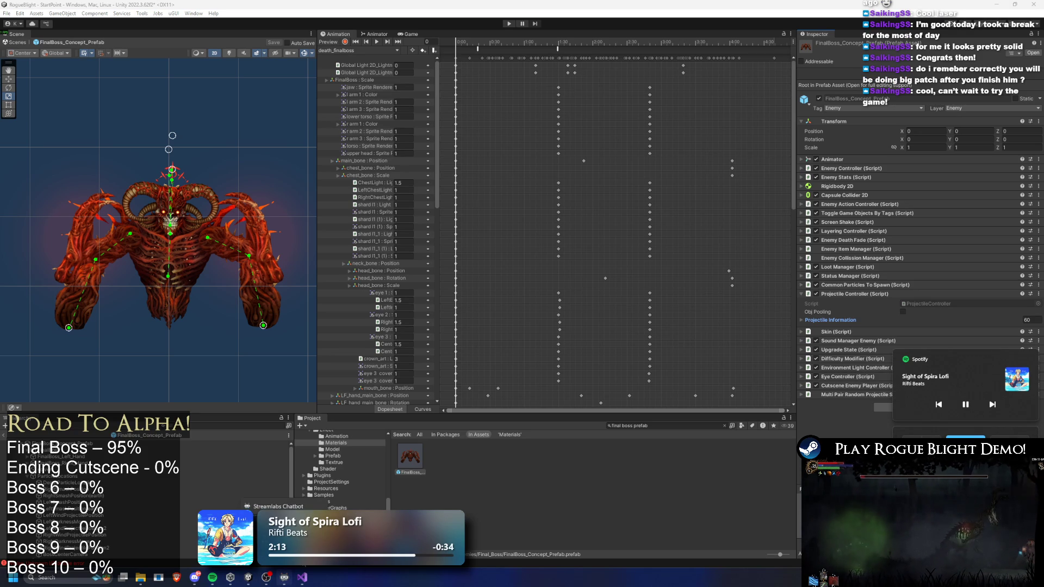
click(476, 494)
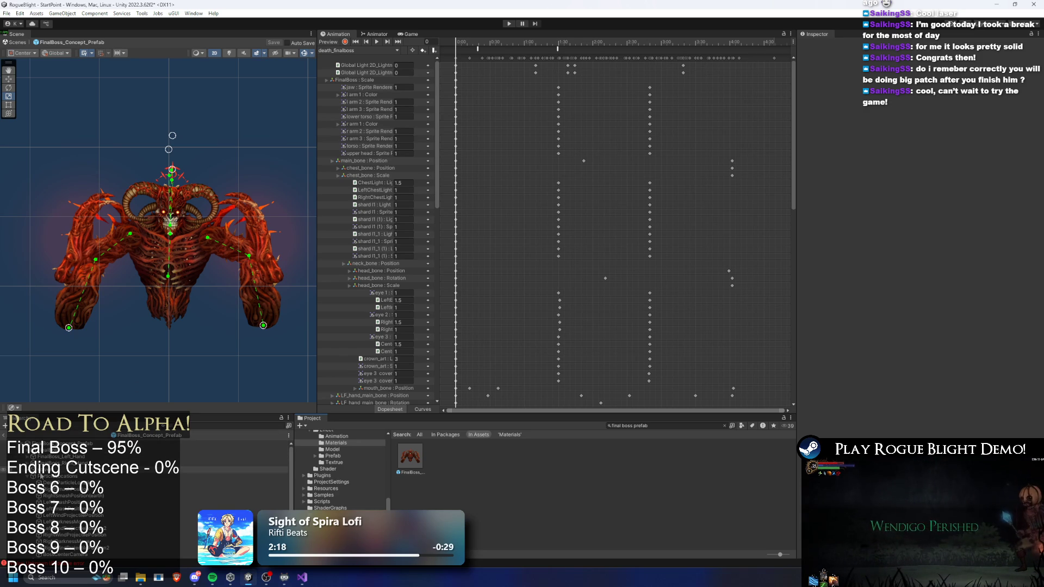
click(182, 482)
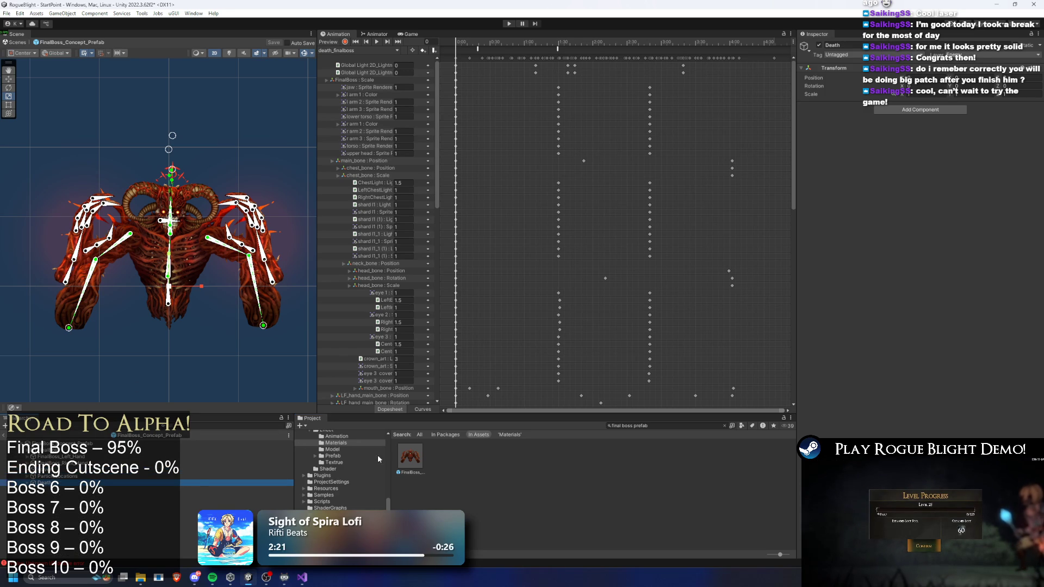
click(866, 240)
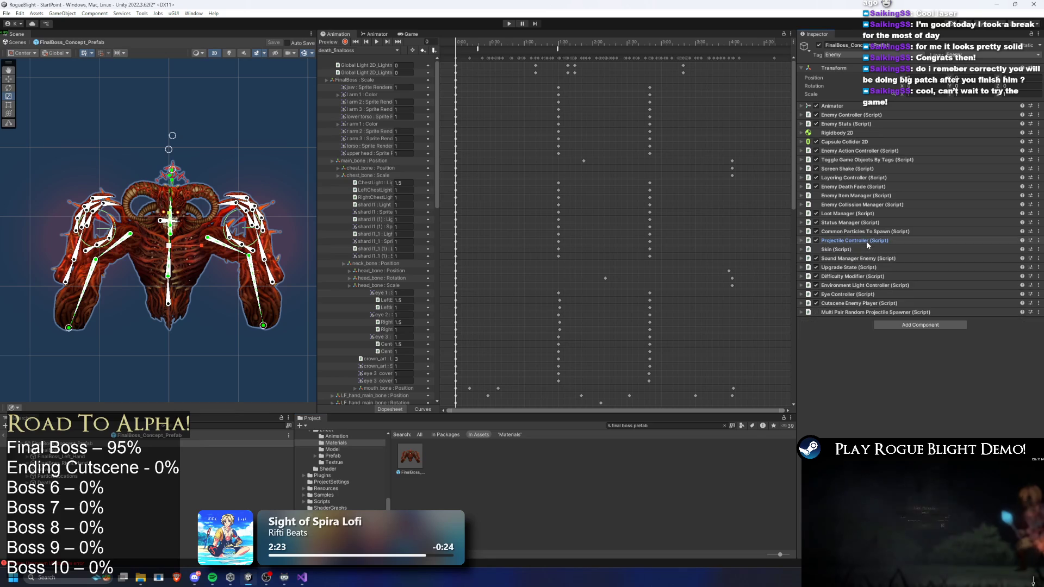
Expand Projectile Information and inspect 46- Light Ray's damage, status effect and spawn settings
click(848, 267)
scroll(904, 384, down, 5)
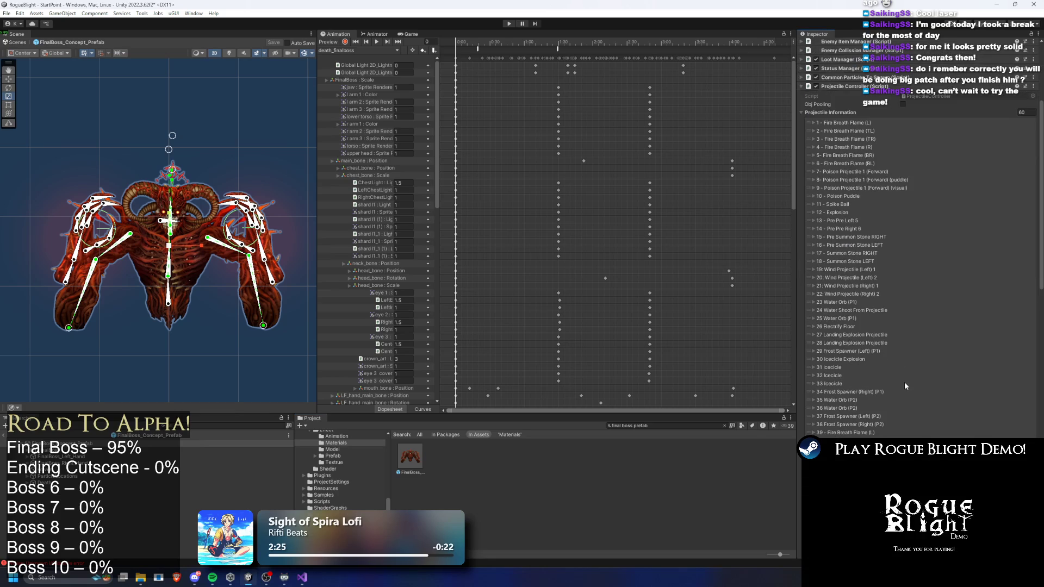
scroll(924, 367, down, 4)
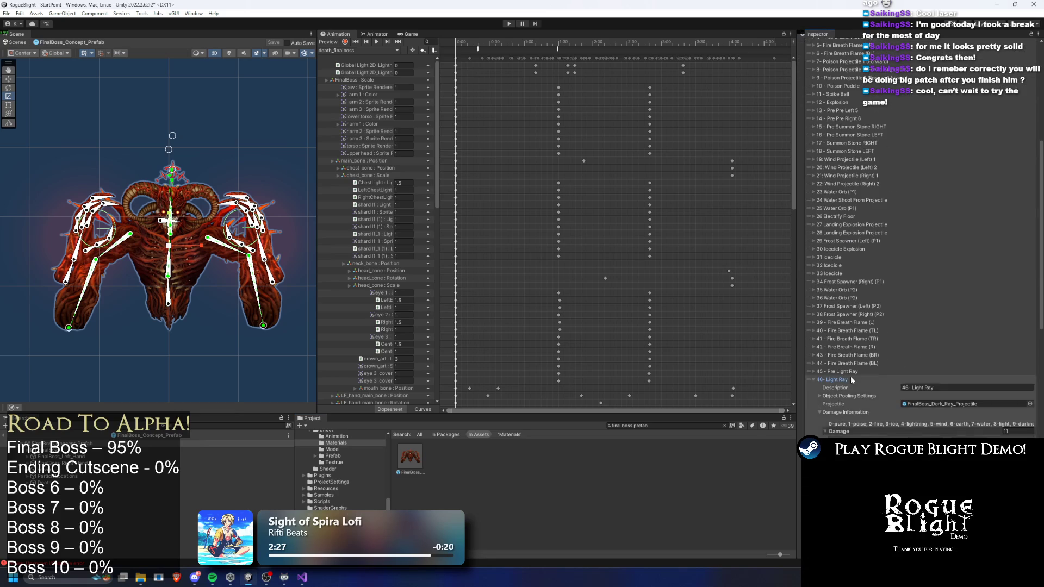
click(853, 380)
scroll(865, 371, down, 5)
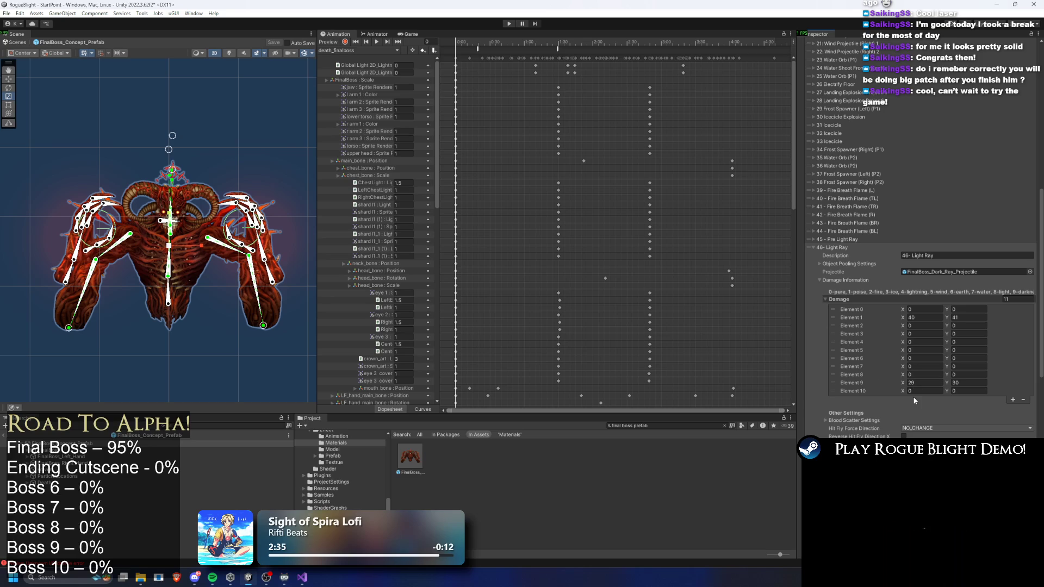
scroll(946, 300, down, 3)
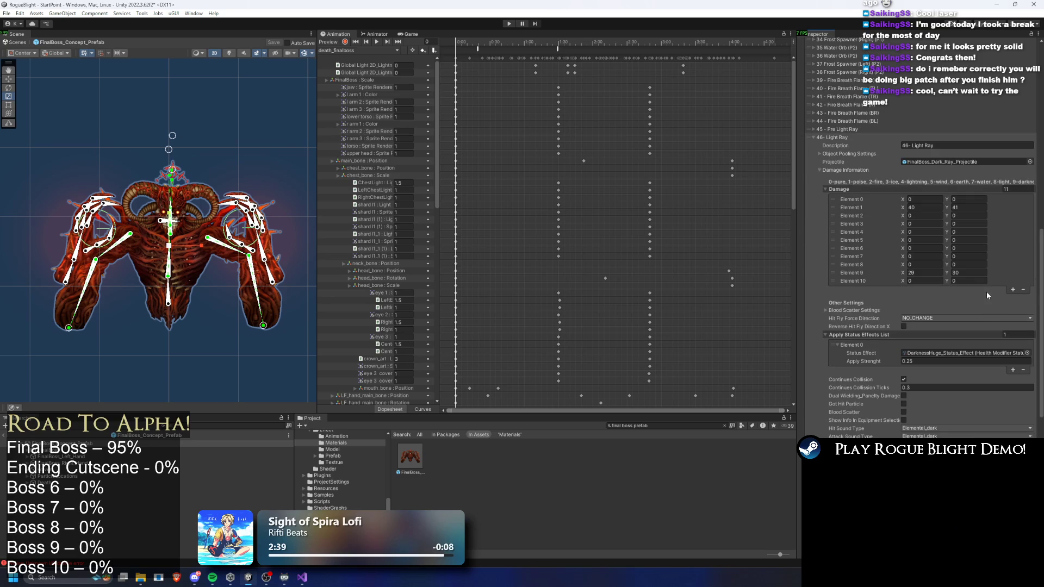
scroll(973, 288, down, 3)
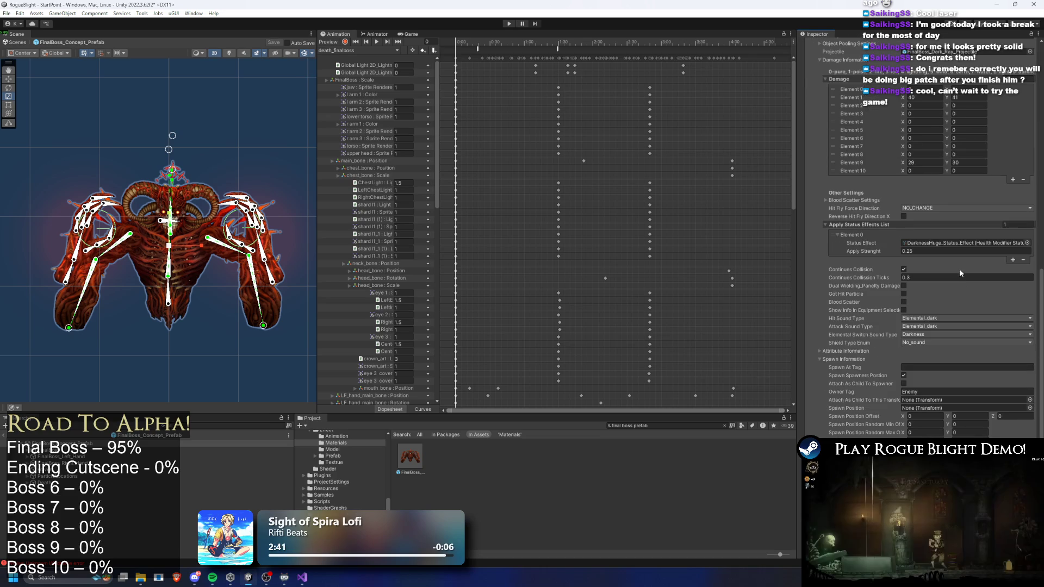
scroll(969, 277, down, 5)
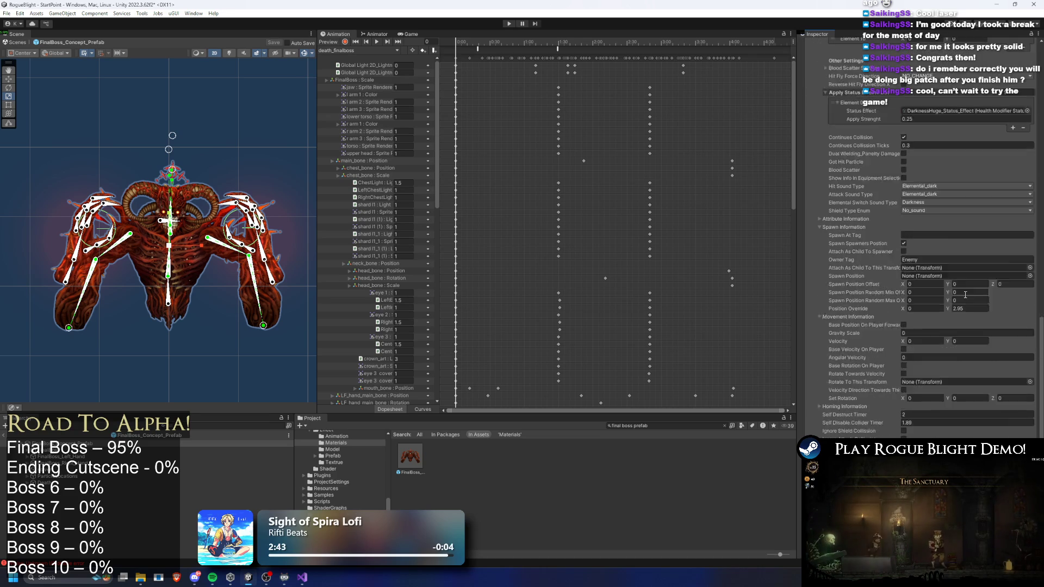
scroll(967, 272, down, 5)
Collapse the Light Ray entry and the Projectile Controller, scrolling back up
click(968, 272)
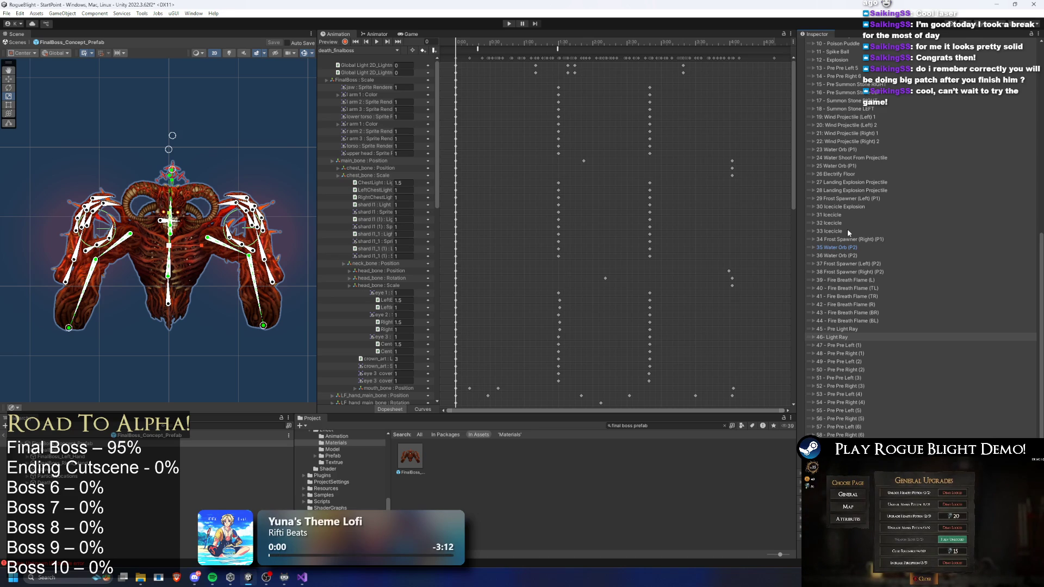
scroll(859, 240, up, 3)
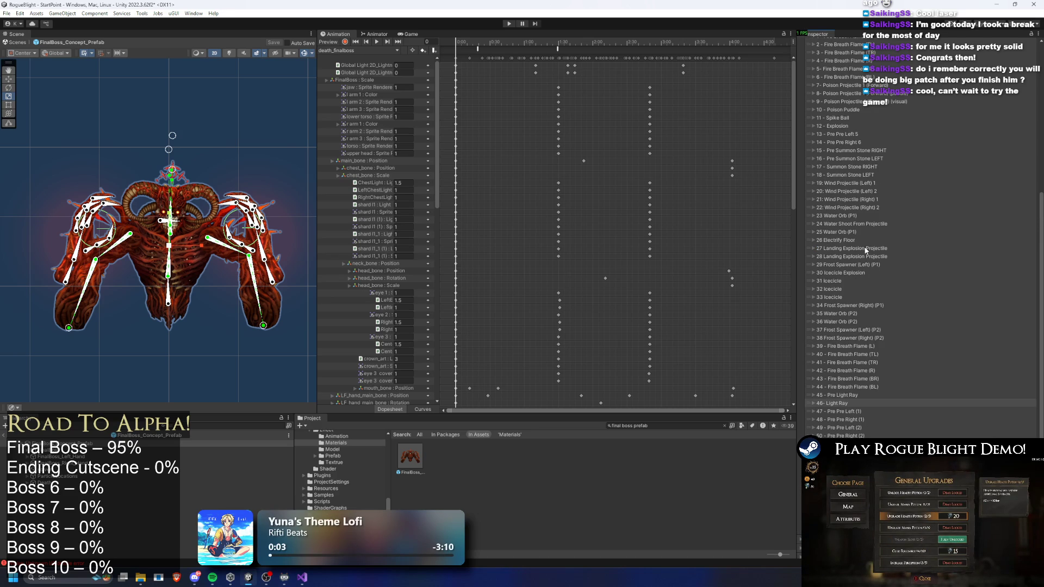
scroll(918, 252, up, 5)
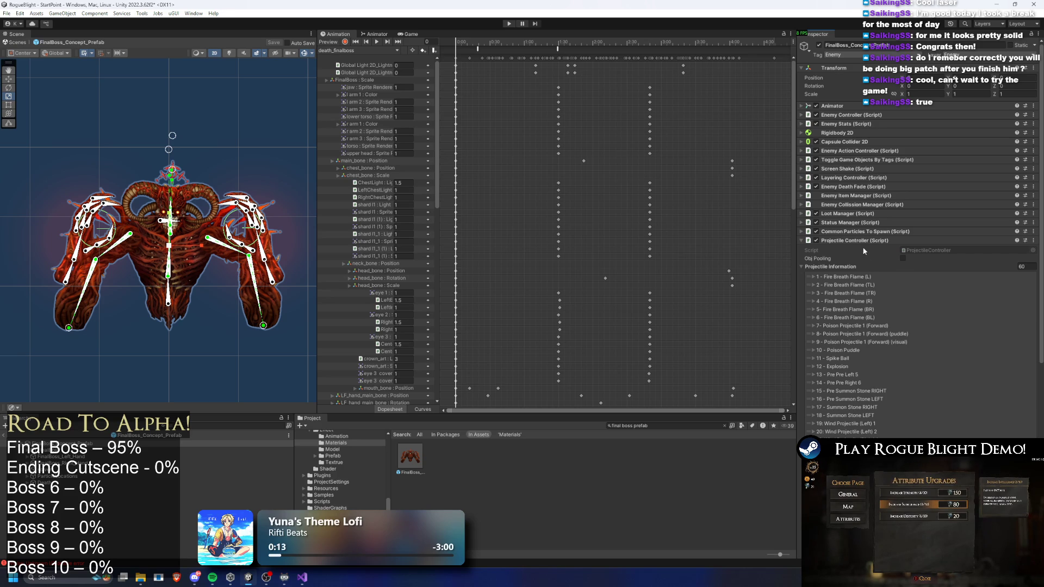
scroll(886, 269, down, 10)
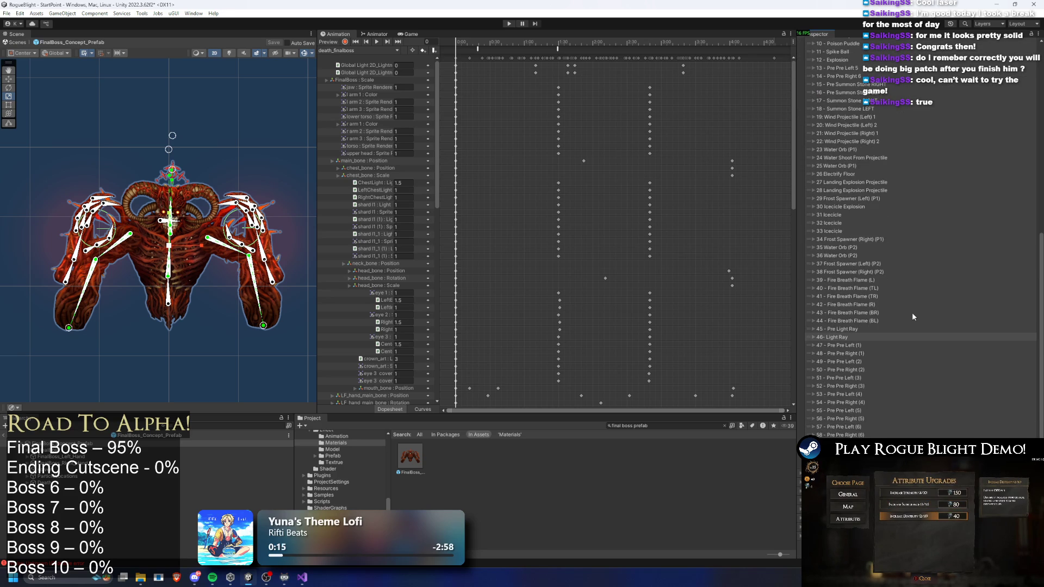
scroll(930, 281, up, 10)
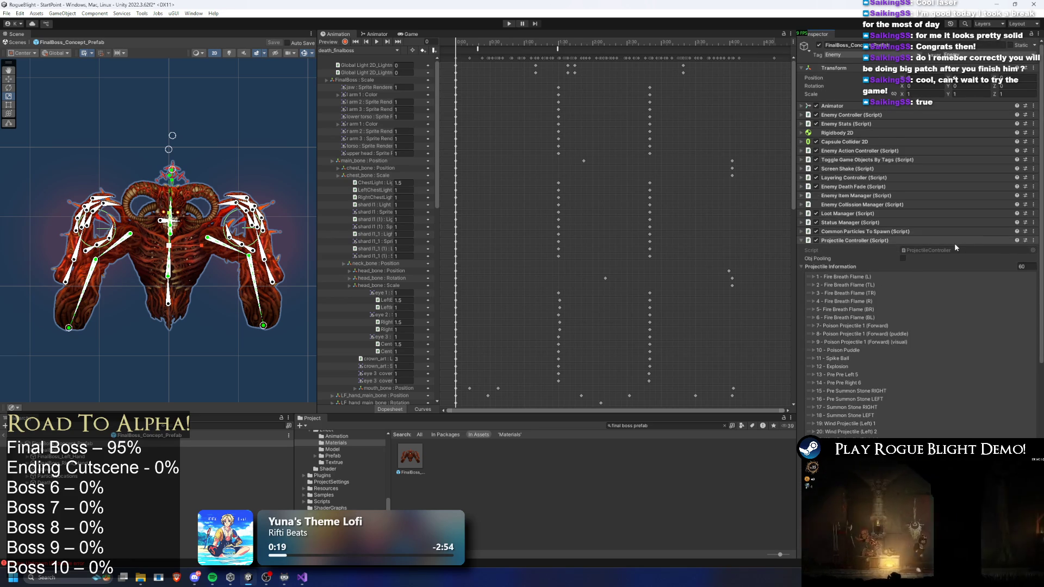
click(864, 240)
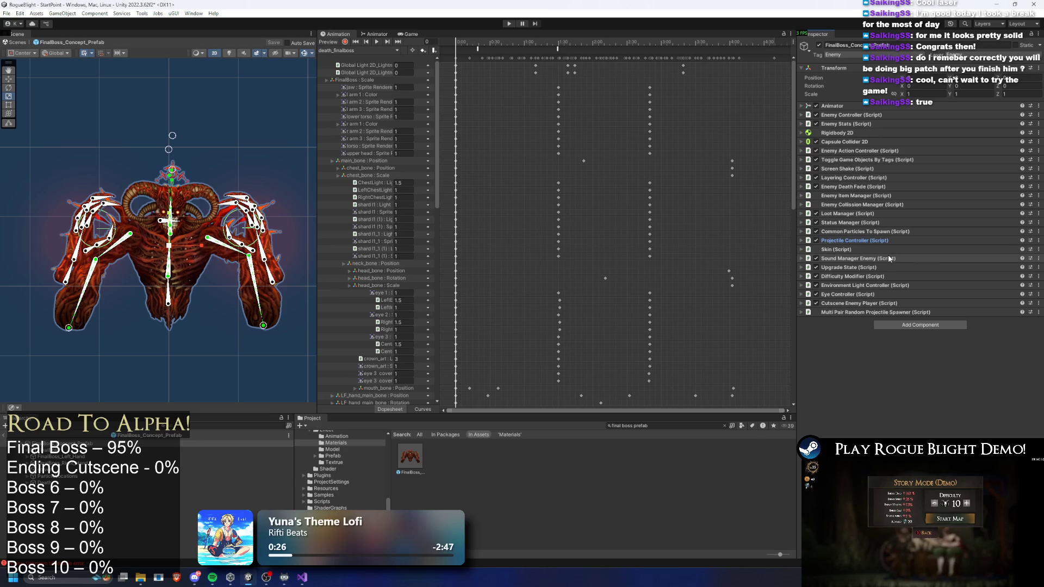
Set the Phase 2 Mega Move Darkness action cooldown to 25 and save
click(855, 250)
click(854, 248)
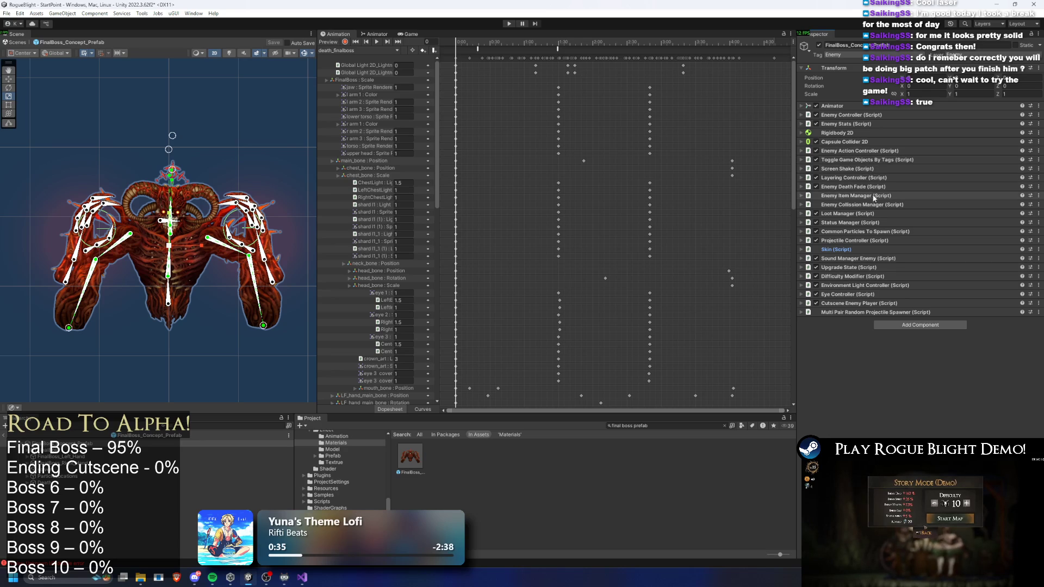
click(874, 152)
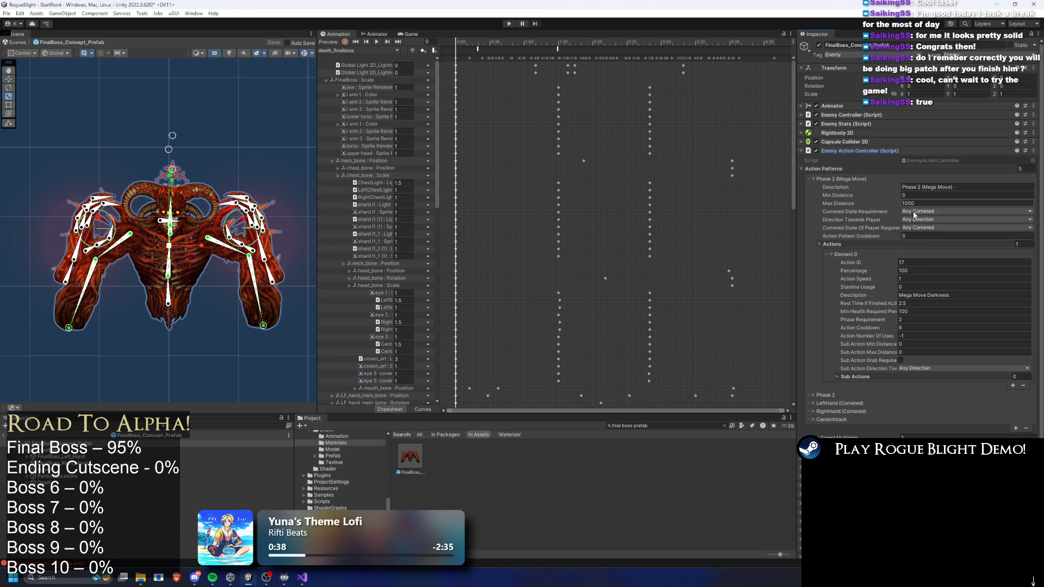
click(925, 286)
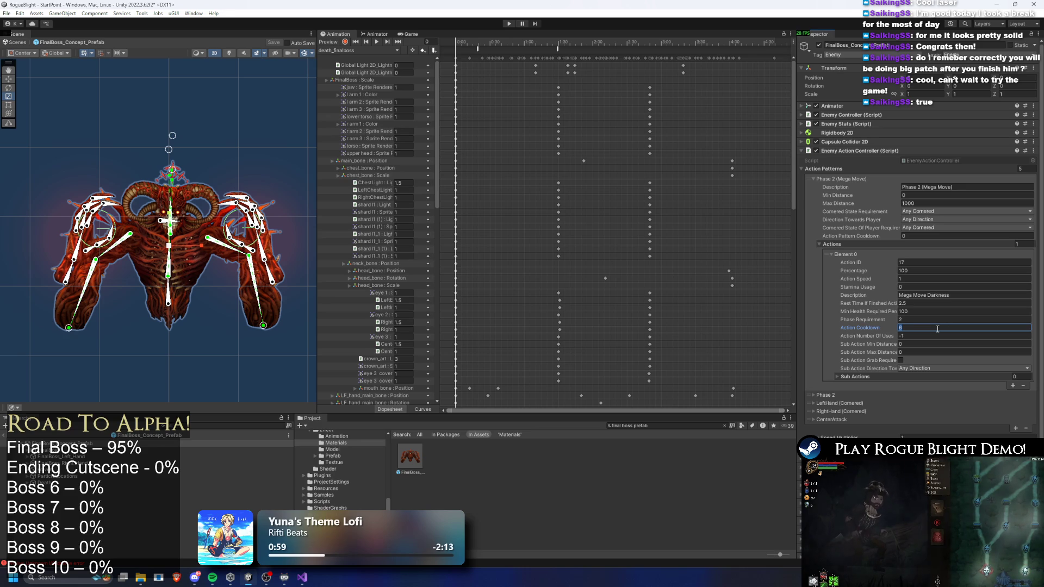
text(25)
key(ctrl+s)
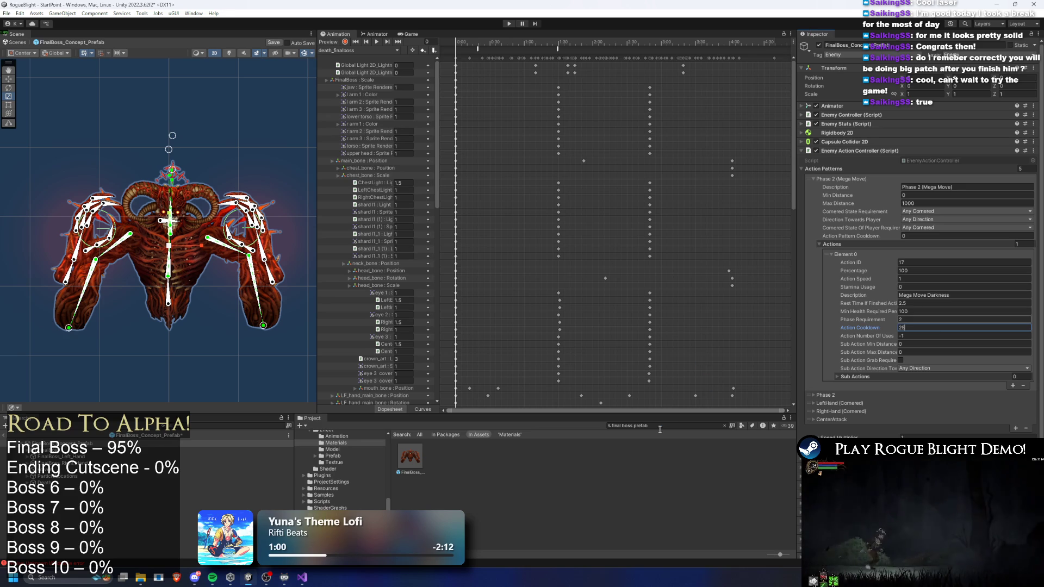
Clear the stray project search, check the LeftHand (Cornered) and CenterAttack patterns, and reopen Phase 2
click(670, 429)
text(b)
key(BackSpace)
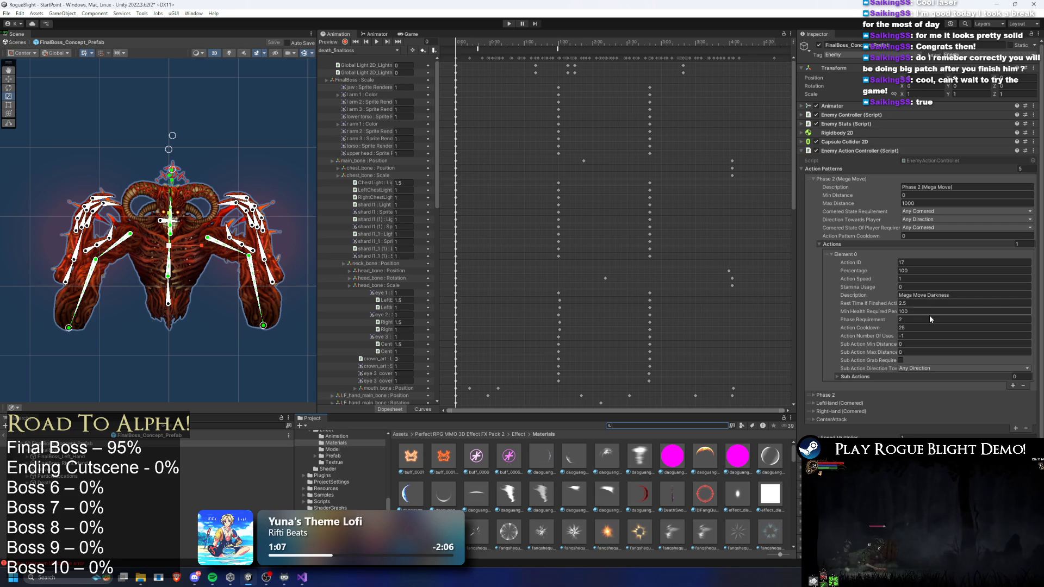
click(842, 180)
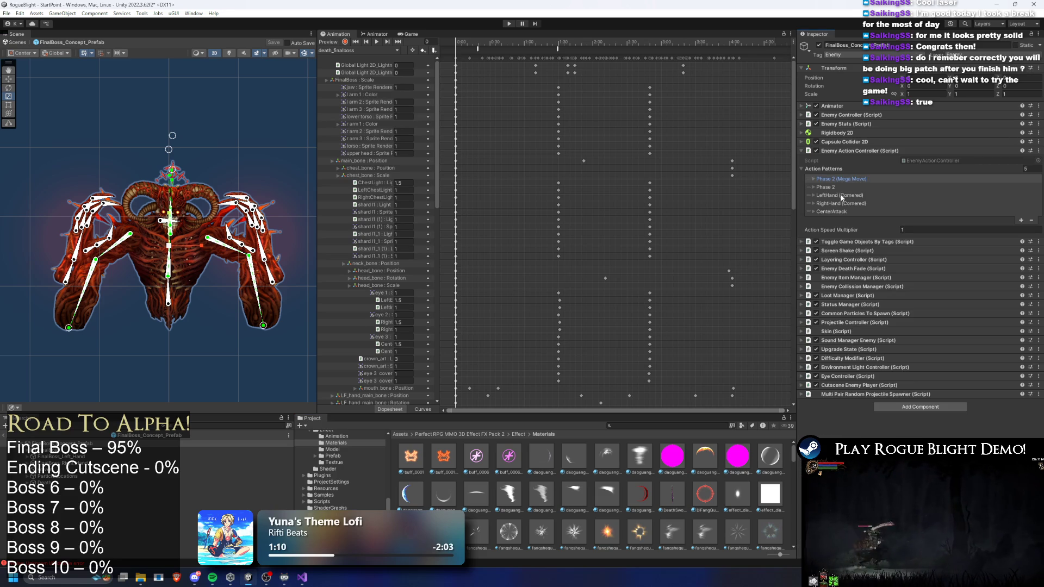
click(844, 195)
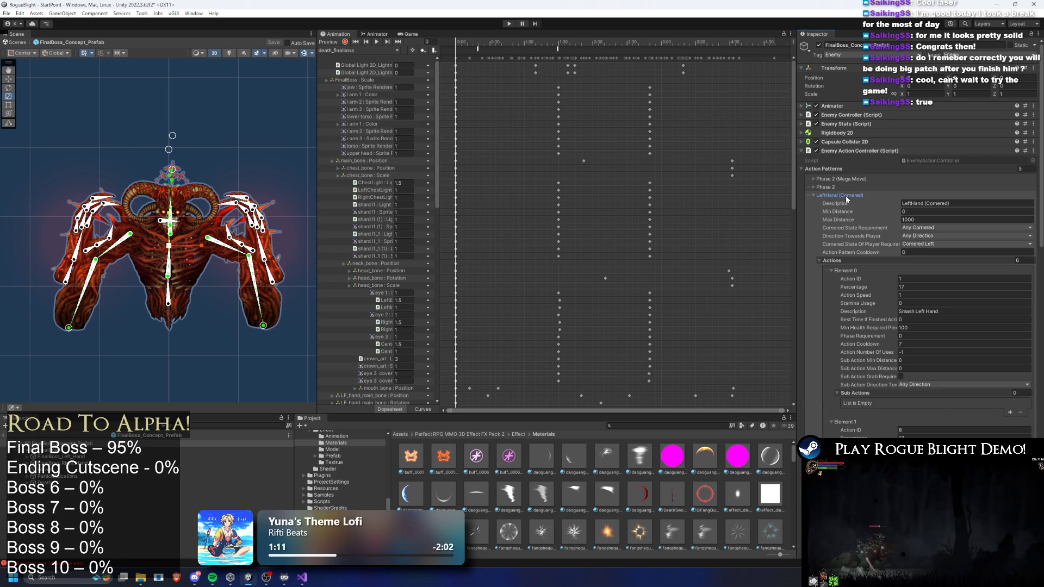
click(845, 194)
click(843, 212)
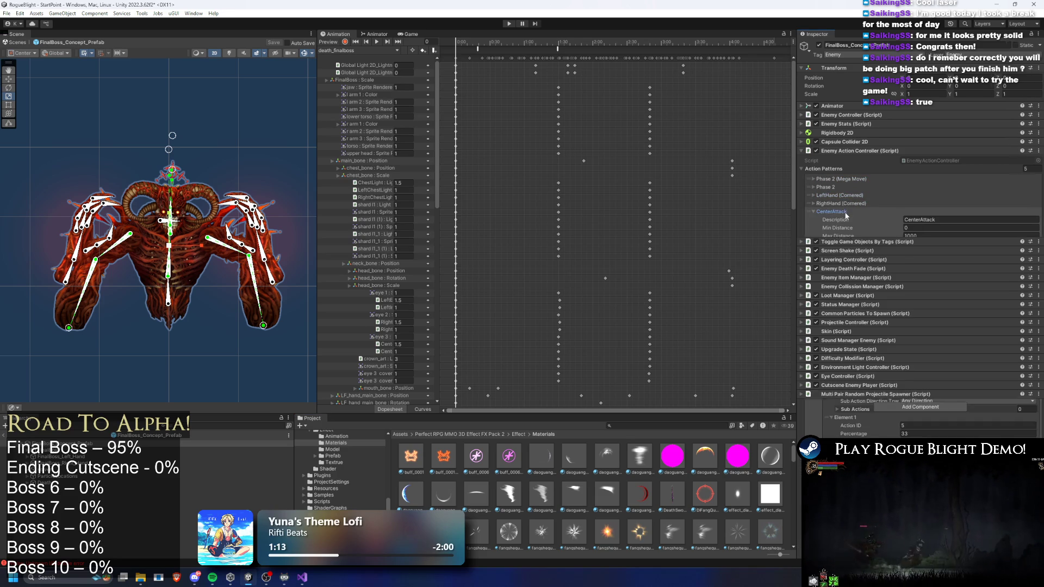
click(846, 212)
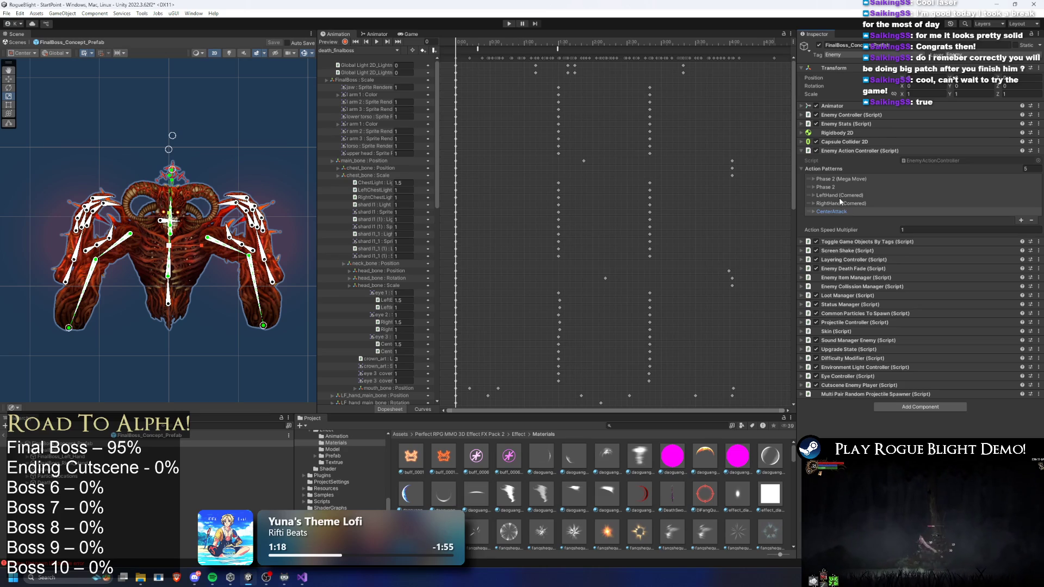
click(835, 179)
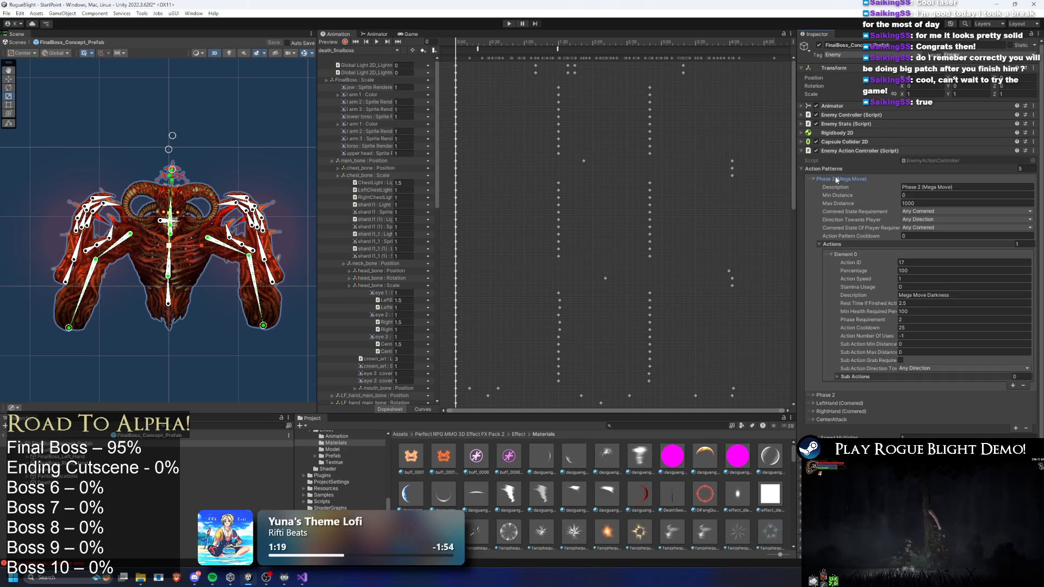
Enter Play mode, toggle the enemy-health cheats, and start fighting the final boss
click(508, 25)
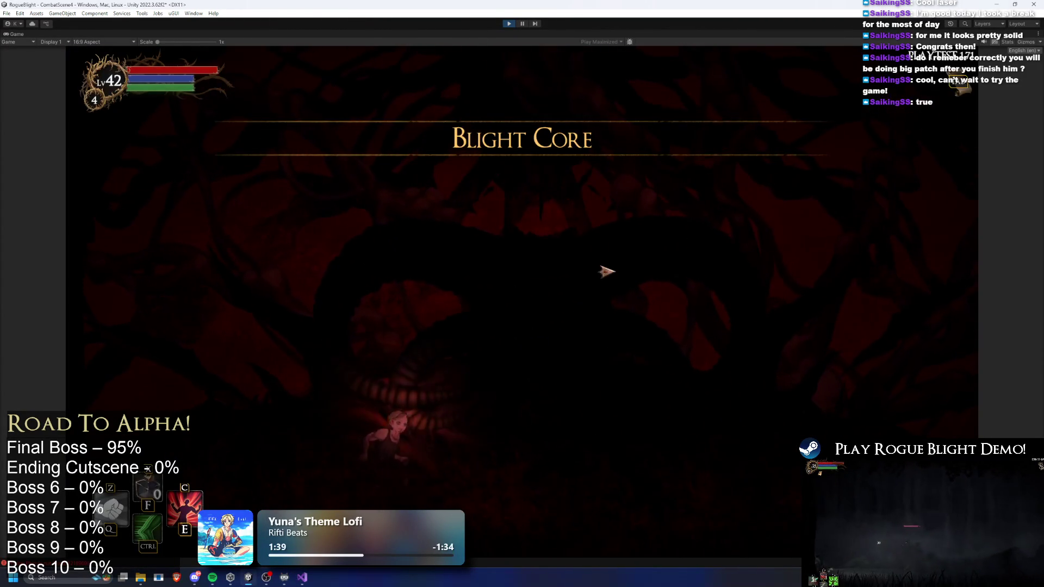
key(F1)
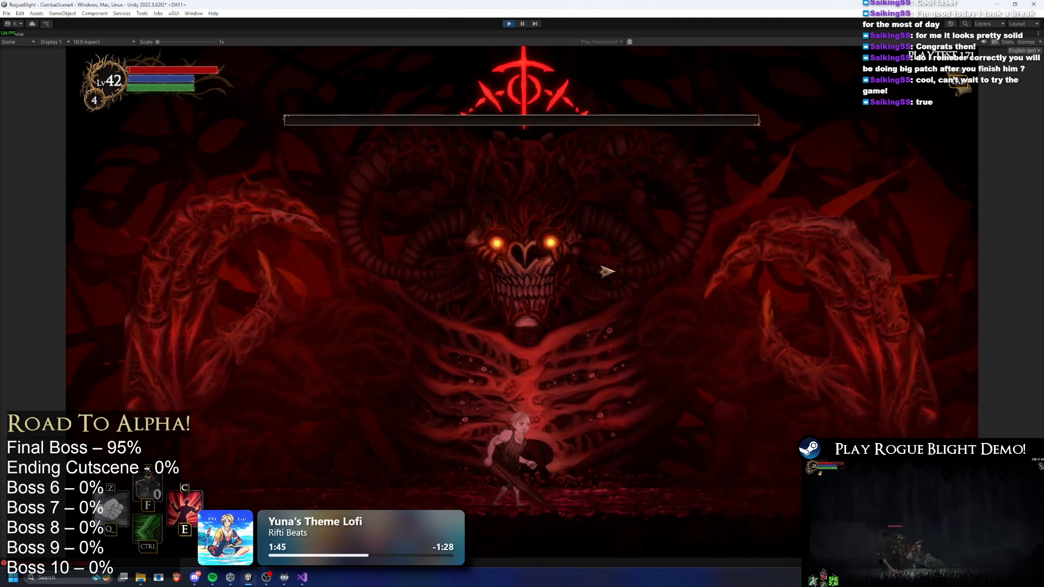
key(F1)
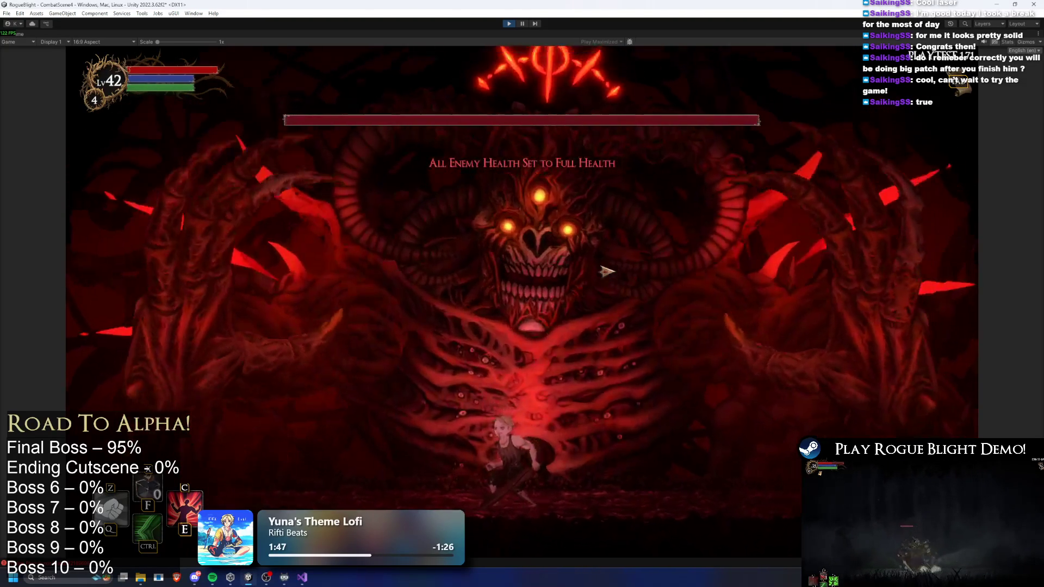
key(a)
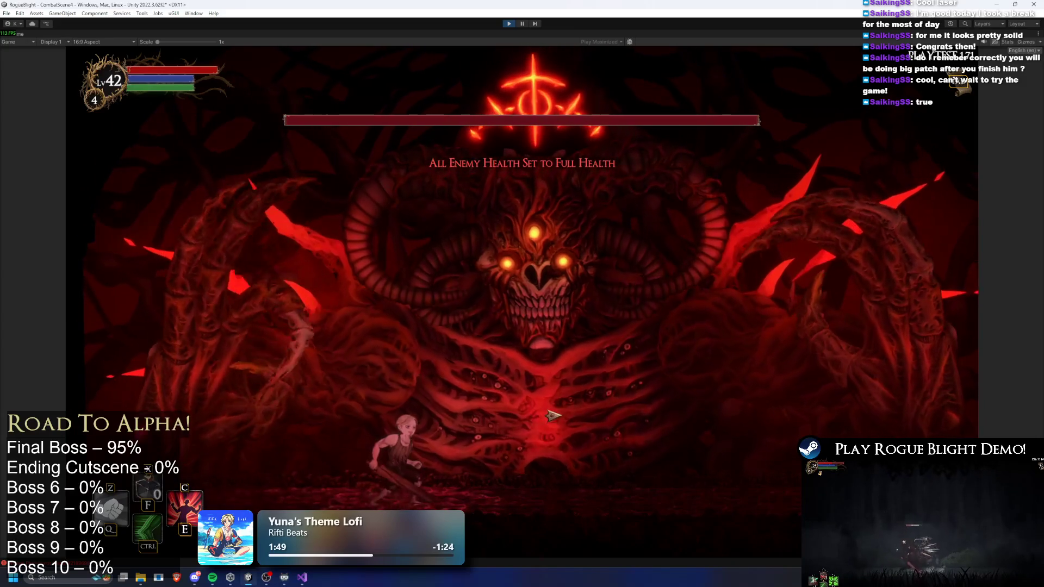
key(d)
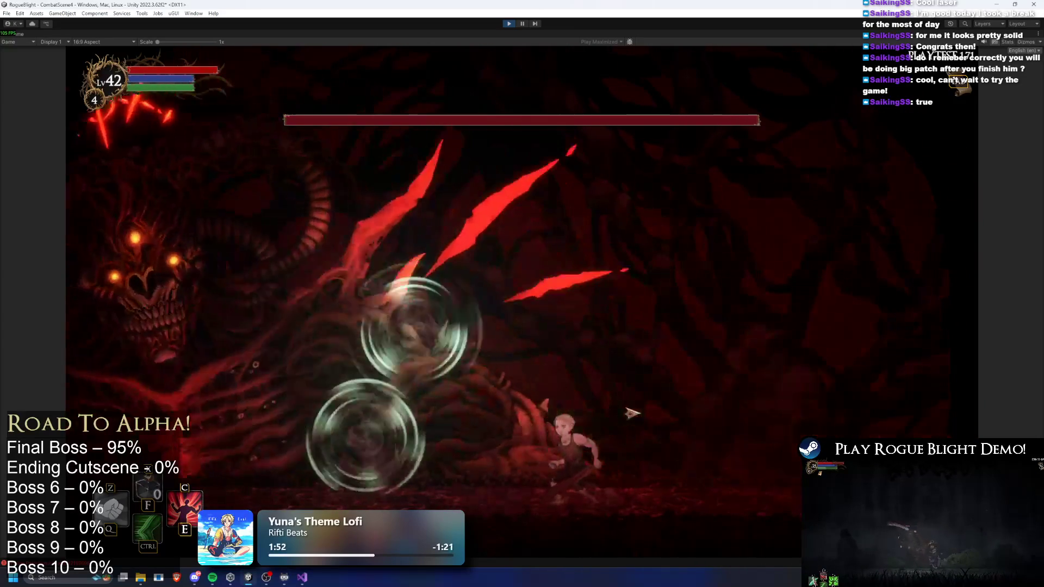
key(ctrl)
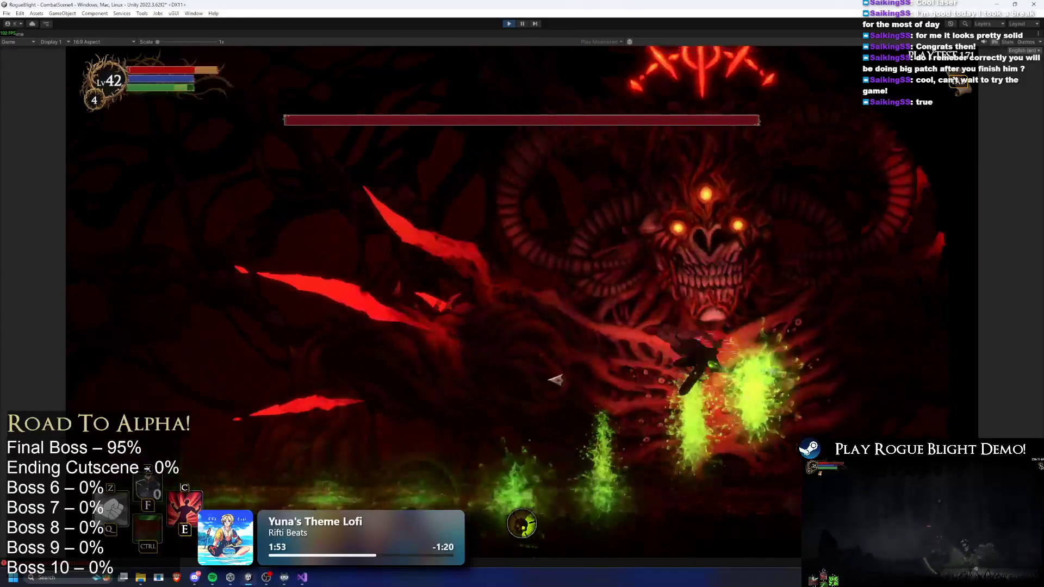
key(a)
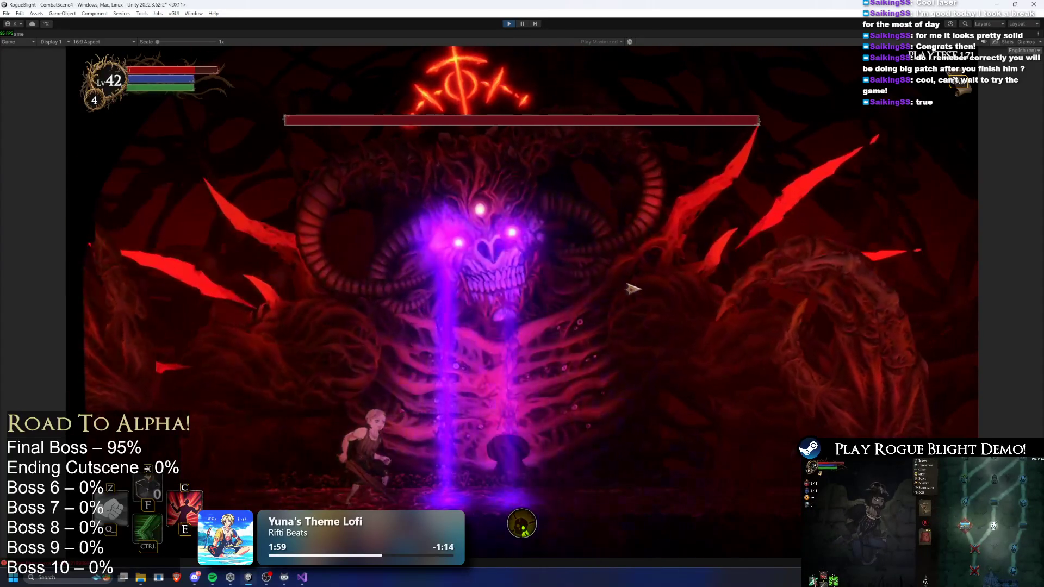
key(ctrl)
Keep striking and dodging the boss until the character dies to the poison blasts
key(d)
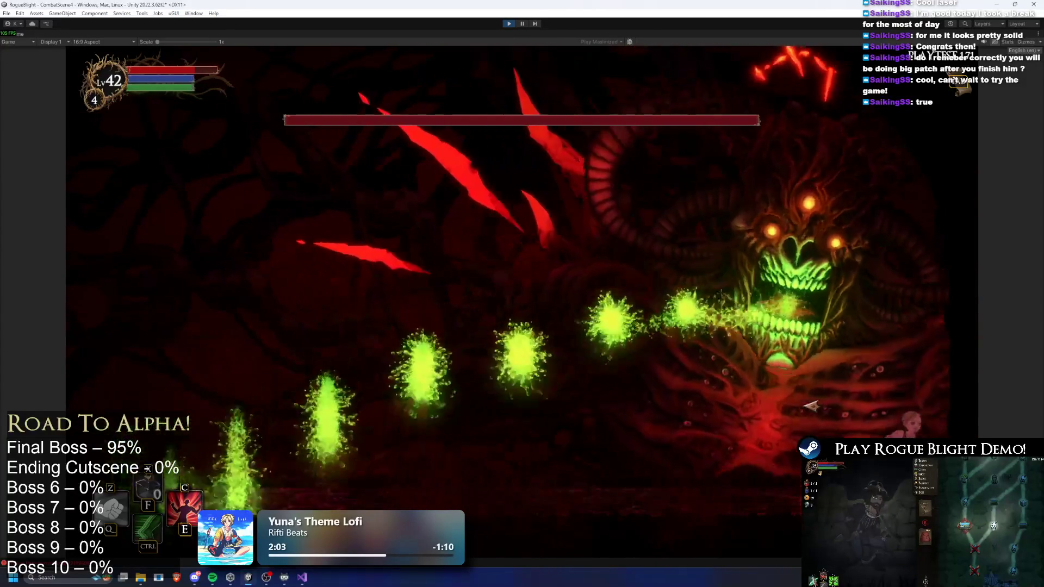
key(ctrl)
key(a)
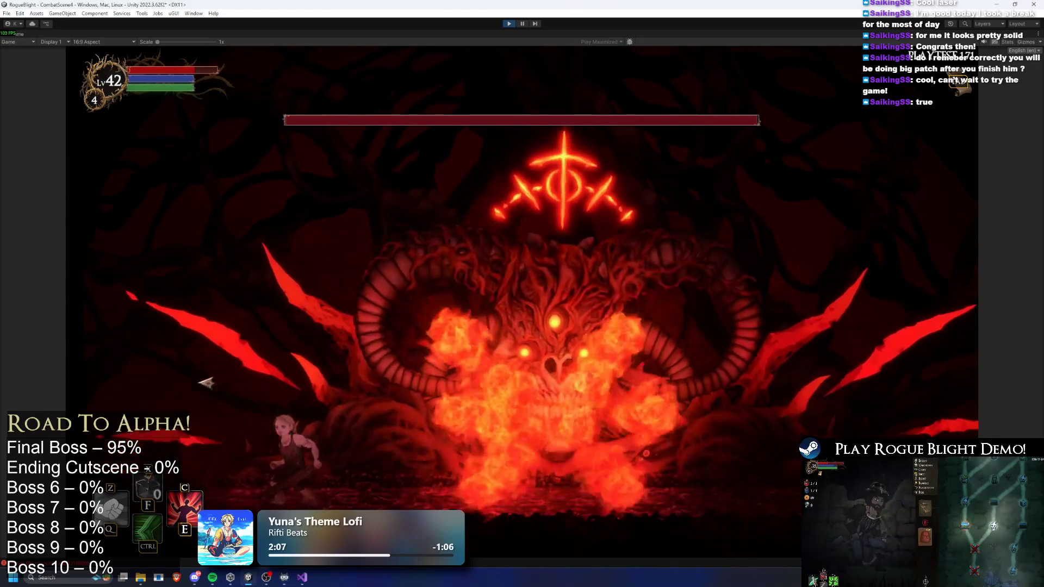
key(d)
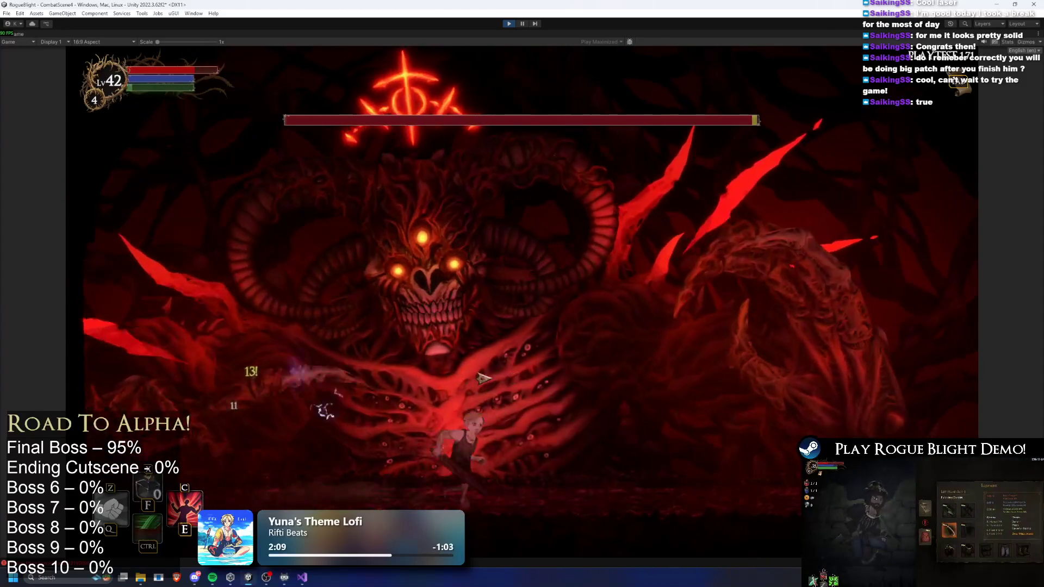
key(d)
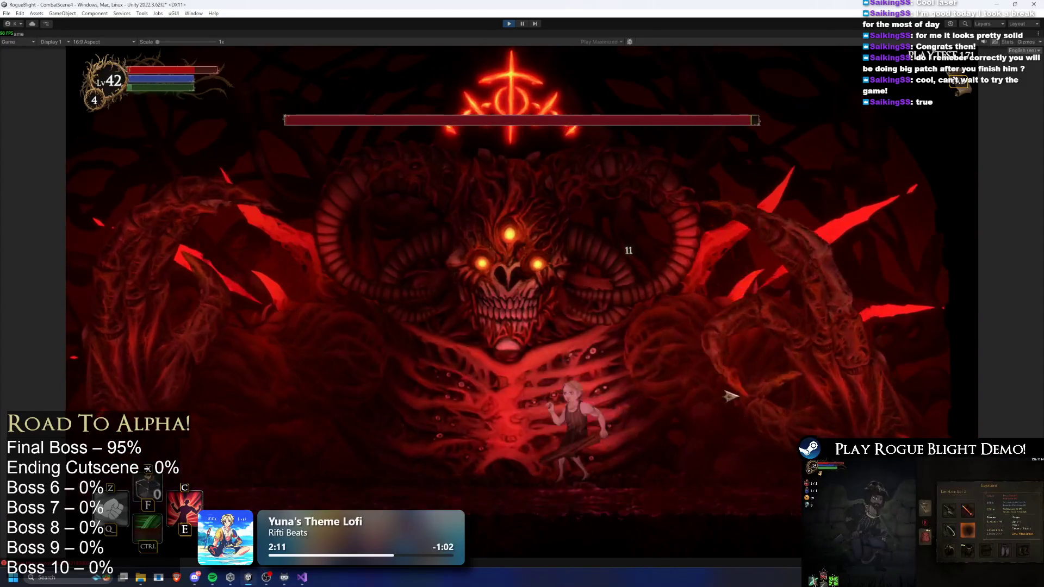
key(a)
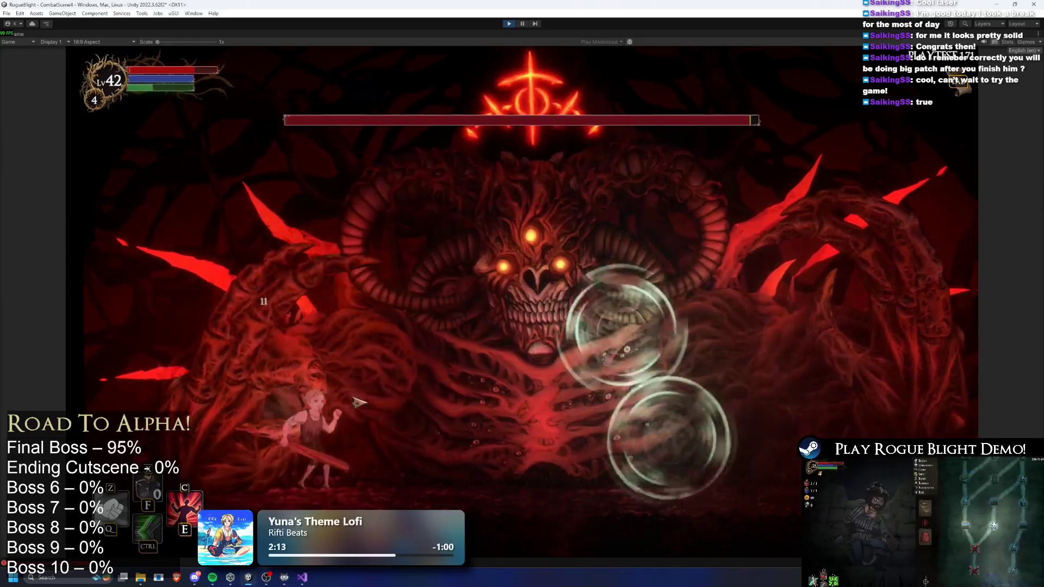
key(d)
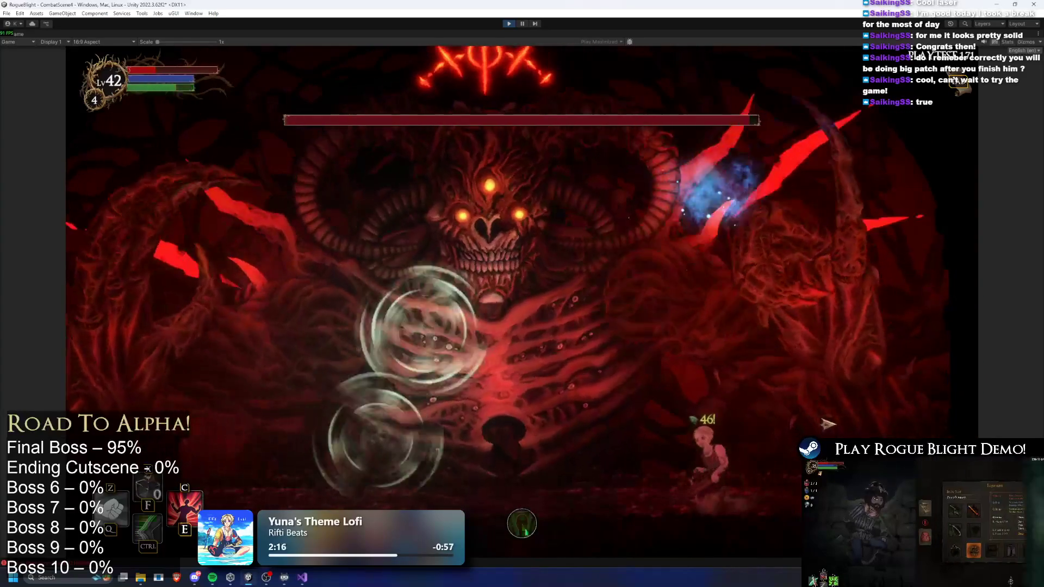
key(a)
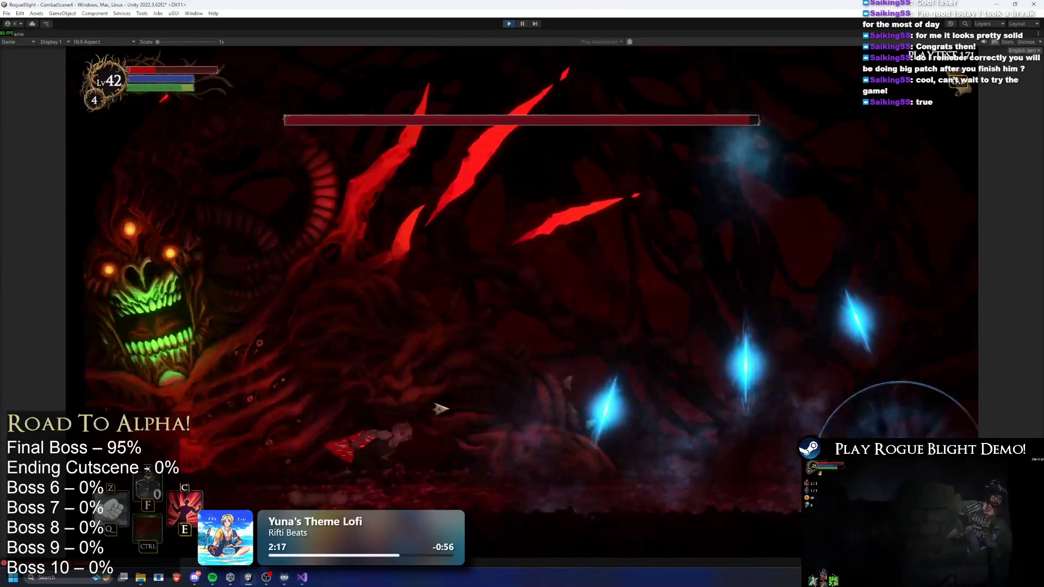
key(d)
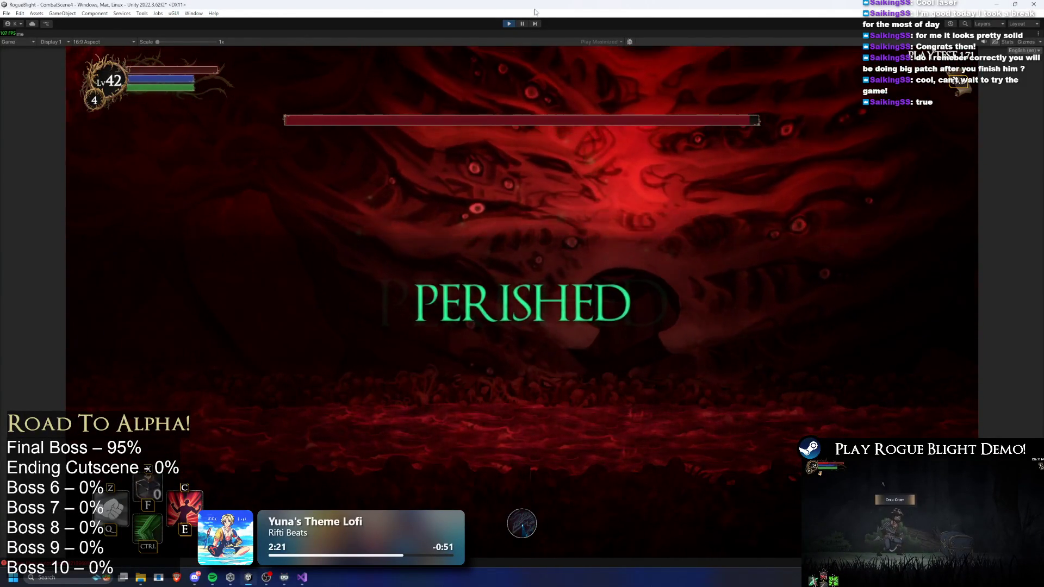
Stop the playtest, expand the RightHand (Cornered) pattern, and set Right Hand (Ice) rest time to 0.5
click(510, 26)
text(final)
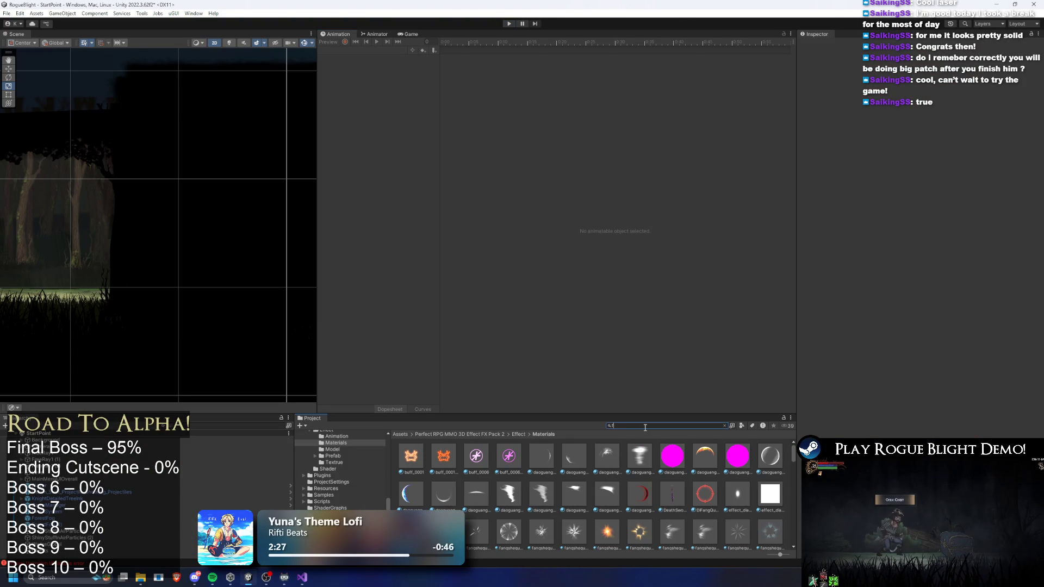
text(boss prefab)
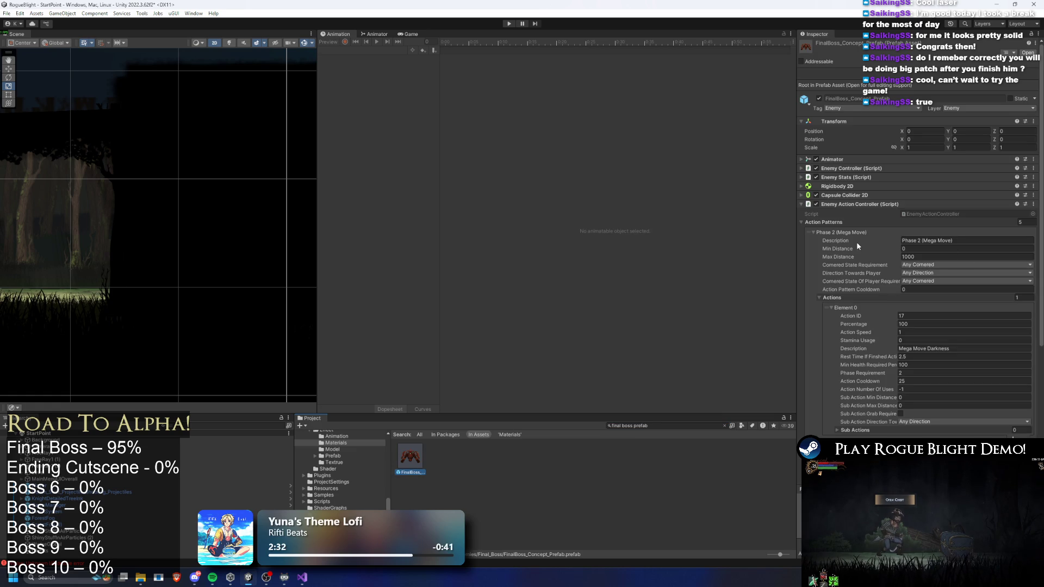
click(858, 232)
click(853, 257)
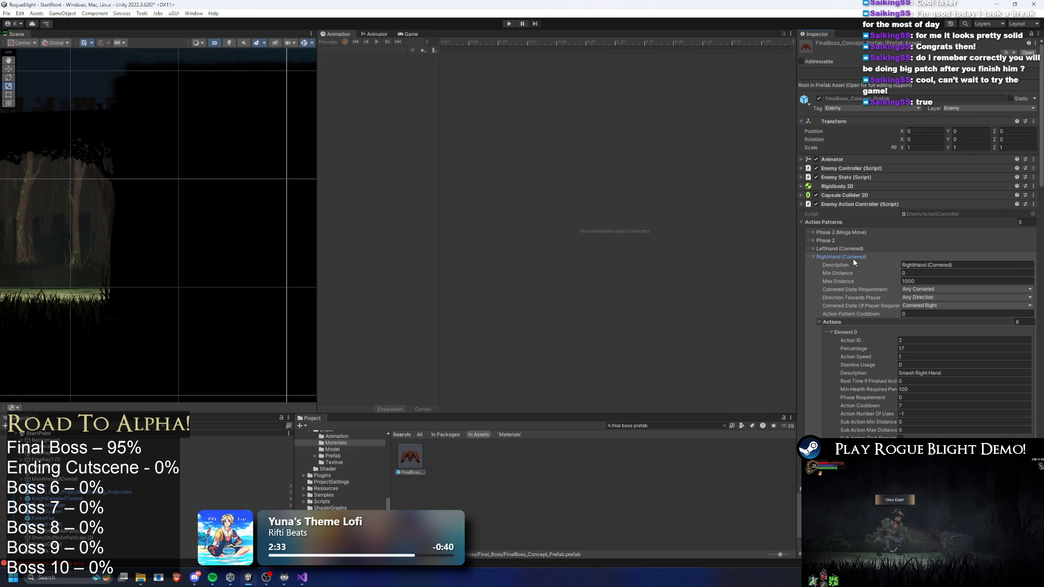
scroll(944, 328, down, 10)
scroll(966, 322, down, 15)
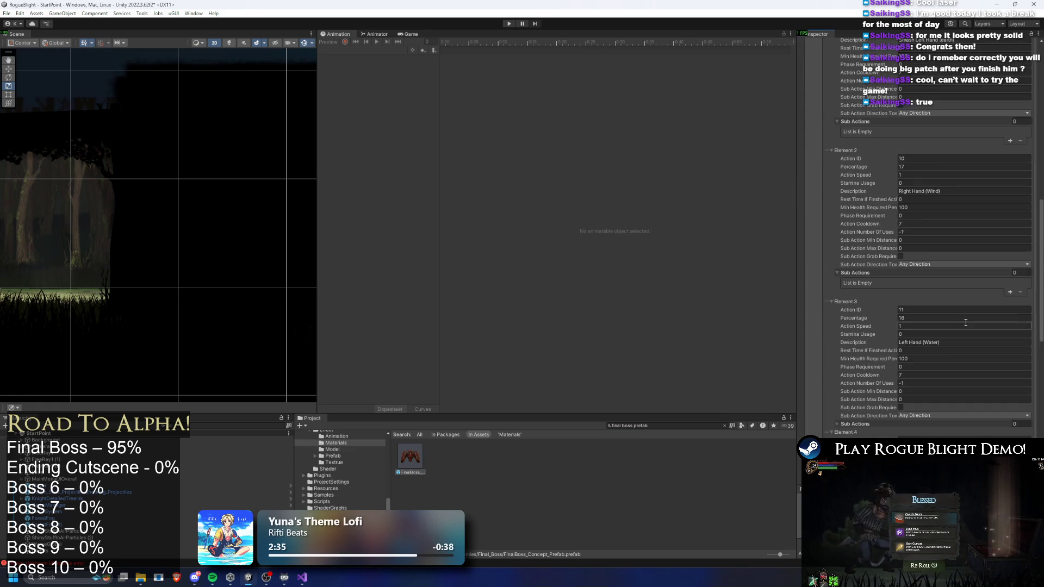
click(939, 346)
text(.5)
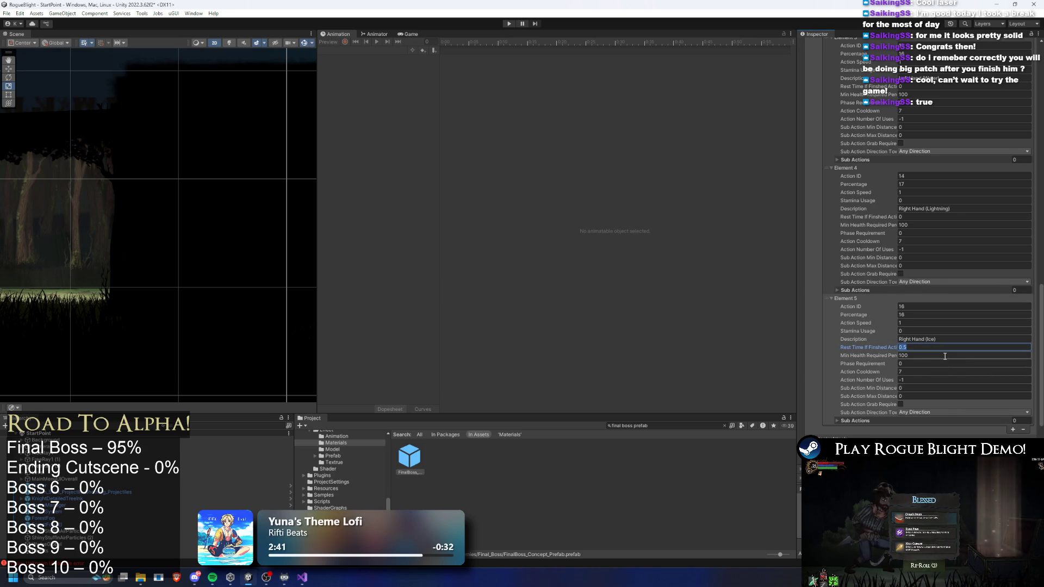
Set the Left Hand (Ice) action's Rest Time If Finished to 0.5
scroll(942, 356, up, 15)
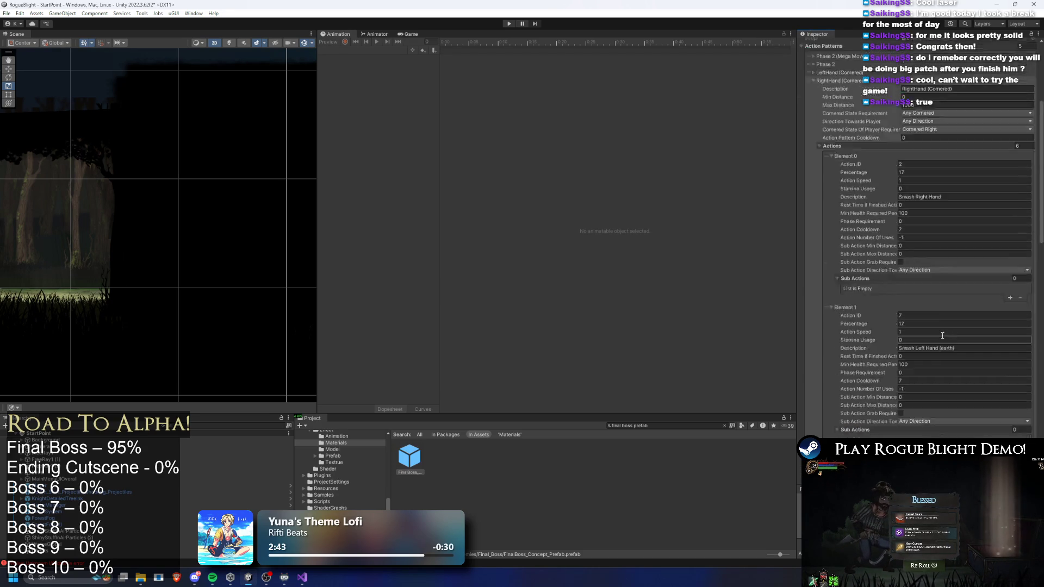
scroll(919, 223, down, 15)
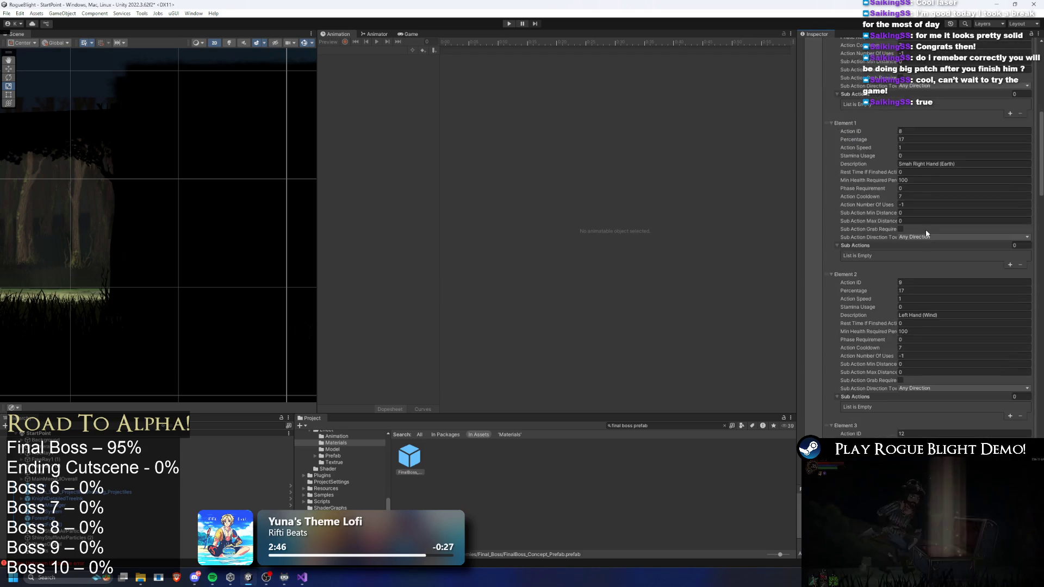
scroll(934, 231, down, 4)
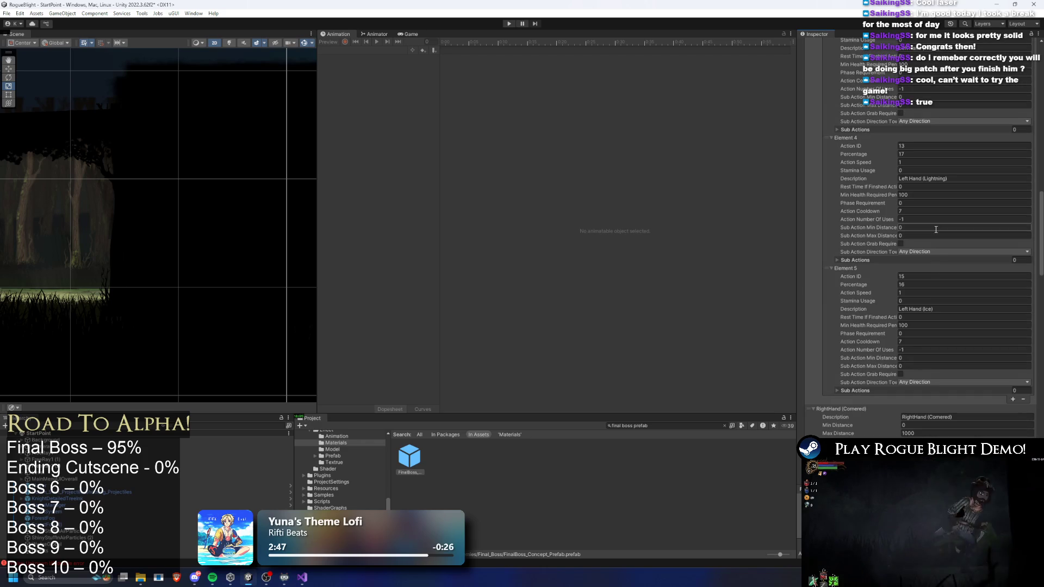
click(913, 332)
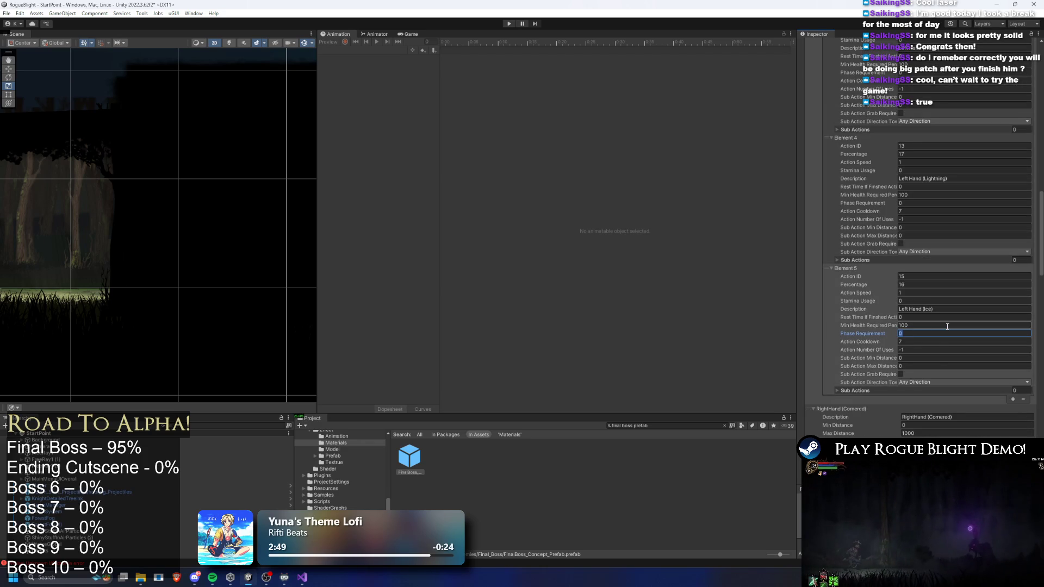
click(916, 316)
text(0.5)
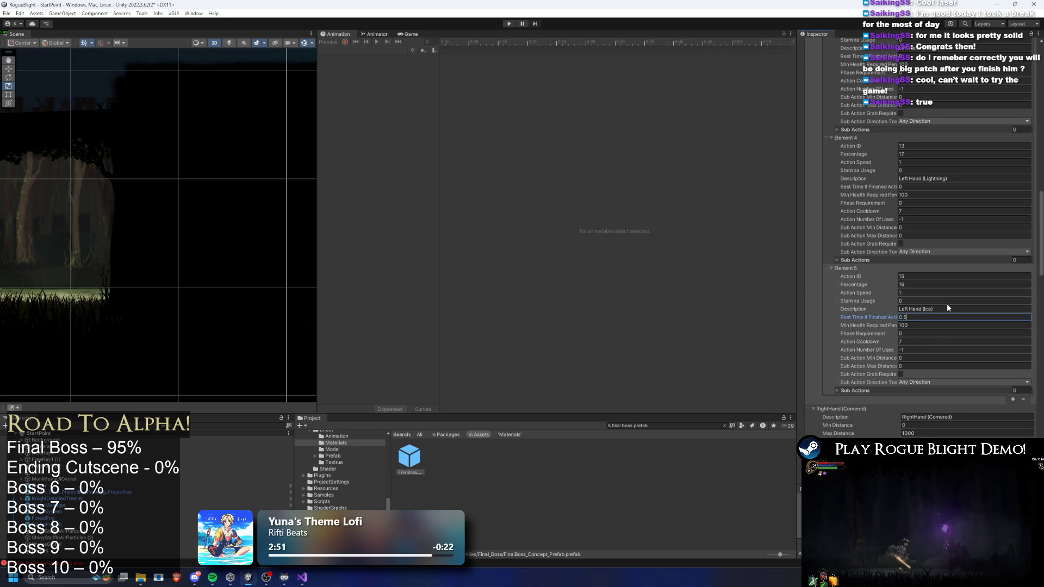
Enter Play mode, choose Start Game from the main menu and load a save slot
click(508, 24)
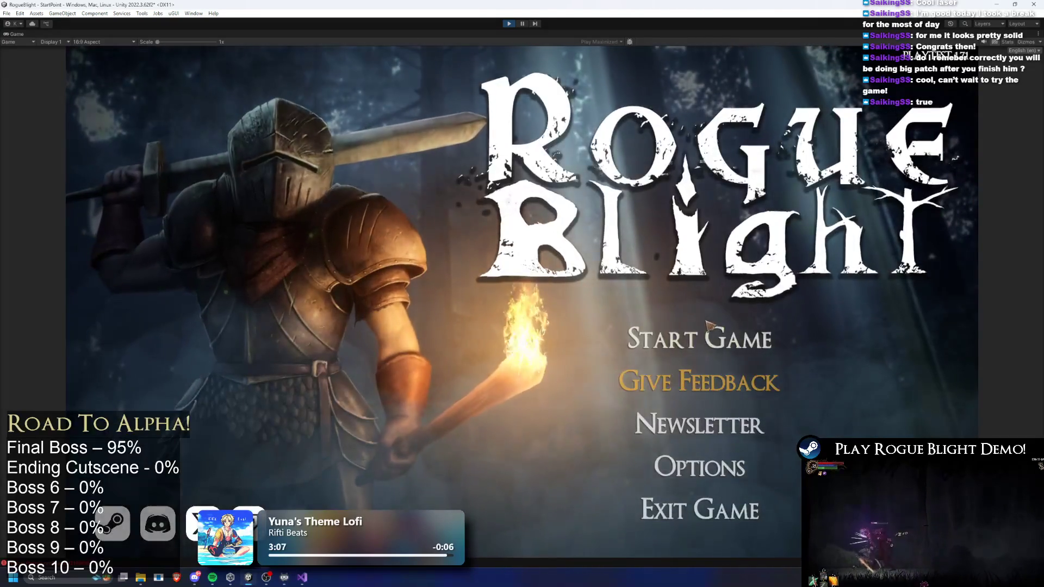
click(706, 321)
click(705, 292)
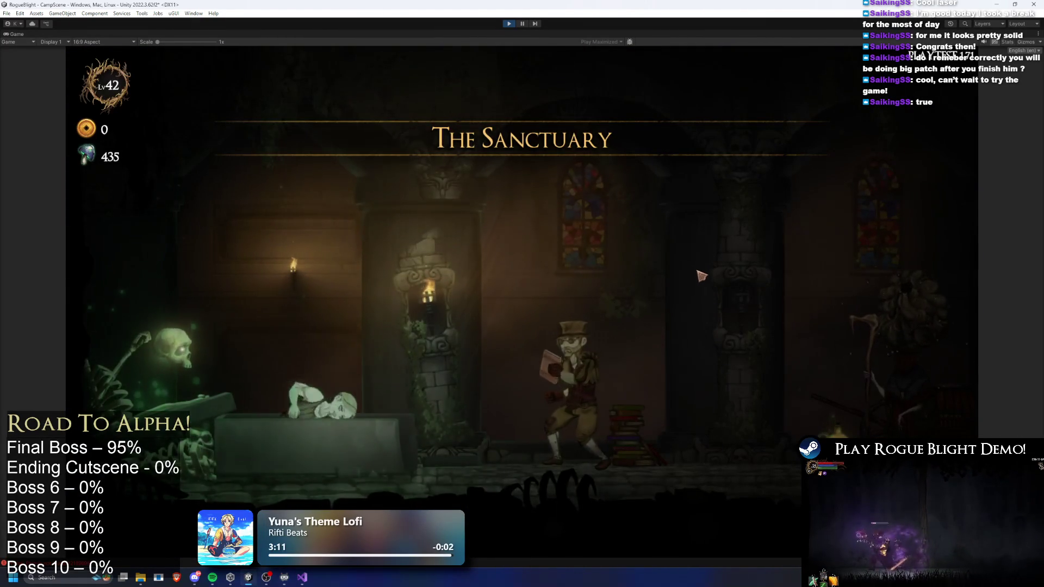
Walk to the cart and start Blight Core in Story Mode at difficulty 2, with cheats enabled
key(a)
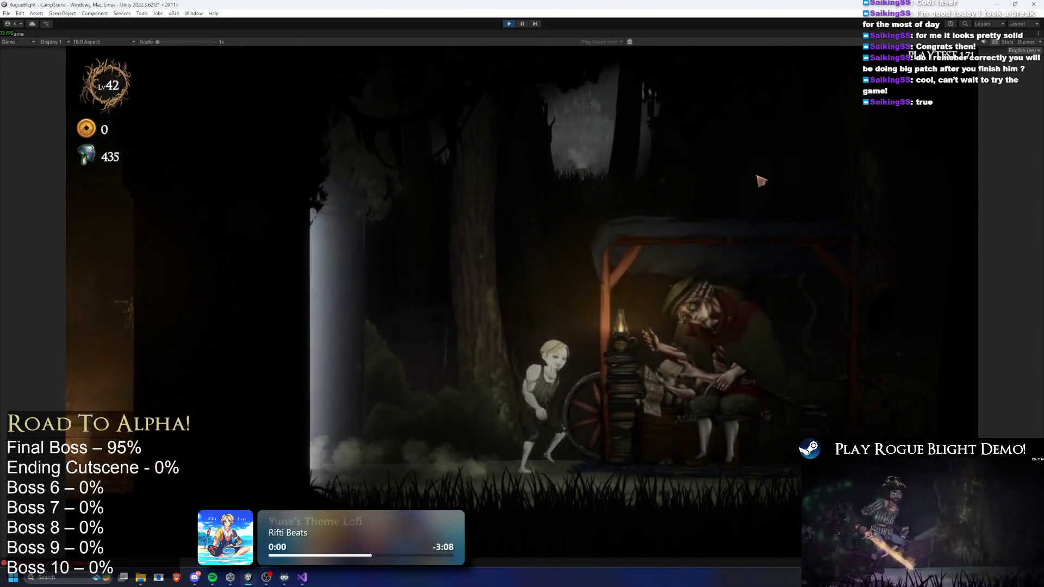
key(e)
key(Return)
click(565, 221)
click(565, 220)
click(565, 220)
click(566, 220)
click(628, 274)
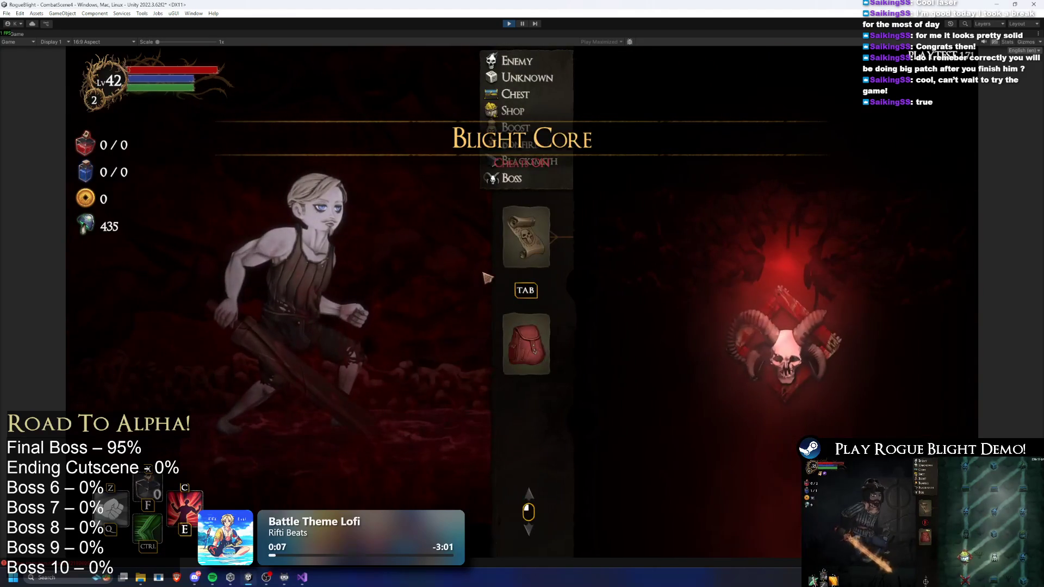
click(527, 342)
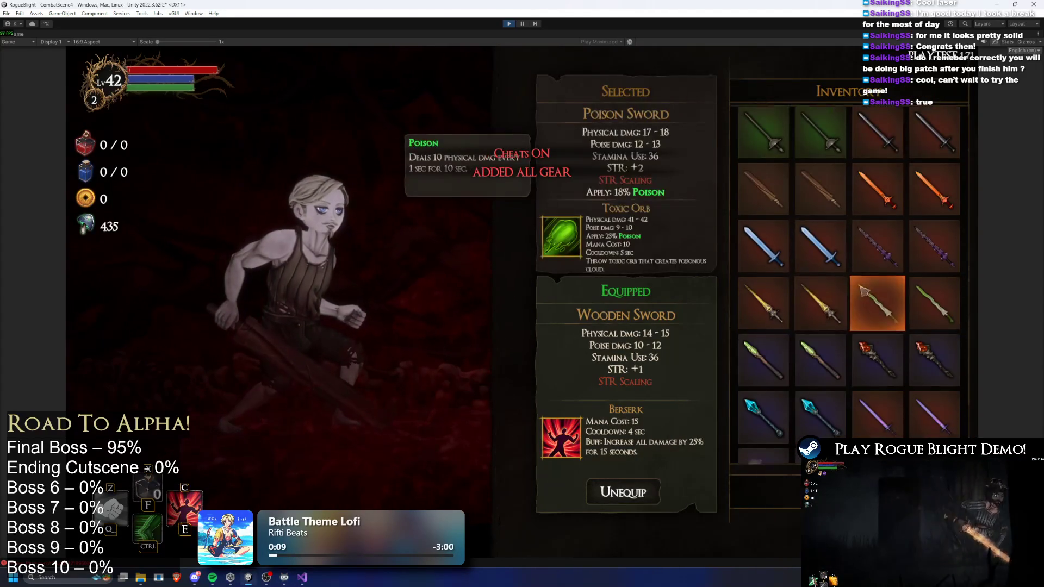
Equip the purple Death Sword in the off hand and the King's Crown on the head
key(Tab)
click(661, 327)
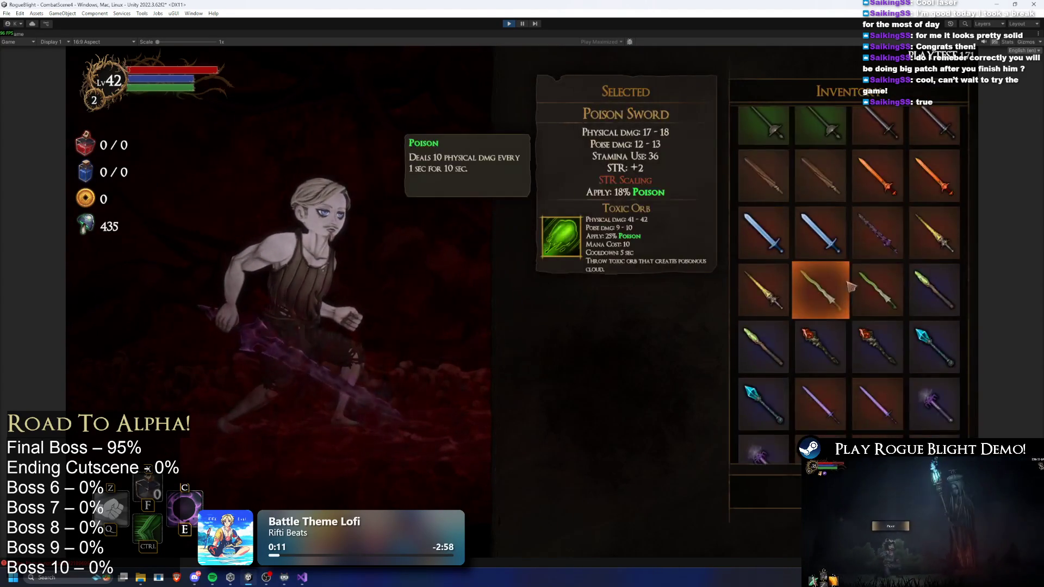
click(821, 256)
click(617, 395)
scroll(848, 370, down, 3)
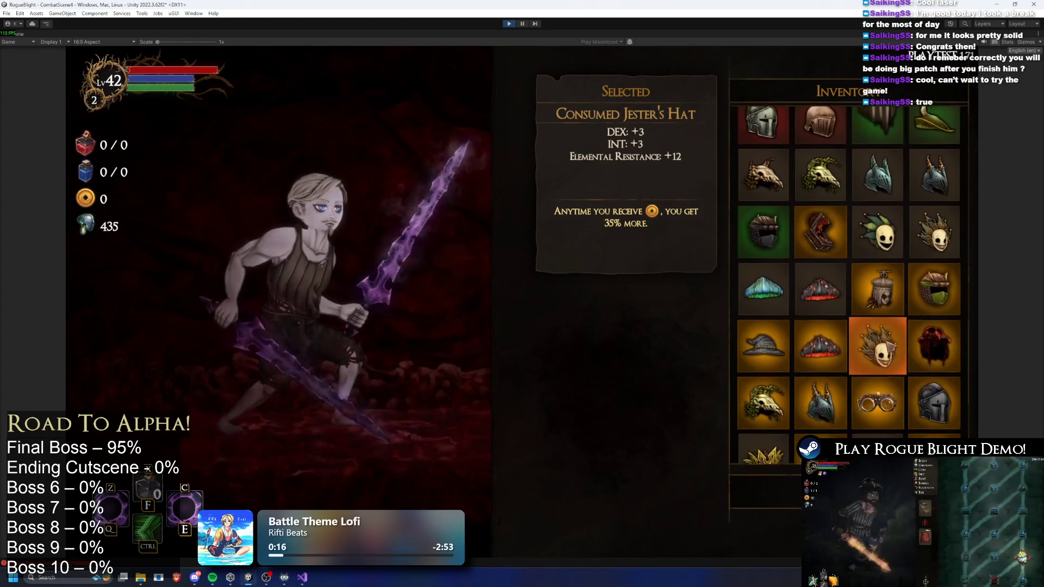
scroll(893, 332, down, 2)
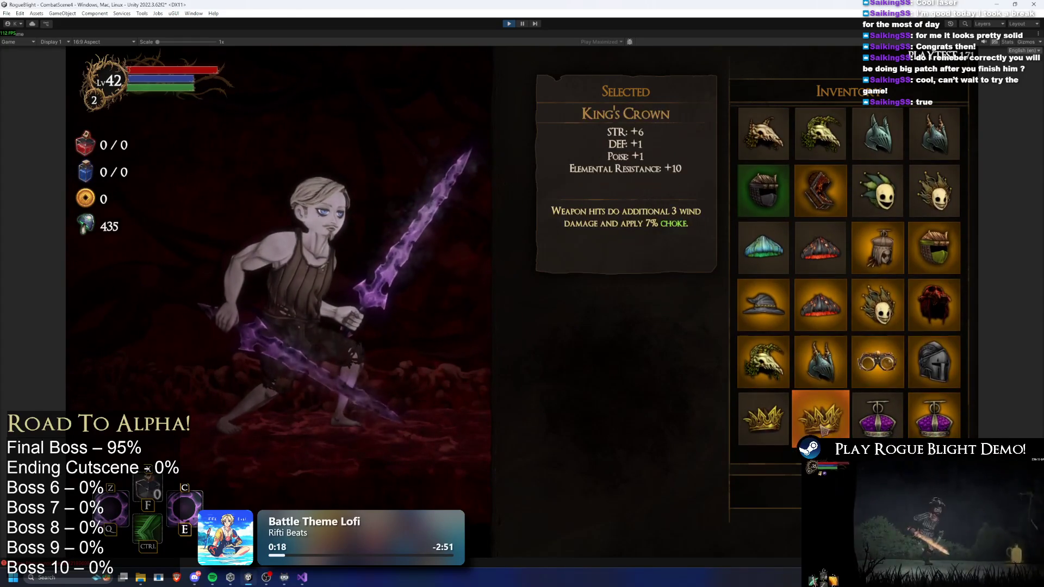
click(821, 421)
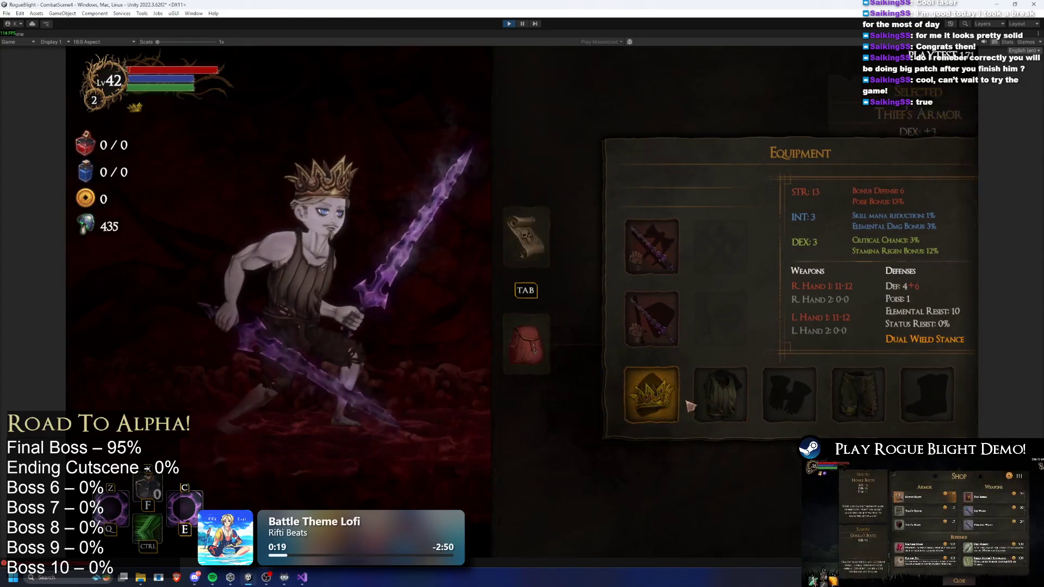
Equip the Consumed Jester's Tunic, then Zima's Cuirass and Zima's Gauntlets
click(688, 407)
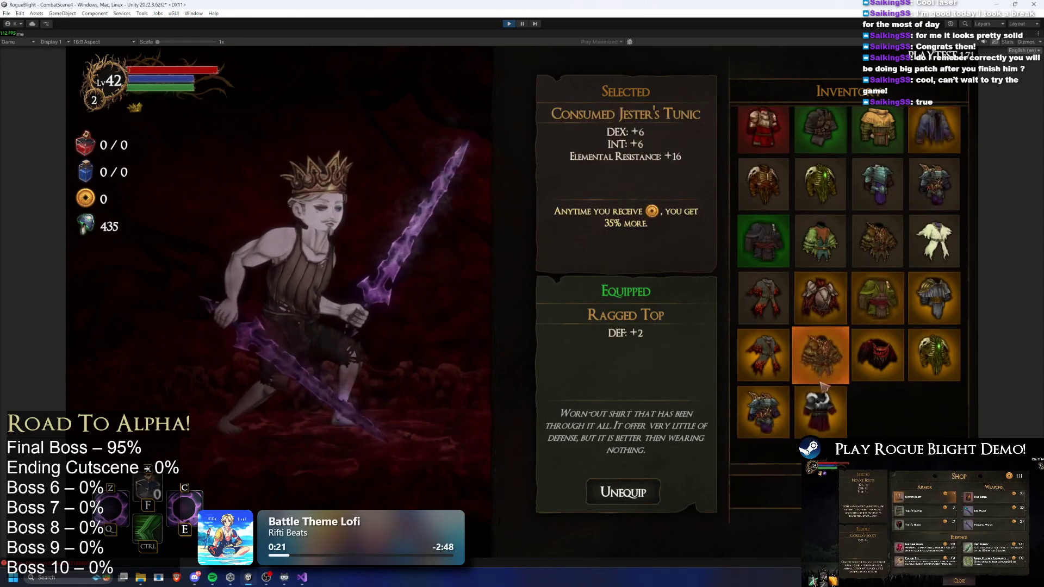
click(823, 383)
click(684, 400)
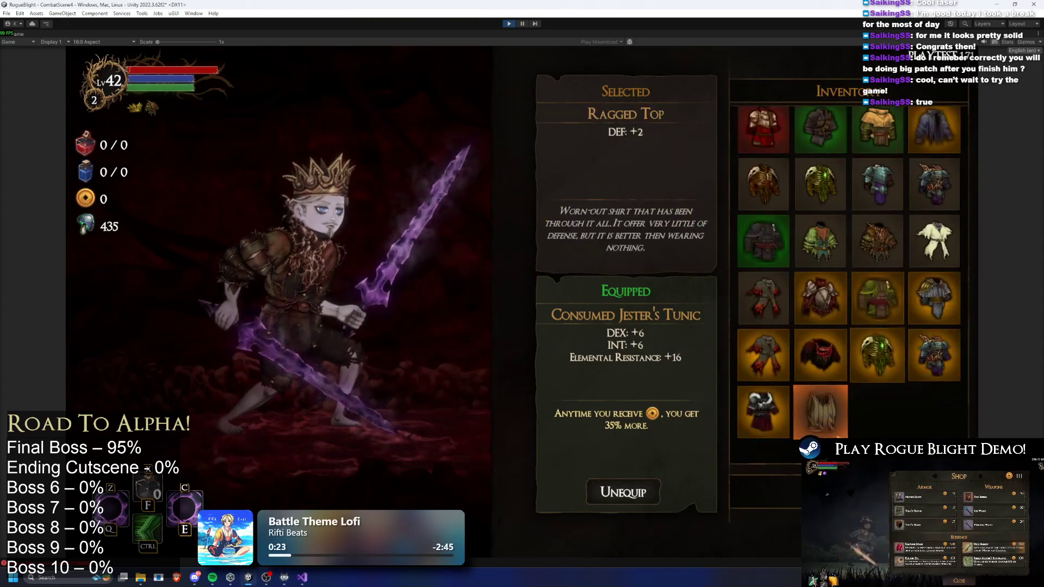
click(753, 430)
click(869, 408)
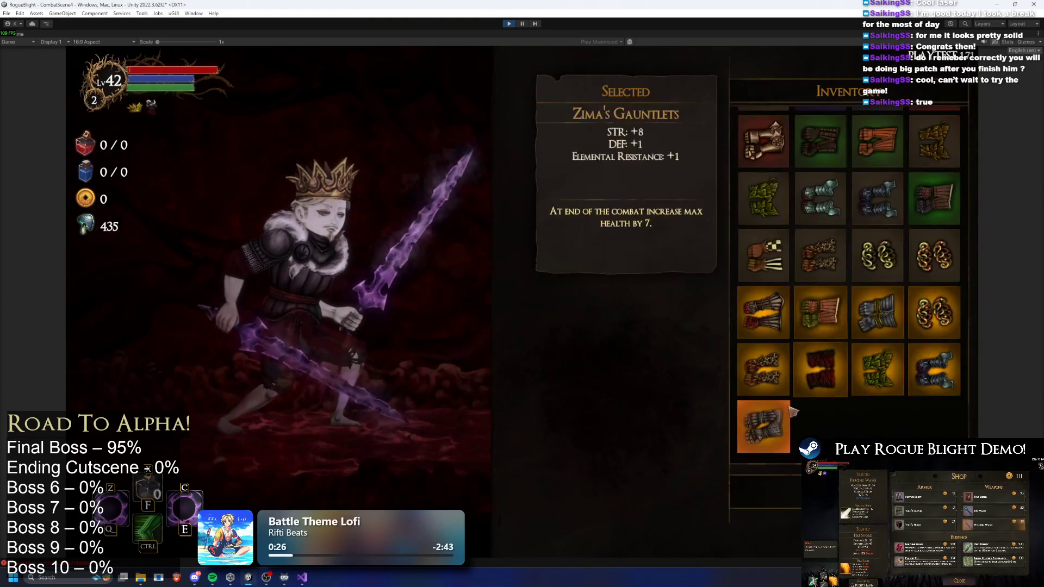
click(788, 412)
Equip the chosen leggings and boots, then close the equipment screen to resume play
click(827, 391)
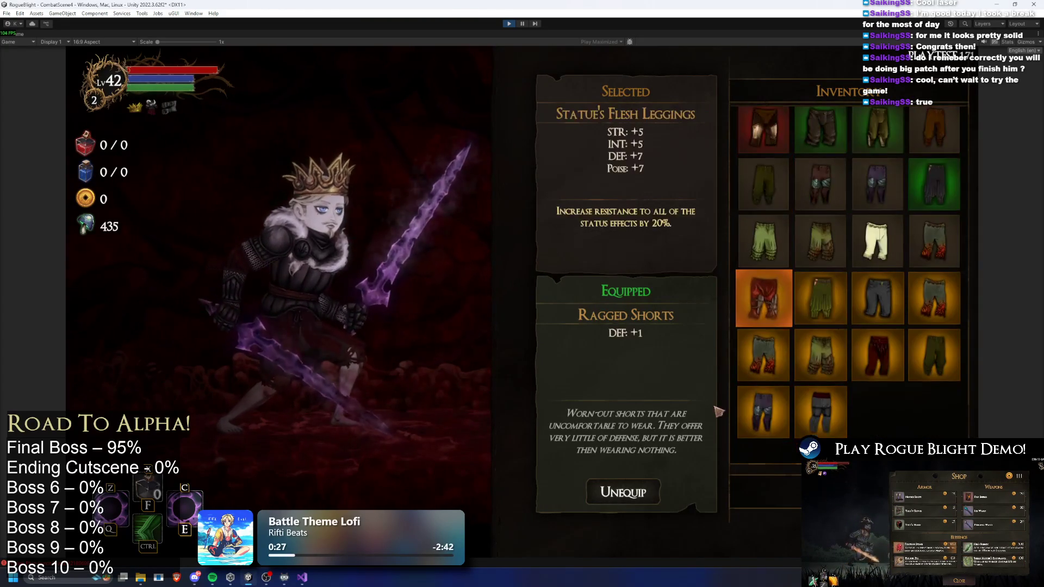
click(763, 408)
click(764, 404)
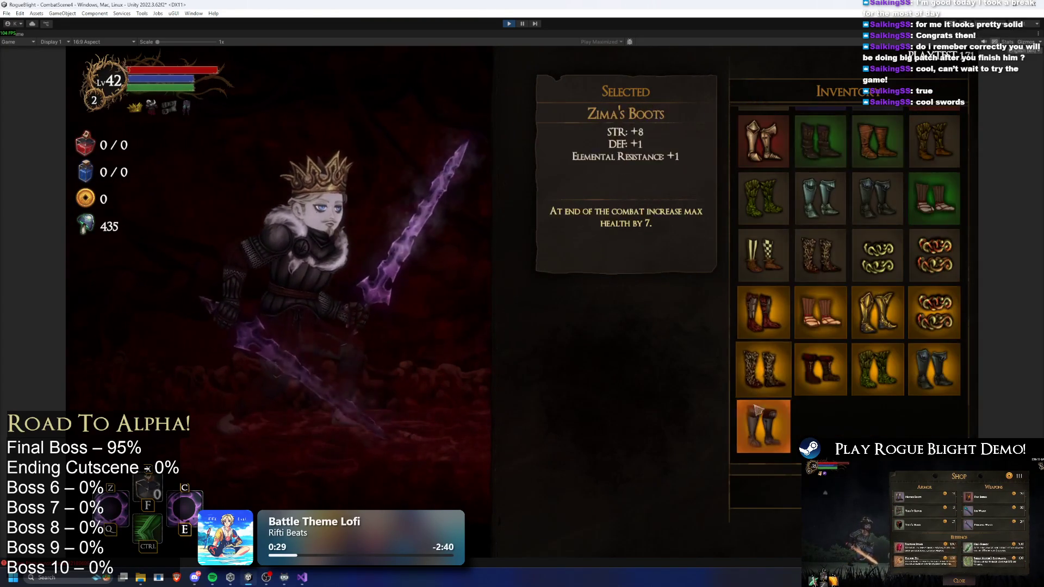
click(763, 401)
key(Escape)
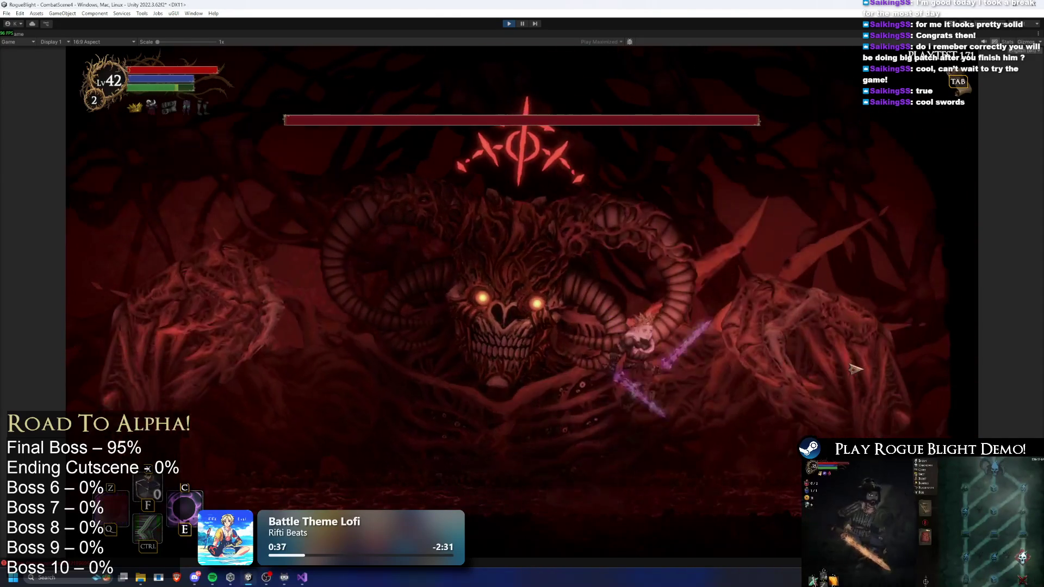
Attack the final boss with a purple projectile, slashes and dashes while dodging its fire
click(855, 368)
key(a)
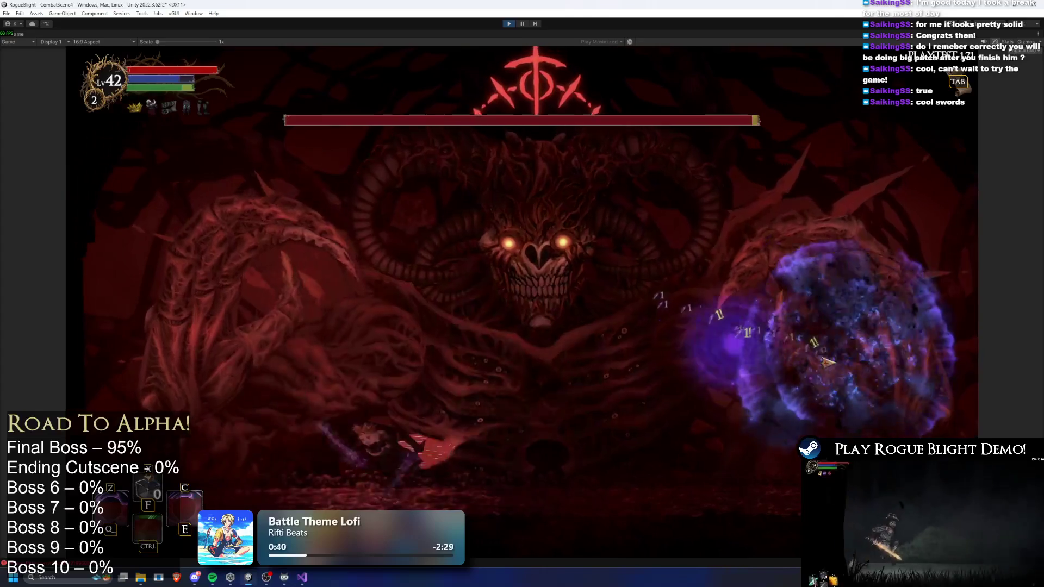
click(310, 381)
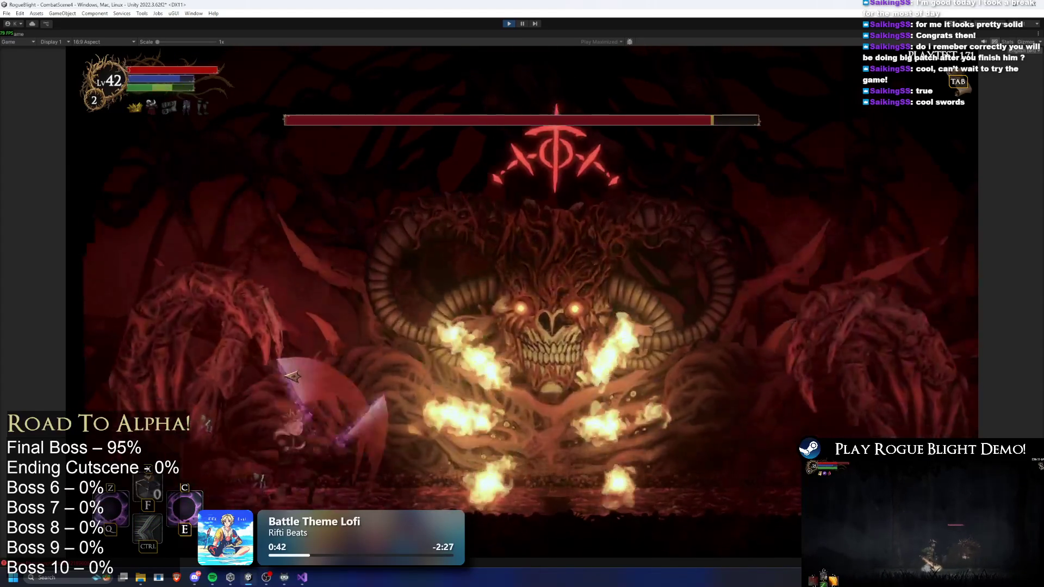
click(264, 370)
key(d)
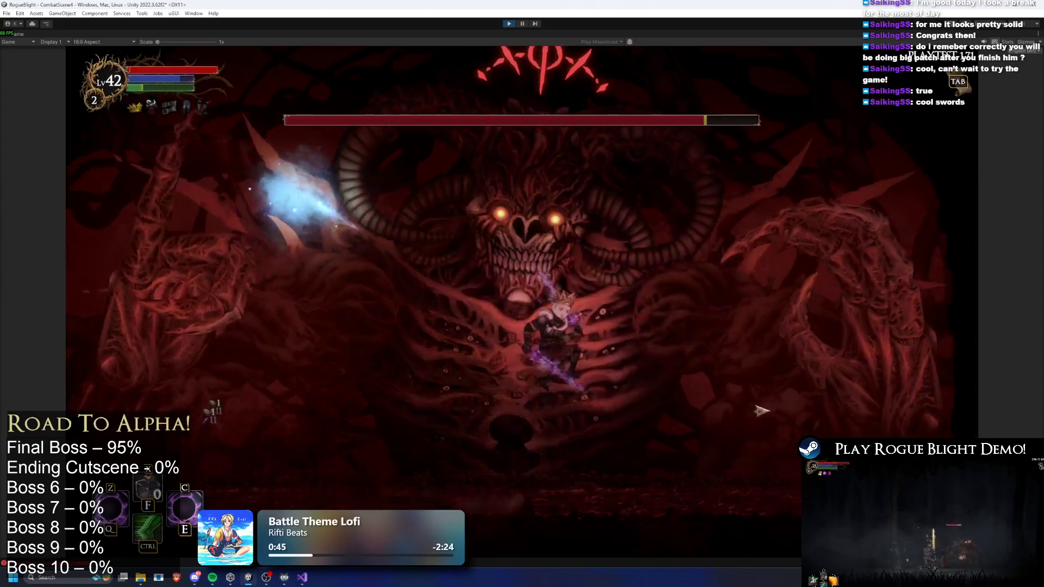
click(775, 411)
key(a)
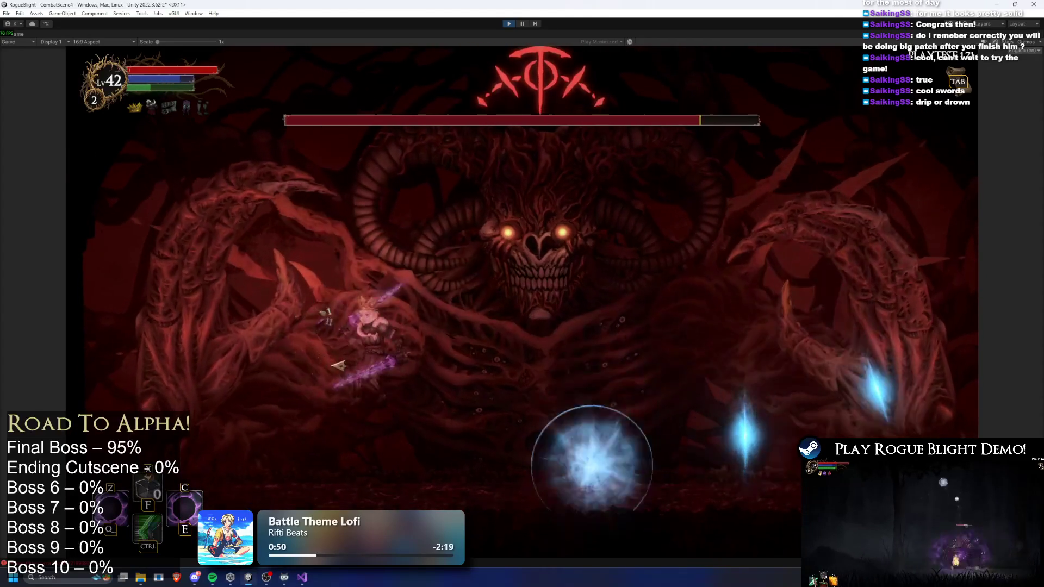
key(d)
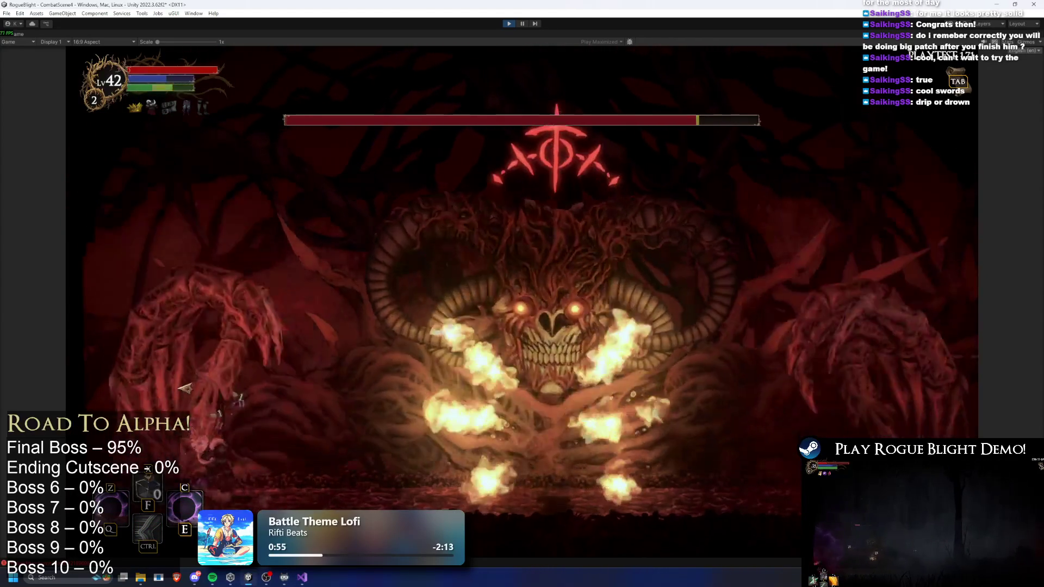
key(d)
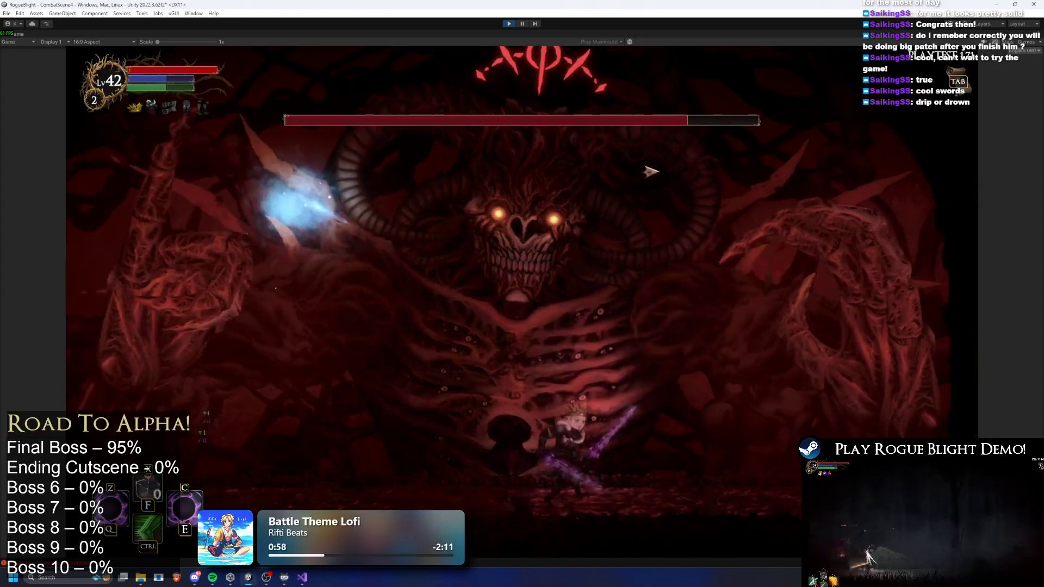
key(a)
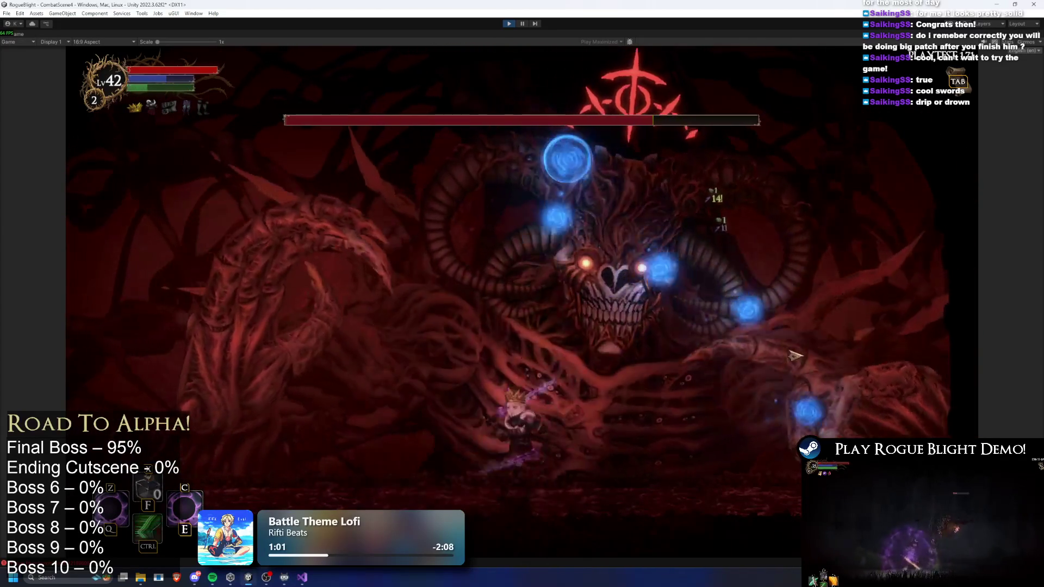
key(d)
click(428, 330)
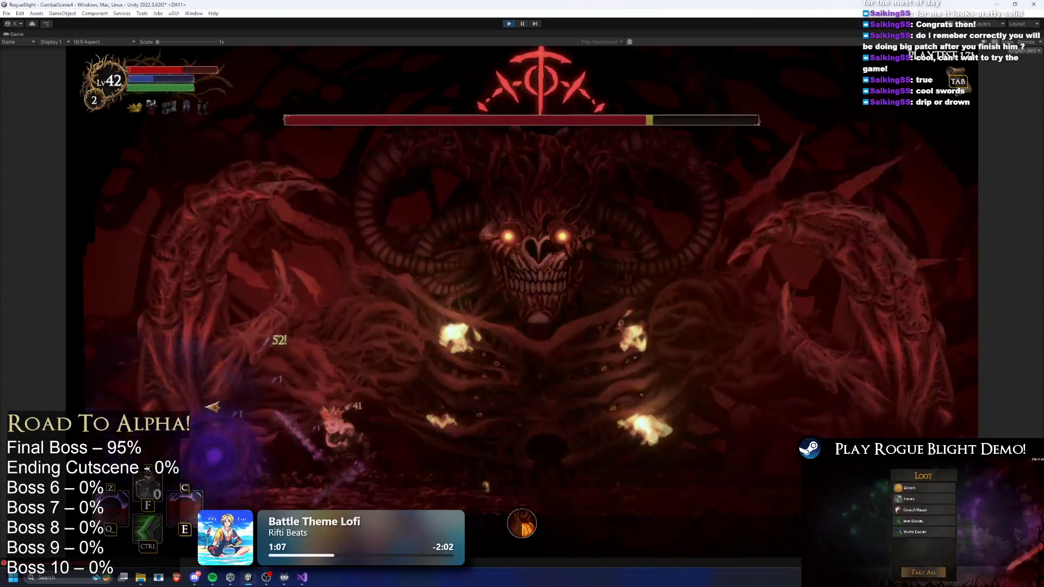
Keep fighting around light pillars and flames until the character perishes, then confirm the death screen
key(ctrl)
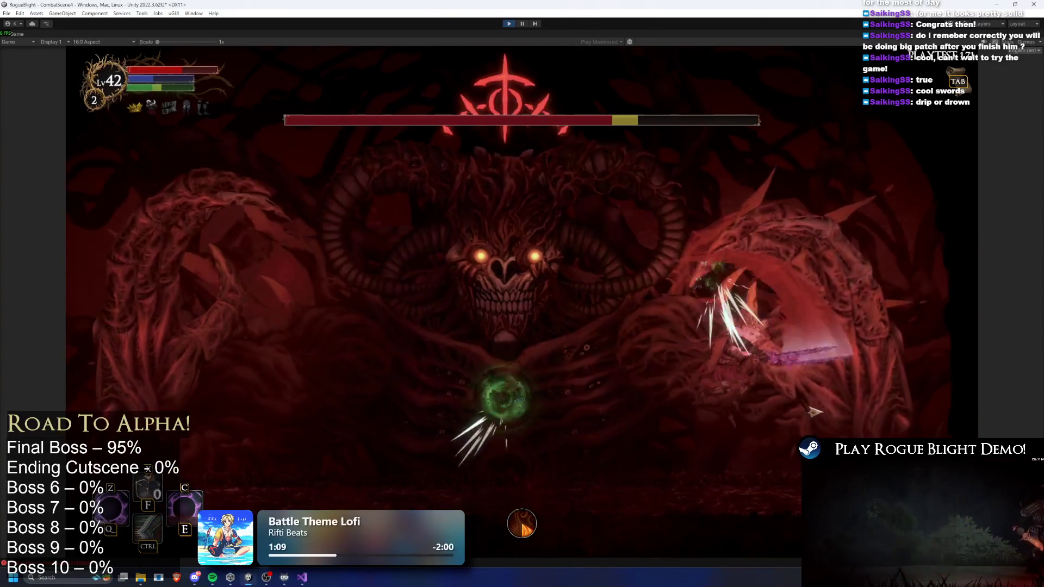
key(a)
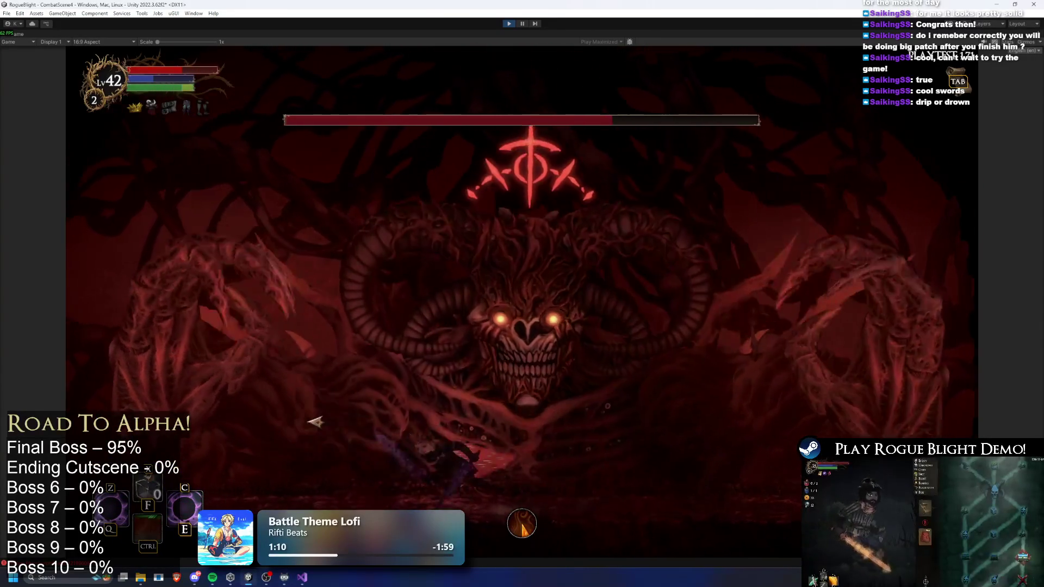
click(224, 404)
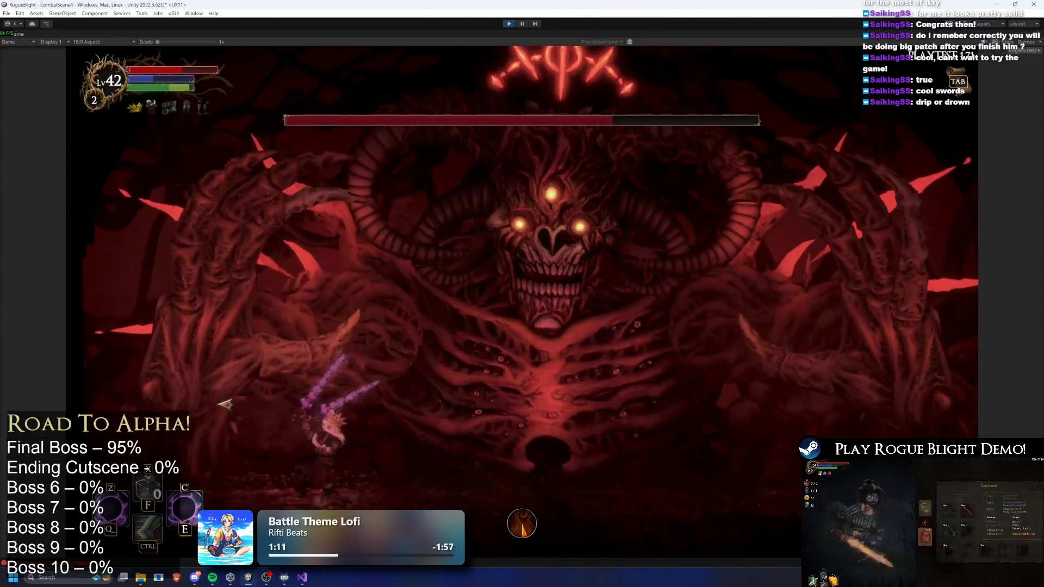
key(d)
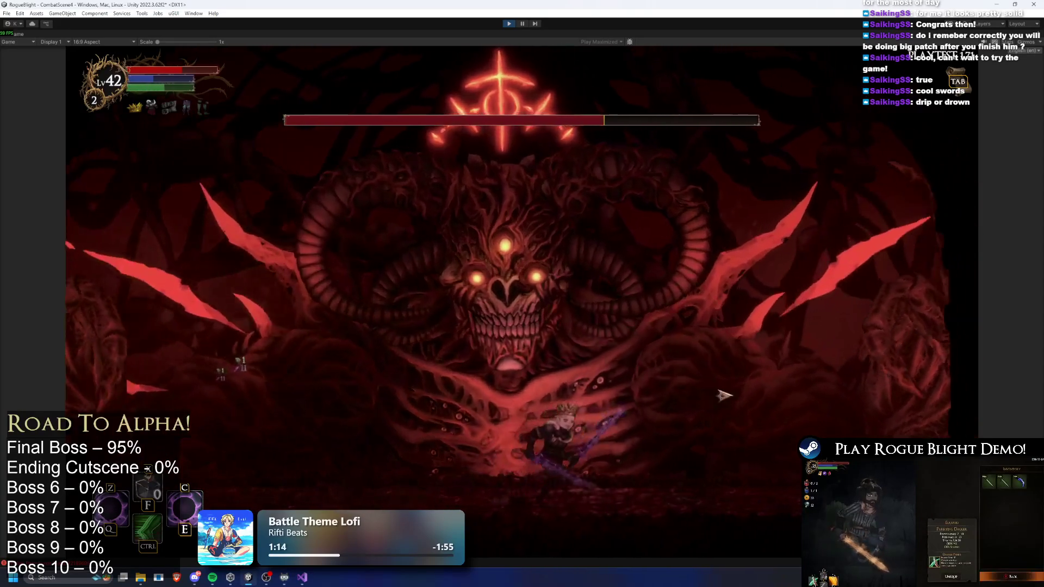
key(d)
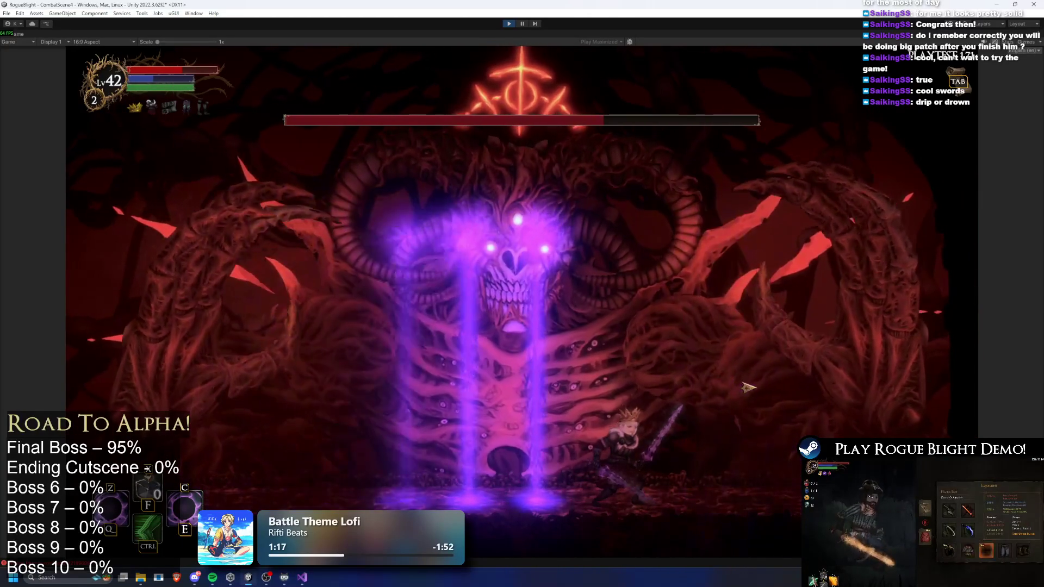
key(d)
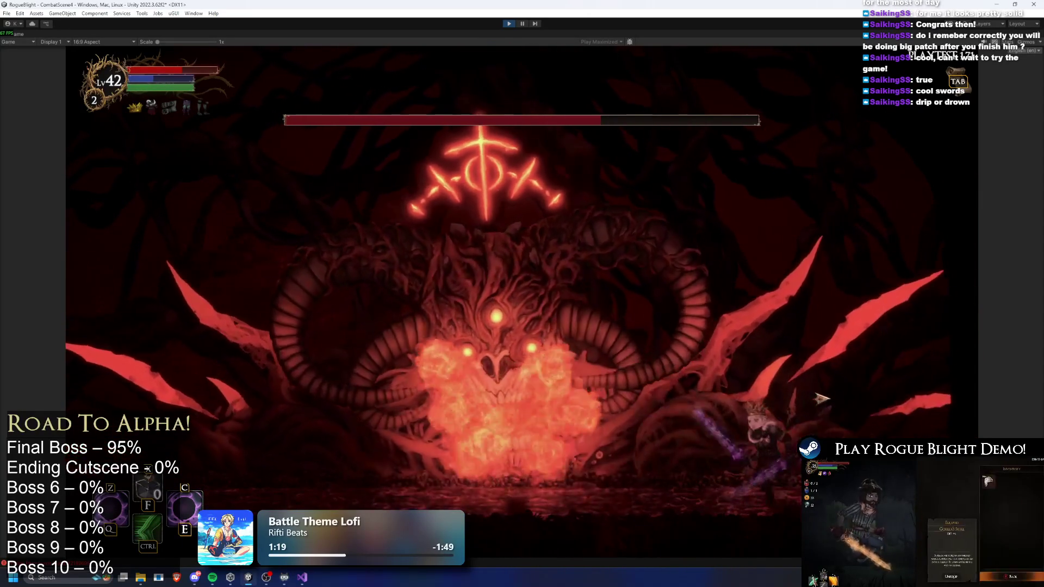
key(a)
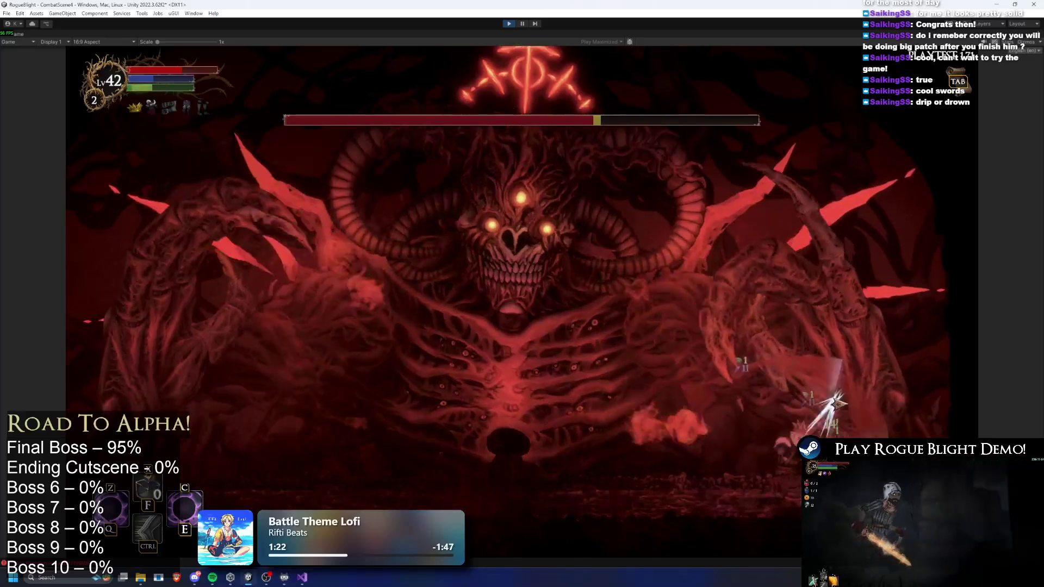
key(a)
key(space)
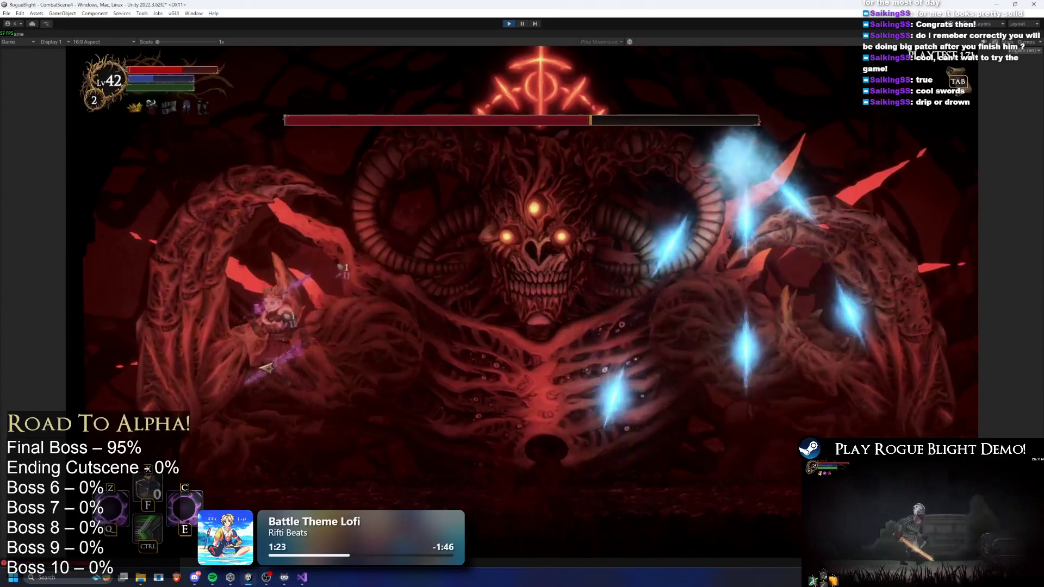
key(d)
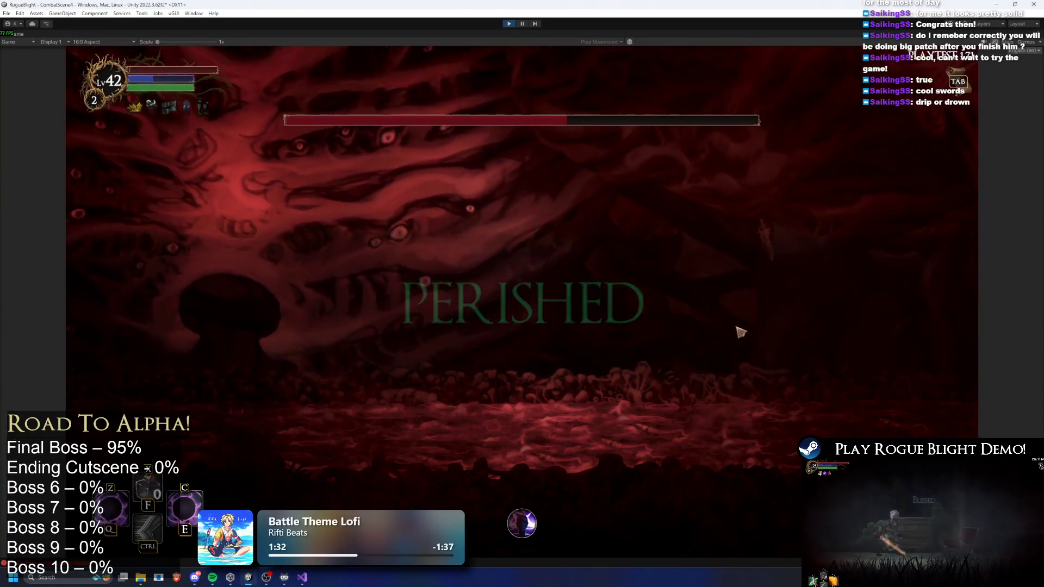
key(Return)
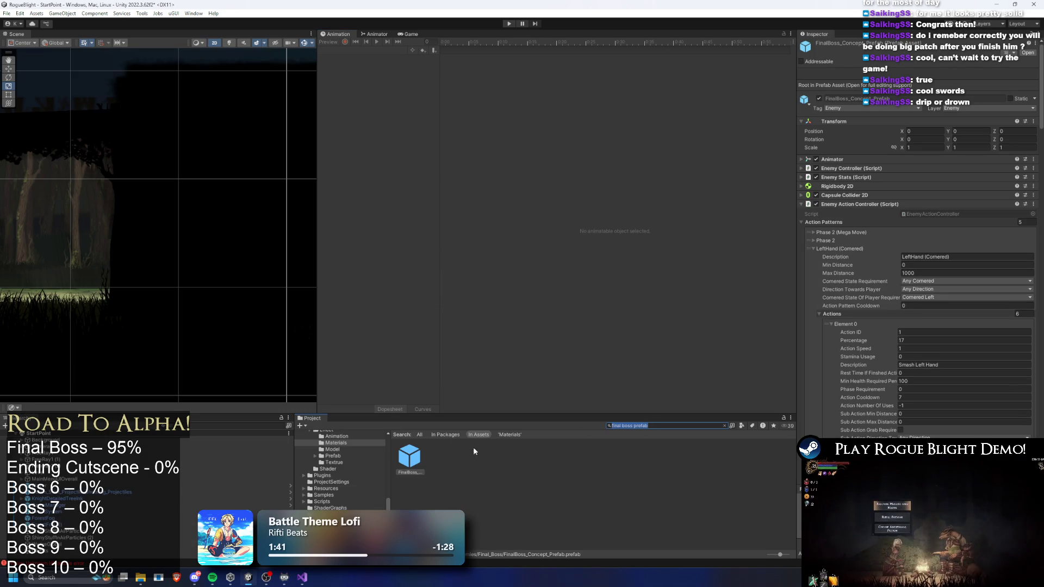
Collapse LeftHand and RightHand, set Phase 2 Min Health Required to 0.6, and save with Ctrl+S
click(833, 250)
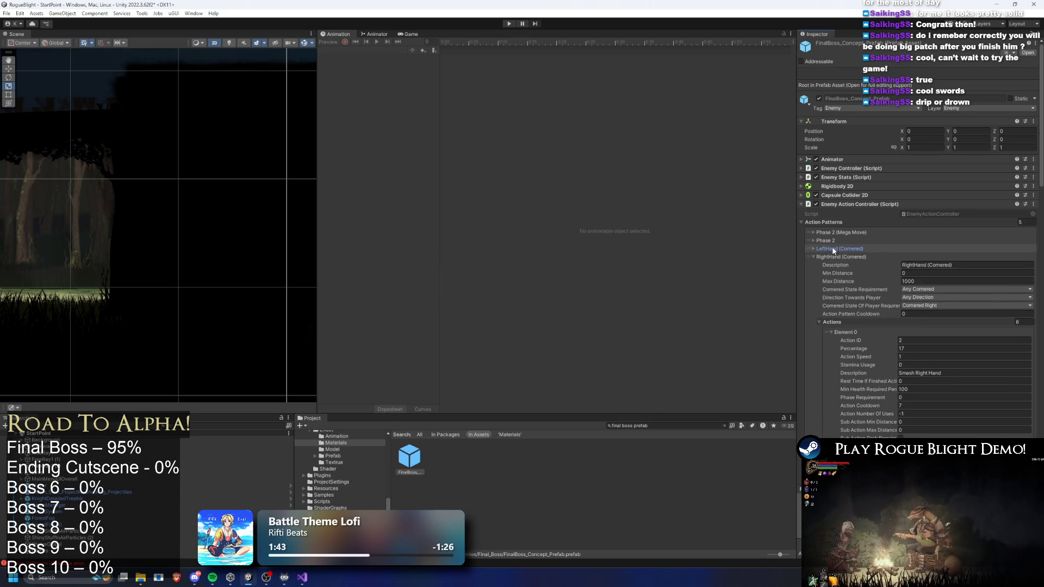
click(838, 256)
click(838, 240)
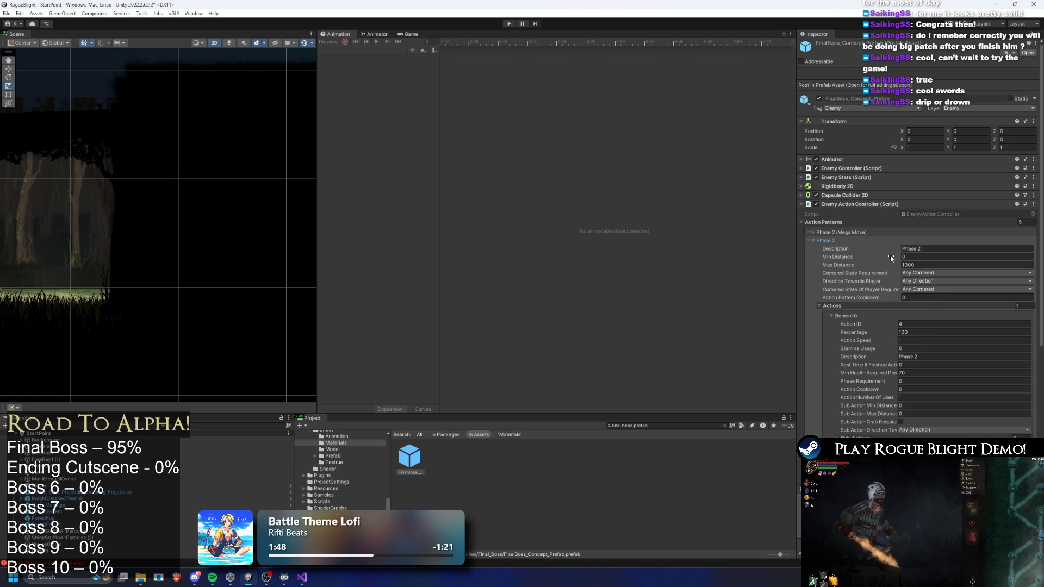
click(932, 374)
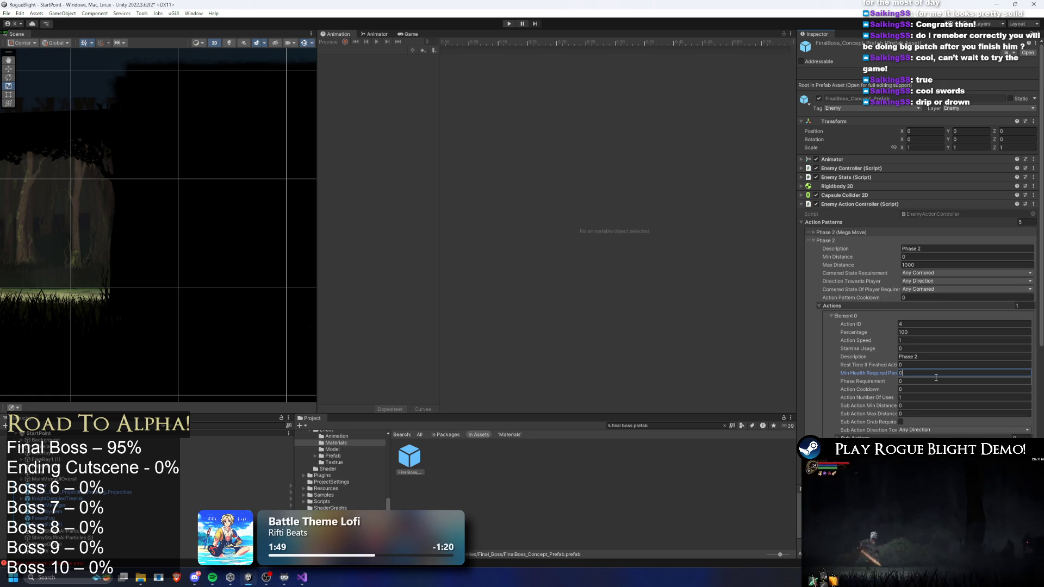
text(.6)
text(0.8)
key(Return)
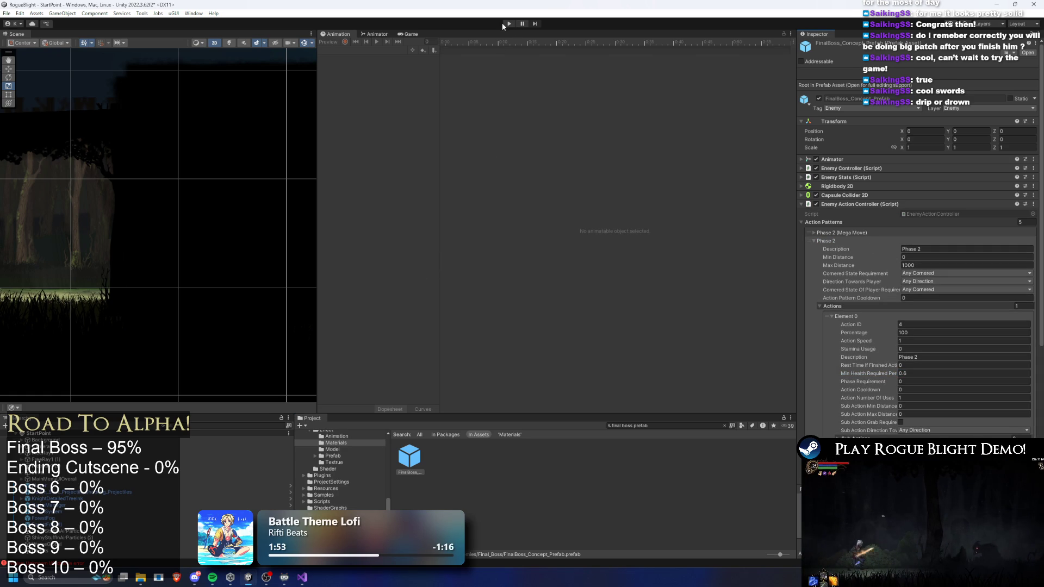
key(ctrl+s)
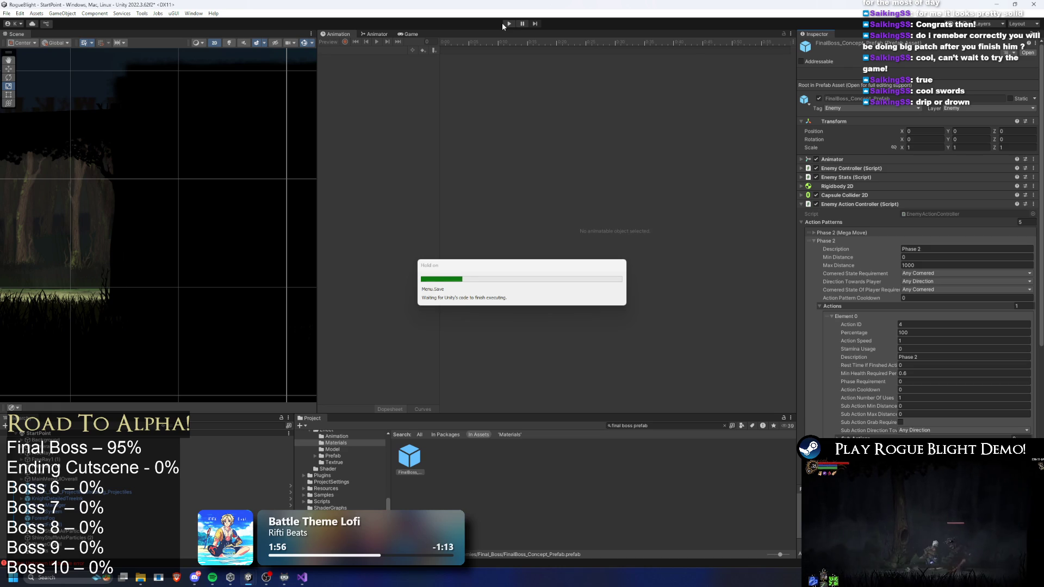
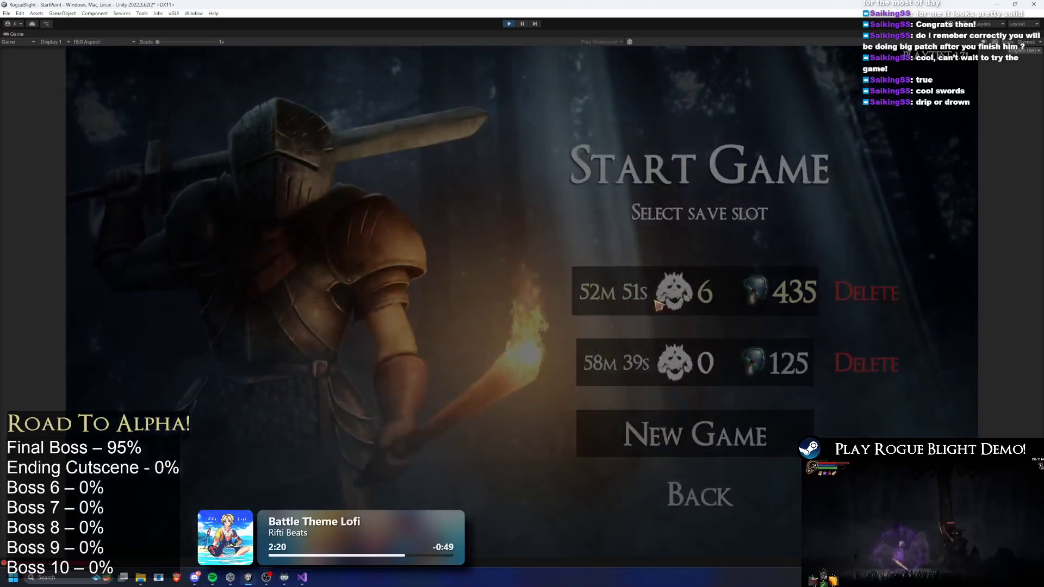
Start the game, reach the cart NPC, and launch a Story Mode run at a lowered difficulty
click(705, 295)
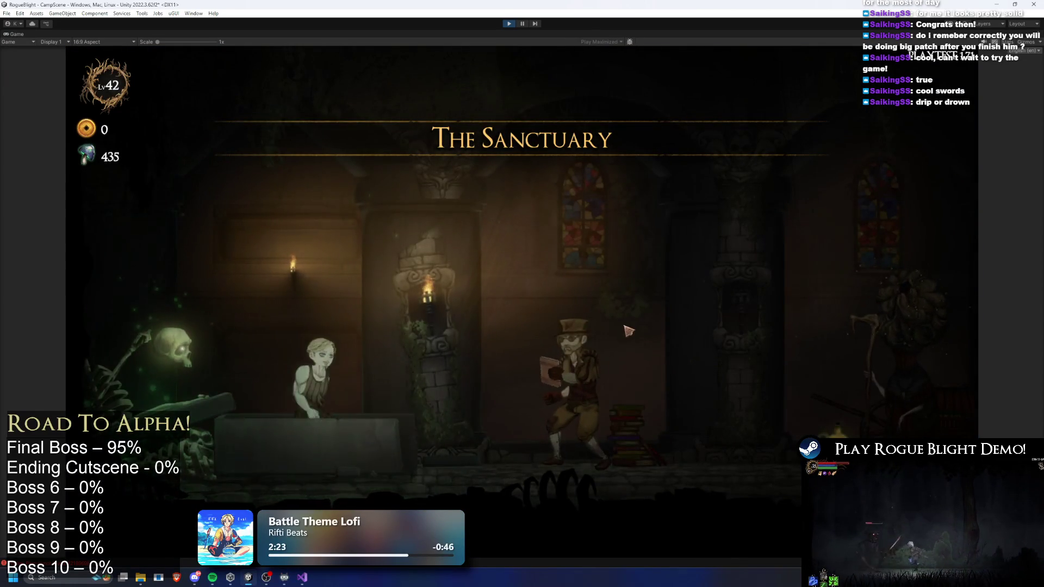
key(d)
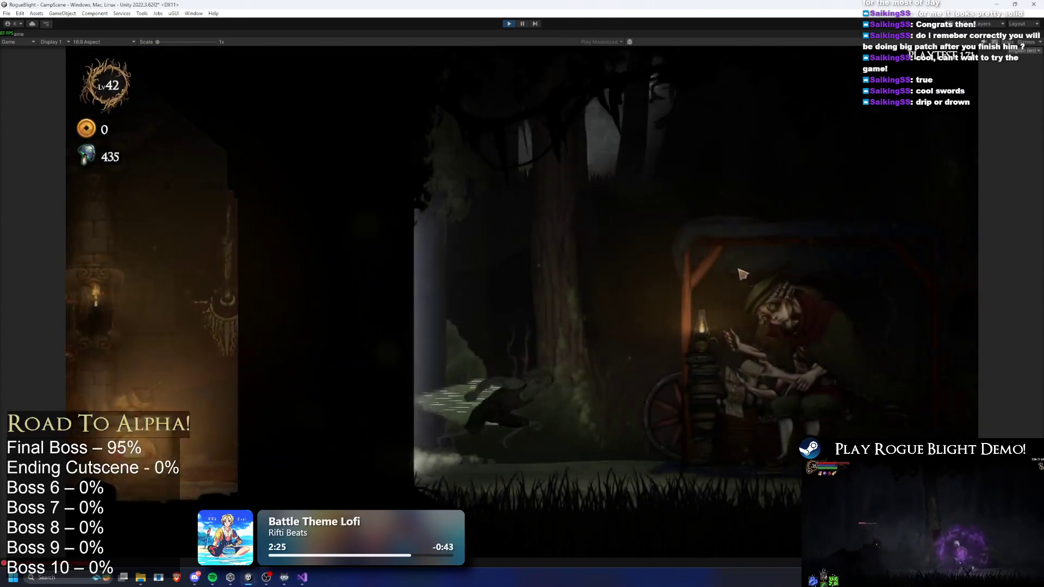
key(e)
click(723, 168)
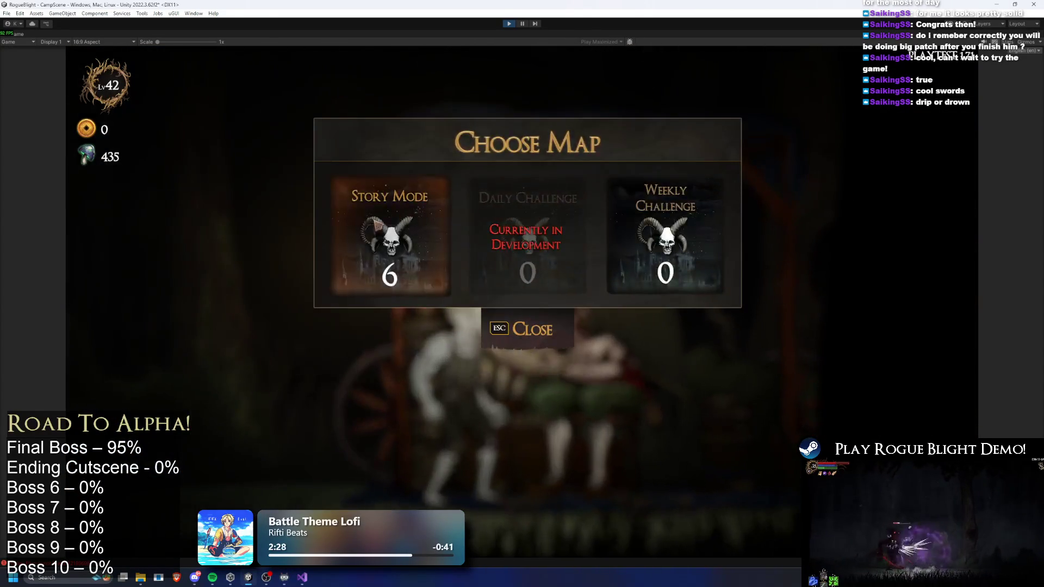
click(429, 233)
click(560, 219)
click(560, 219)
click(638, 275)
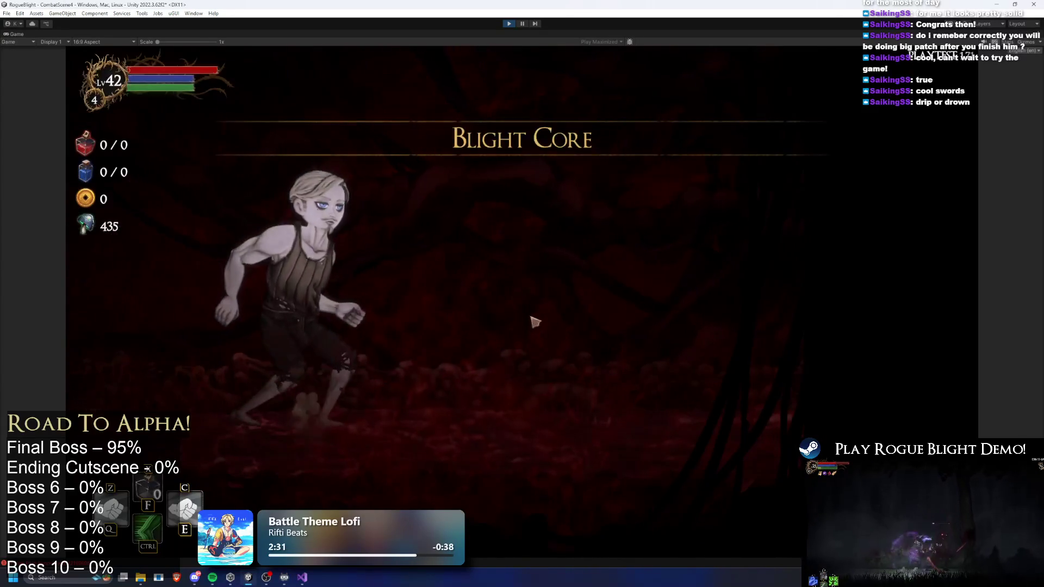
Abandon that run and relaunch Story Mode from the cart with the difficulty lowered to 3
key(Escape)
click(551, 315)
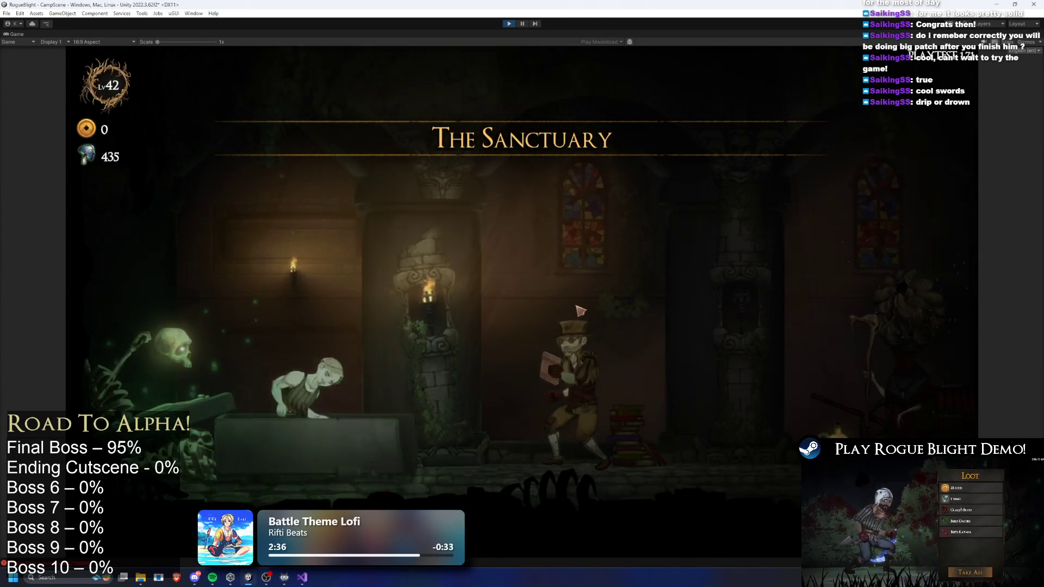
key(a)
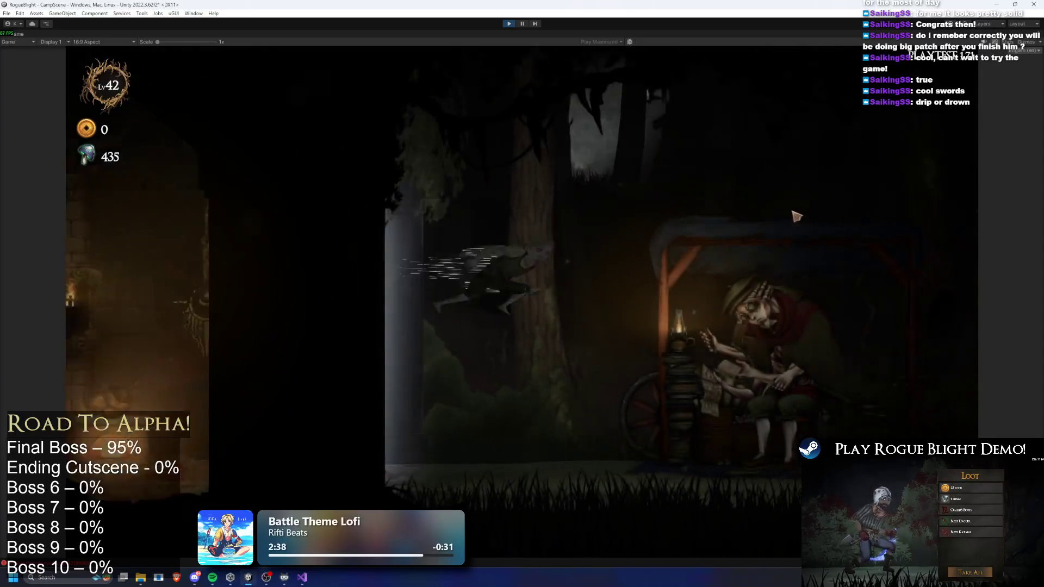
key(e)
click(689, 173)
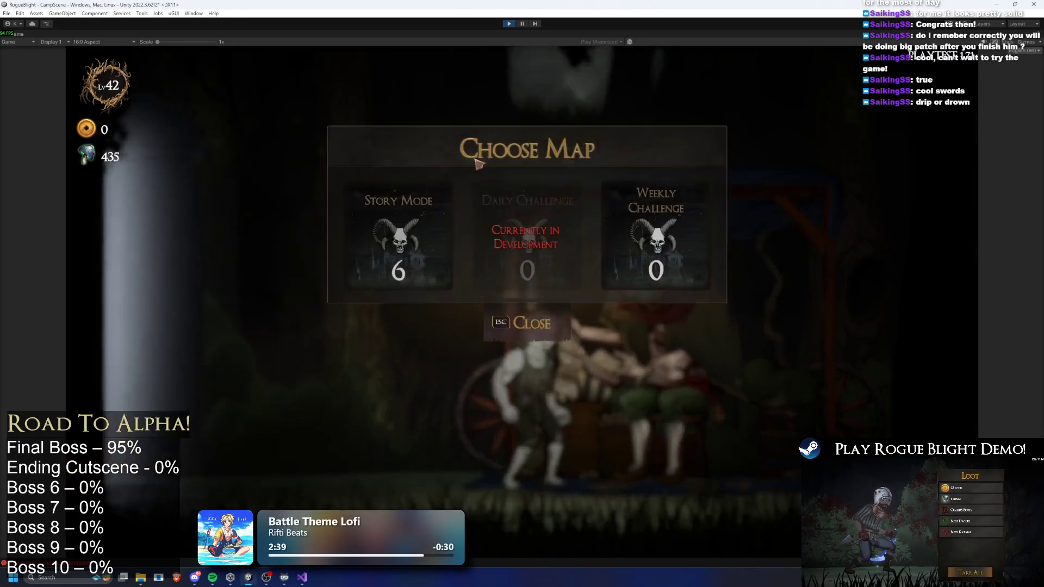
click(493, 211)
click(560, 219)
click(560, 219)
click(560, 218)
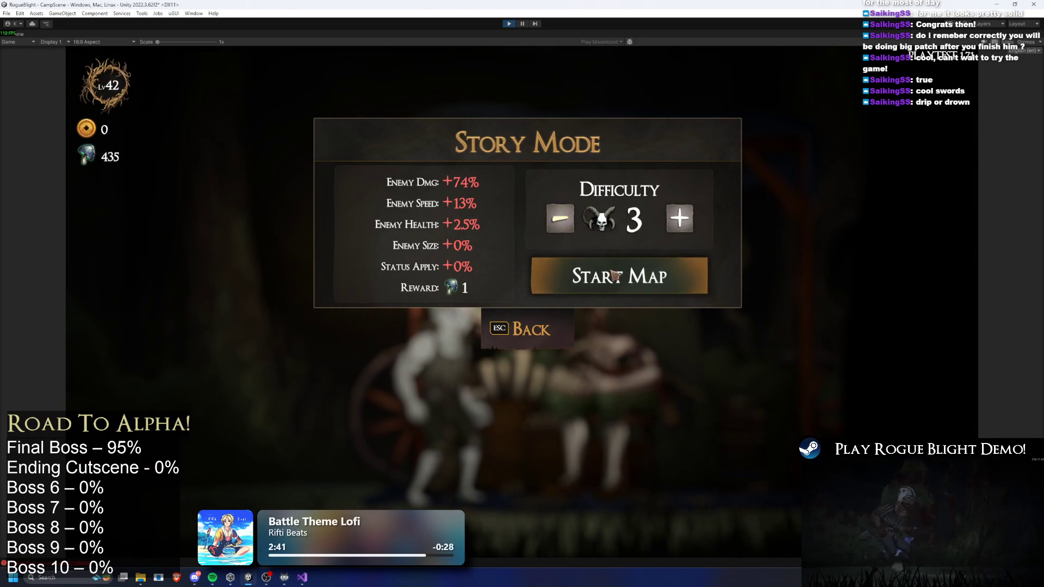
click(560, 219)
click(614, 277)
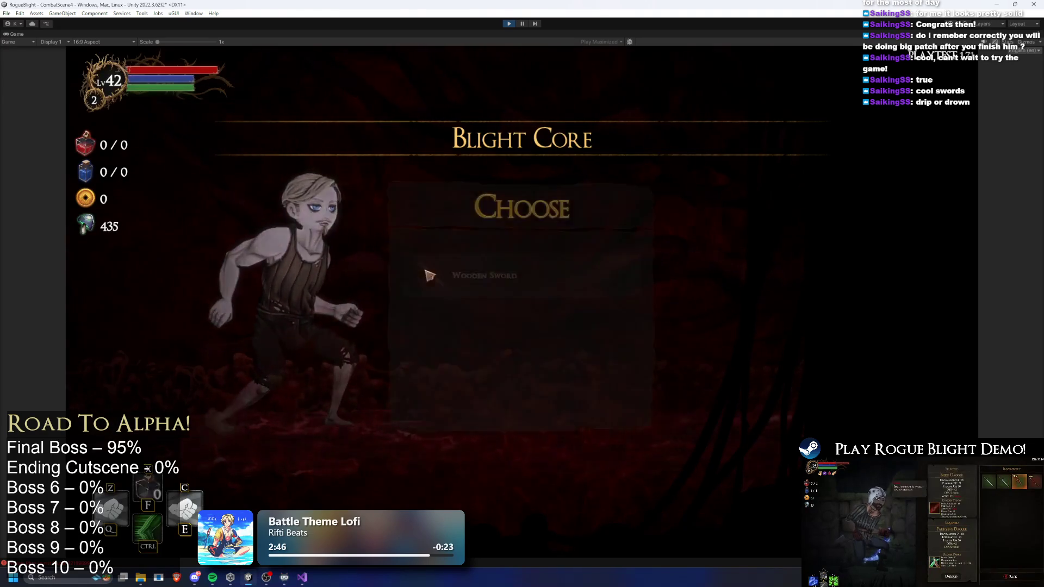
Unlock all gear with the F1 cheat and equip a Death Sword in each hand
click(518, 334)
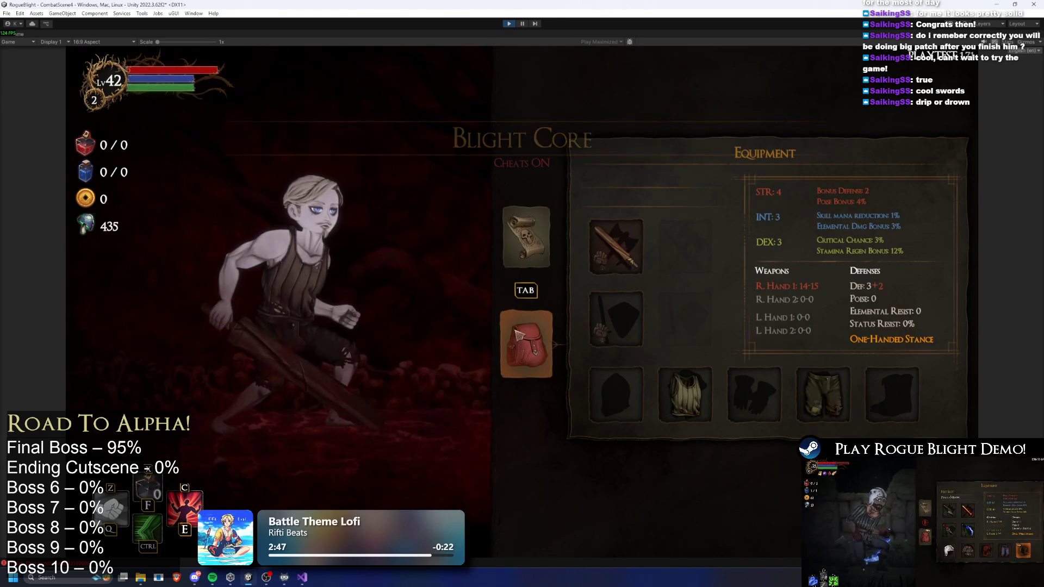
key(F1)
click(616, 245)
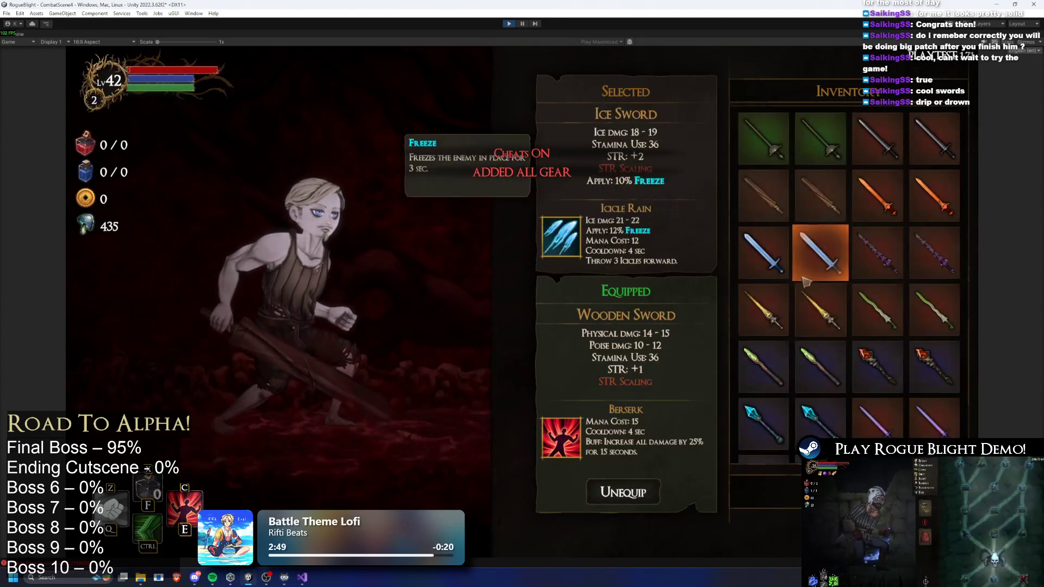
click(878, 252)
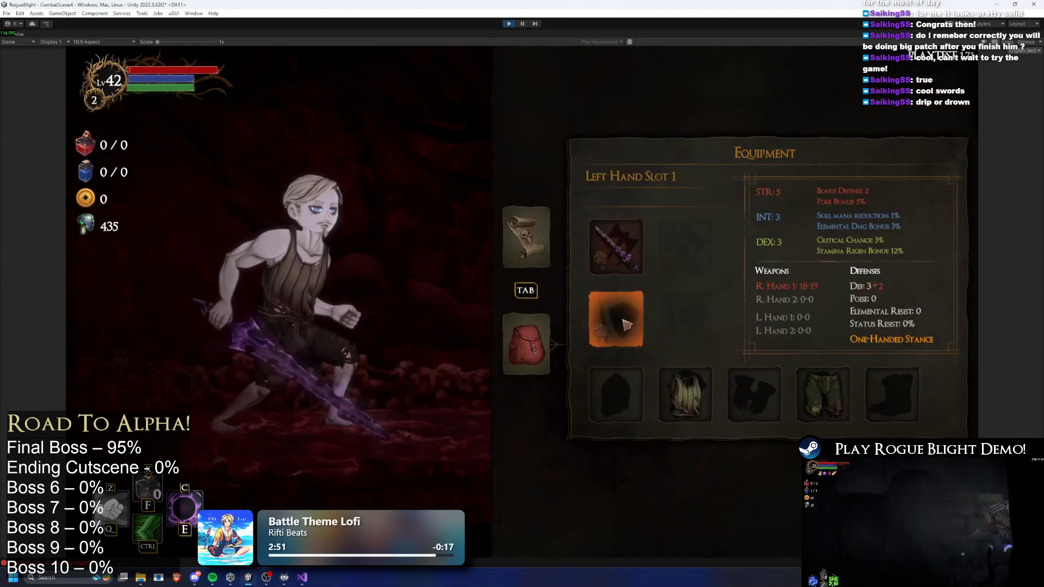
click(625, 325)
click(877, 253)
Equip Zima's Helmet, Zima's Cuirass and a pair of gloves
click(615, 396)
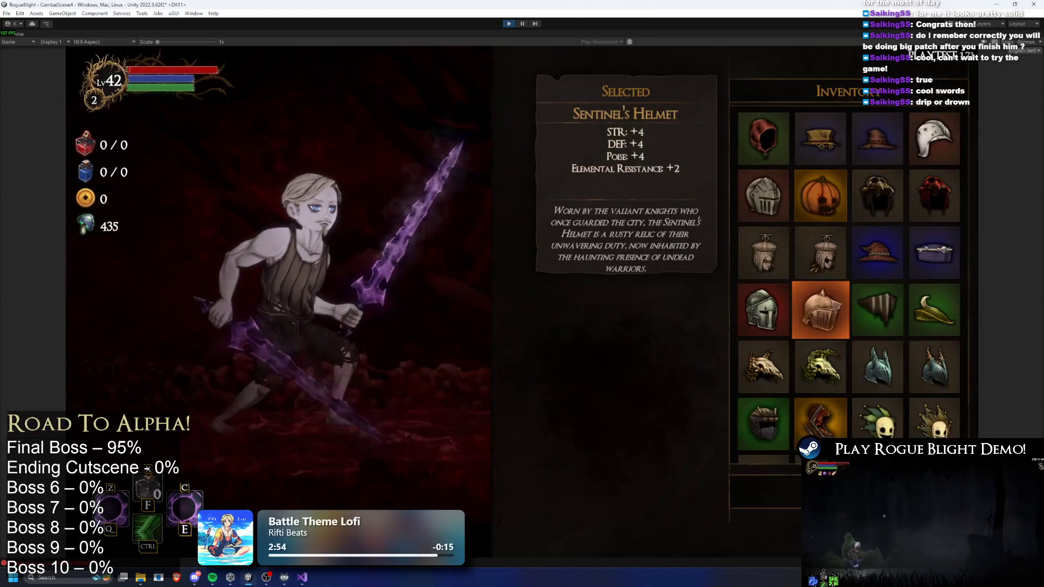
scroll(848, 304, down, 5)
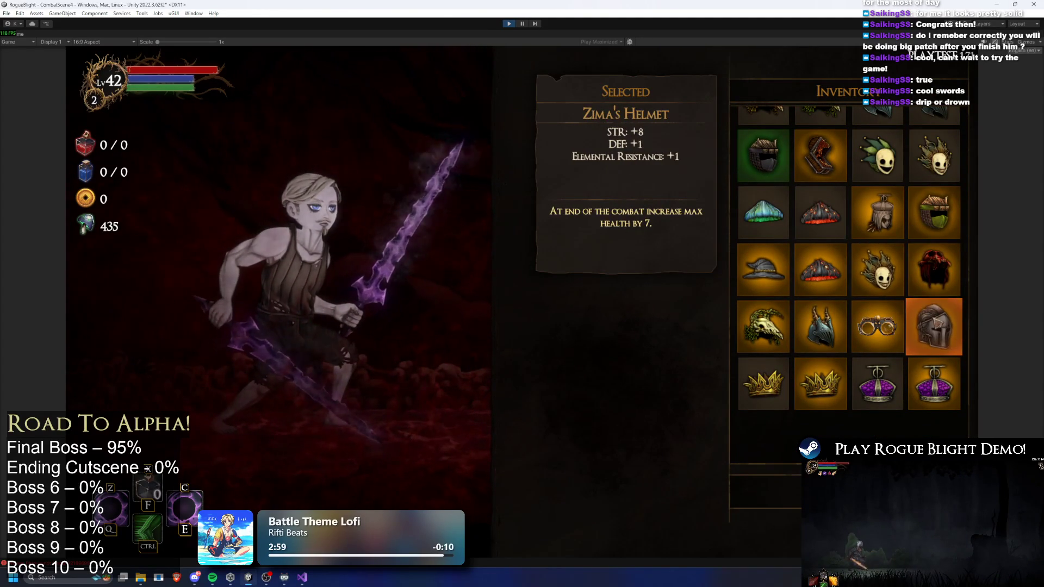
click(934, 326)
click(689, 402)
click(804, 430)
click(757, 396)
click(878, 143)
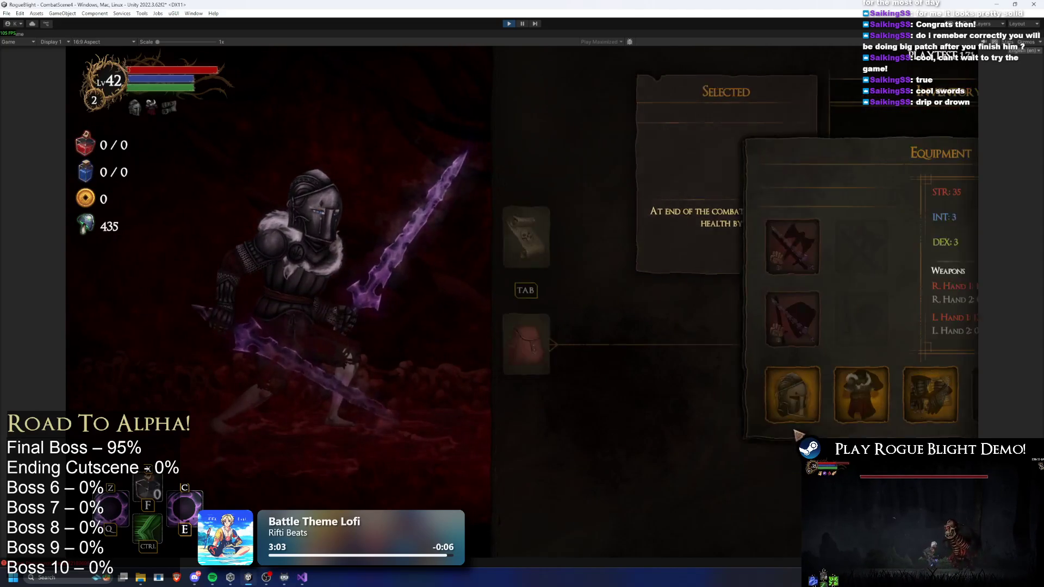
Equip Zima's Boots and Illdrake's Leggings, replacing the earlier Zima's Greaves
click(810, 400)
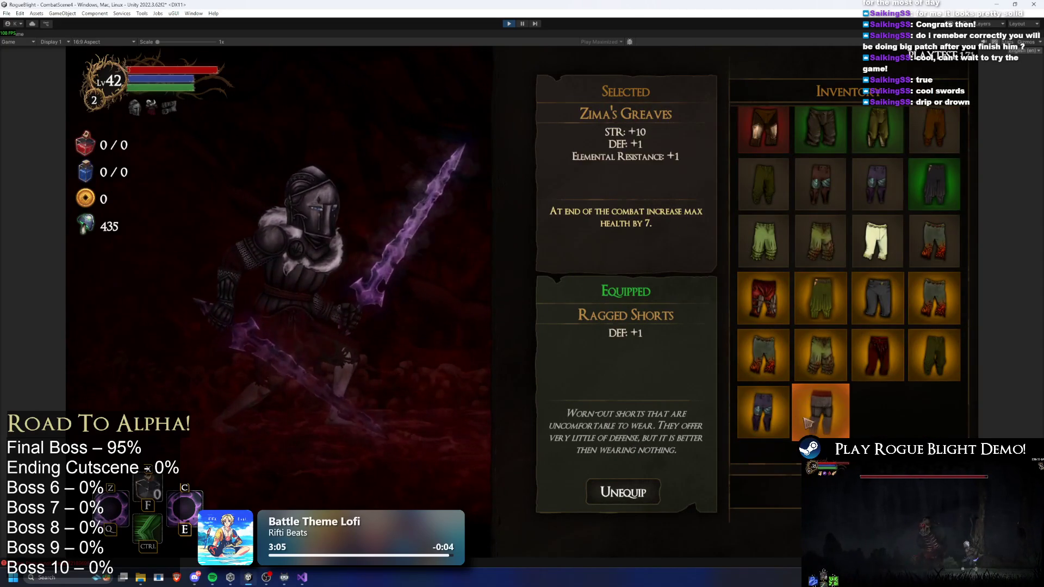
click(806, 417)
click(907, 408)
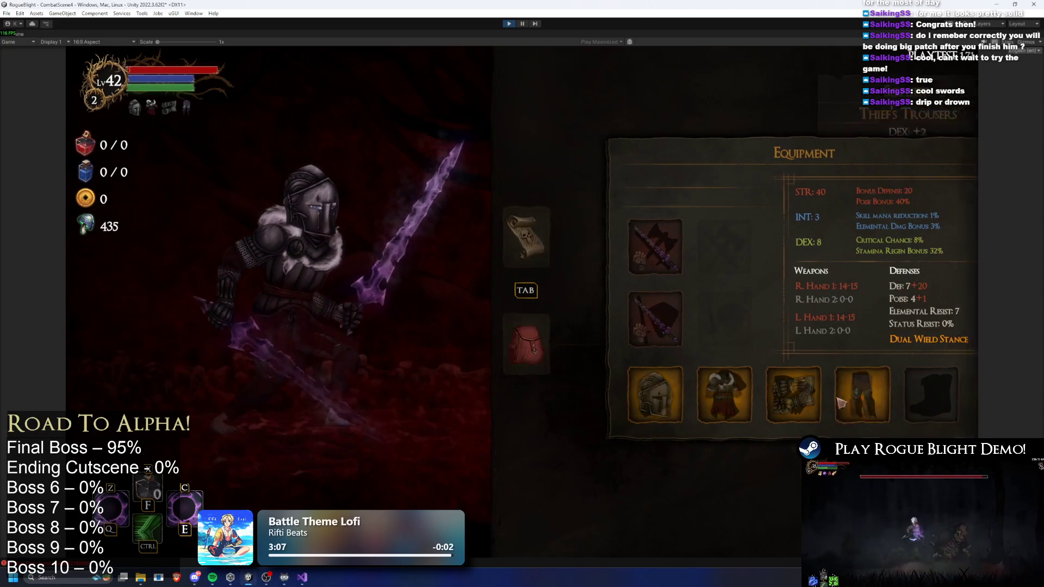
click(771, 406)
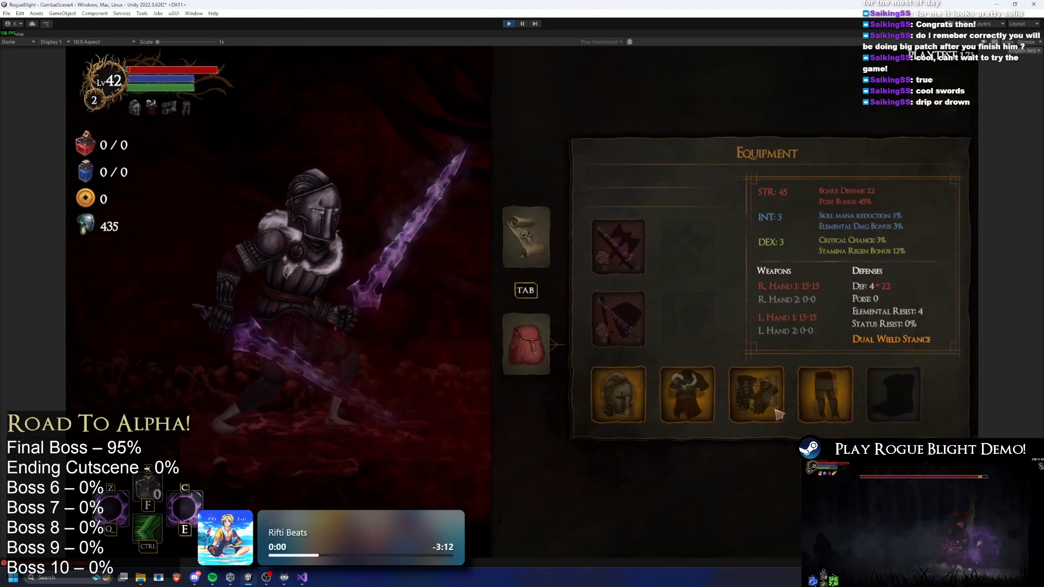
click(902, 397)
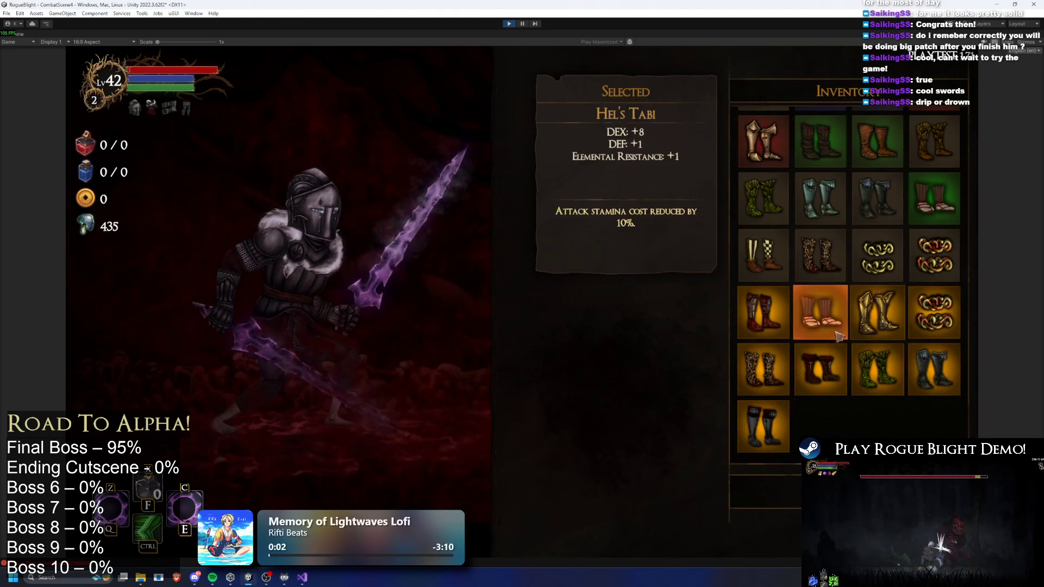
click(764, 427)
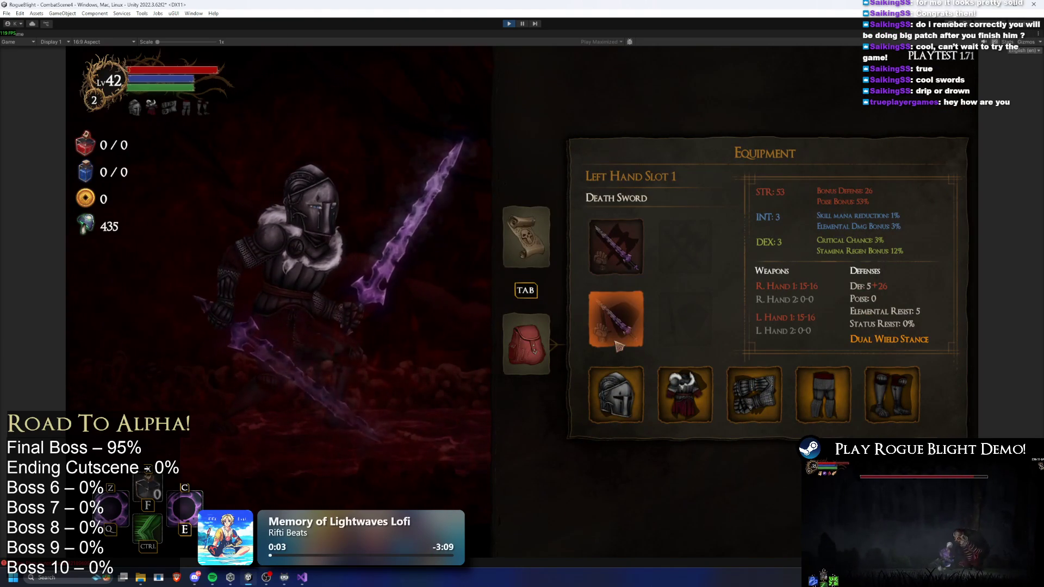
click(685, 397)
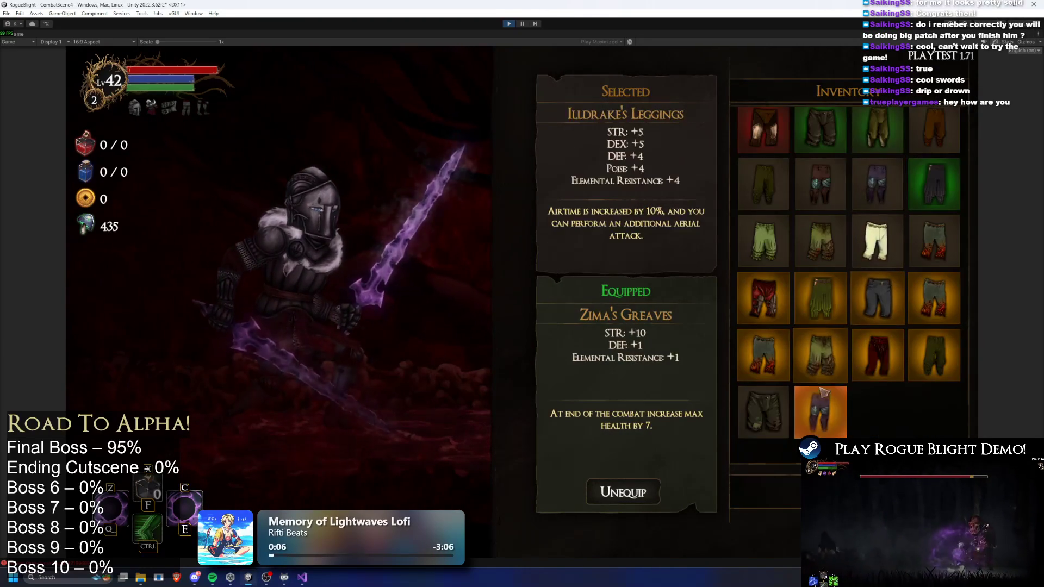
click(830, 416)
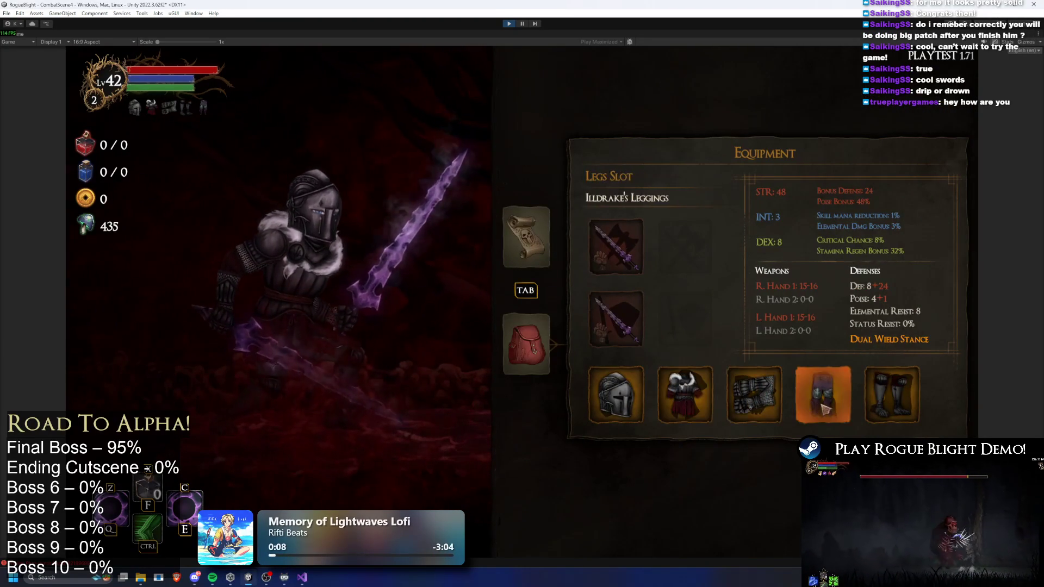
click(826, 409)
key(Escape)
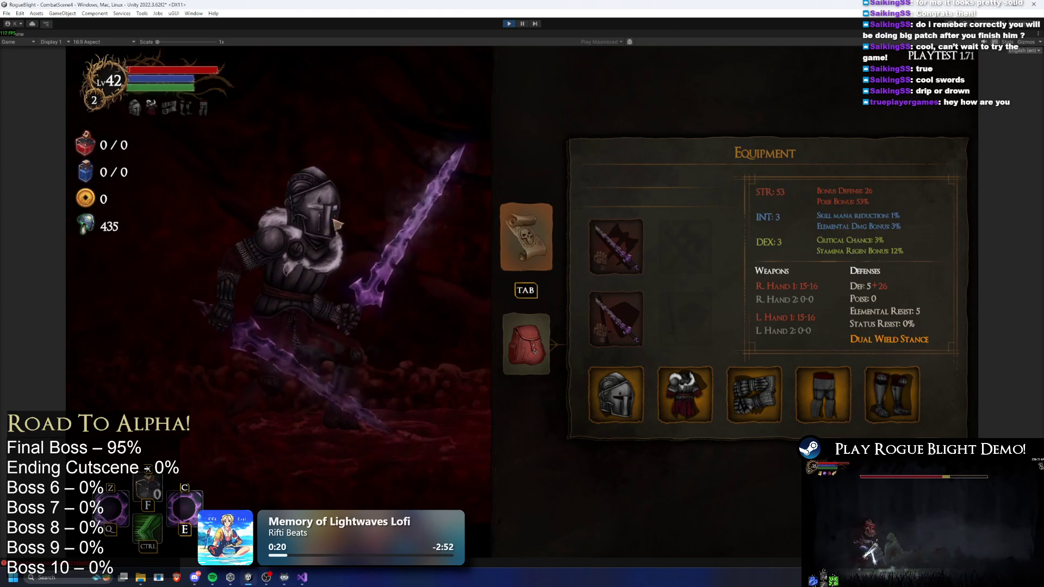
Launch Google Chrome through Windows search and switch to its window
key(super)
text(c)
key(Escape)
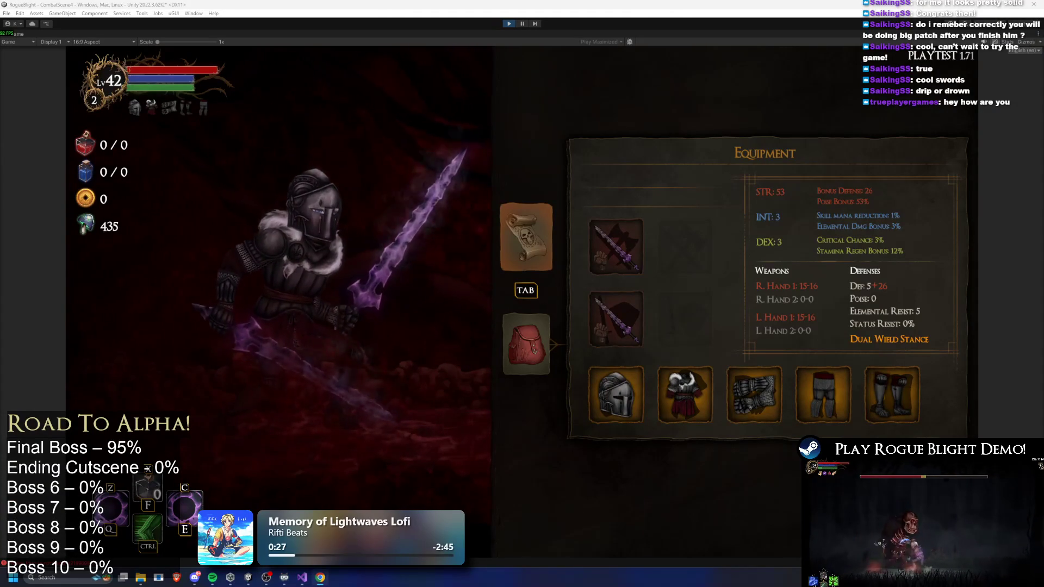
key(alt+Tab)
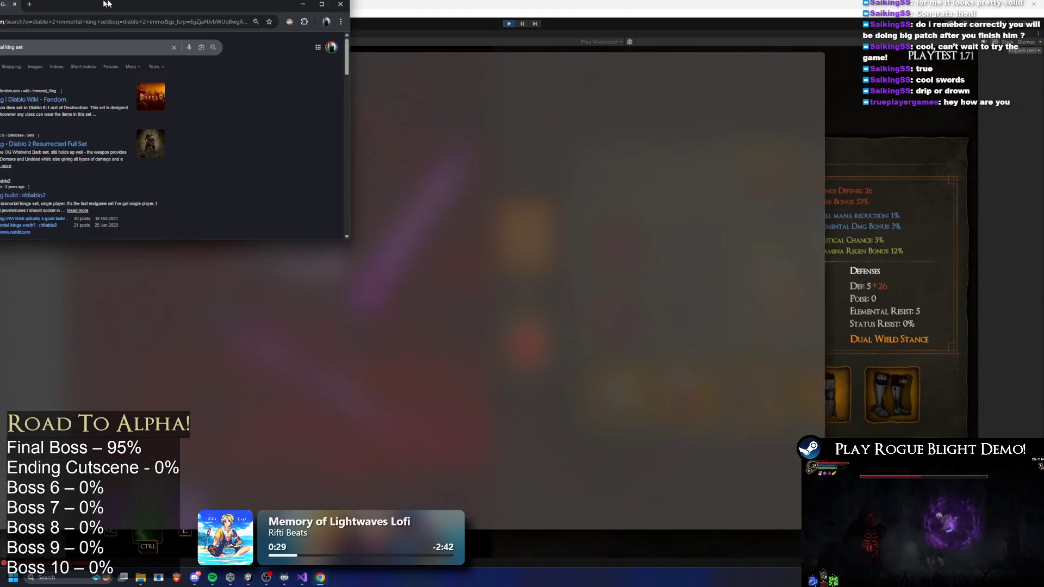
Check the diablo2.io set page, then browse image results and open the Lilura1 build page in a new tab
click(256, 144)
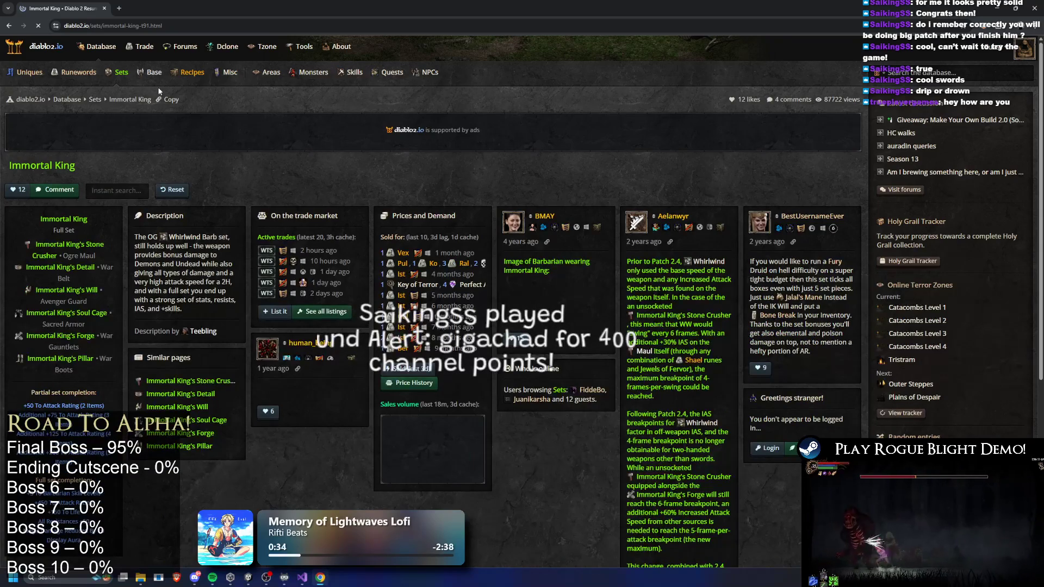
key(alt+Left)
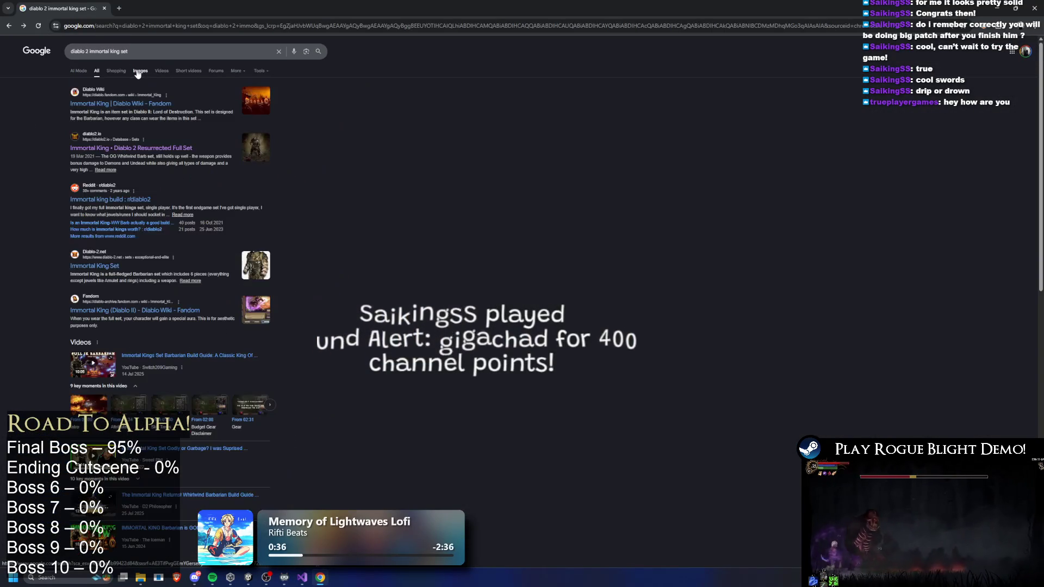
click(139, 71)
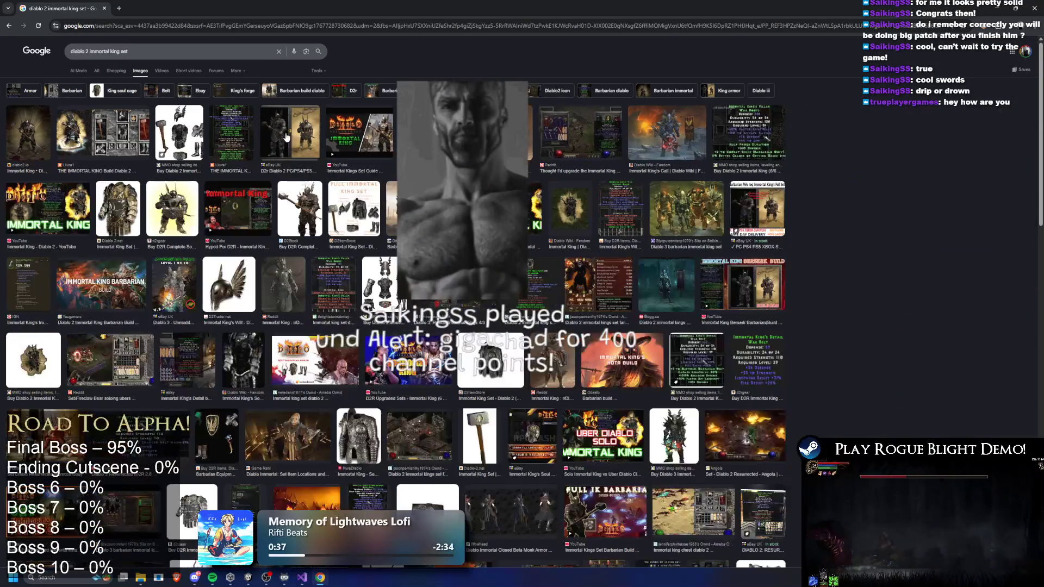
click(30, 133)
click(69, 136)
right_click(827, 152)
click(854, 159)
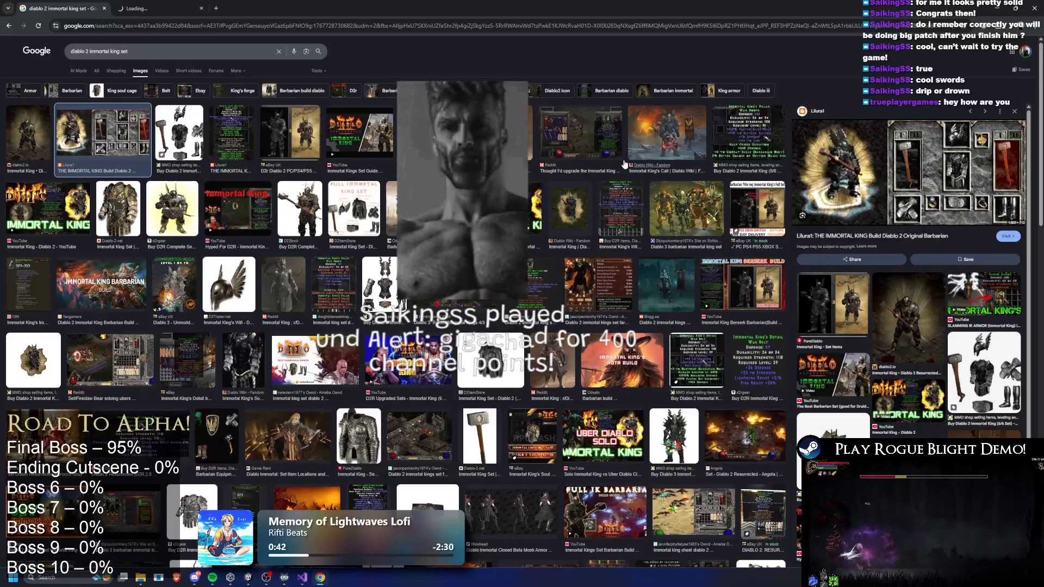
Skim the Lilura1 blog, close it, and preview the Odealo and Immortal King build images
click(172, 4)
scroll(385, 255, down, 3)
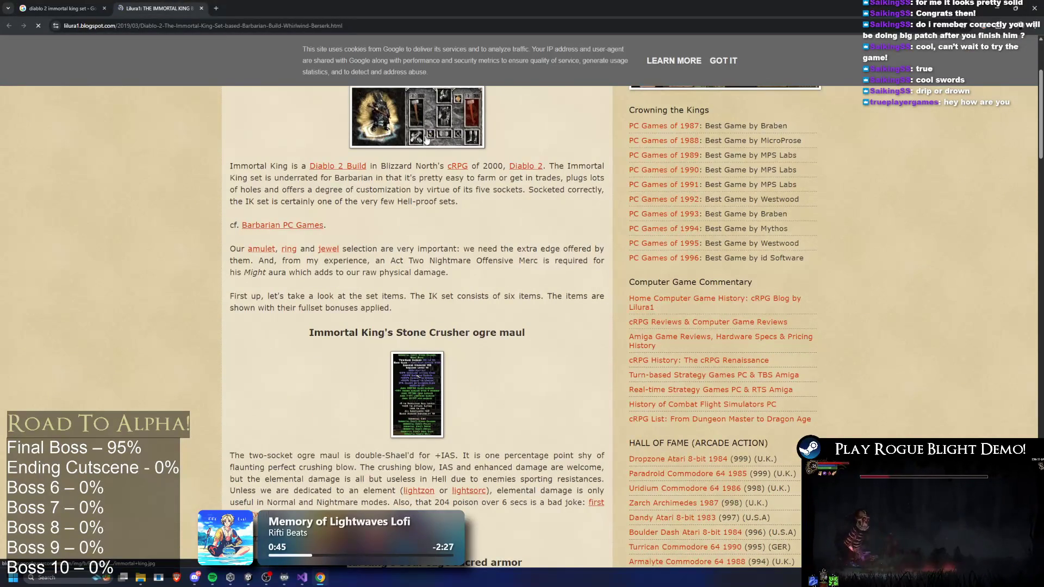
key(ctrl+w)
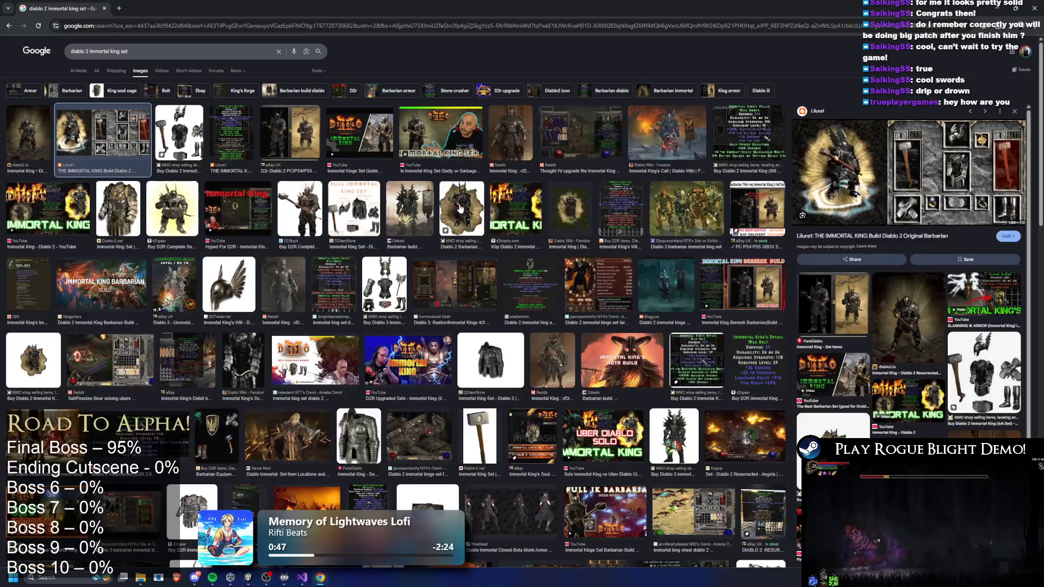
click(410, 212)
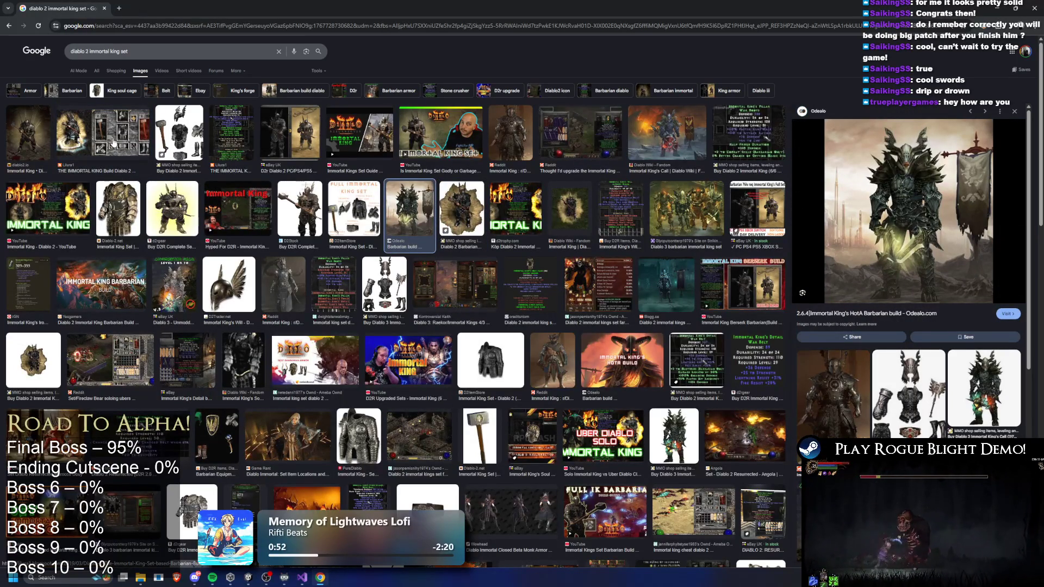
click(71, 132)
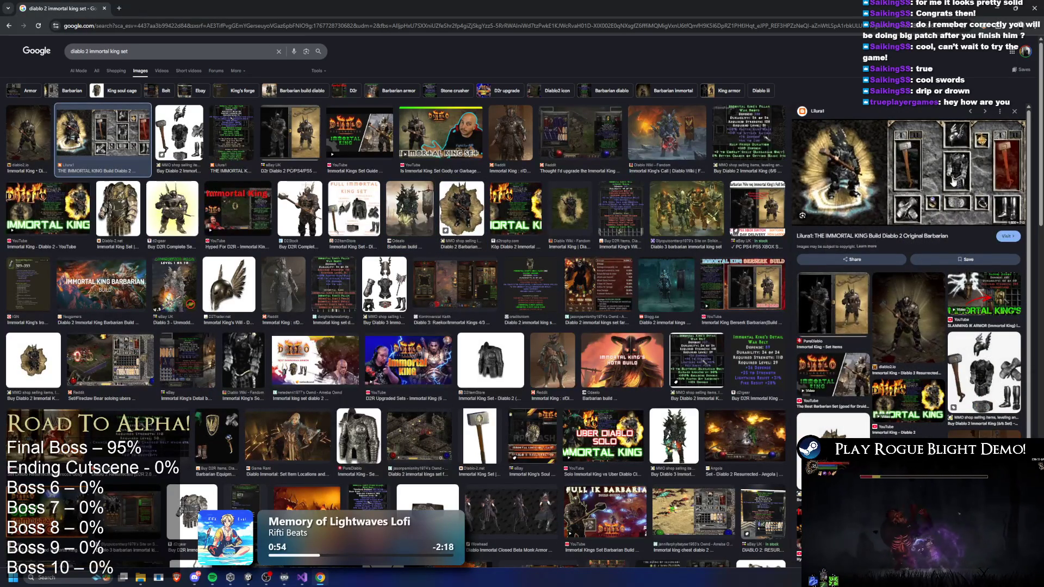
key(alt+Tab)
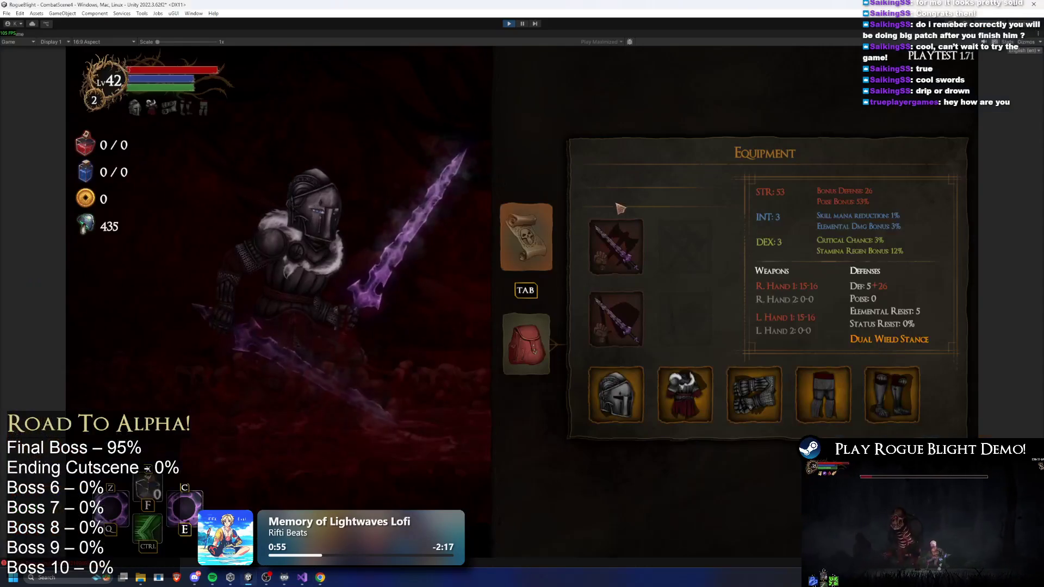
Open the boss fight with slashes, a slashing skill and a purple burst, restoring health by cheat
key(Tab)
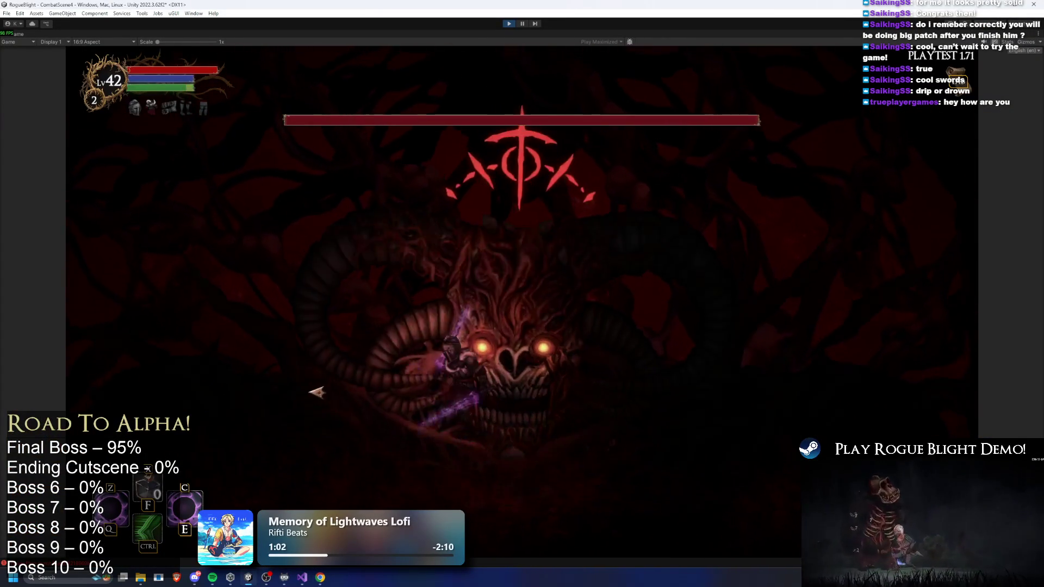
key(z)
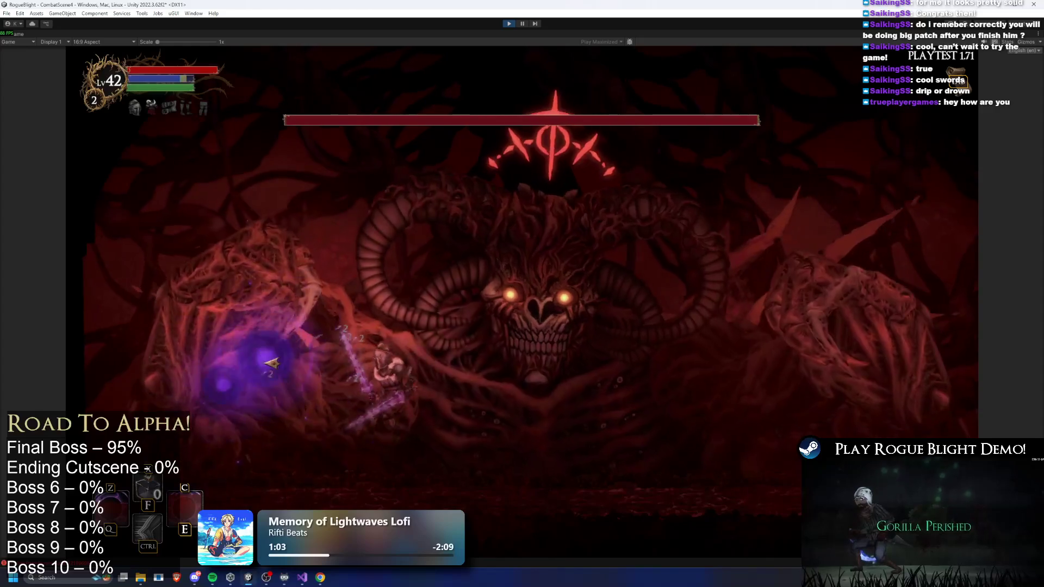
click(205, 387)
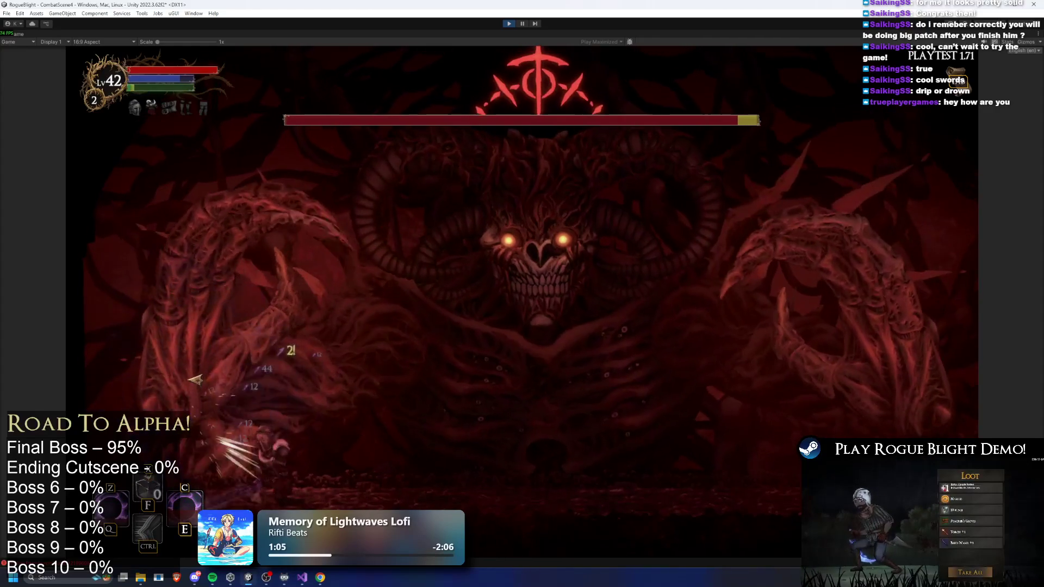
click(747, 233)
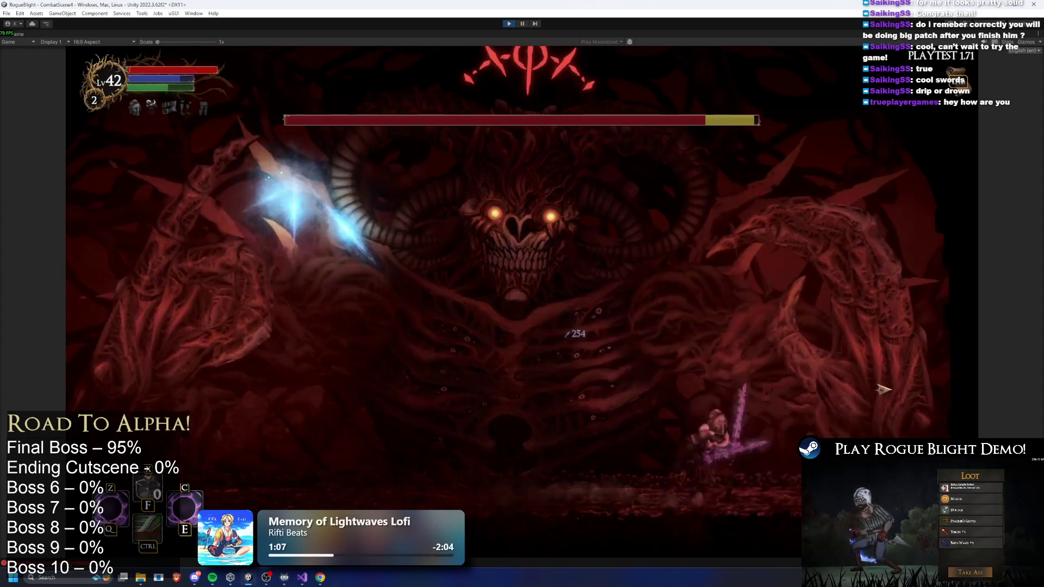
click(868, 385)
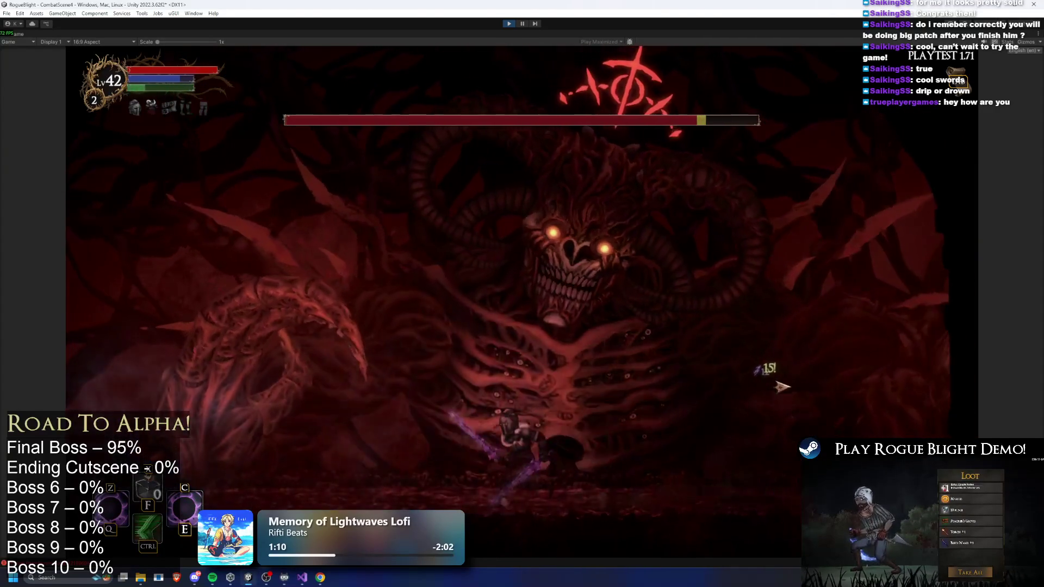
key(a)
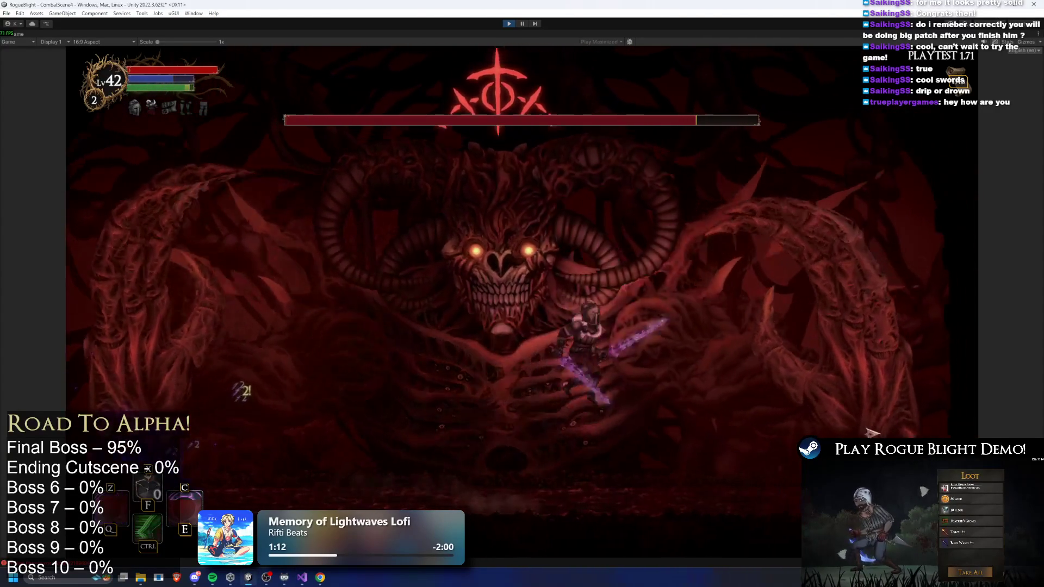
click(413, 403)
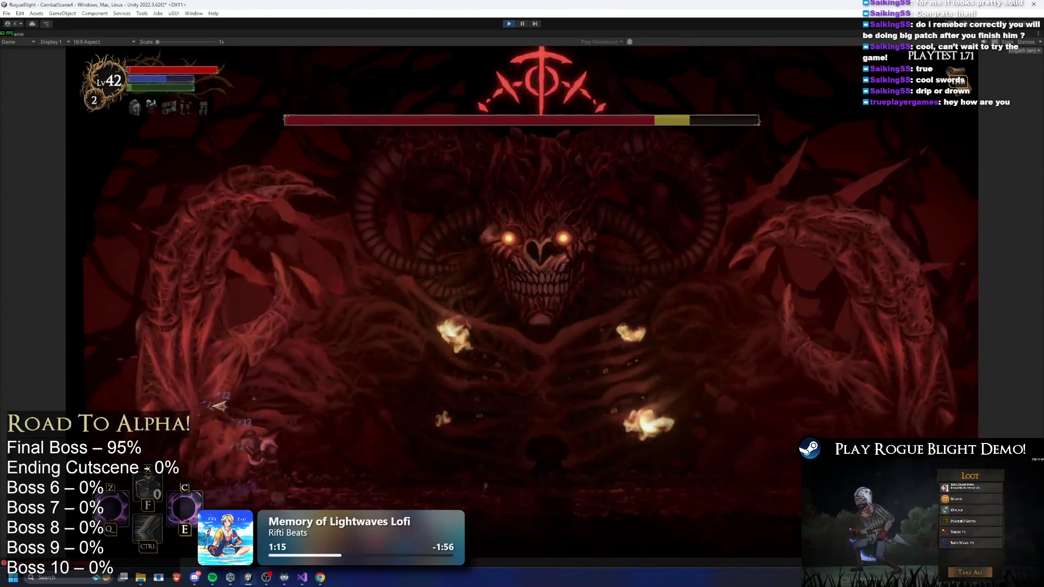
key(space)
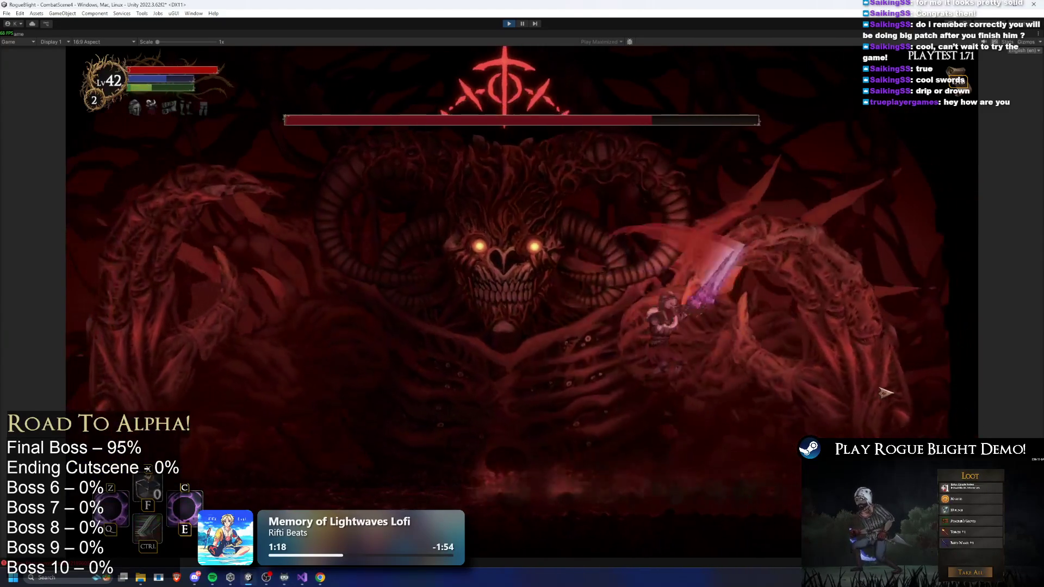
key(a)
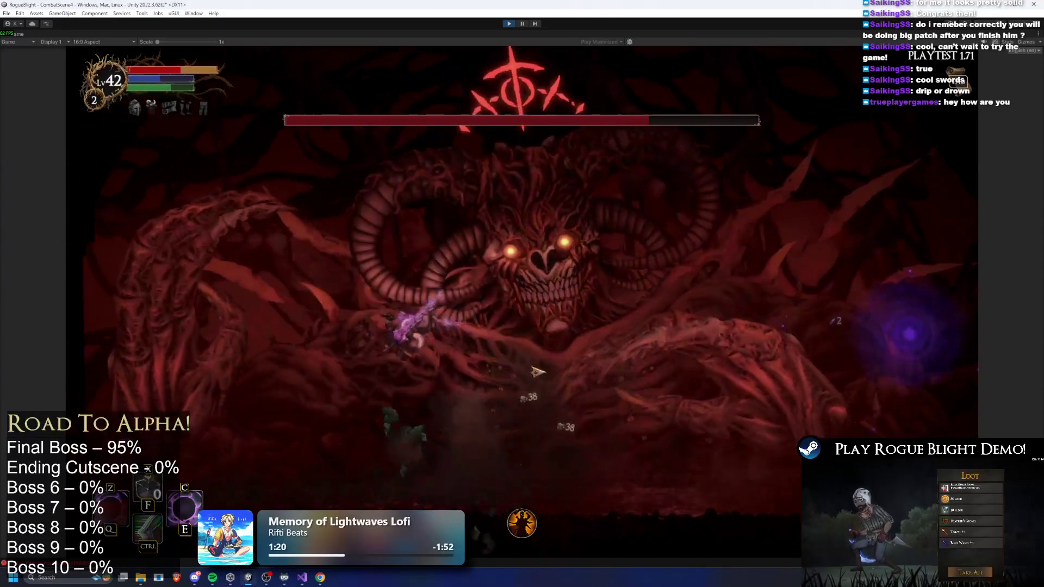
key(d)
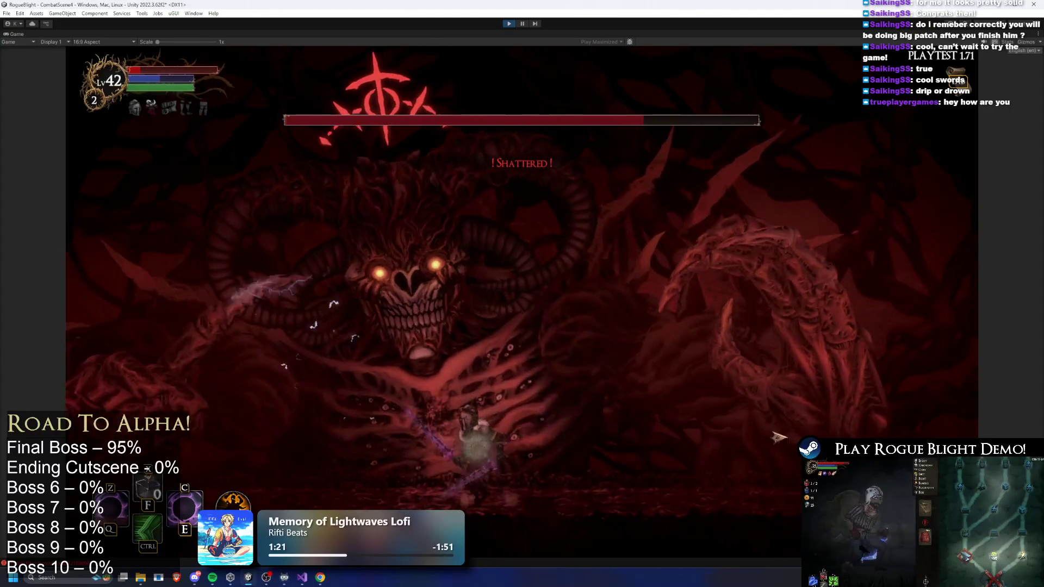
key(c)
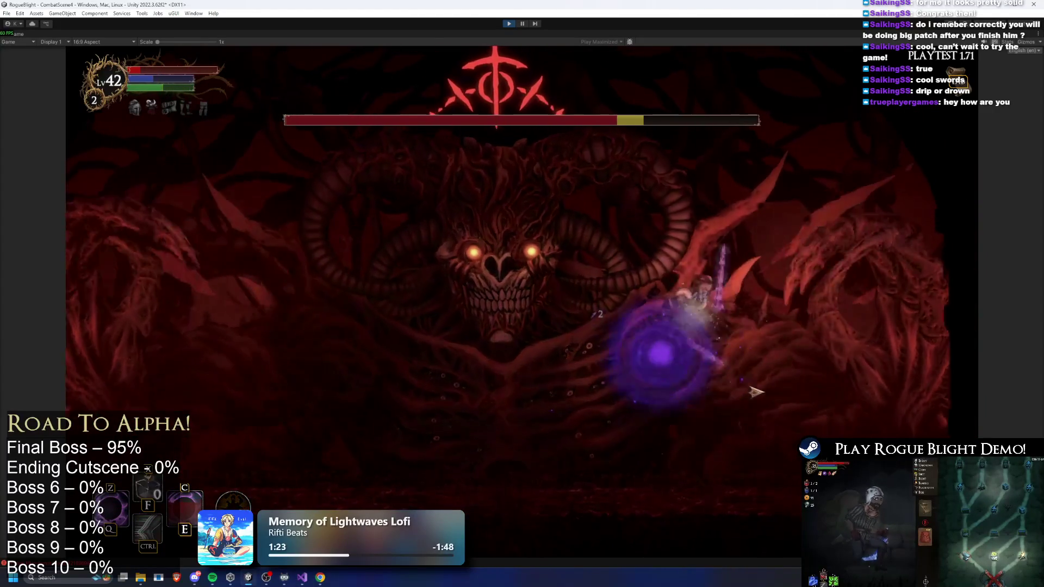
key(h)
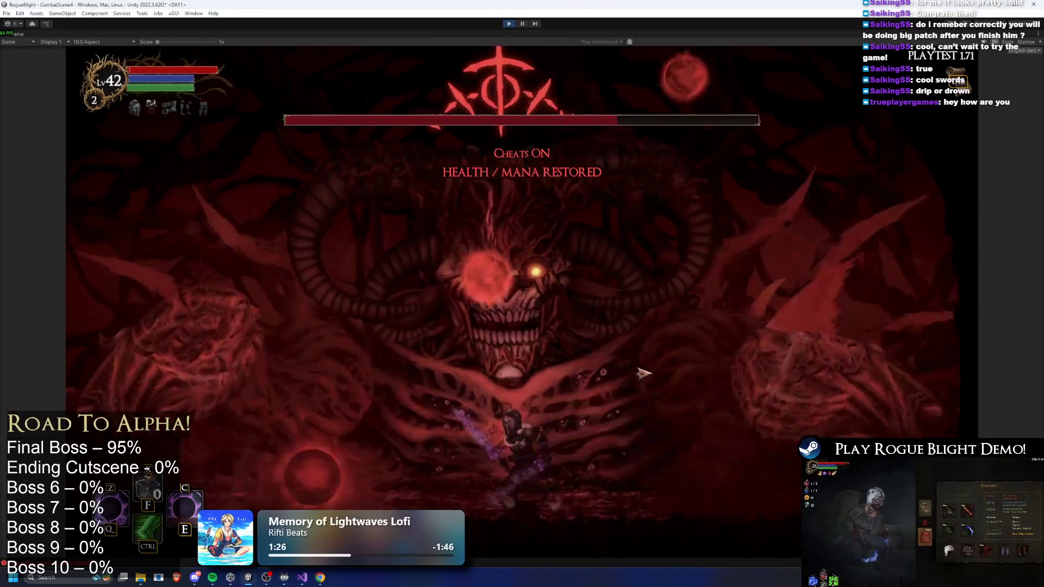
Dodge the boss's fire breath and projectiles while striking its horns, refilling health with F1
key(d)
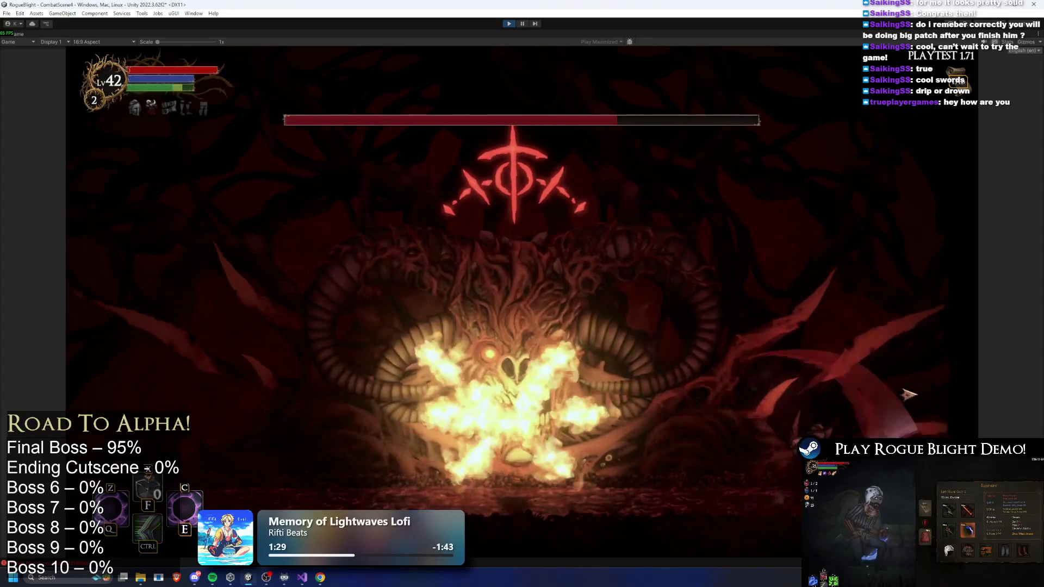
key(a)
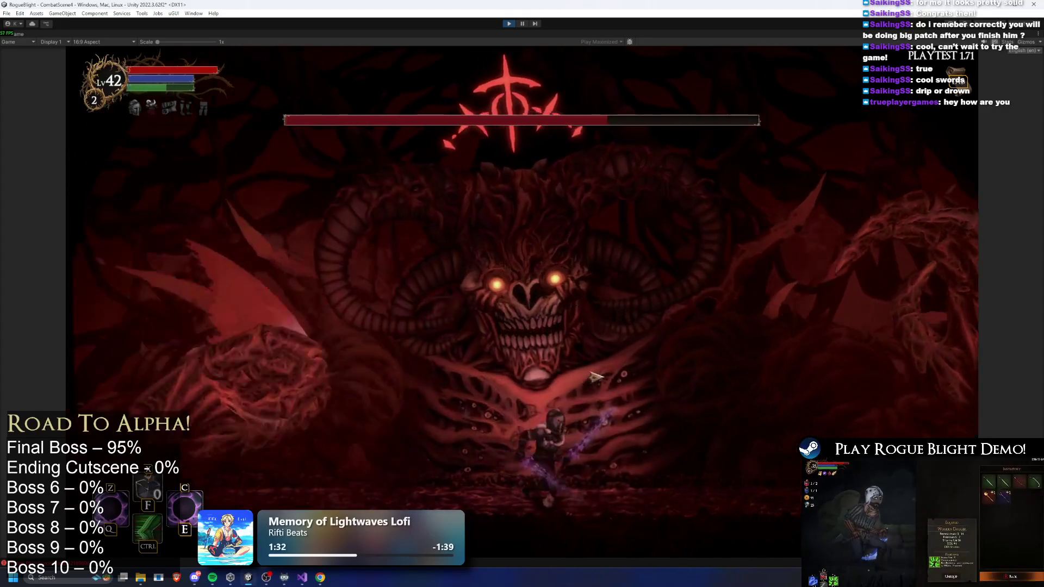
key(space)
key(d)
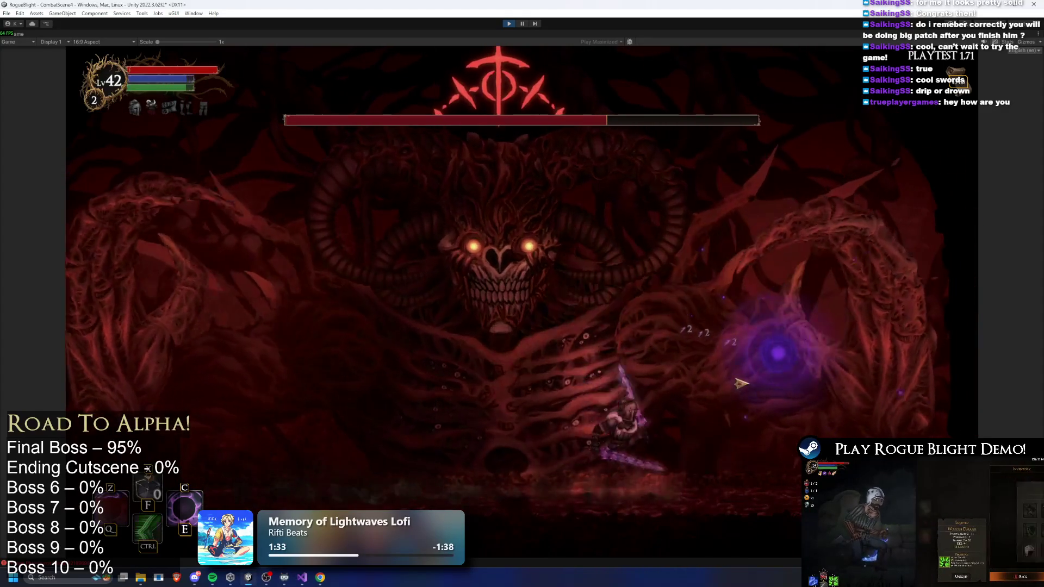
key(a)
key(d)
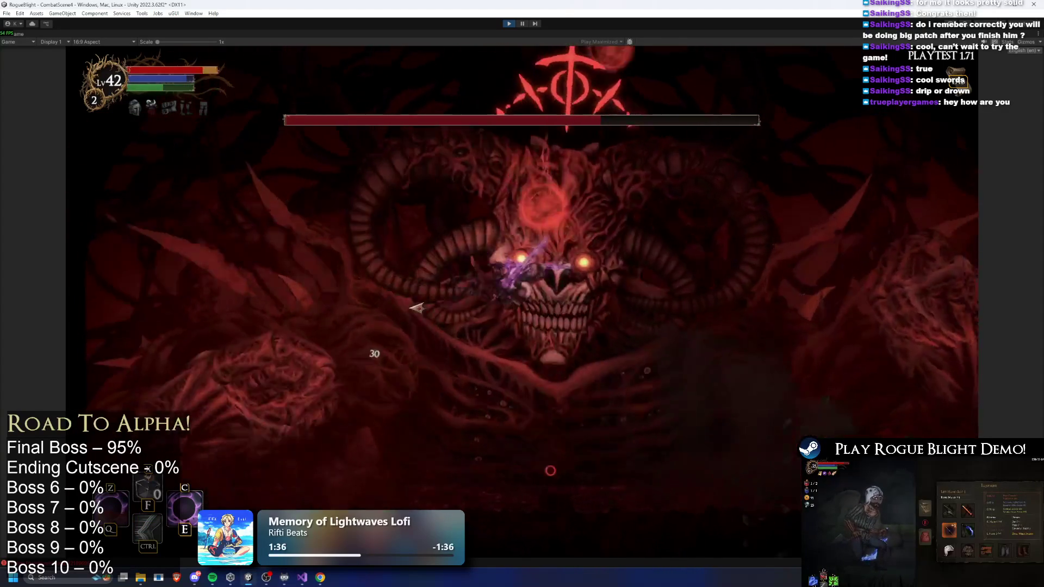
key(a)
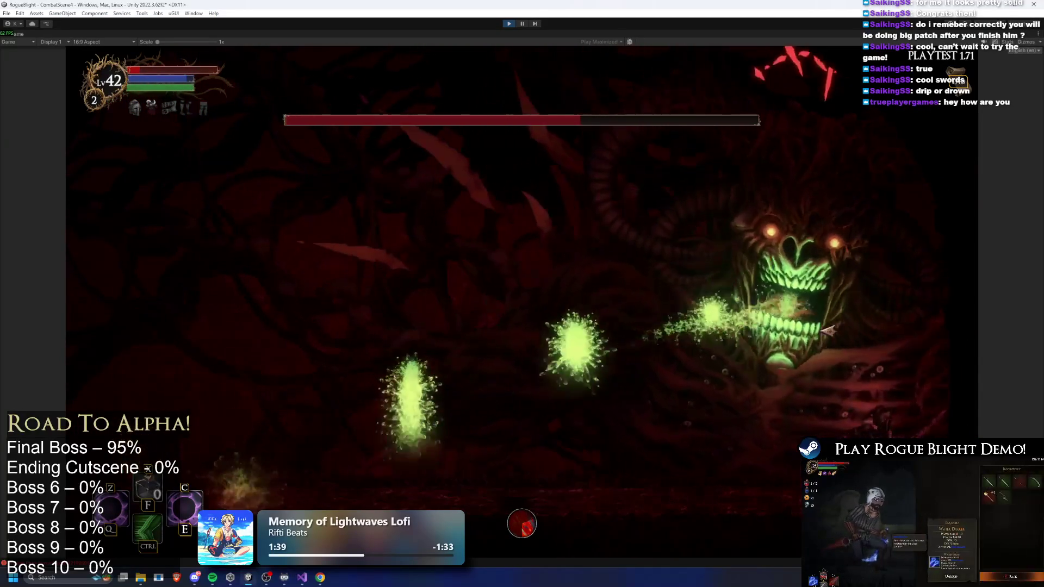
key(space)
key(a)
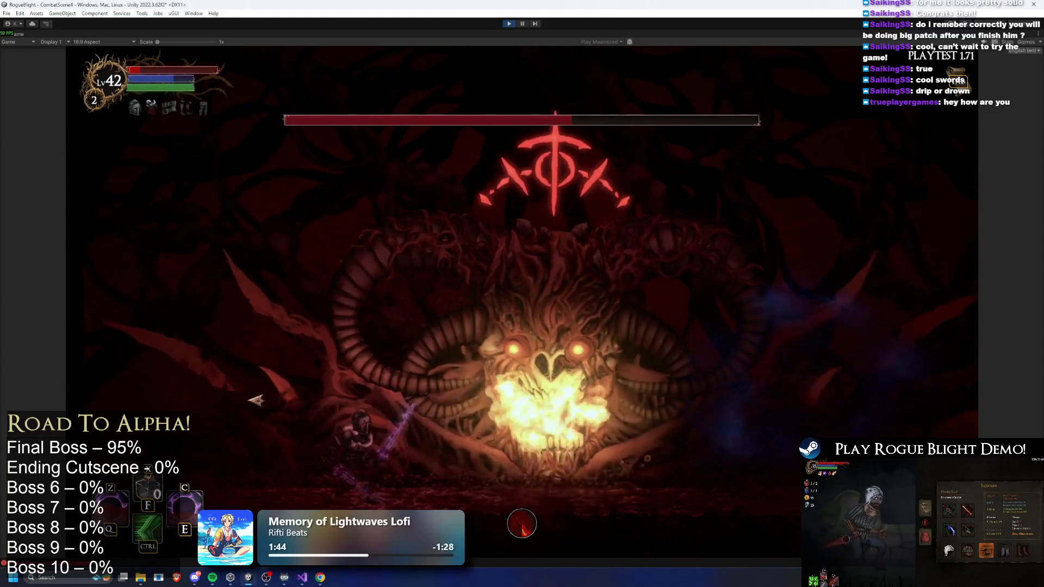
click(198, 401)
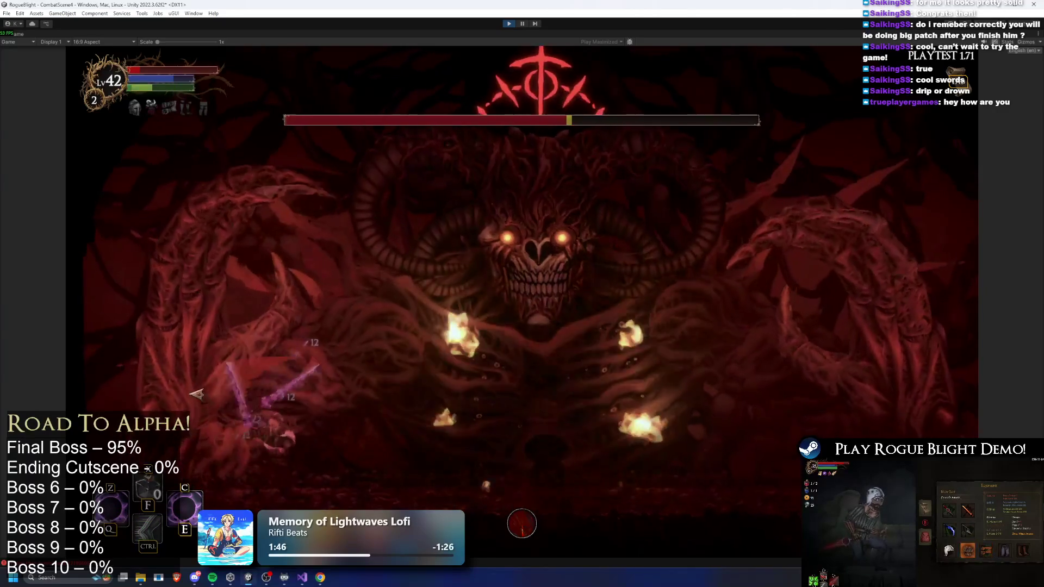
key(d)
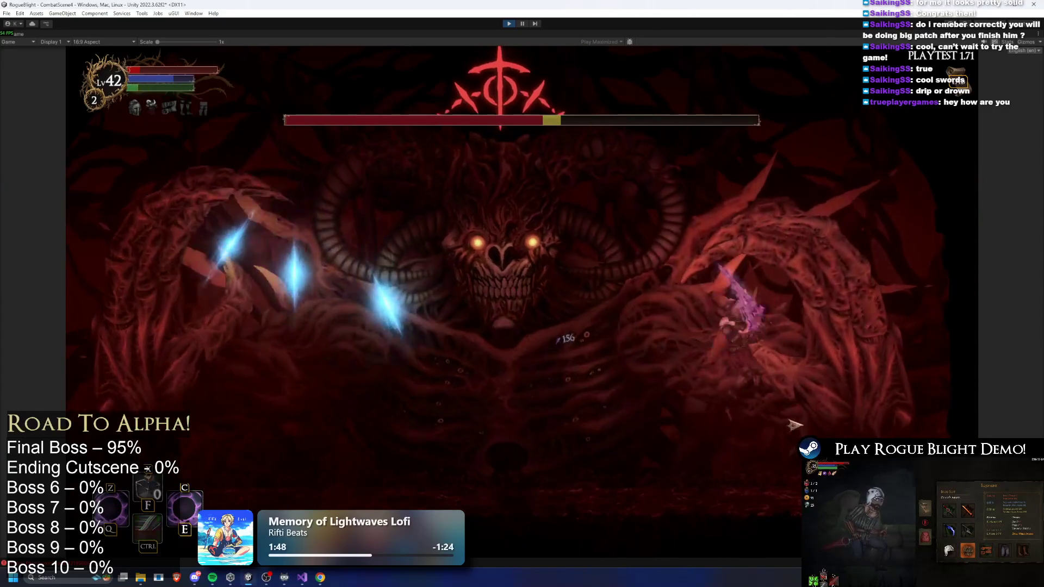
key(a)
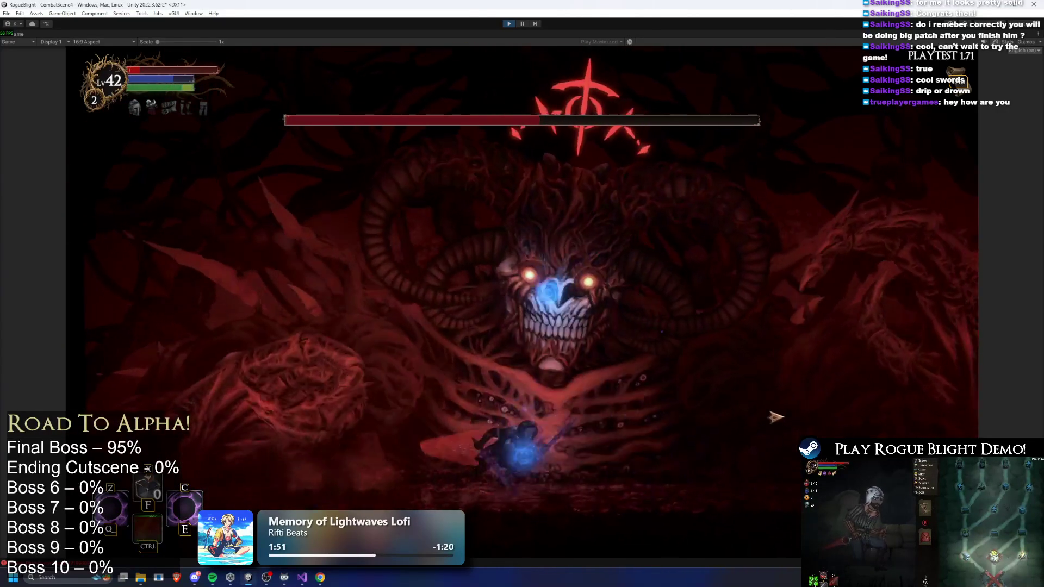
key(ctrl)
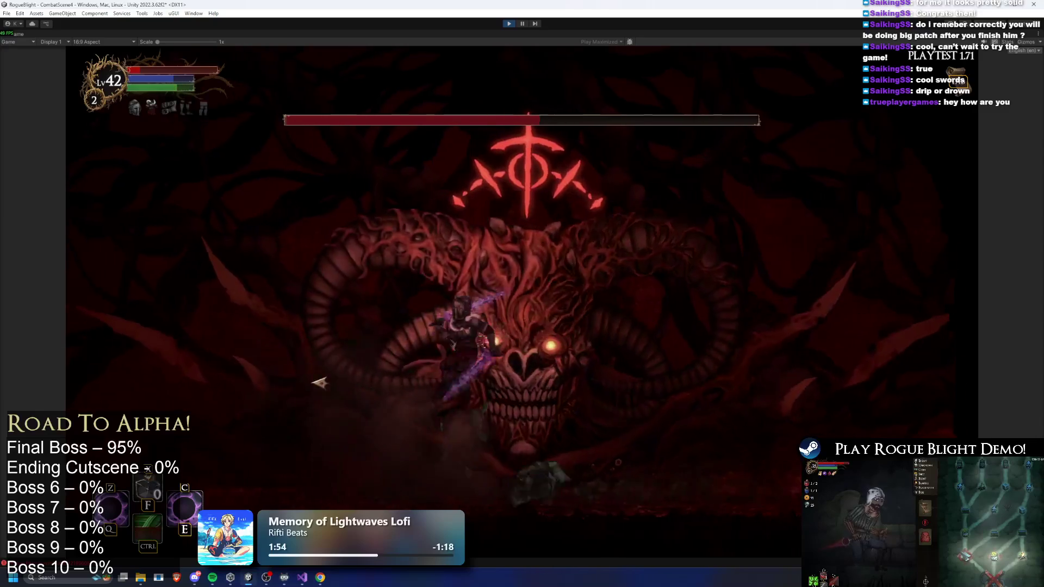
key(a)
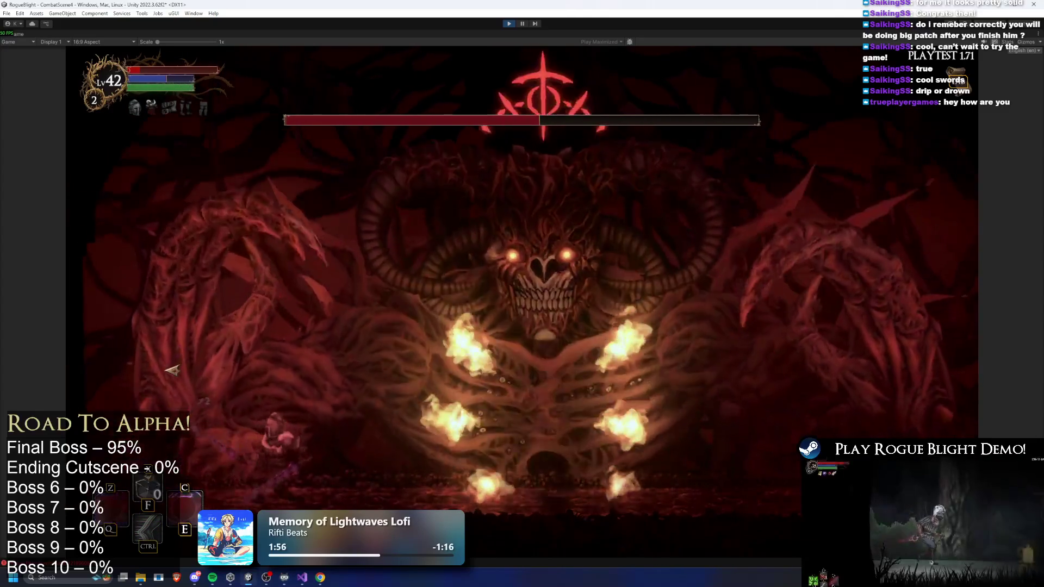
key(F1)
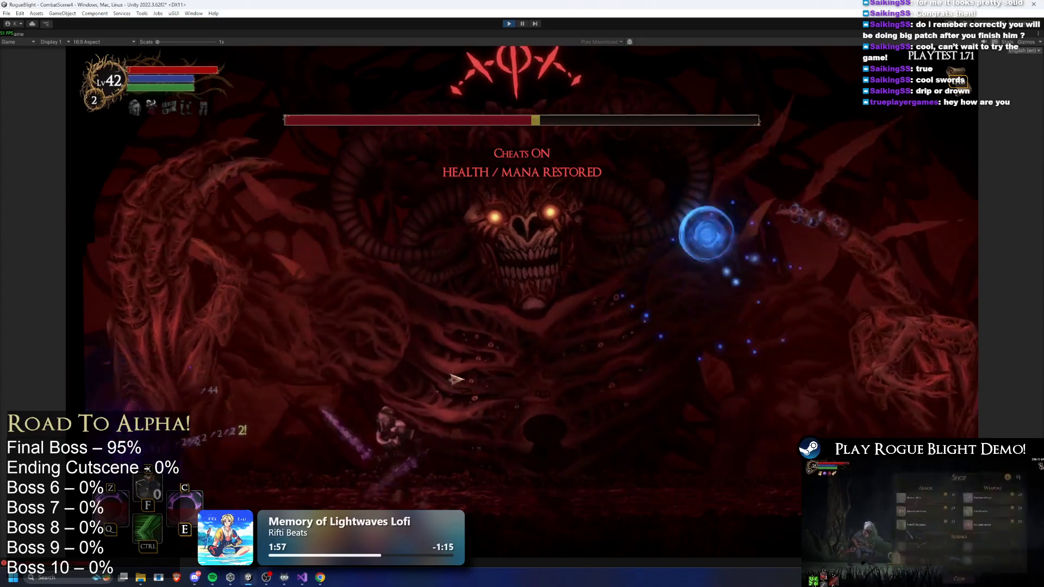
Finish with dash-slash attacks on the boss, then pause the game
key(d)
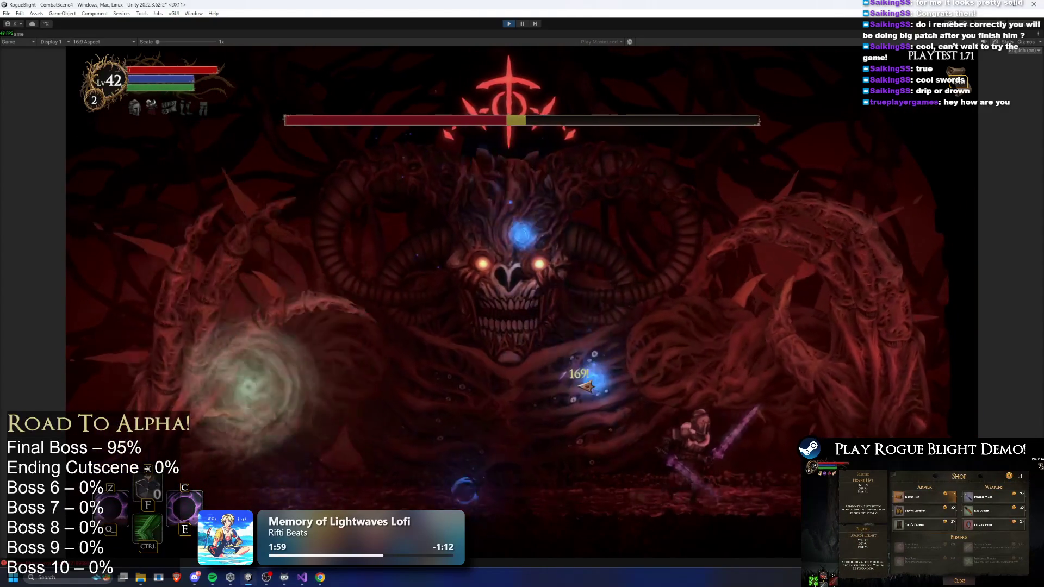
key(d)
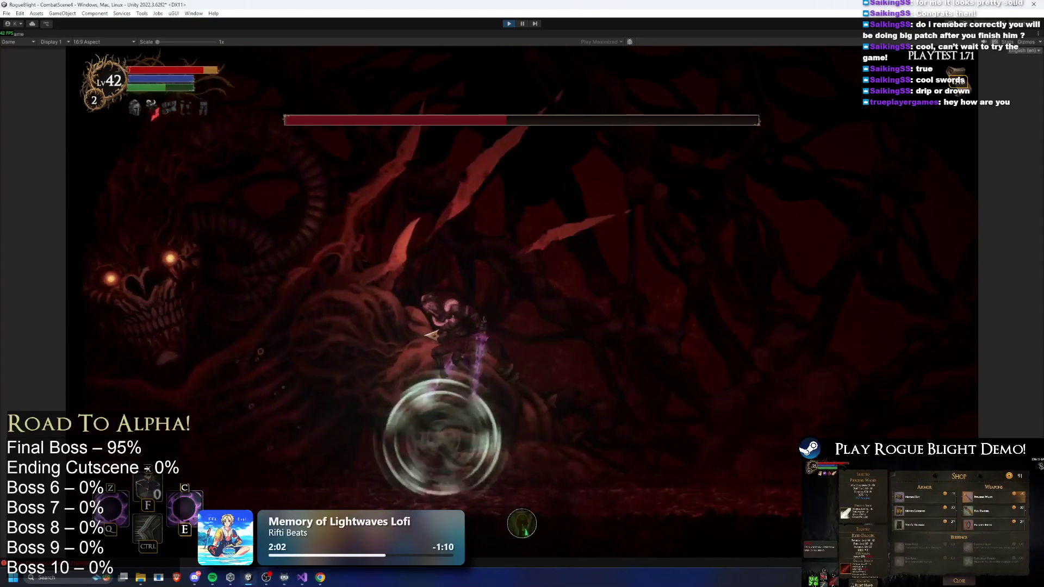
key(ctrl)
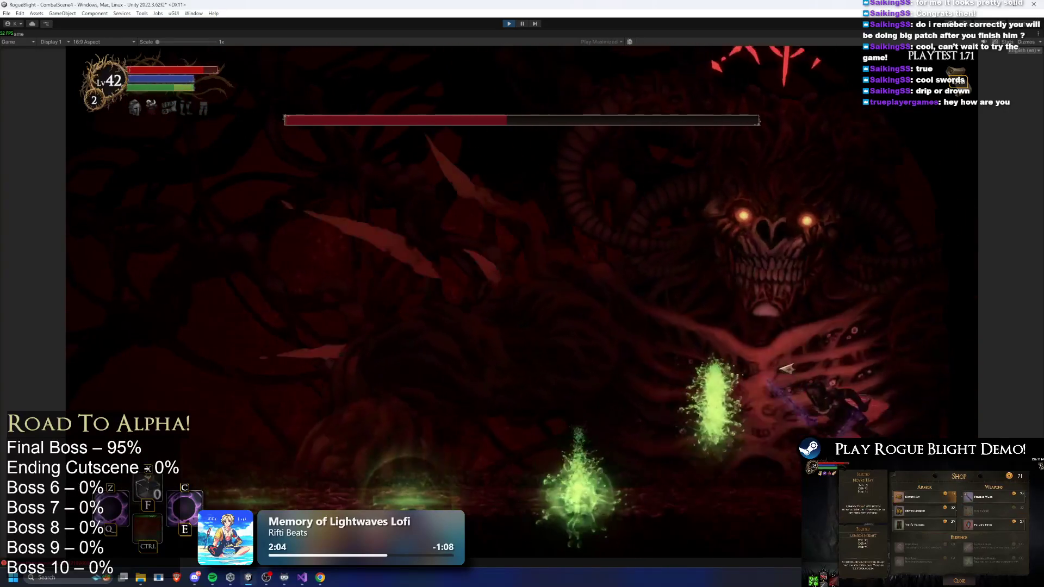
click(824, 346)
key(a)
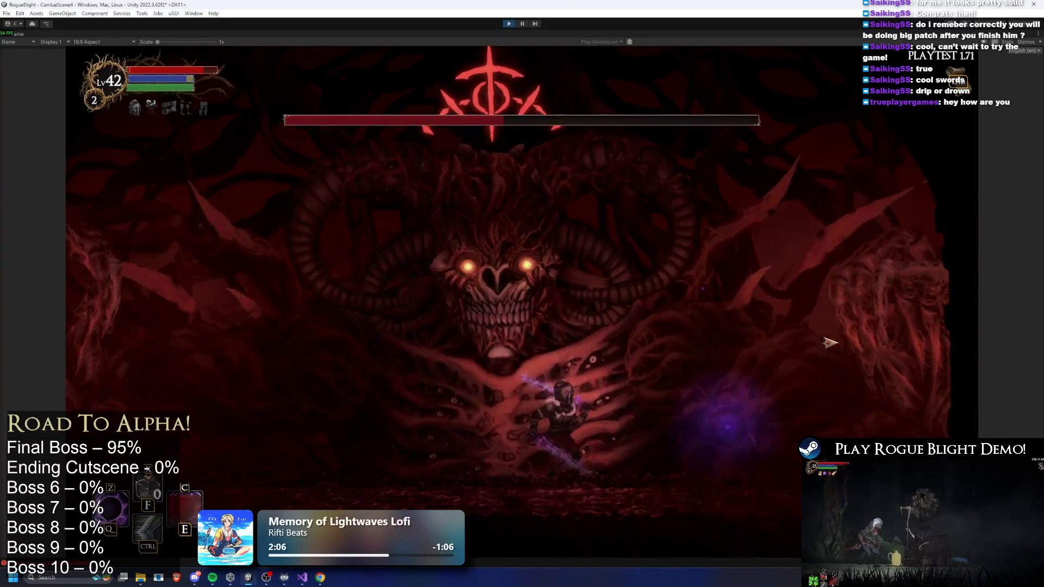
key(a)
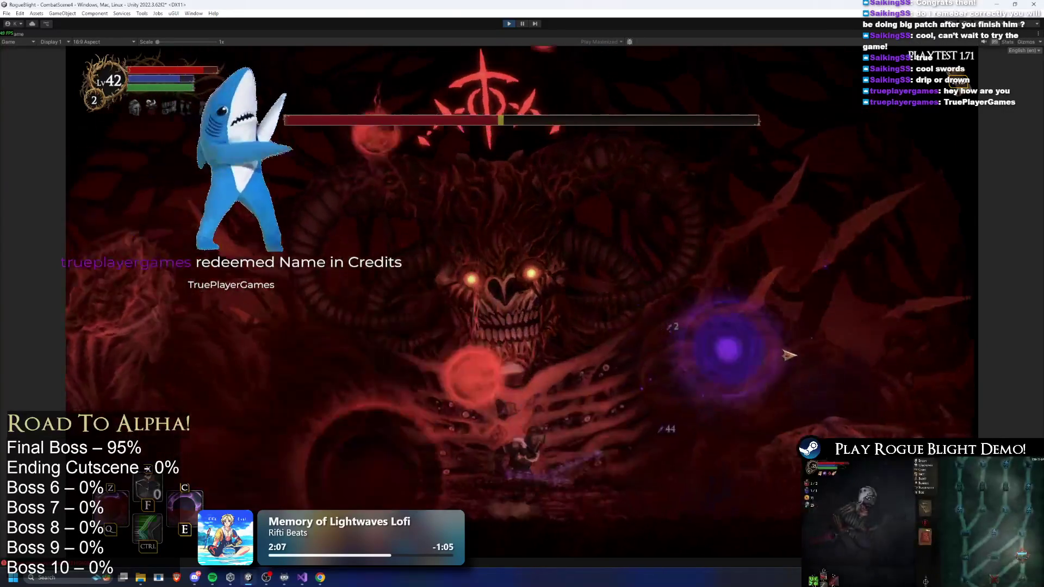
key(d)
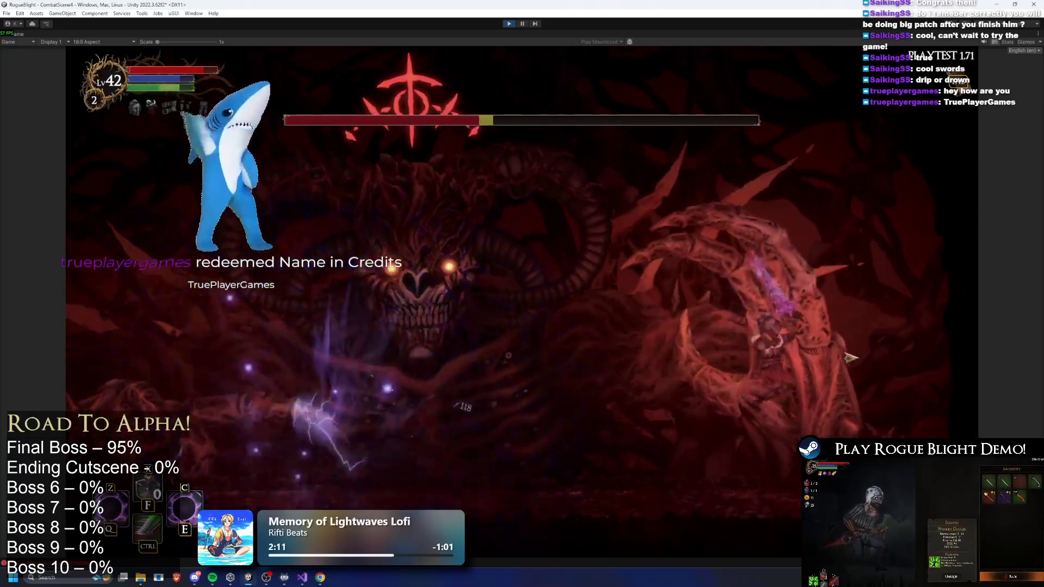
key(a)
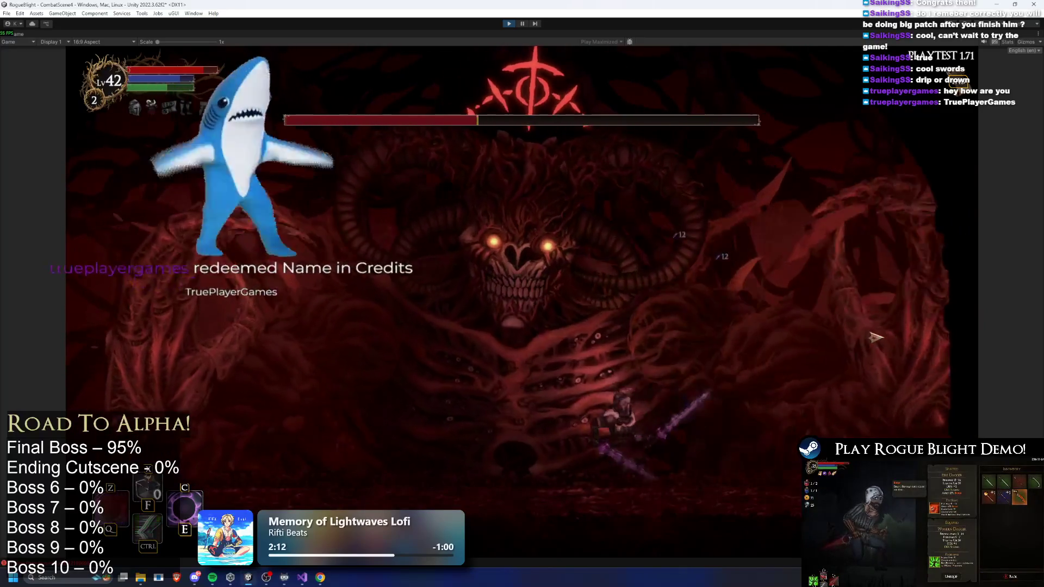
click(522, 23)
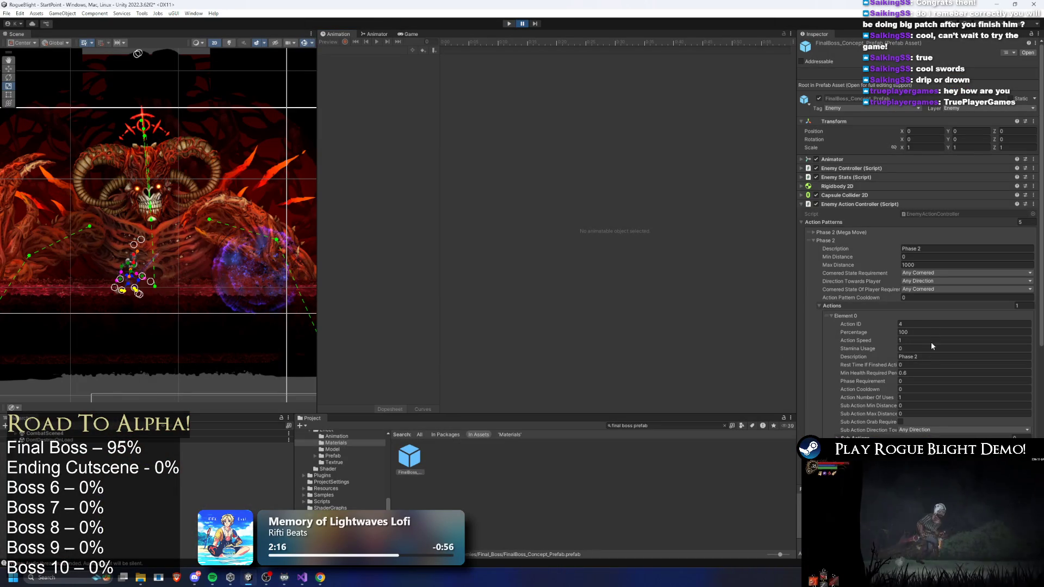
Exit Play mode, set Phase 2 Min Health Required to 60, save, and relaunch Play
key(ctrl+p)
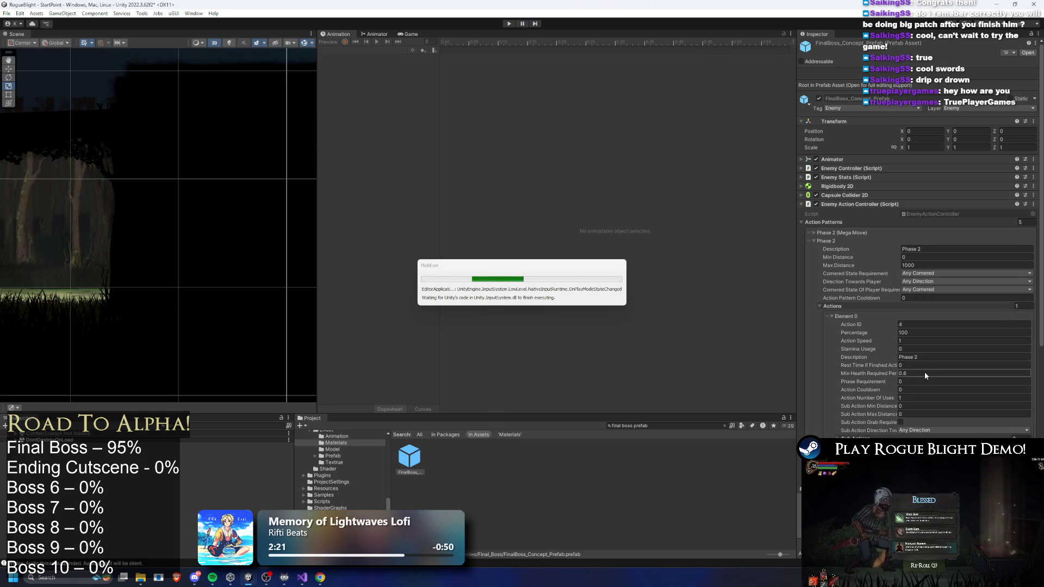
click(922, 372)
text(60)
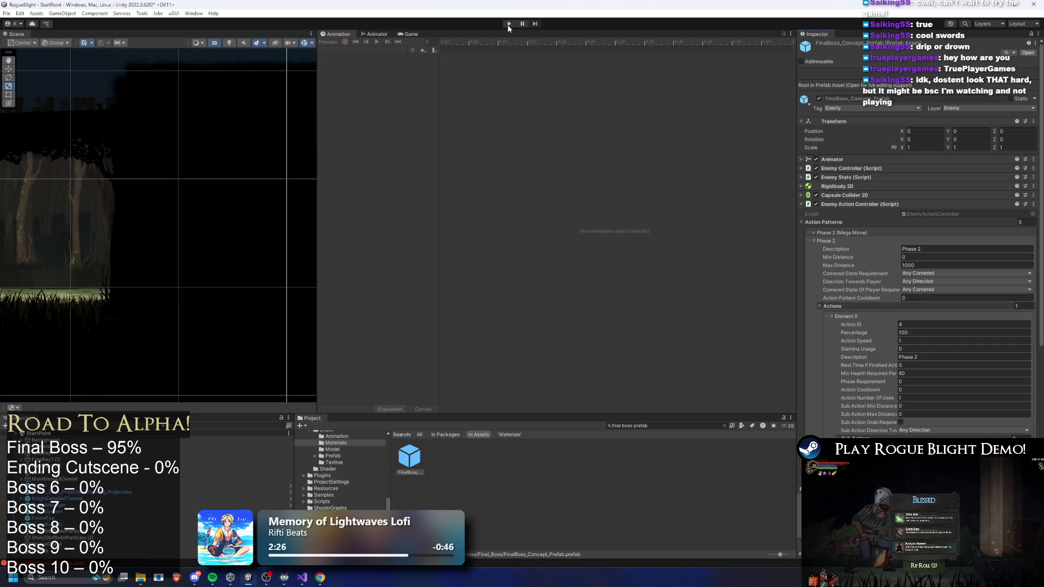
key(ctrl+s)
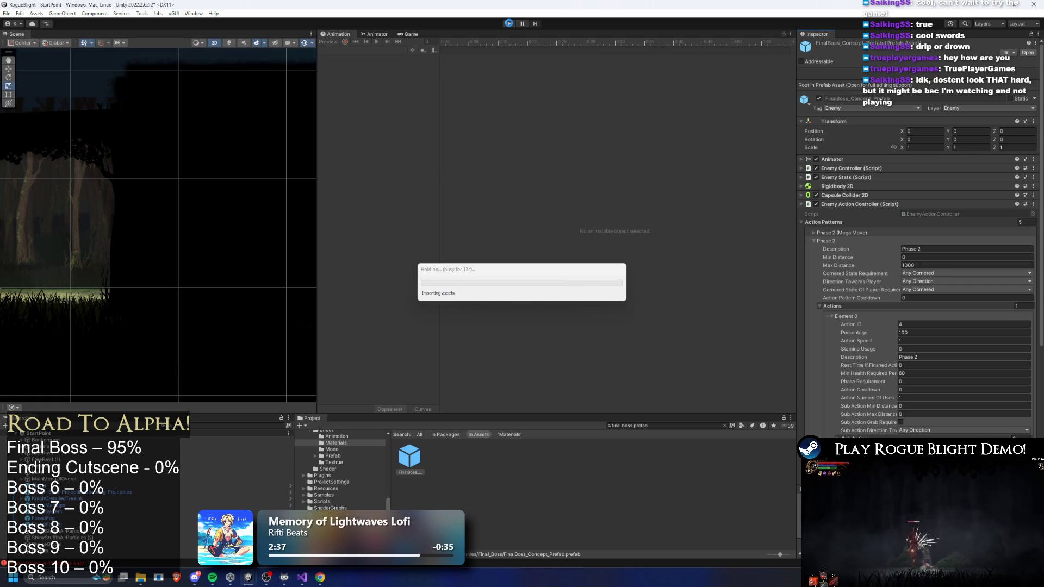
click(510, 25)
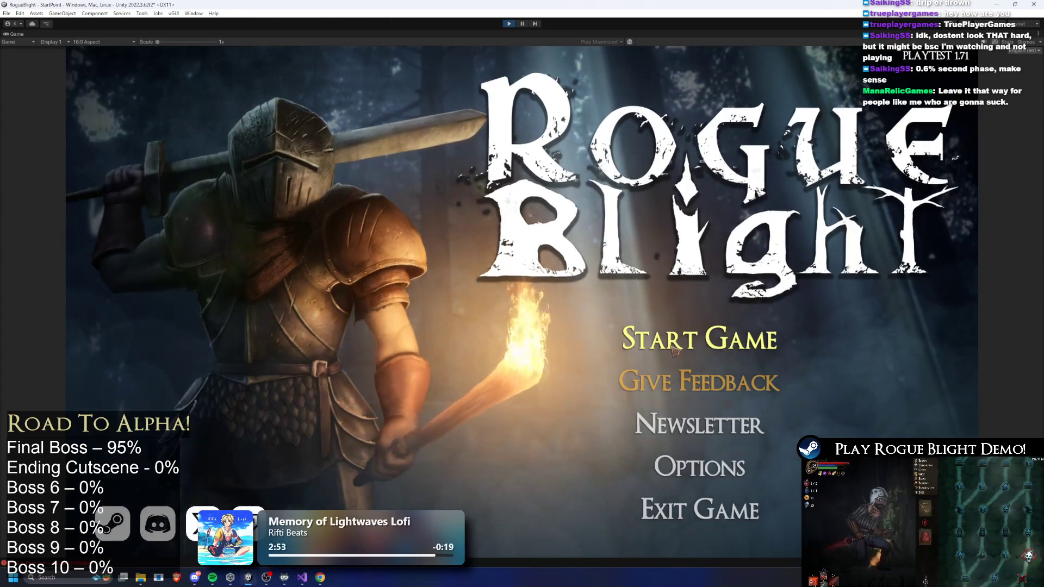
Load the first save slot and attack the boss with sword slashes and purple orb spells
click(699, 338)
click(699, 301)
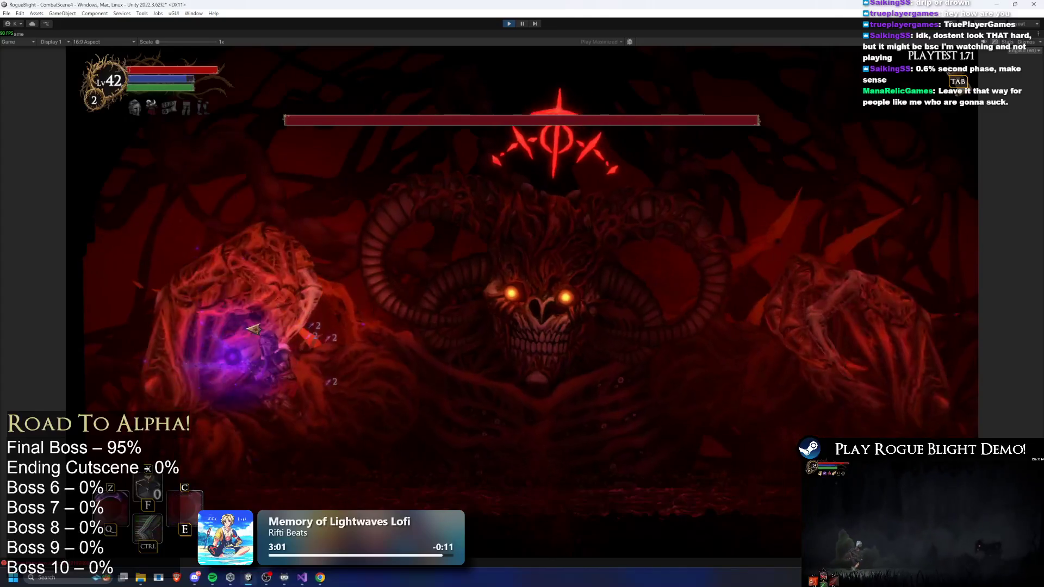
key(d)
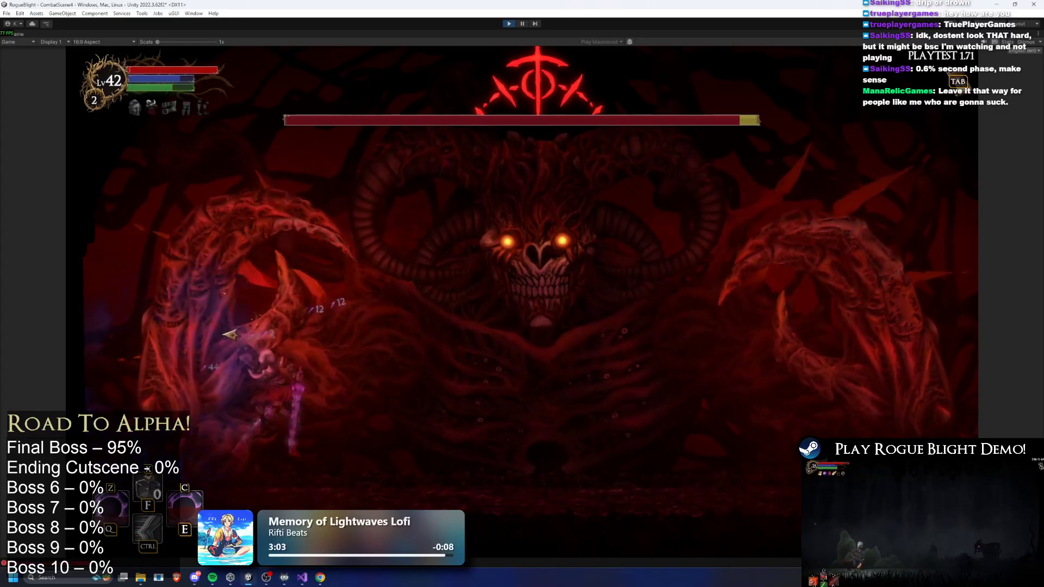
click(639, 412)
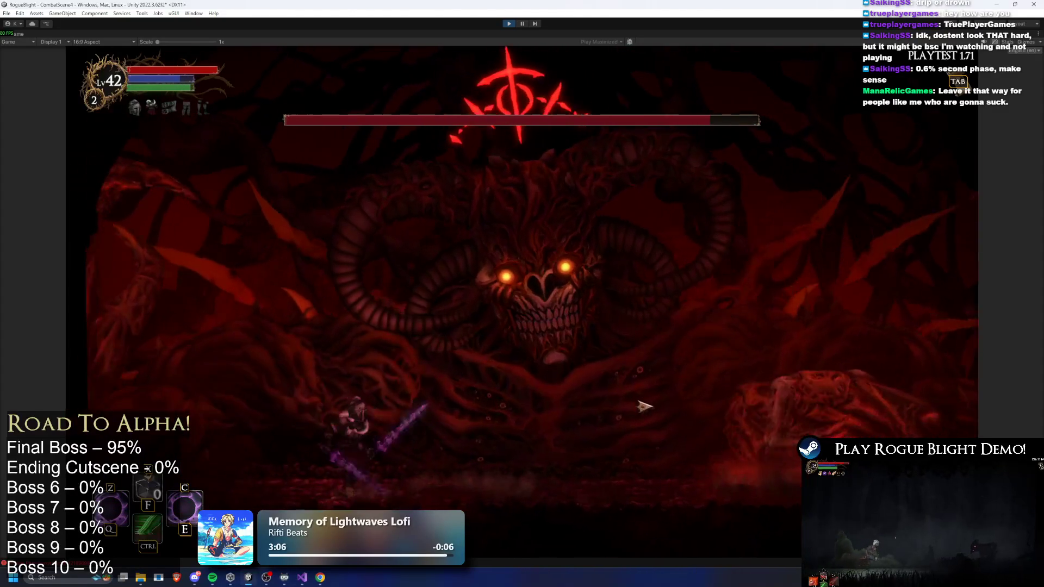
key(space)
click(884, 409)
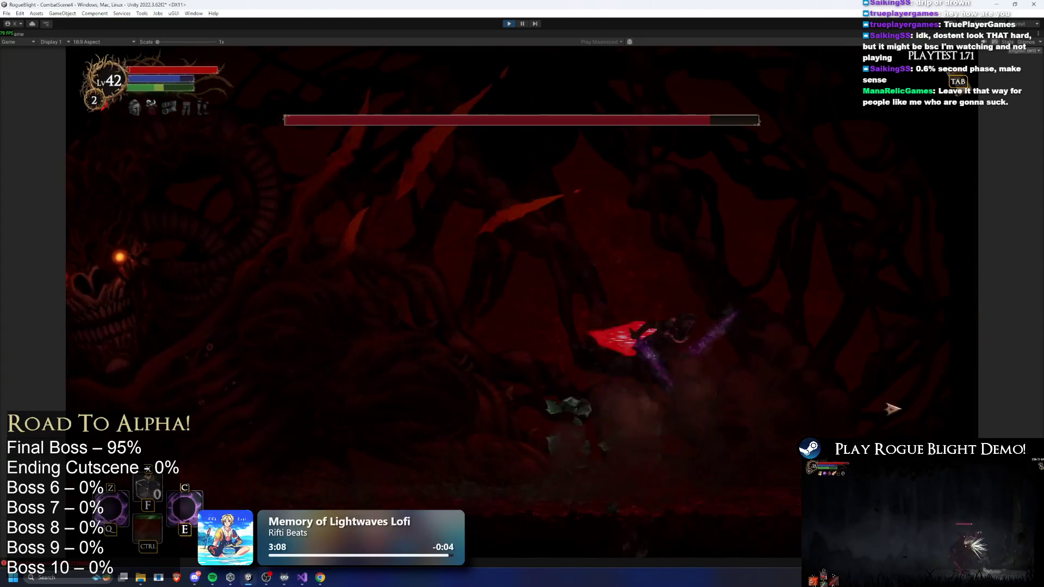
key(d)
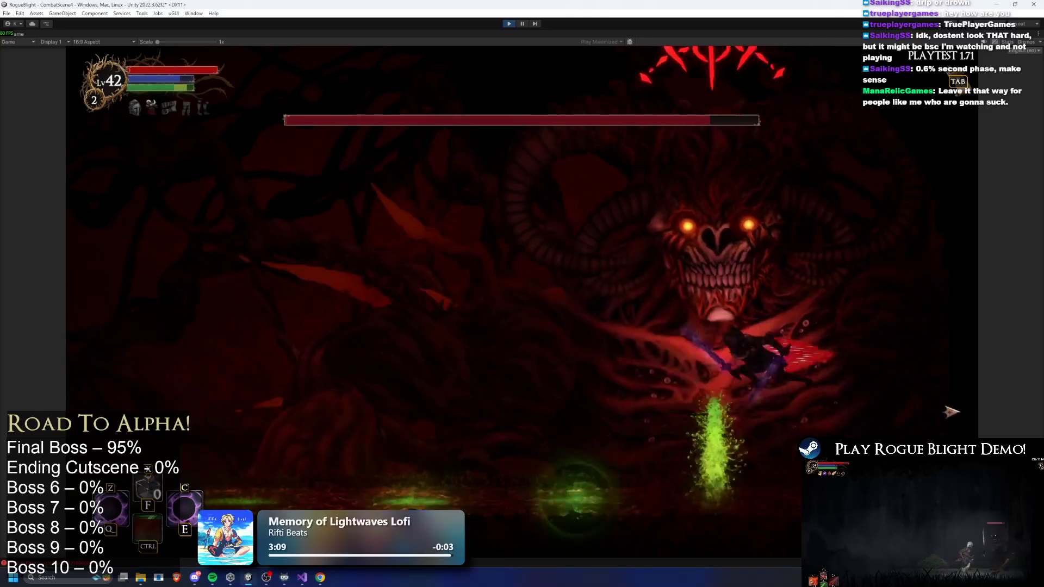
key(c)
click(946, 374)
click(744, 372)
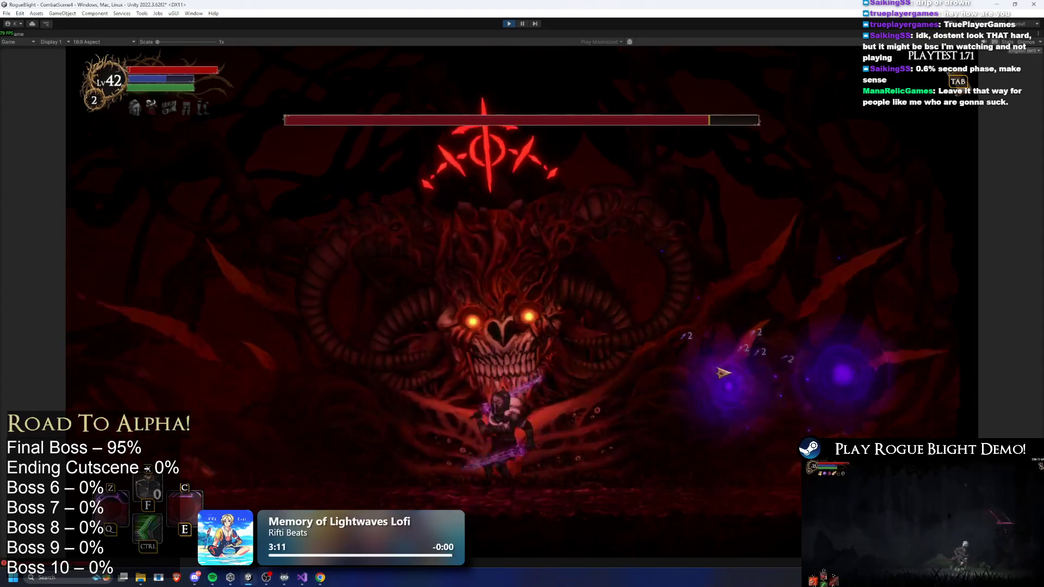
Keep dodging and slashing, refilling health with F1, until the character dies; then stop Play mode
key(a)
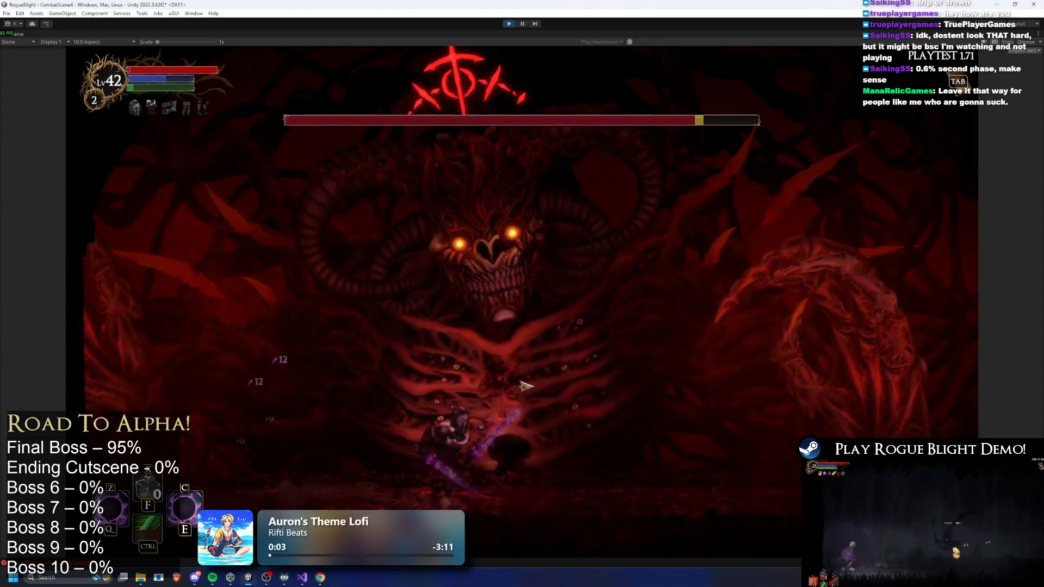
key(d)
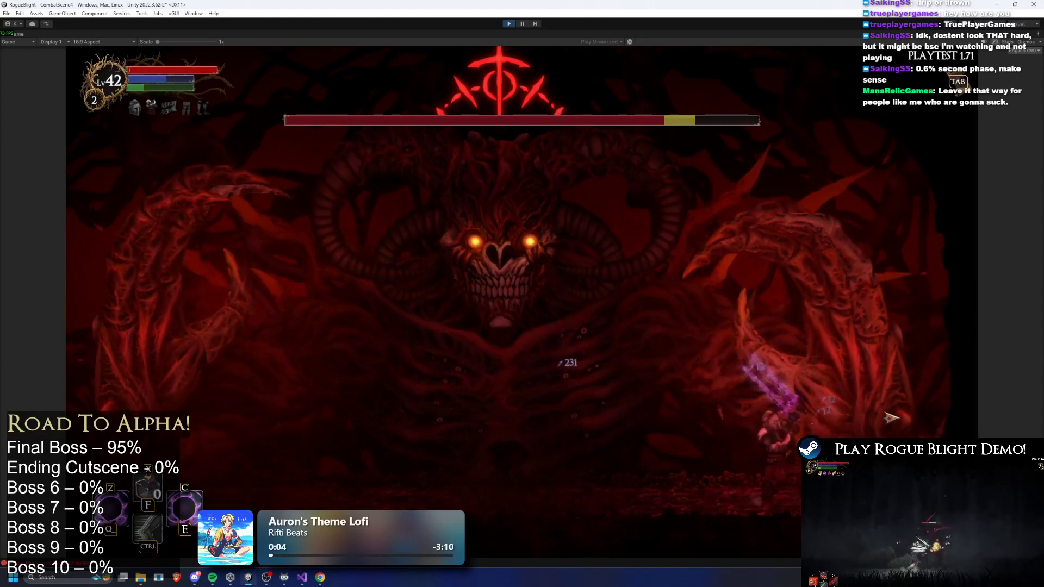
key(a)
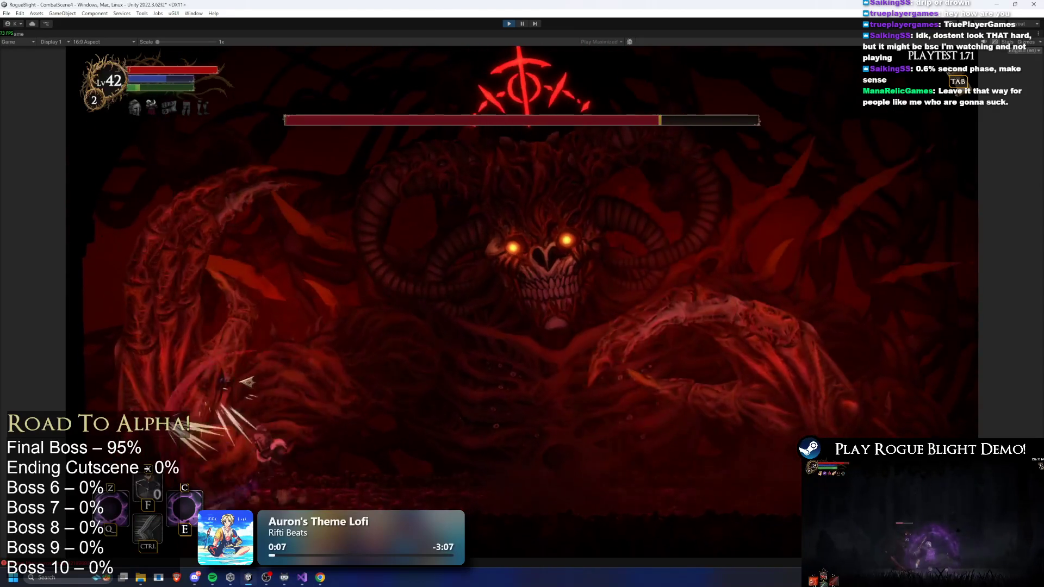
key(d)
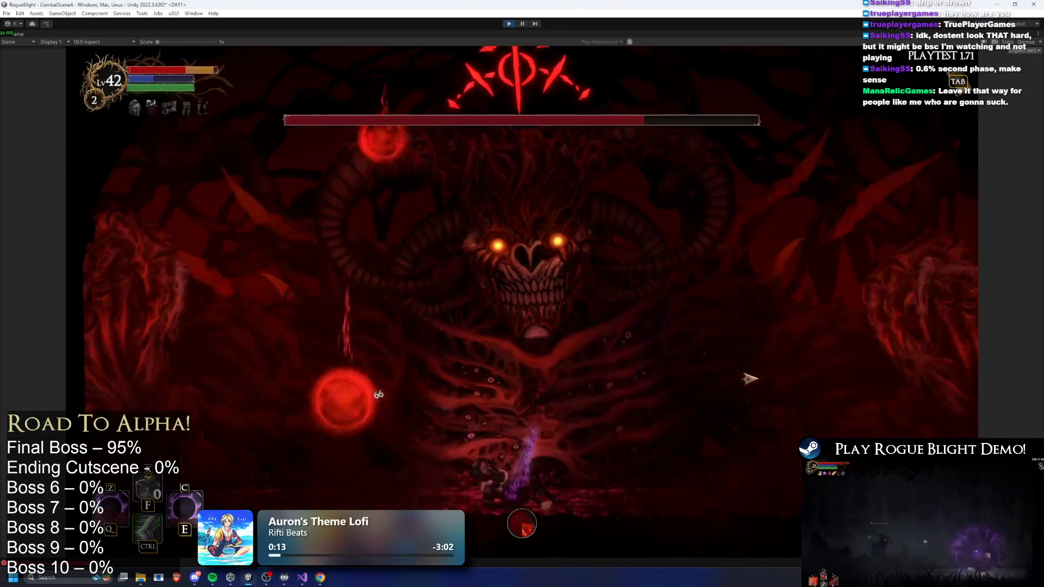
key(a)
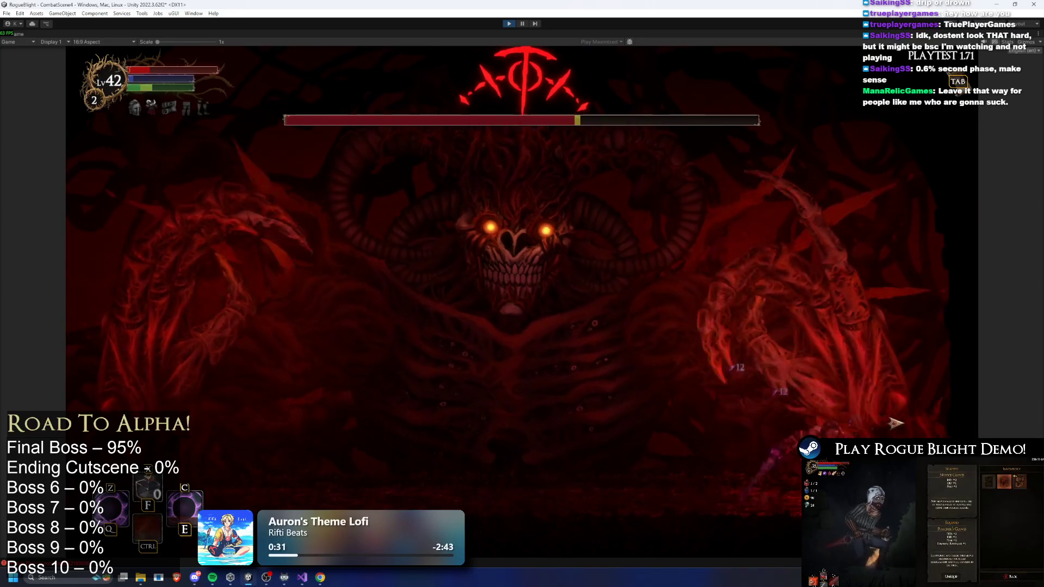
key(F1)
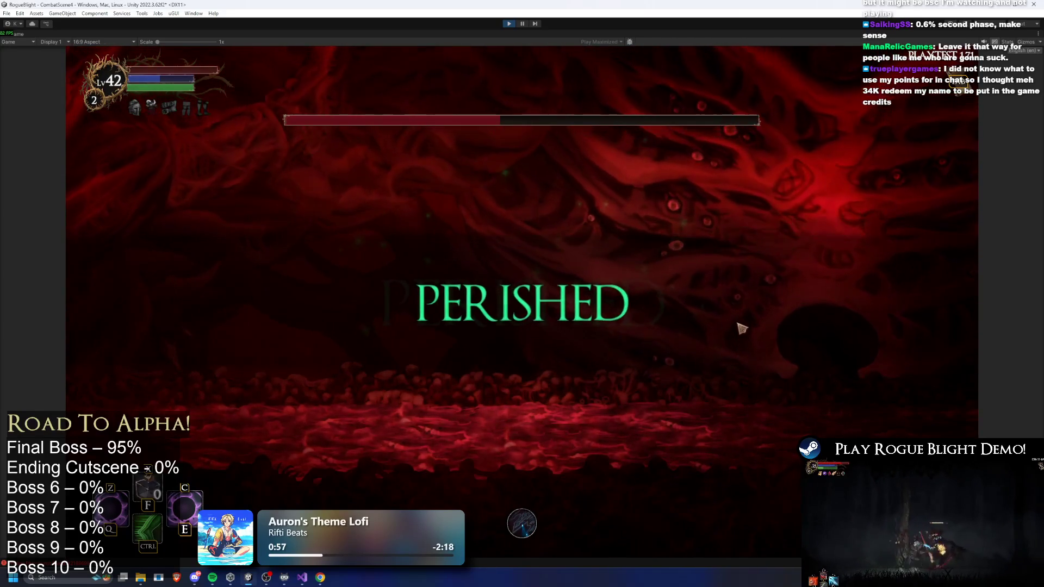
click(509, 25)
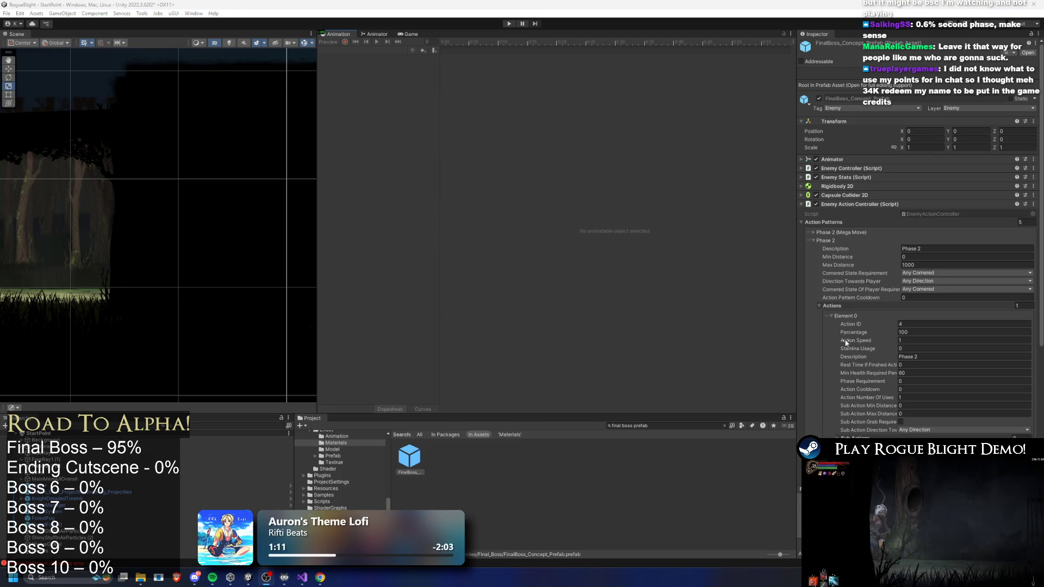
Search the Project for 'credit' and open the CreditsTxt asset
click(679, 426)
text(credit)
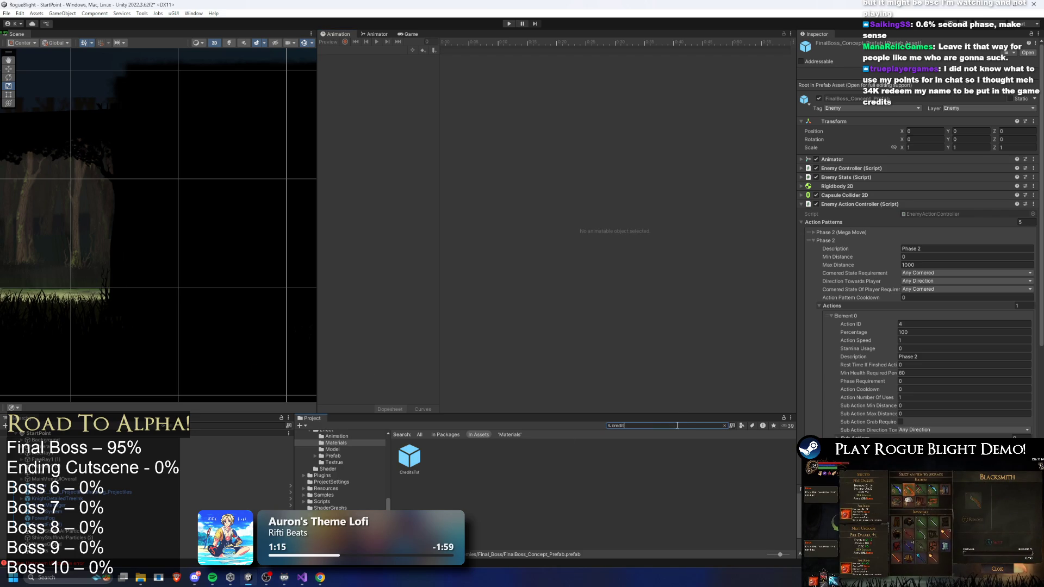
click(409, 457)
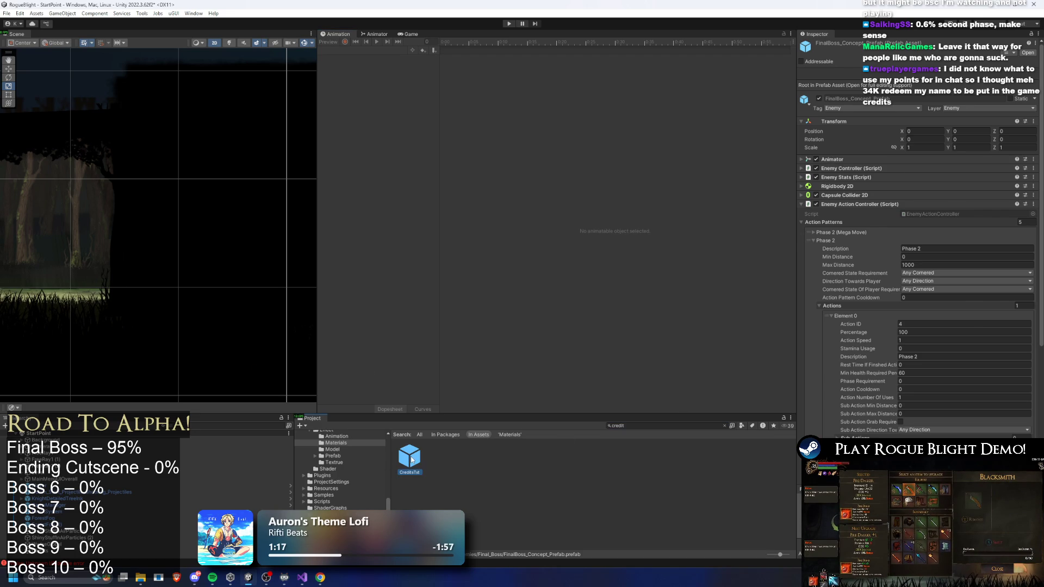
scroll(978, 351, down, 3)
scroll(902, 149, down, 10)
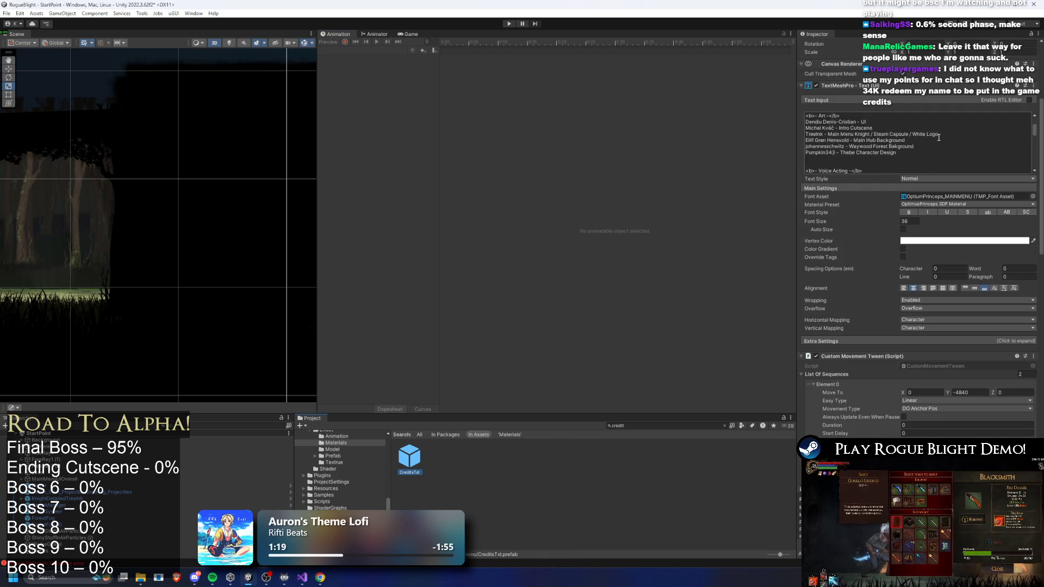
scroll(902, 149, down, 5)
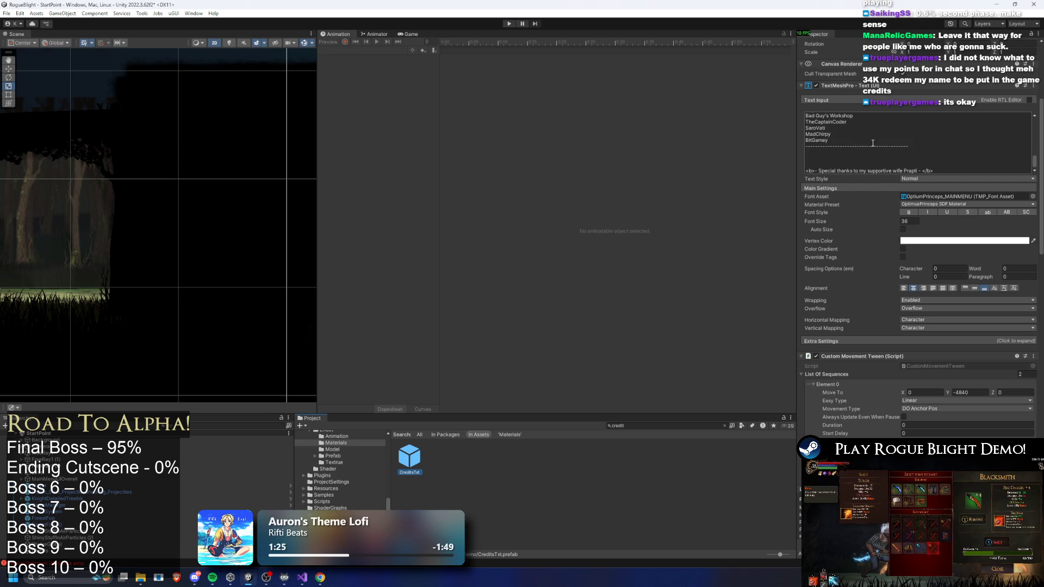
click(844, 139)
scroll(871, 141, up, 3)
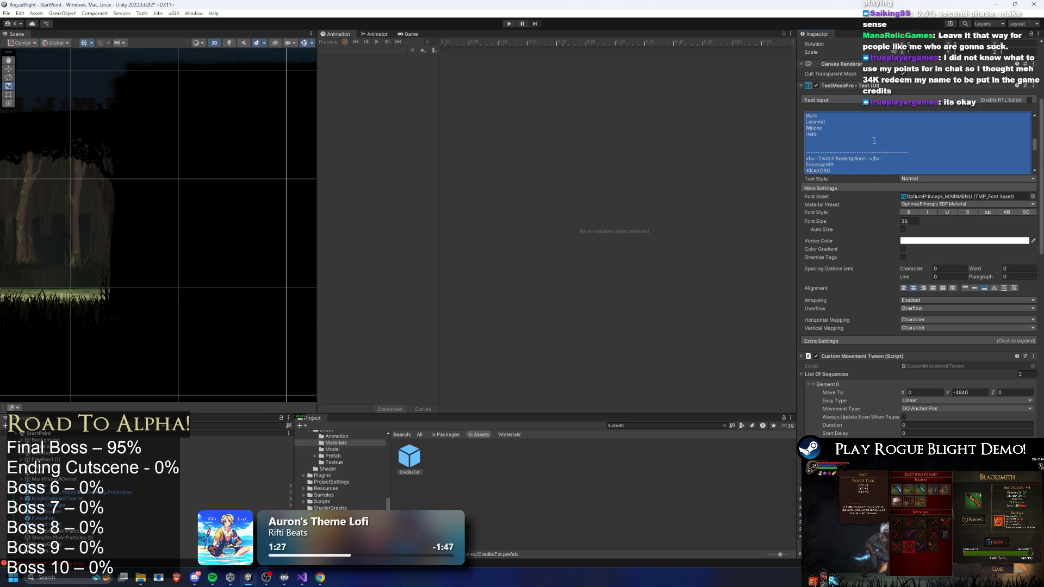
scroll(856, 138, down, 3)
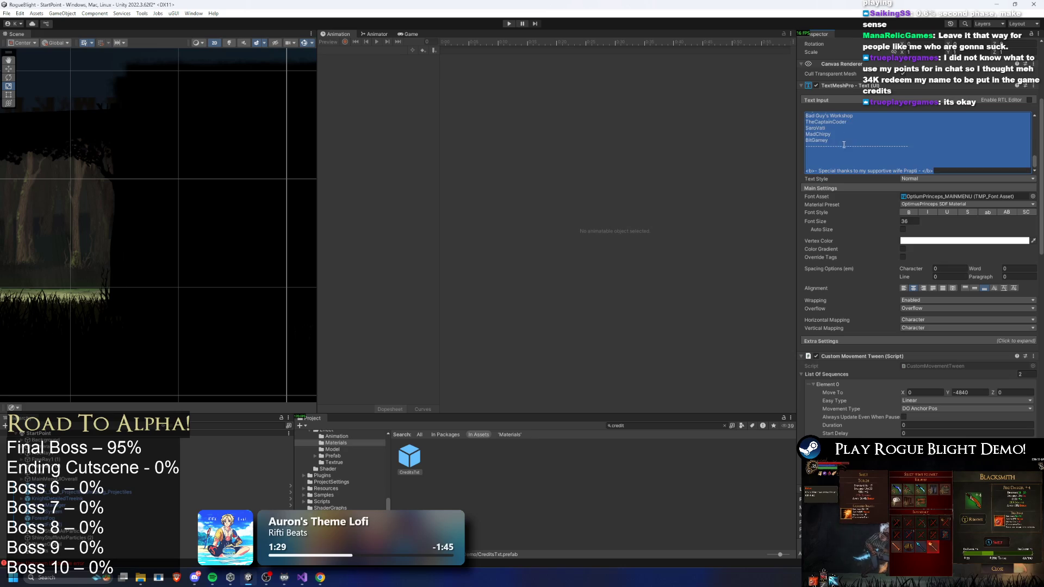
click(845, 143)
key(Return)
text(TruePlayerGames)
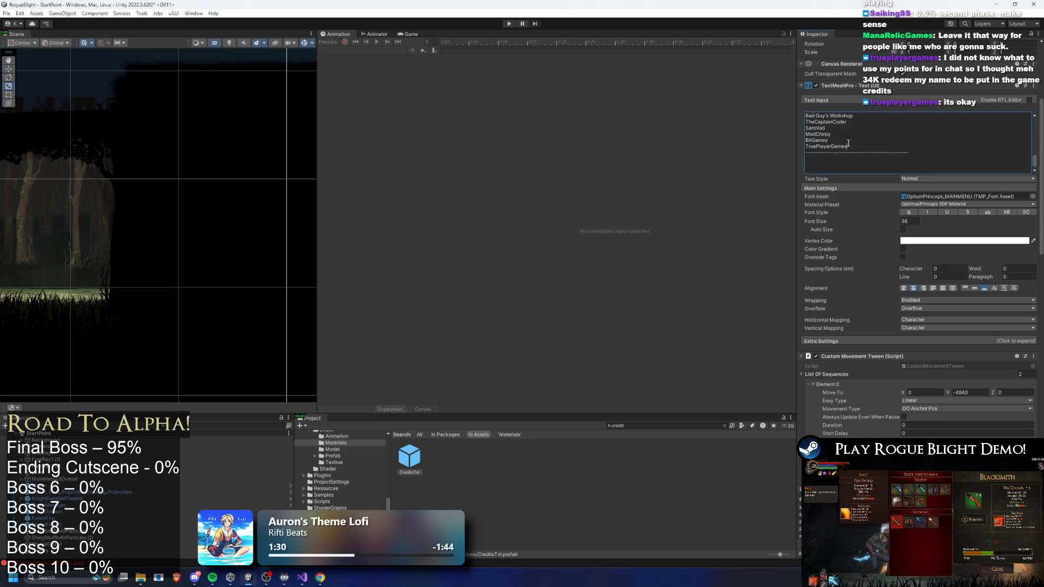
Launch Google Chrome from Windows search
key(super)
text(chrome)
key(Return)
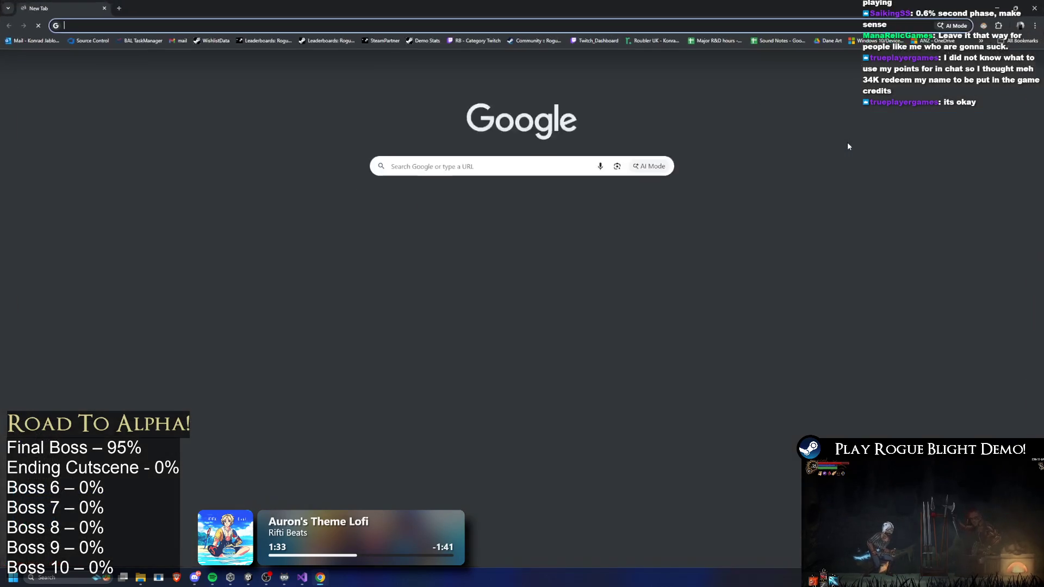
Bring the Twitch Creator Dashboard forward and open Viewer Rewards > Rewards
key(alt+Tab)
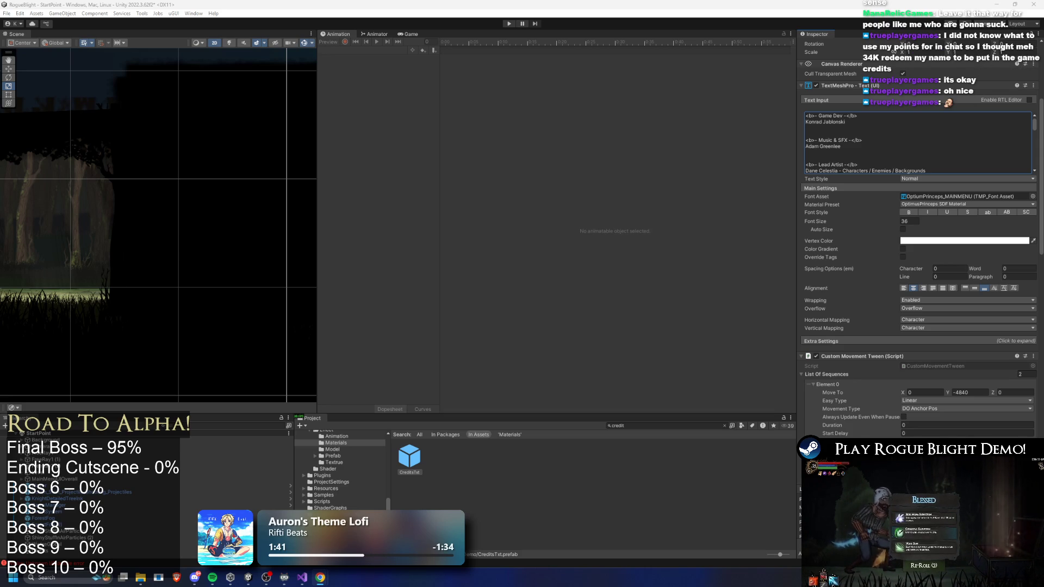
key(alt+Tab)
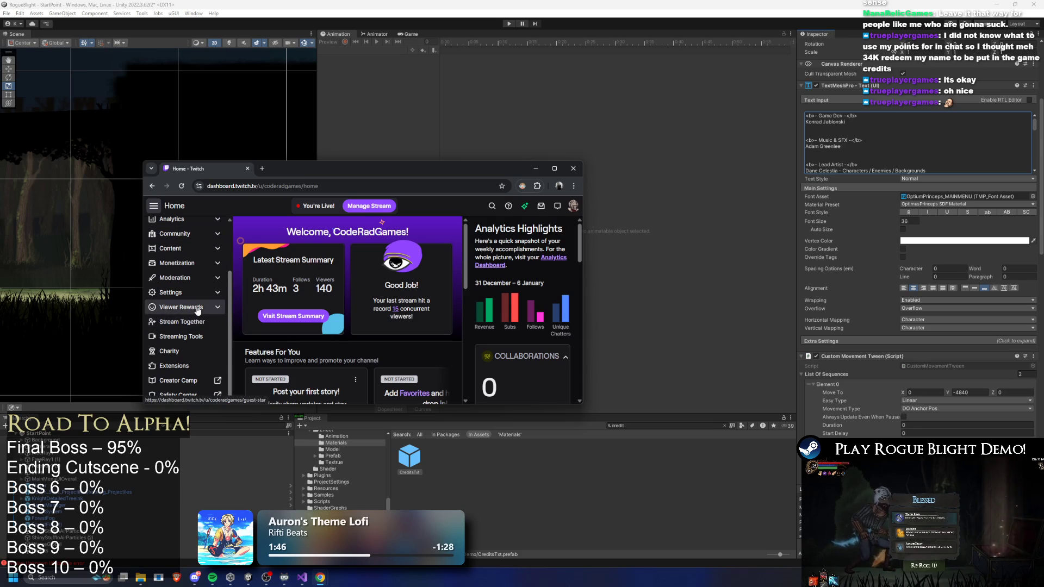
click(217, 310)
click(172, 373)
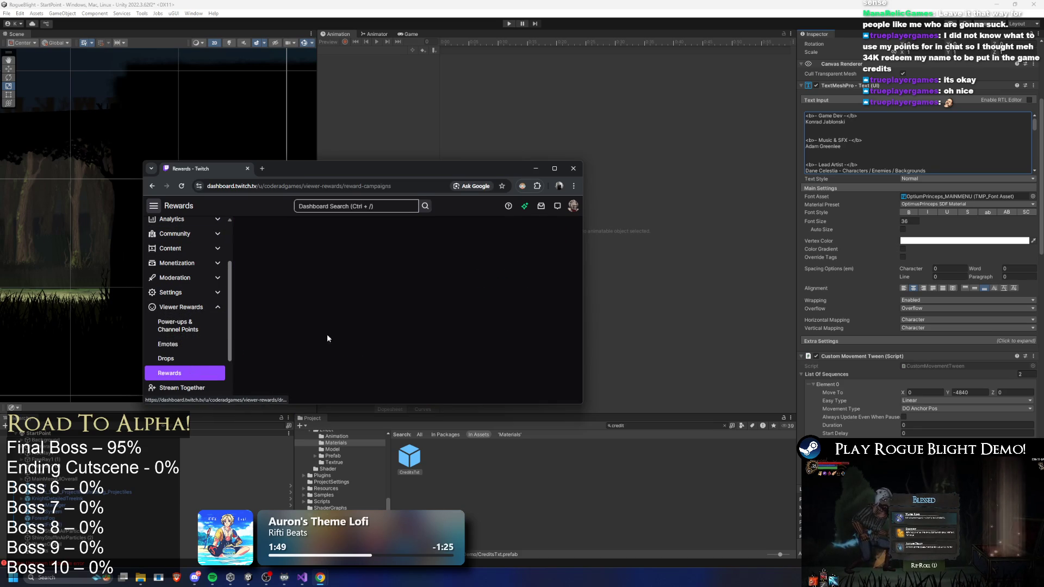
double_click(419, 162)
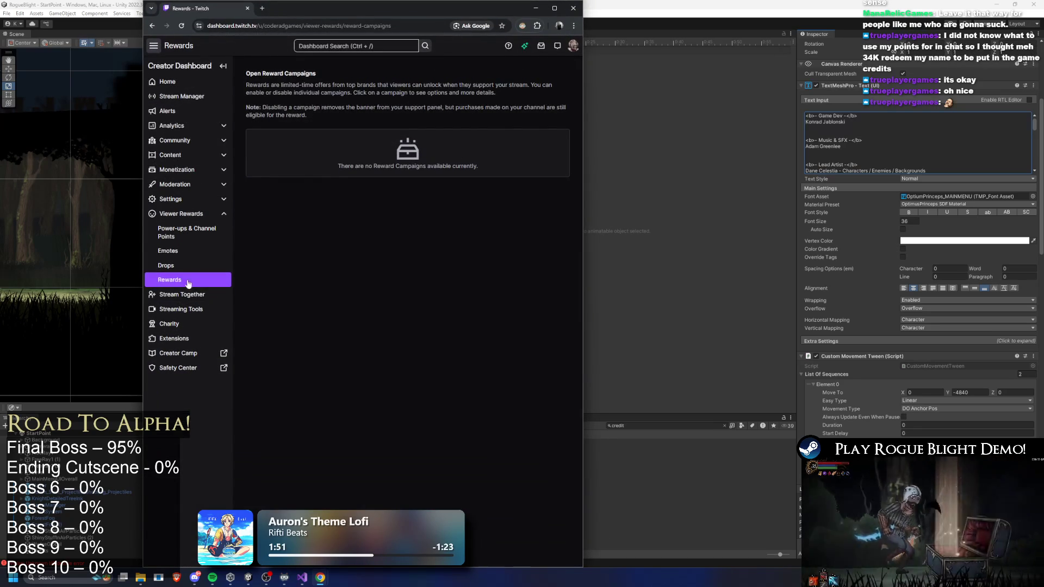
Open reward management under Power-ups & Channel Points and locate Name in Credits
click(174, 234)
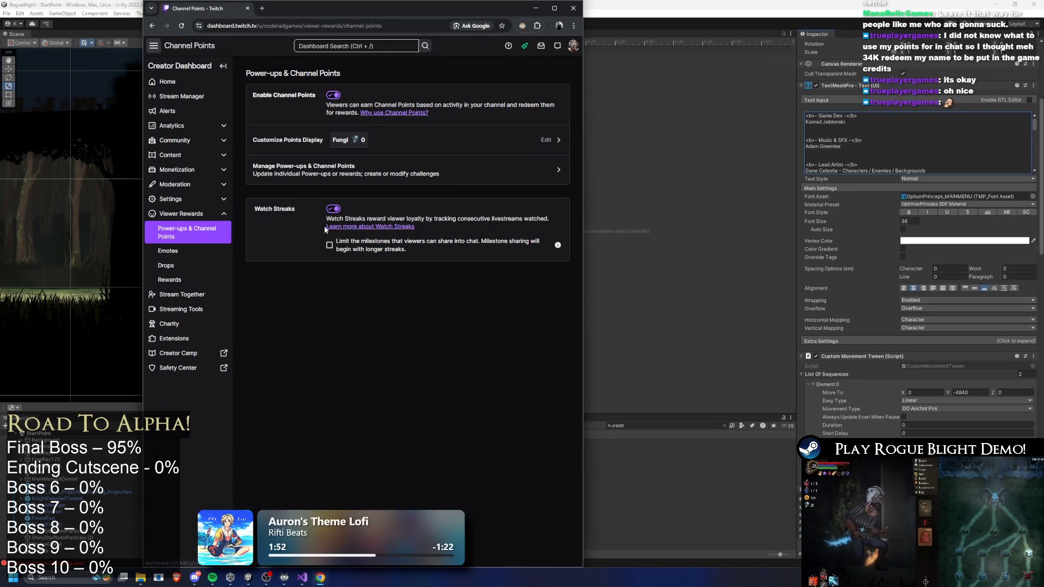
click(193, 251)
click(188, 280)
click(190, 266)
click(197, 237)
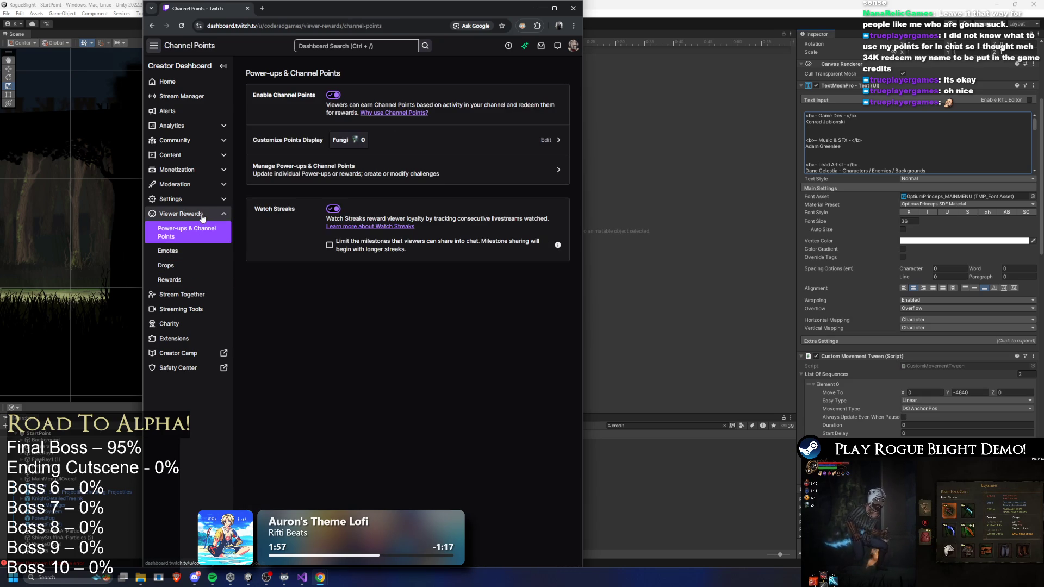
click(393, 170)
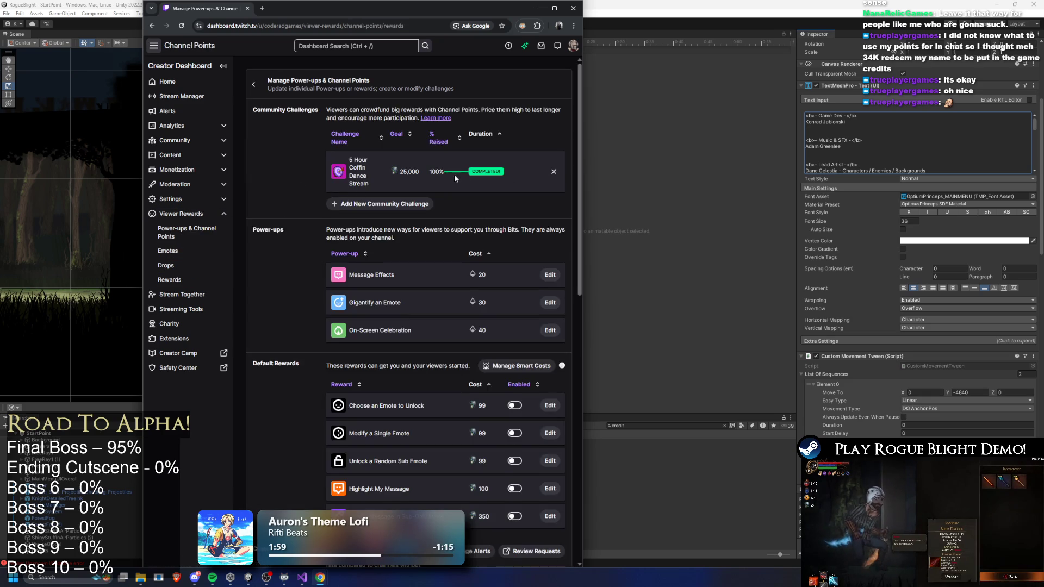
scroll(468, 185, down, 4)
scroll(470, 199, down, 7)
drag(582, 249, 707, 250)
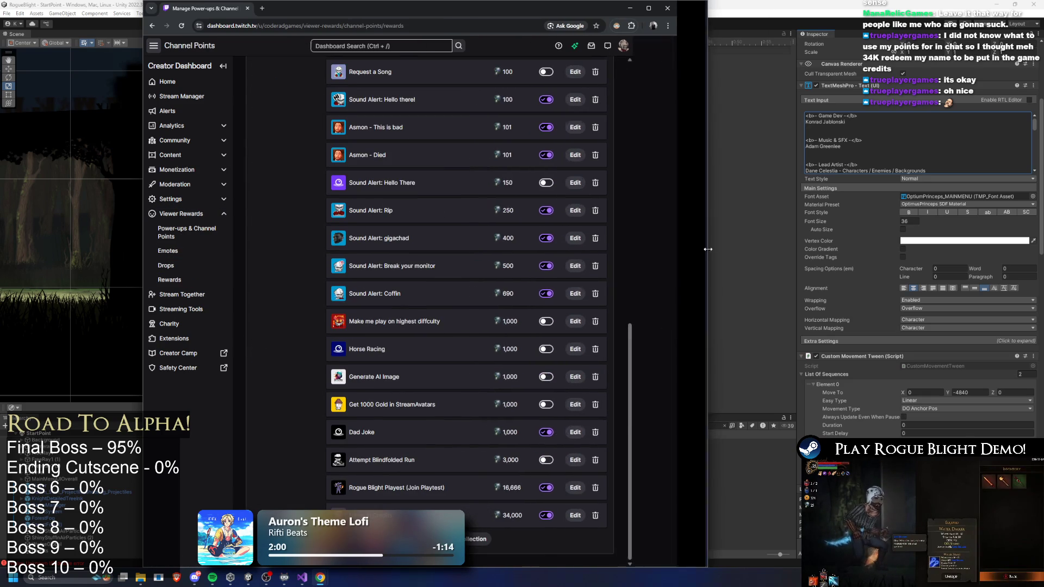
Set the Name in Credits reward cost to 35,000, save it, and close Chrome
click(644, 517)
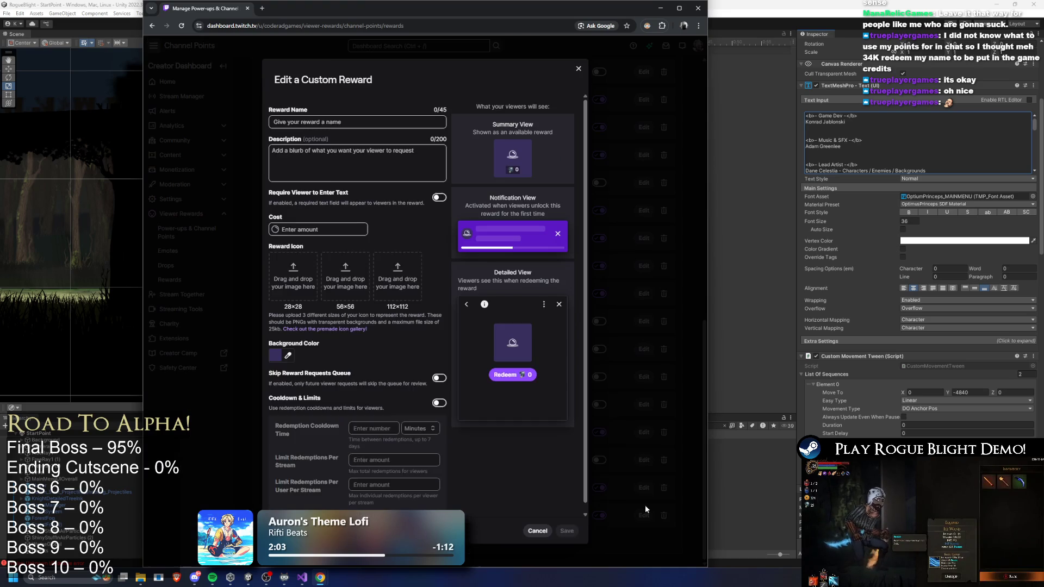
click(285, 229)
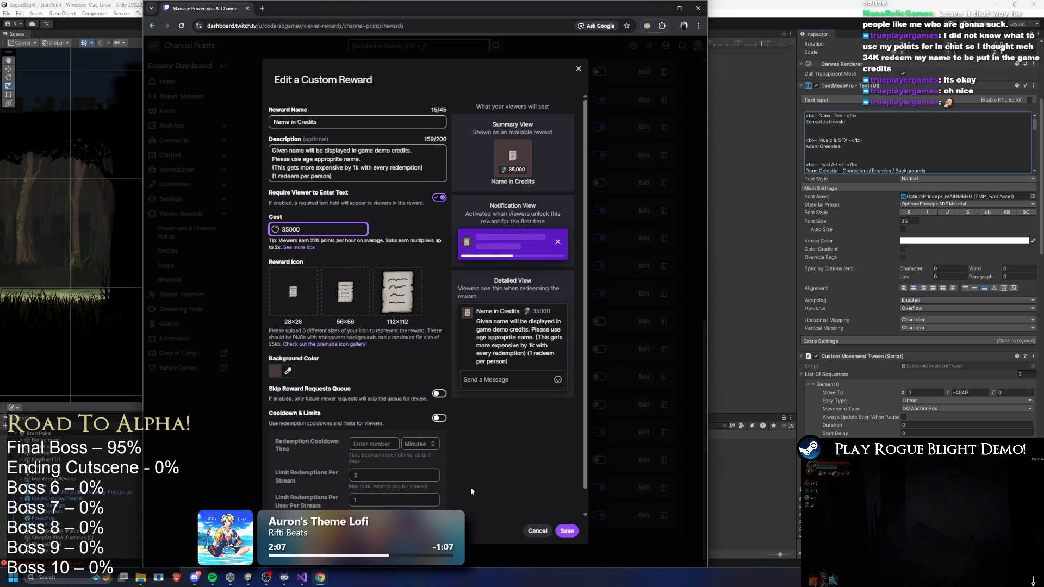
click(567, 530)
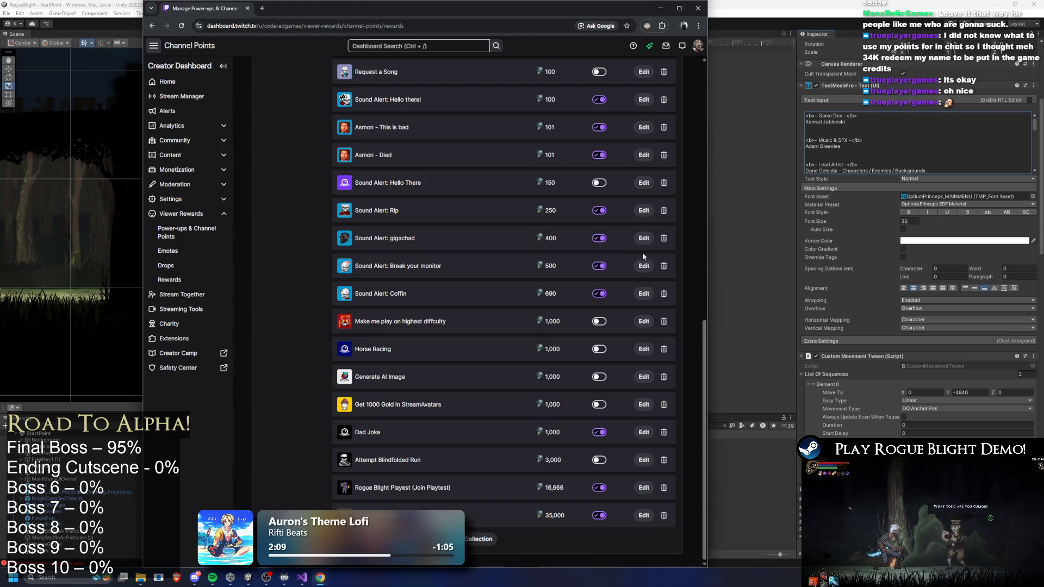
click(698, 10)
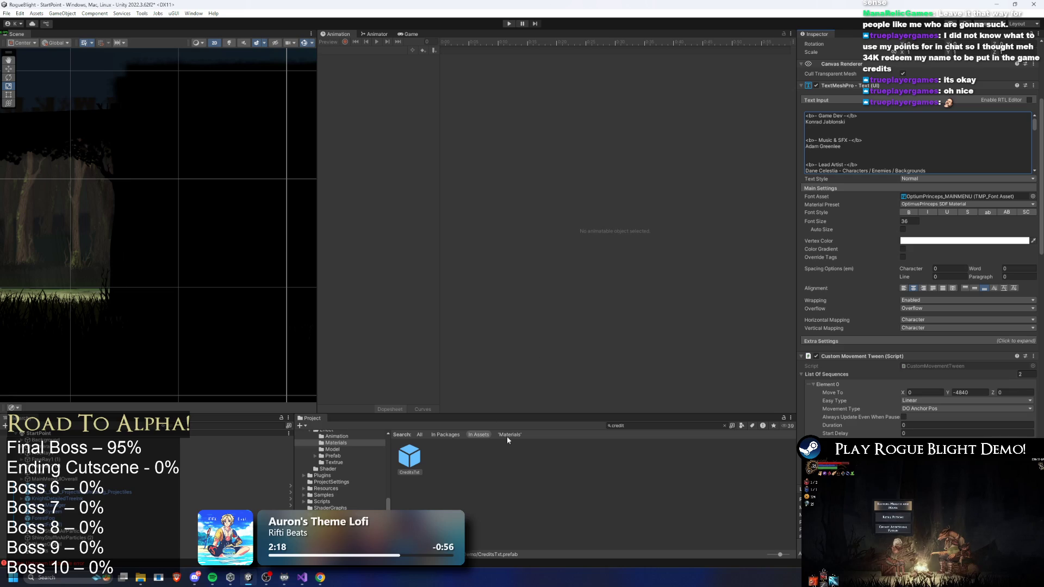
Search the Project for 'final boss prefab', open FinalBoss_Concept_Prefab, and expand the RightHand pattern
click(509, 481)
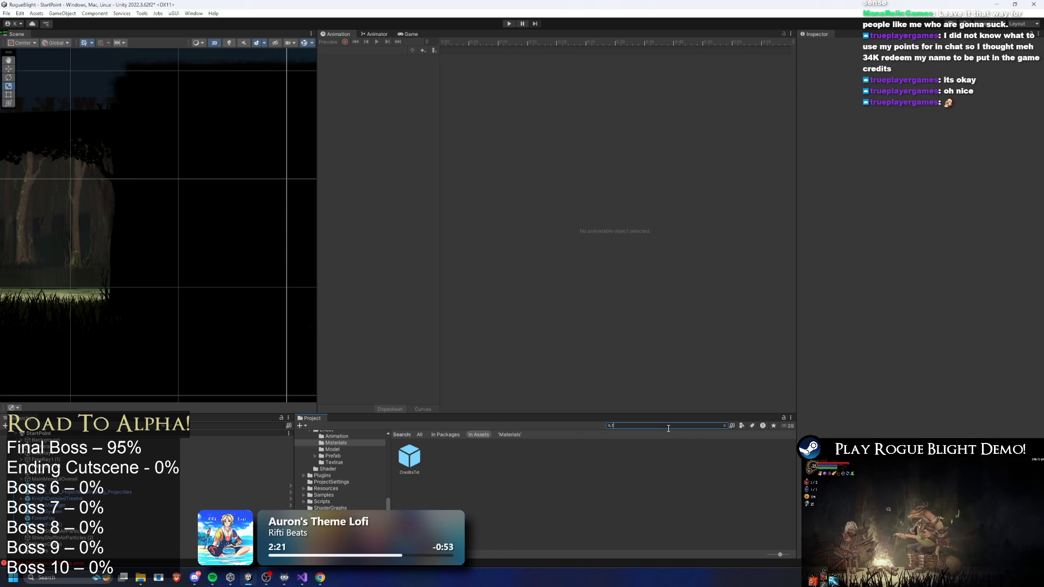
text(inal boss prefab)
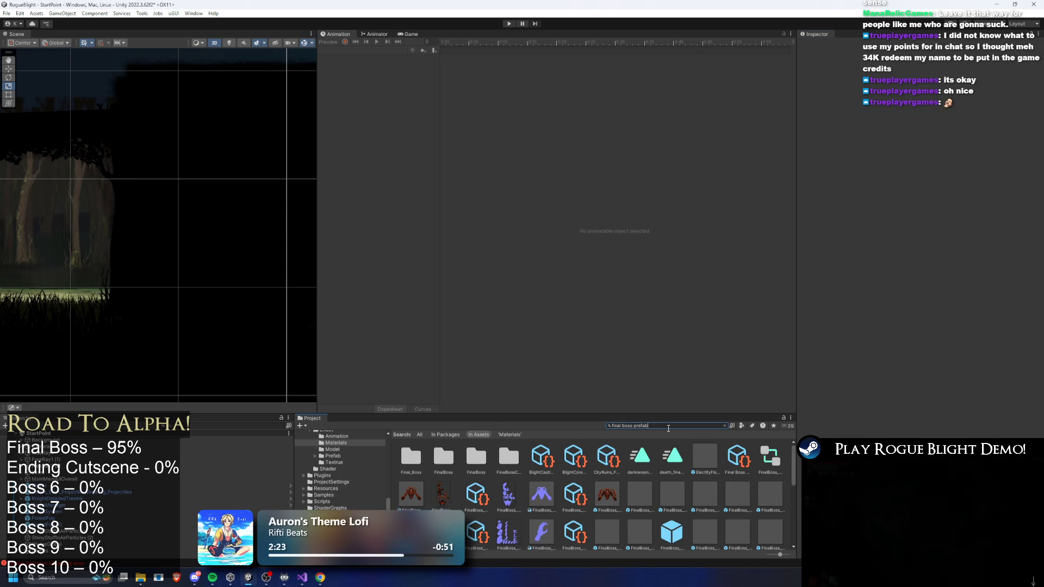
double_click(410, 455)
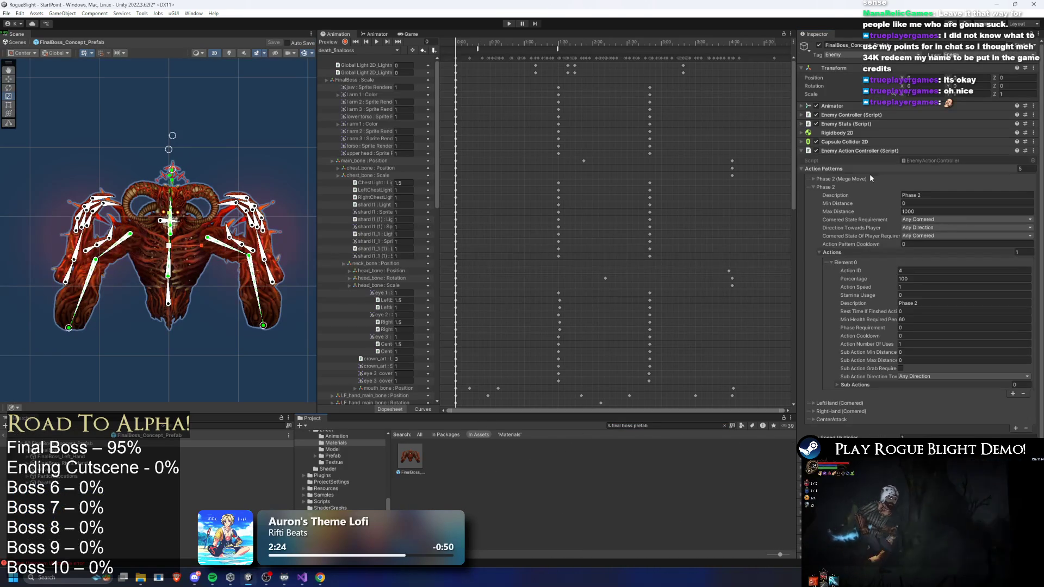
click(850, 188)
click(856, 203)
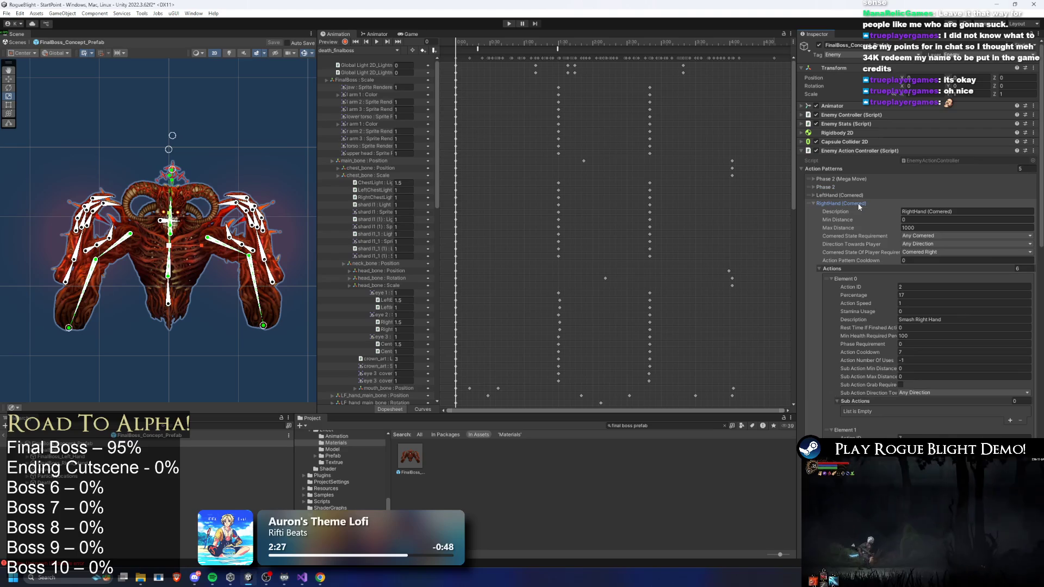
Check the Rest Time of Element 5 and the left-hand ice attack, then enter Play mode
scroll(967, 265, down, 20)
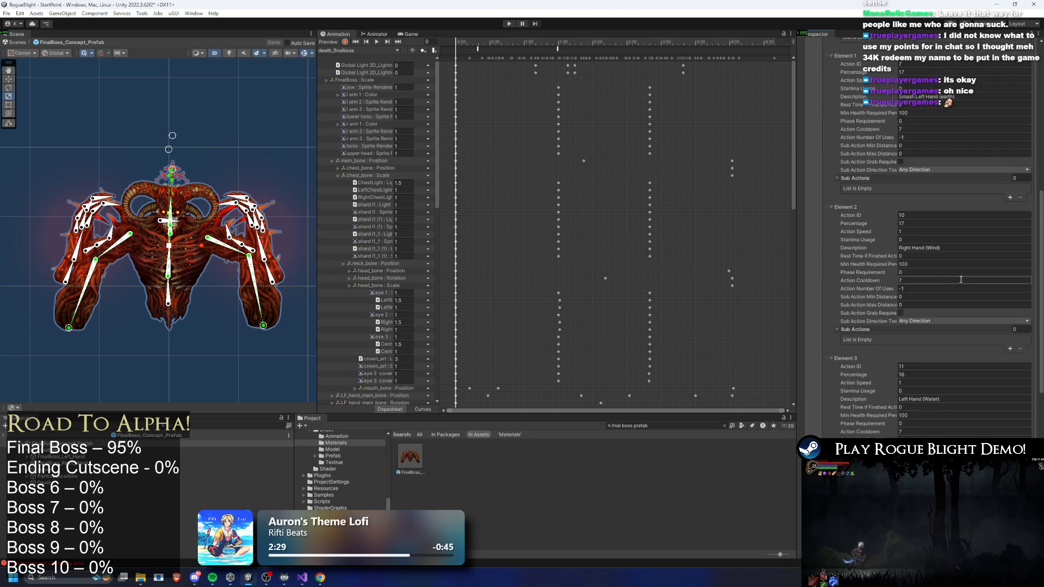
scroll(959, 270, down, 5)
click(913, 316)
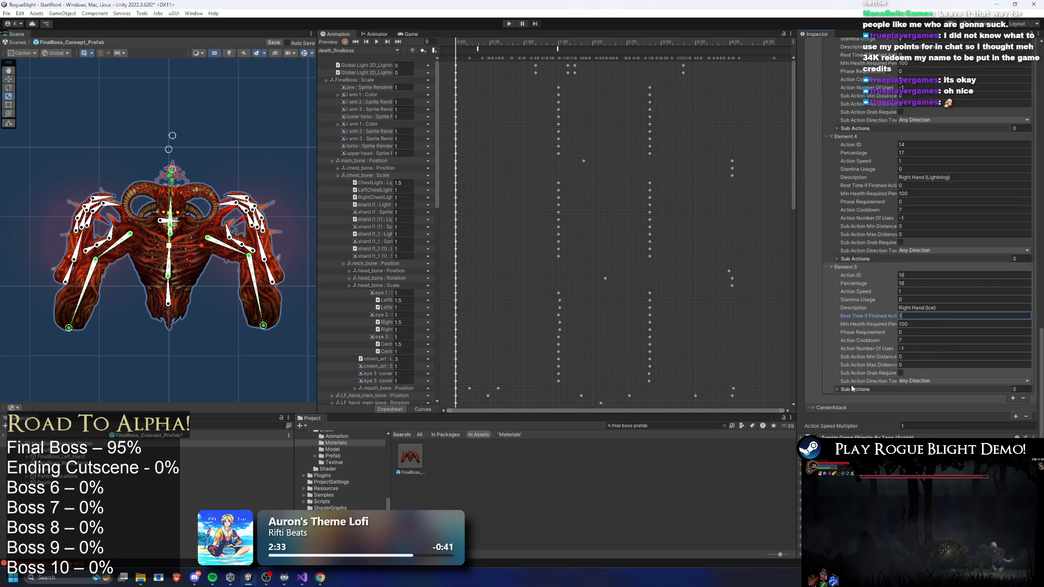
scroll(860, 379, up, 20)
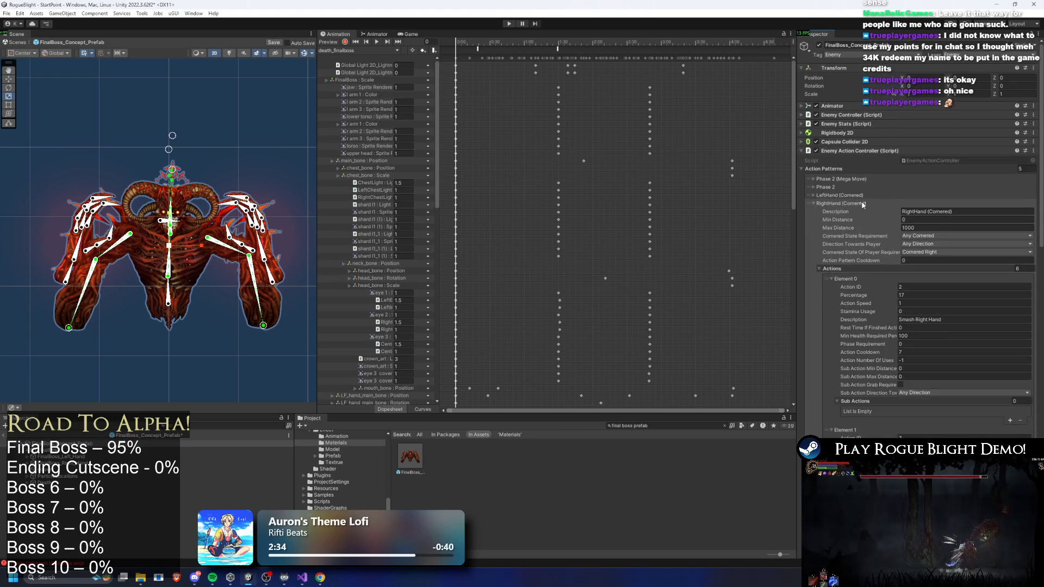
scroll(951, 229, down, 20)
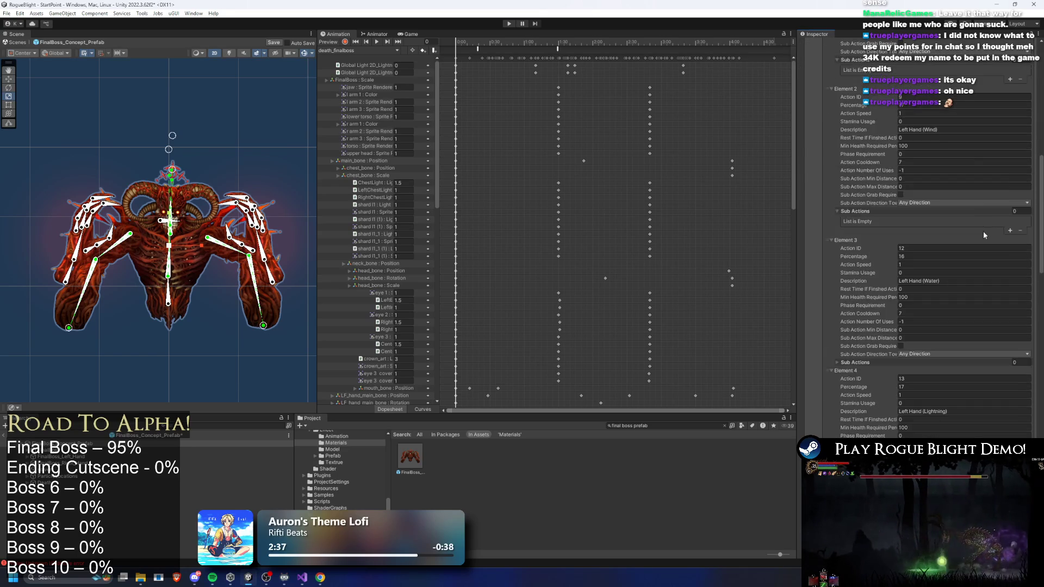
scroll(982, 220, down, 5)
click(920, 331)
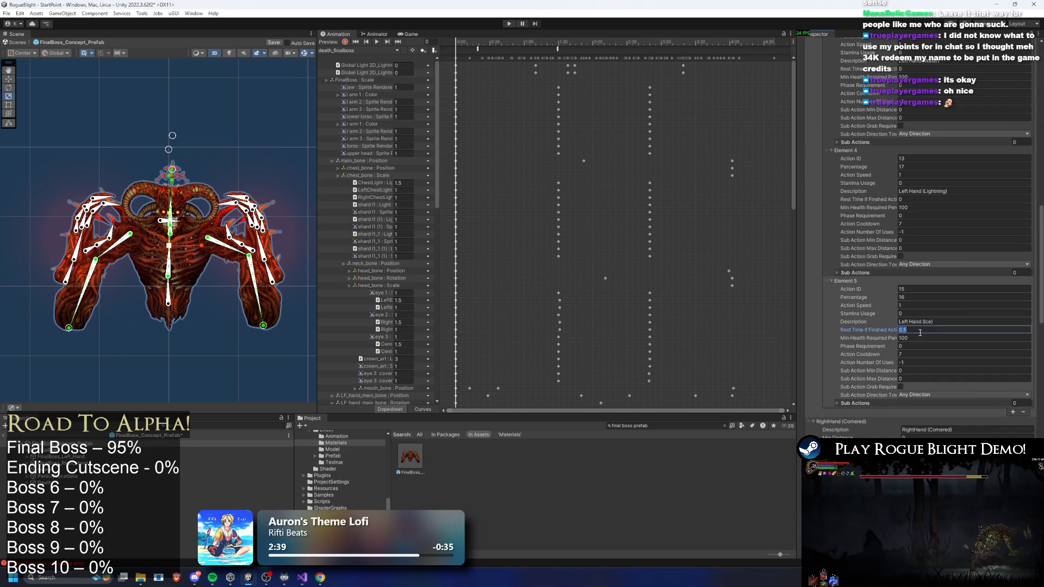
click(508, 24)
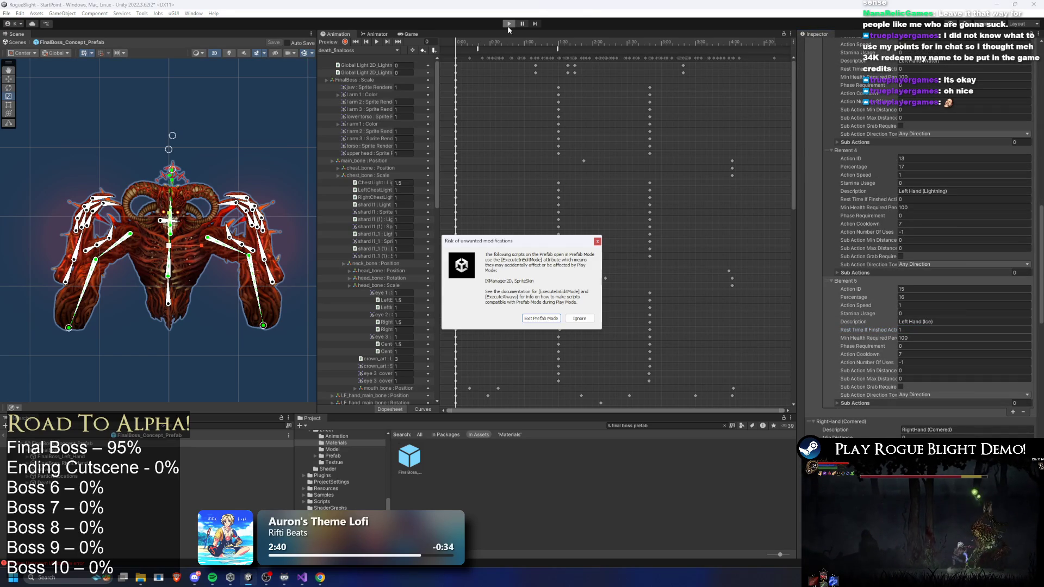
Ignore the Prefab Mode warning and walk the hero right to the cart's Story Mode choice
key(Return)
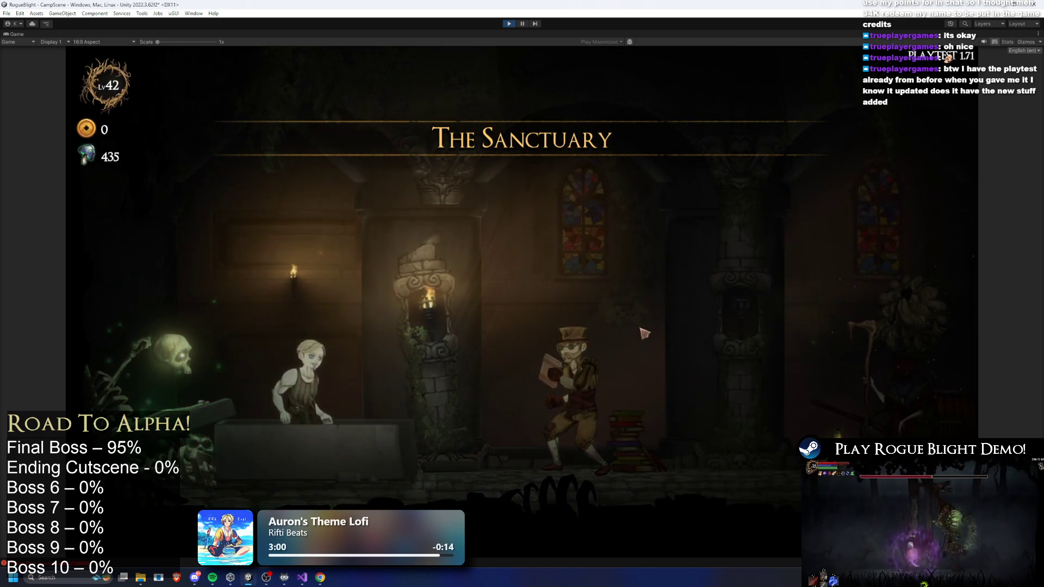
key(d)
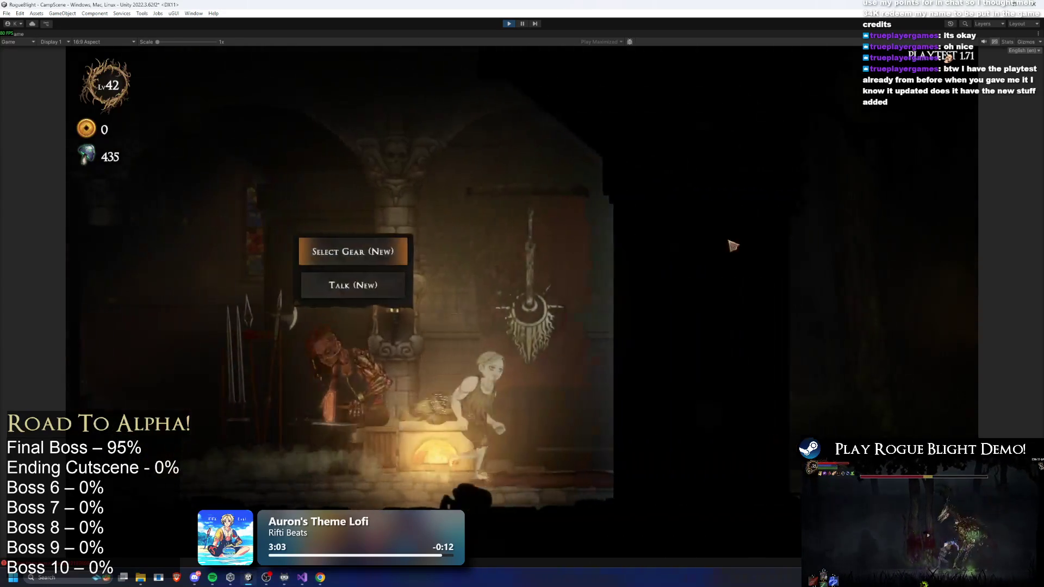
key(d)
key(e)
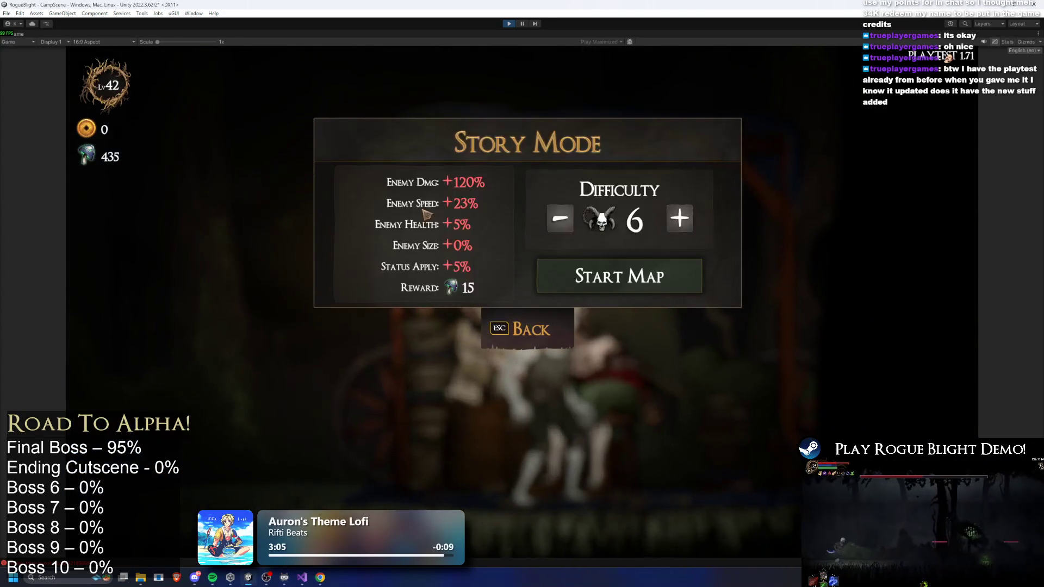
Lower the Story Mode difficulty from 6 to 2 and start the Blight Core map
click(566, 223)
click(566, 222)
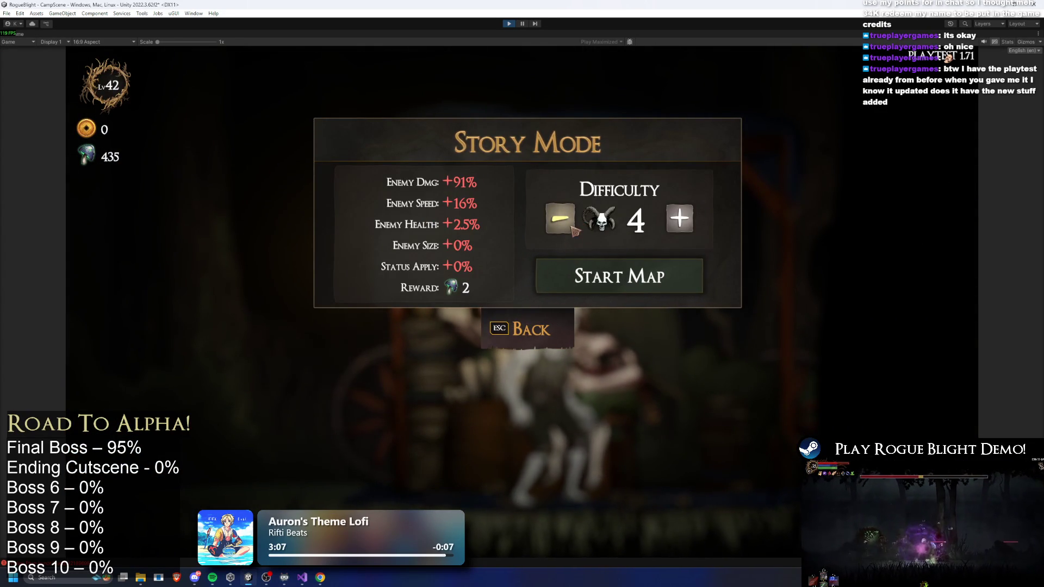
click(571, 228)
click(571, 228)
click(637, 284)
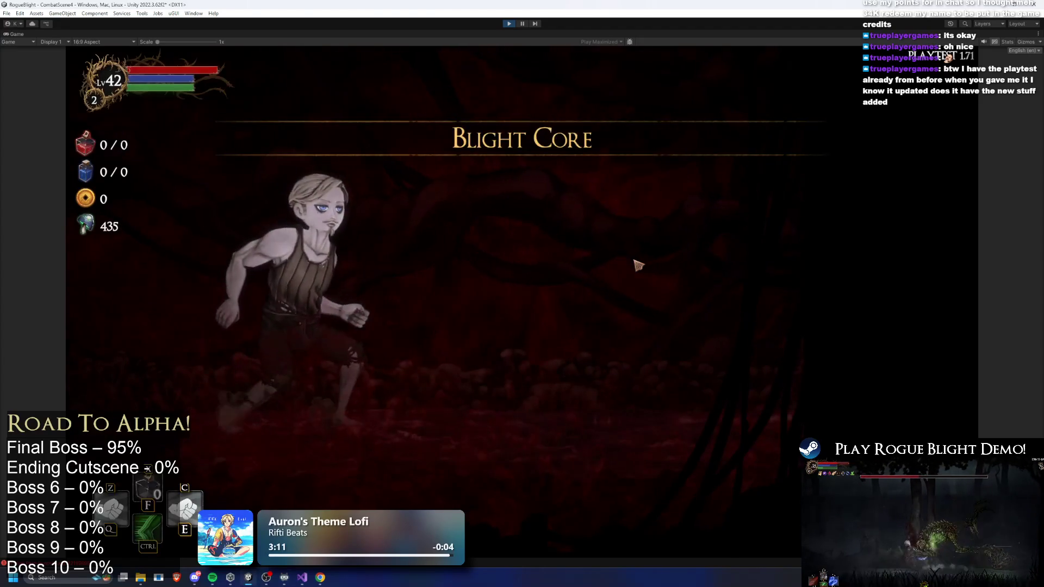
Enable the F1/F2 gear cheats, take the Wooden Sword, and browse the weapon inventory
key(F1)
key(F2)
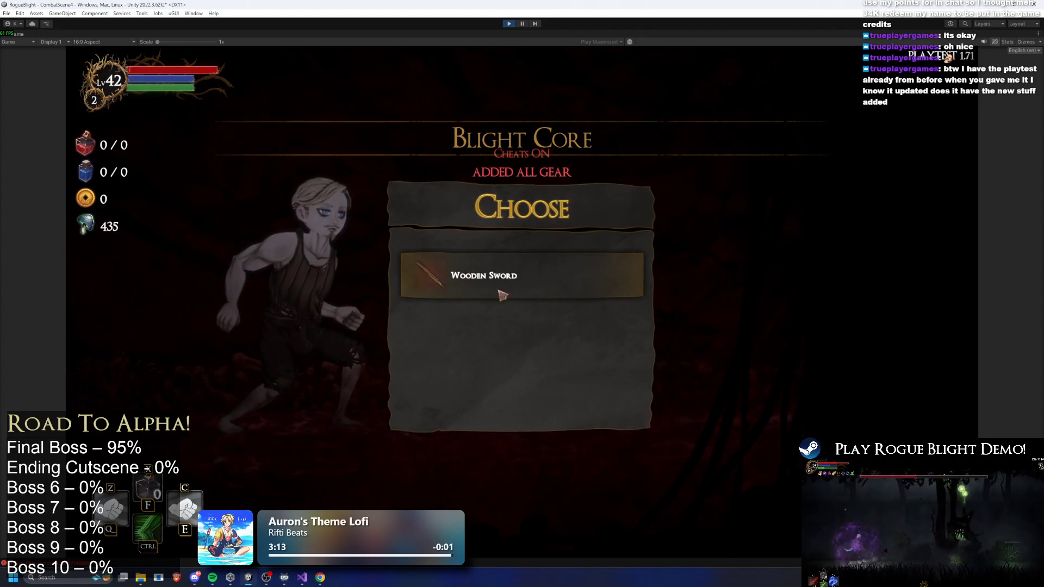
click(522, 283)
key(Tab)
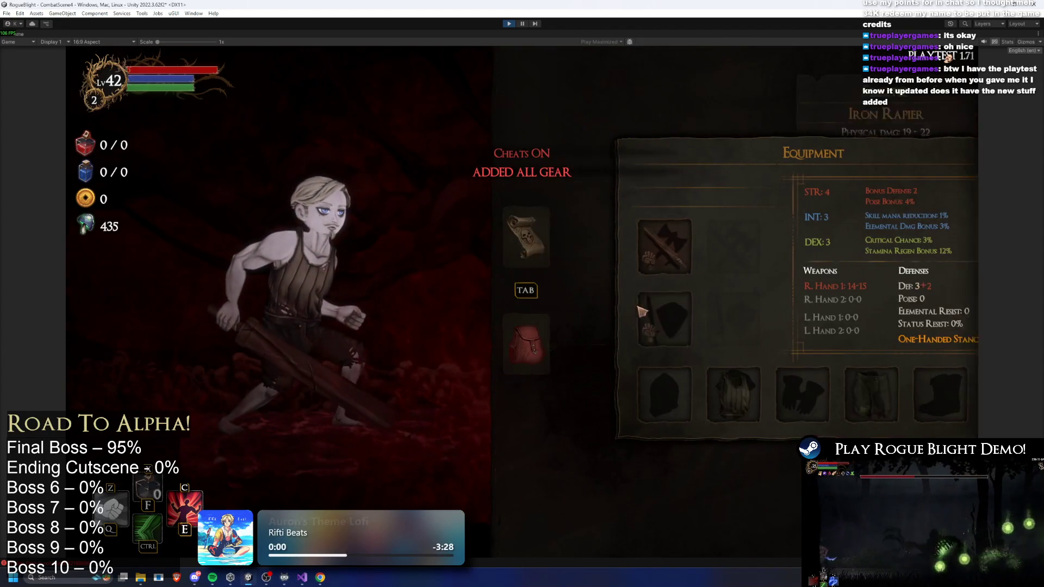
click(617, 245)
scroll(912, 355, down, 10)
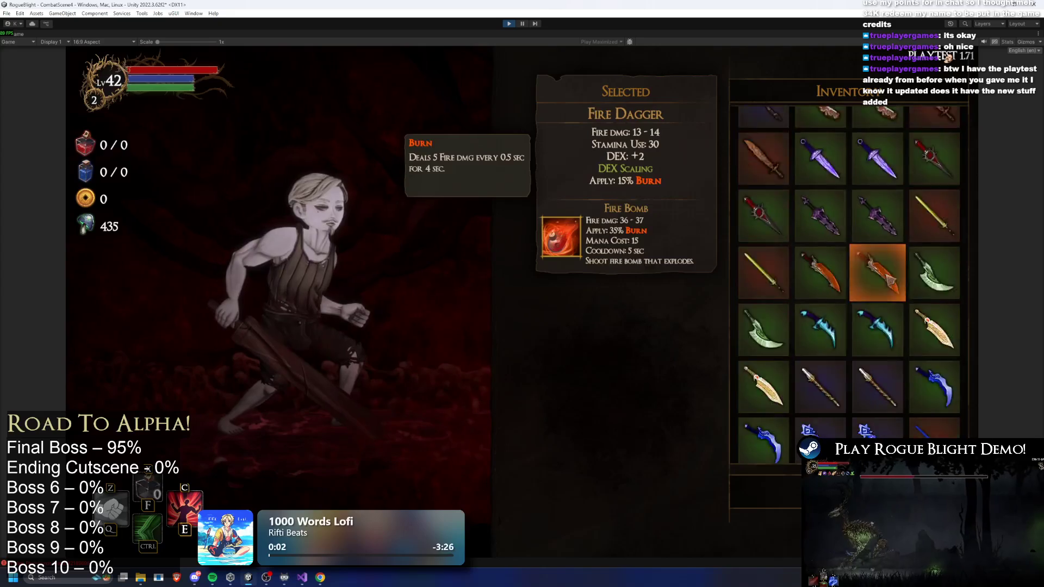
scroll(953, 210, up, 10)
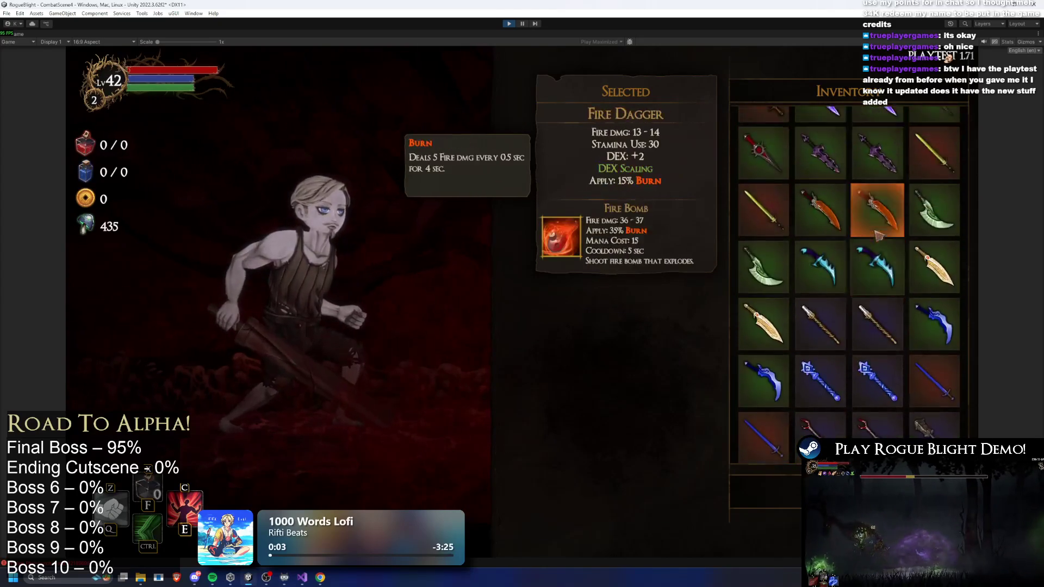
key(Tab)
Equip the Death Dagger, the King's Crown and a new chest item
click(610, 250)
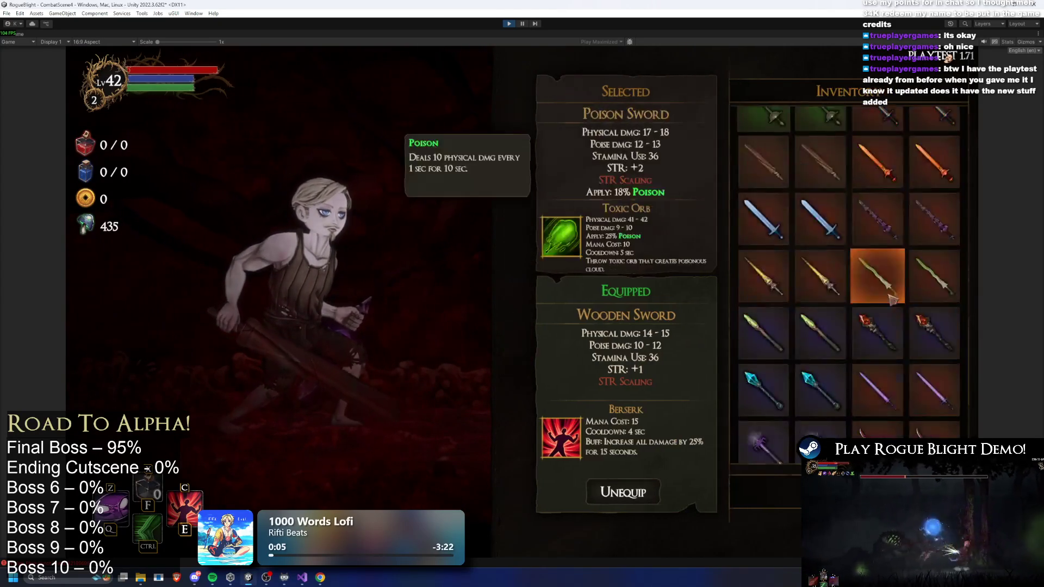
scroll(877, 388, up, 6)
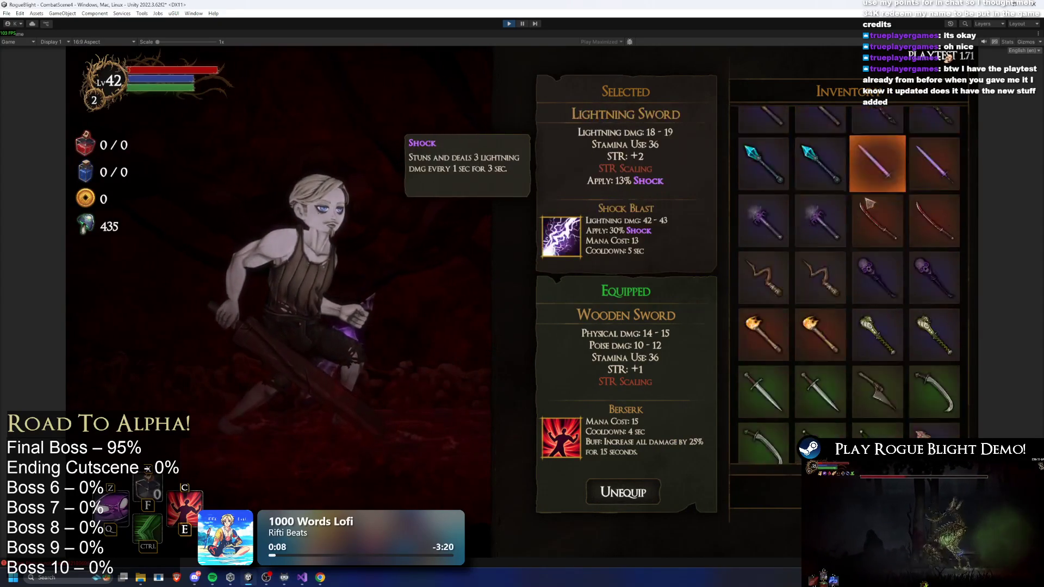
click(820, 229)
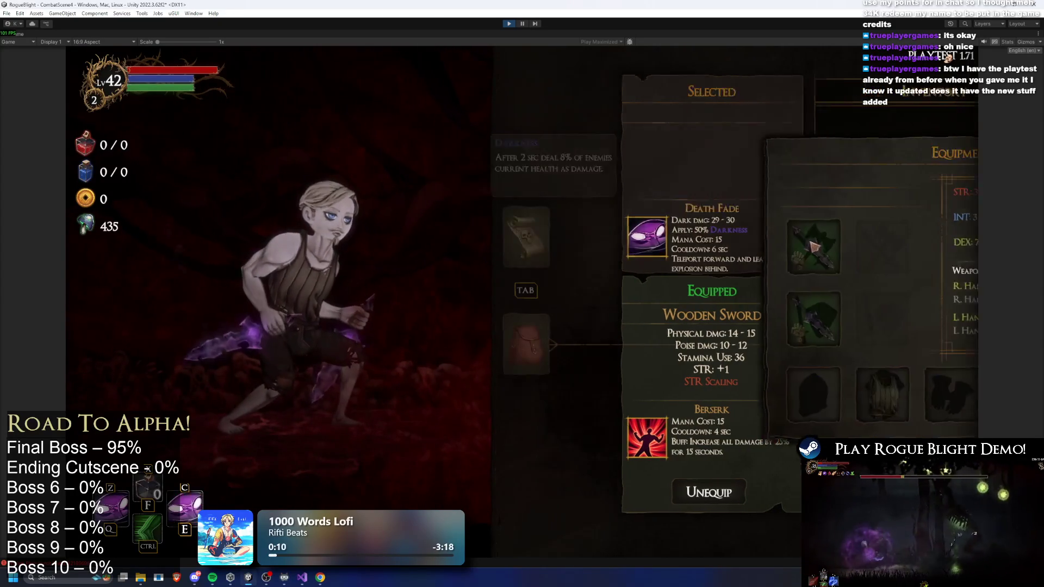
click(620, 403)
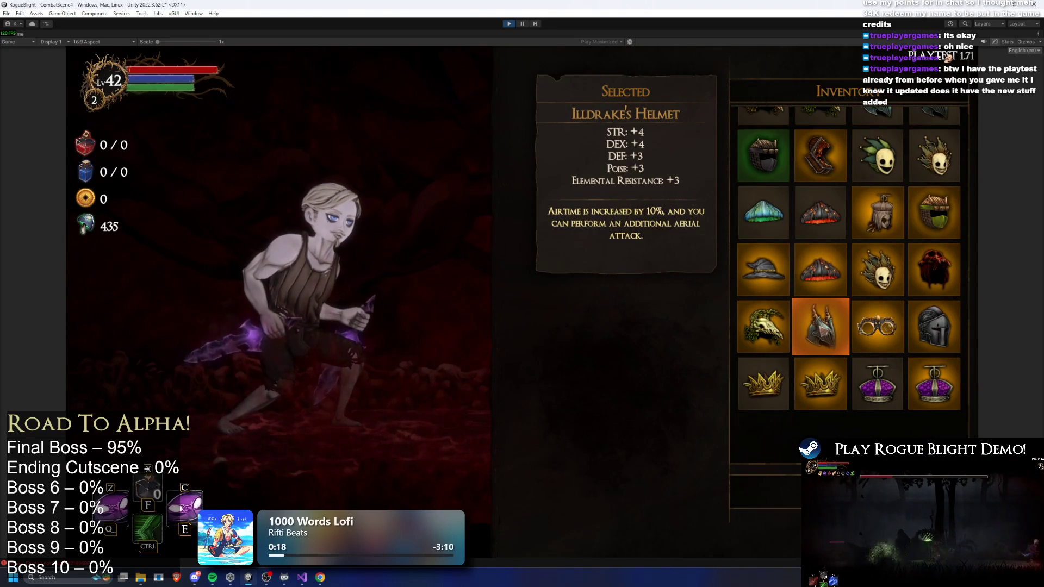
click(820, 383)
click(618, 395)
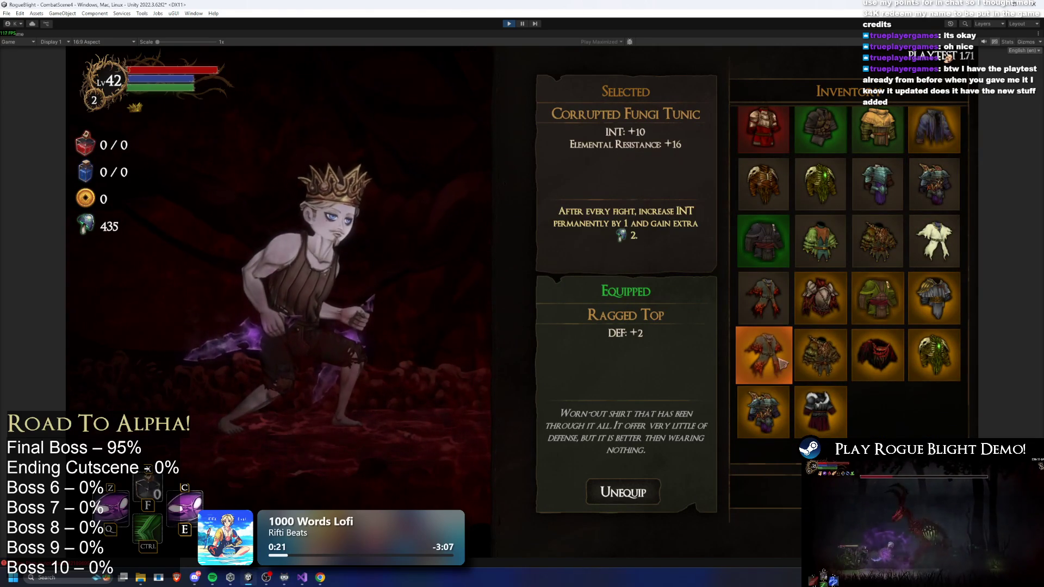
click(934, 302)
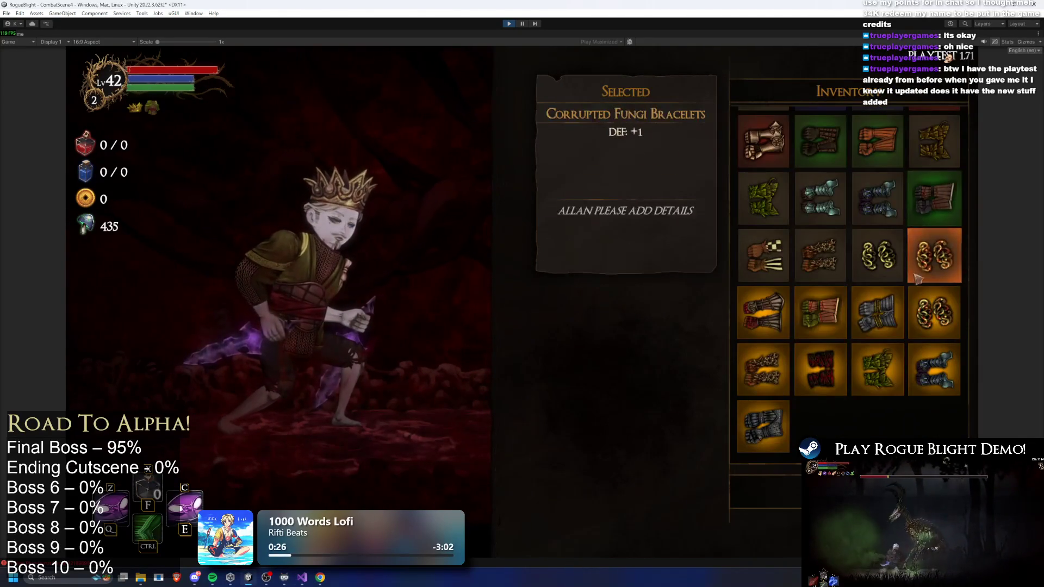
Equip the gloves, Hel's Hakama, Hel's Tabi and the green-masked hood, then resume play
click(886, 383)
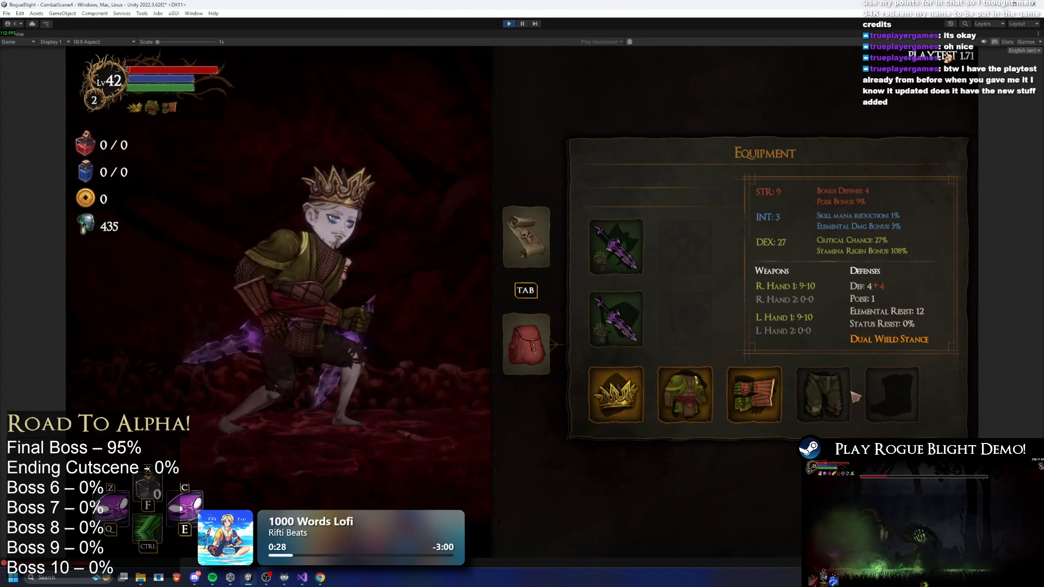
click(856, 391)
click(822, 315)
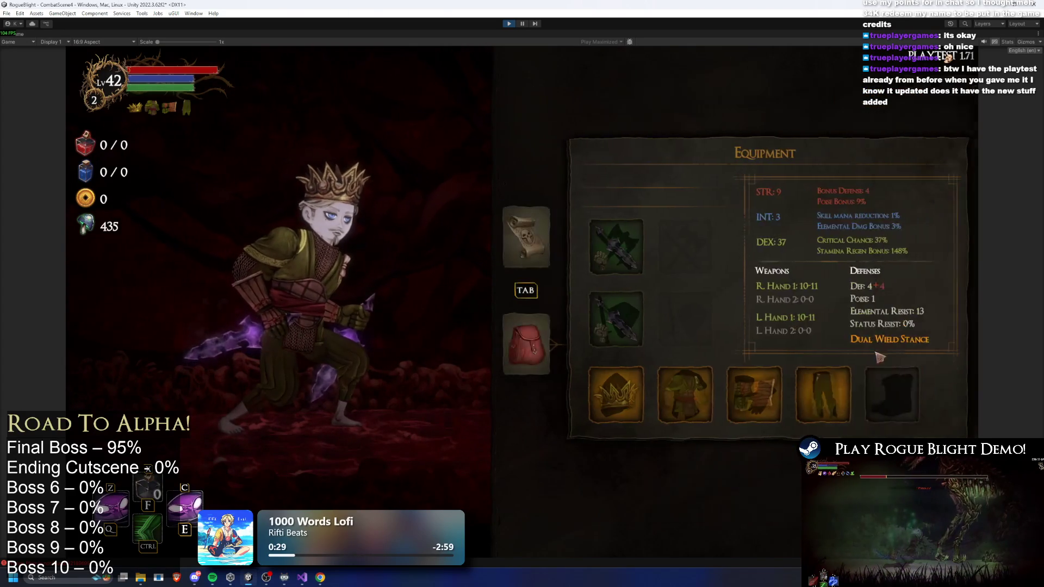
click(916, 392)
click(827, 324)
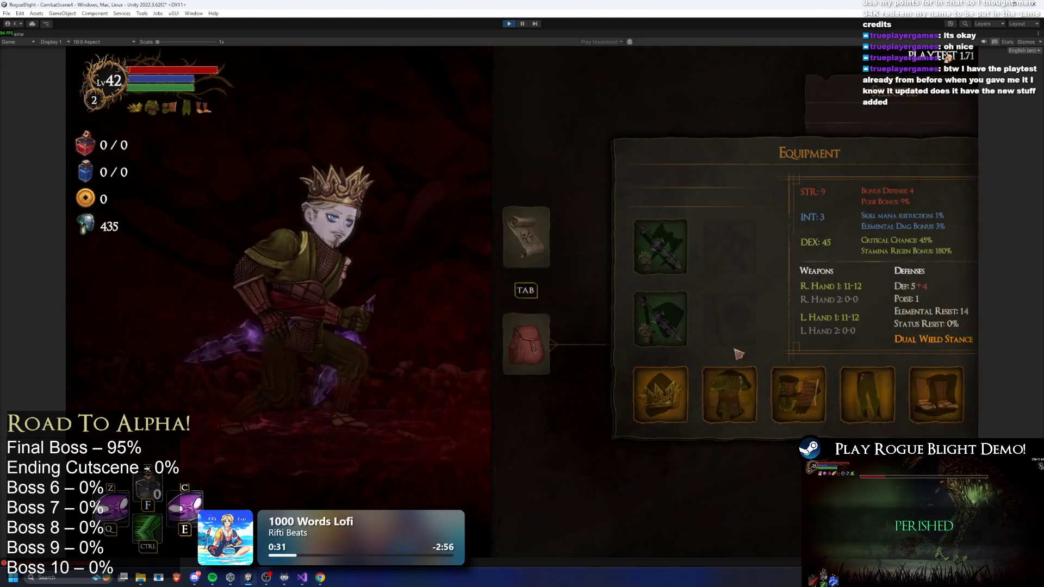
click(618, 397)
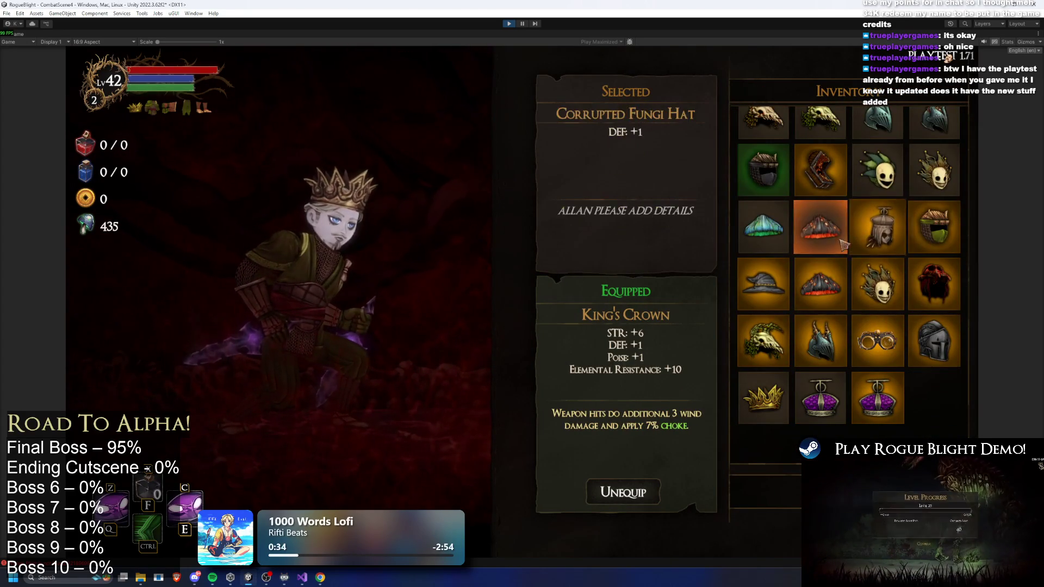
click(934, 227)
key(Tab)
key(Escape)
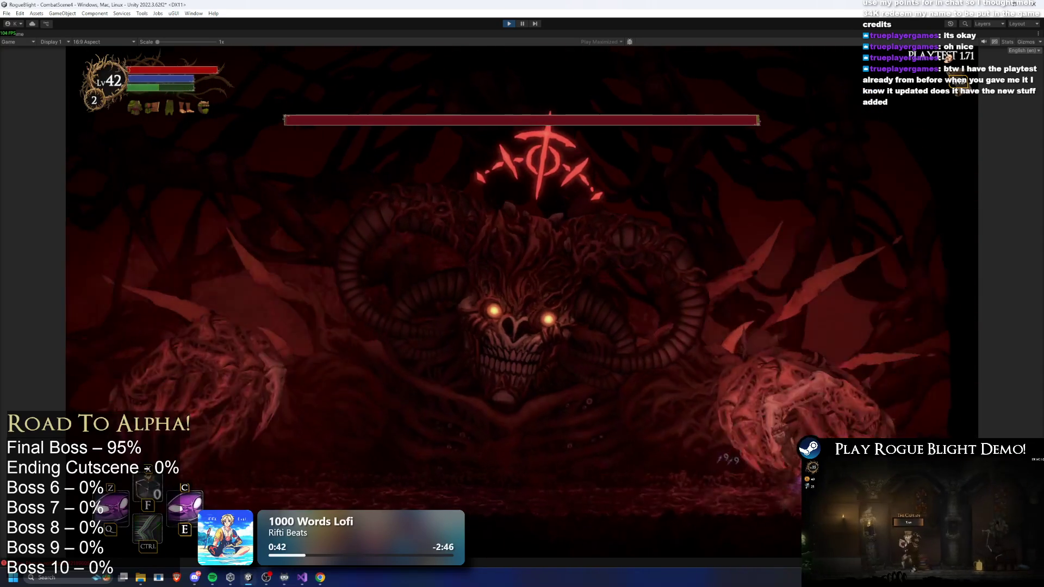
Attack the boss with melee hits and purple blasts while repositioning to the left
key(x)
key(a)
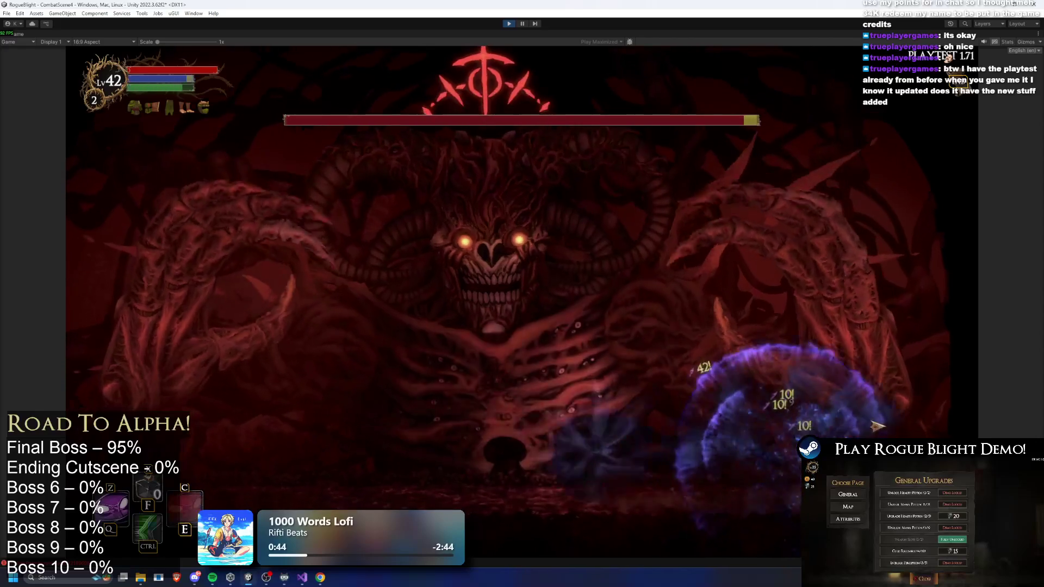
key(a)
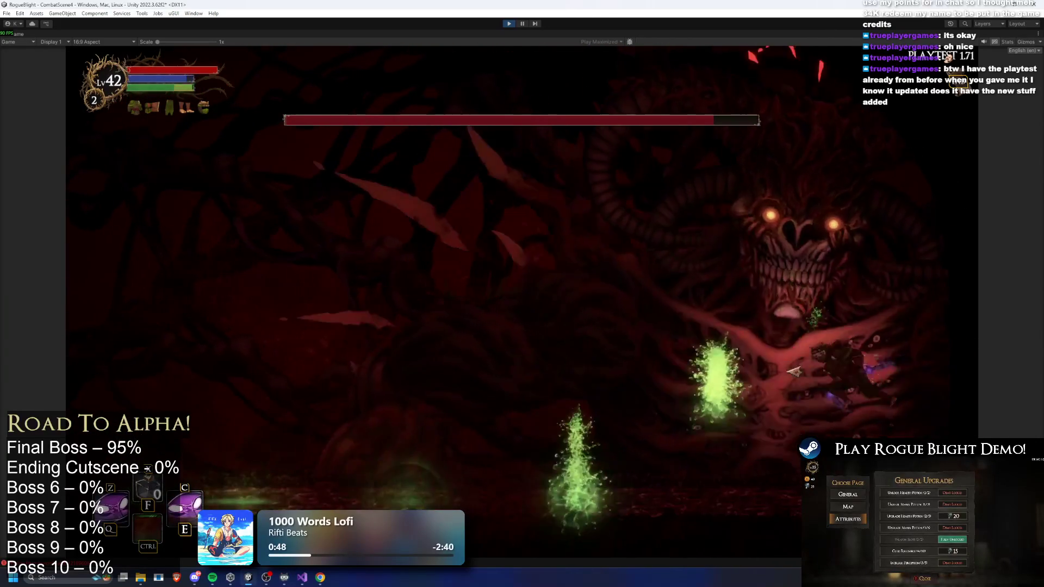
click(837, 358)
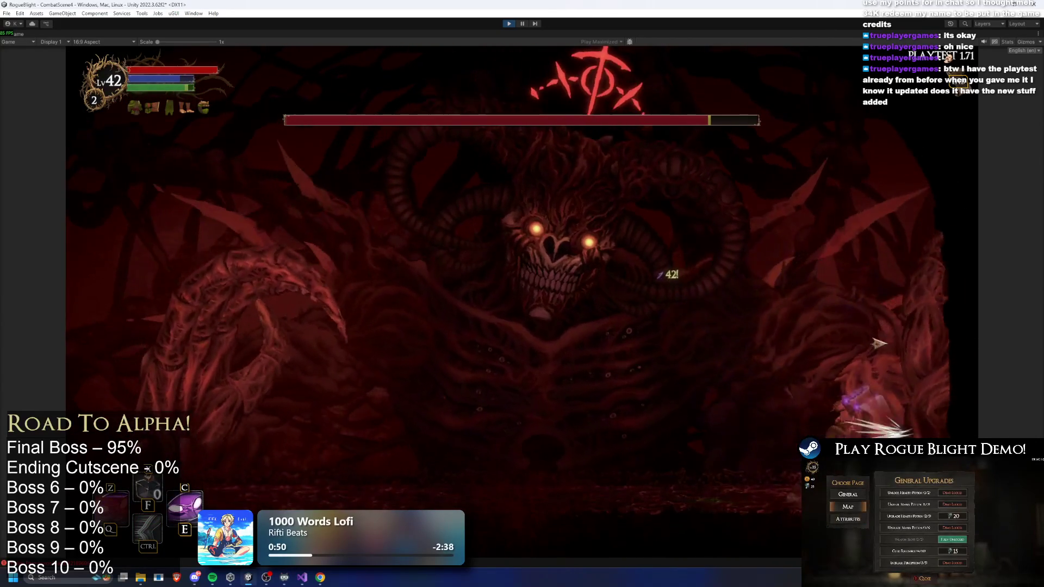
click(758, 377)
key(a)
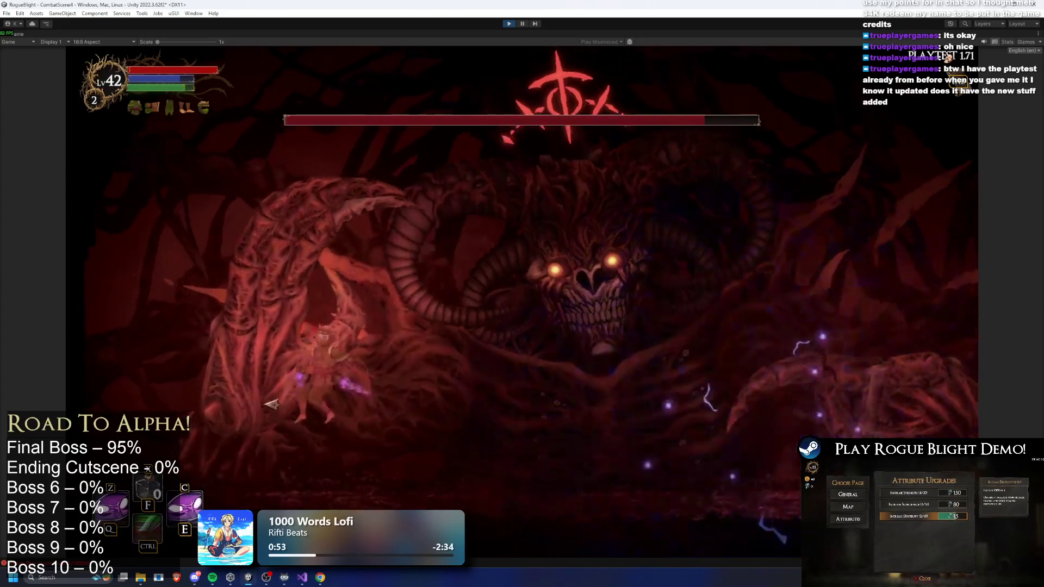
click(306, 443)
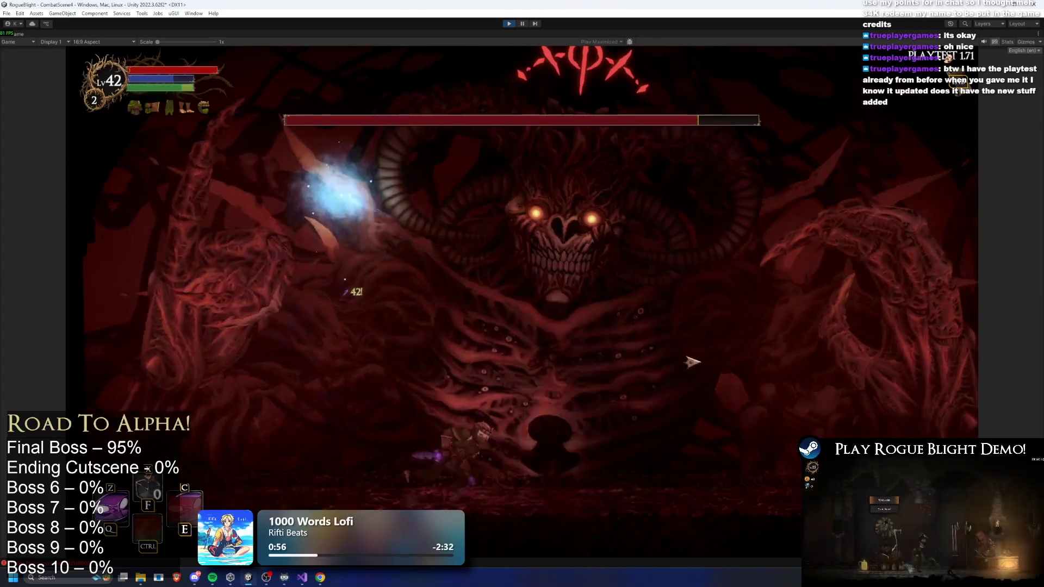
Cast orb and lightning spells, dash past blue projectiles, unleash the Q burst, and restore health with F1
click(831, 416)
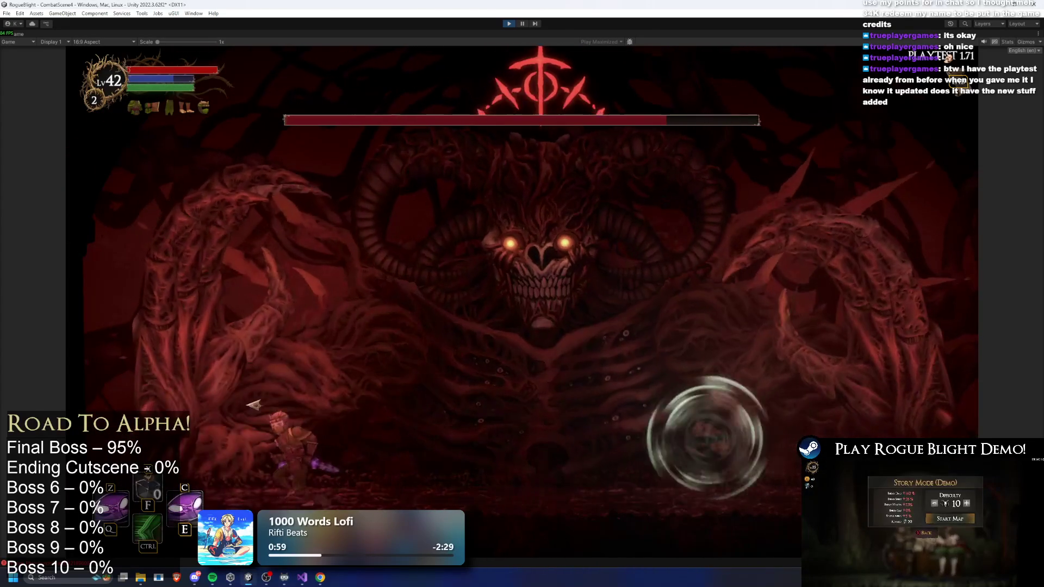
click(375, 426)
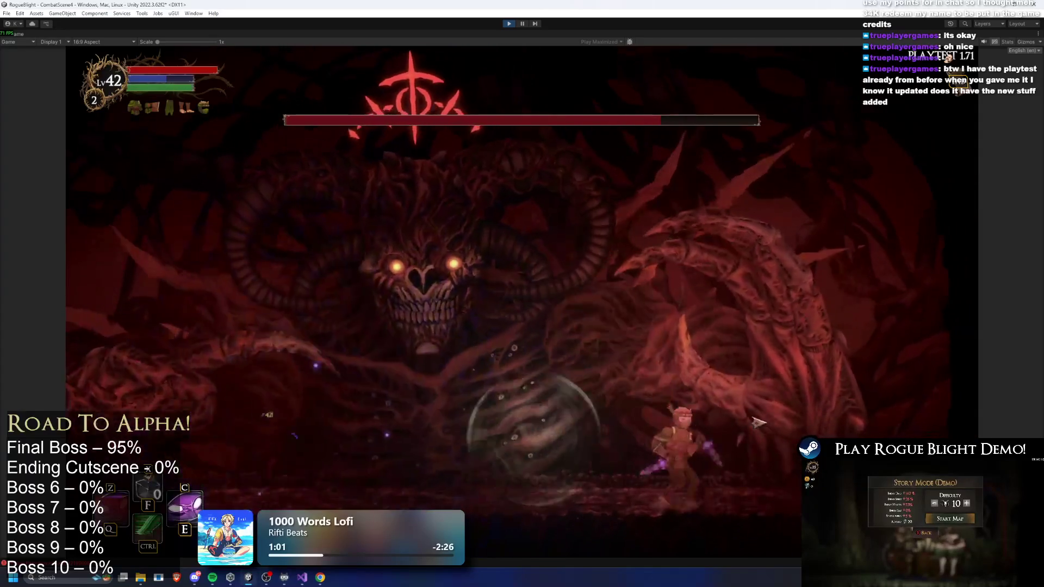
click(598, 421)
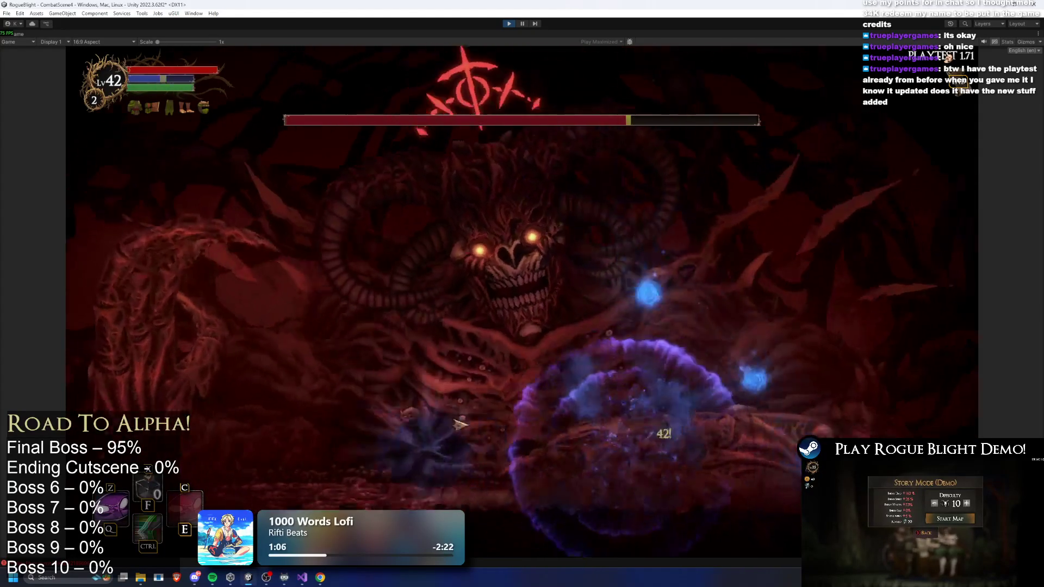
key(ctrl)
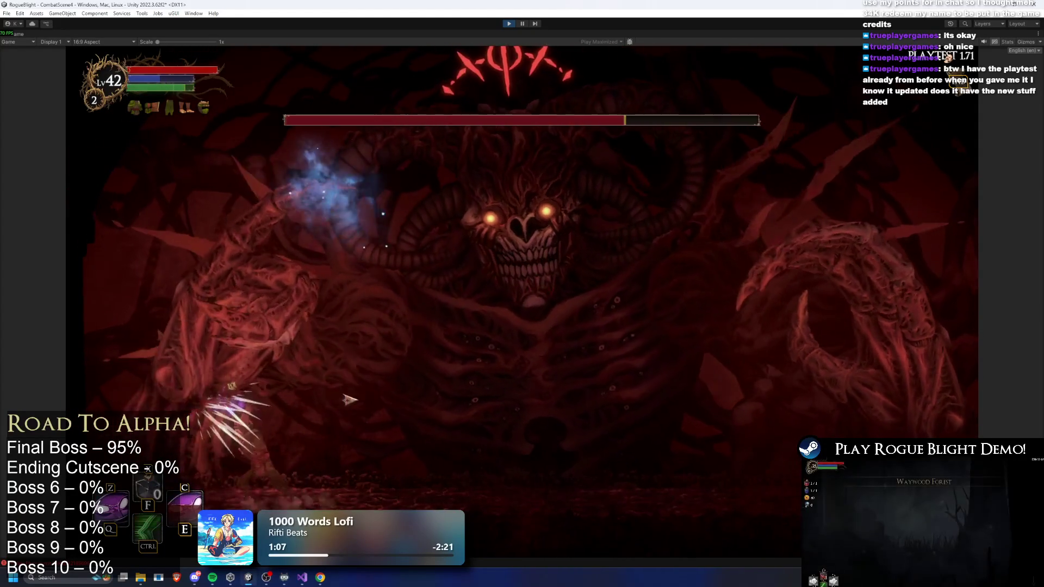
key(ctrl)
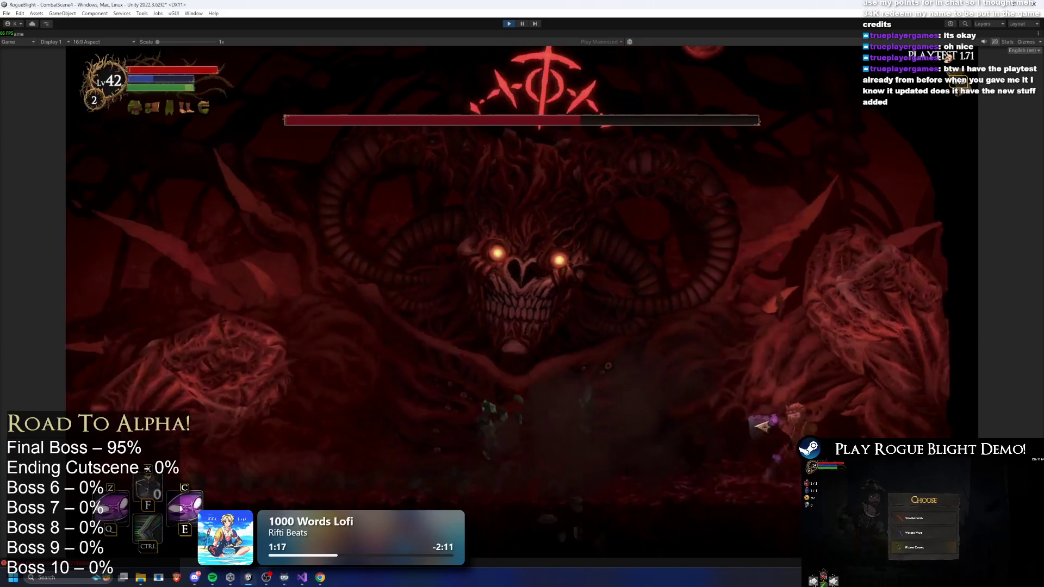
key(q)
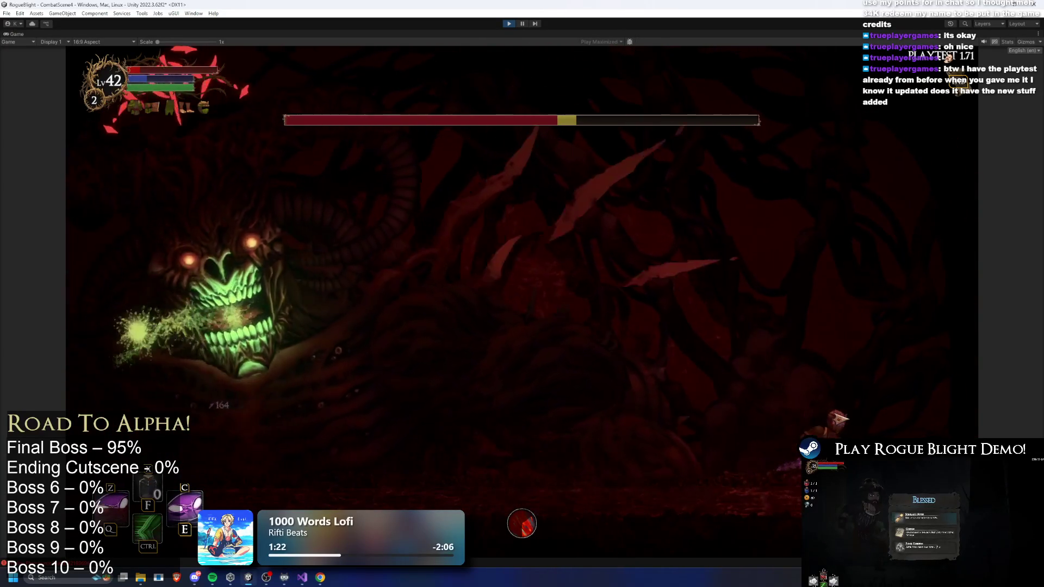
key(F1)
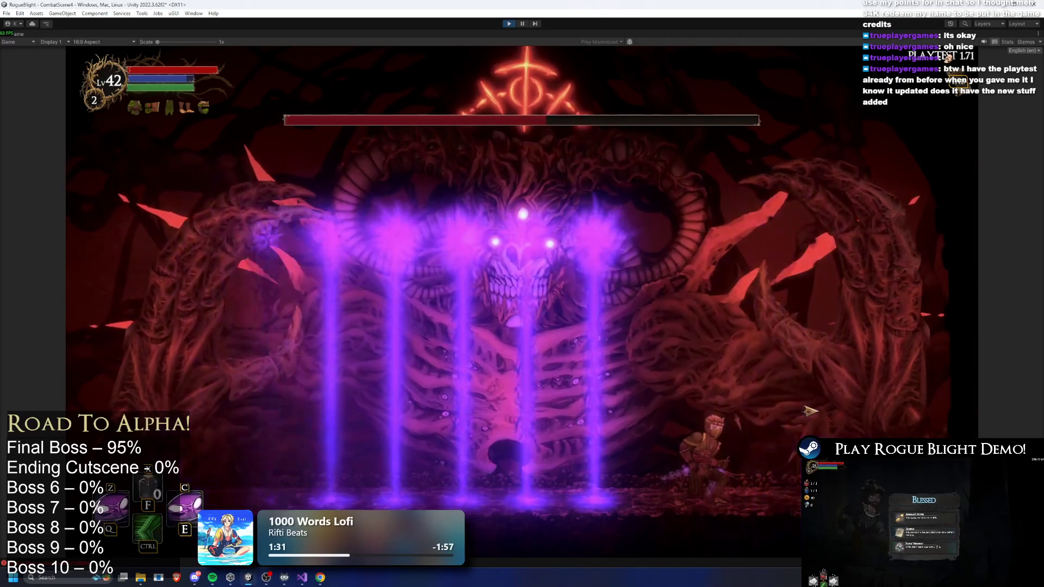
Hit the boss with Z purple blasts, slashes and dashes until it nears a third of its health
key(z)
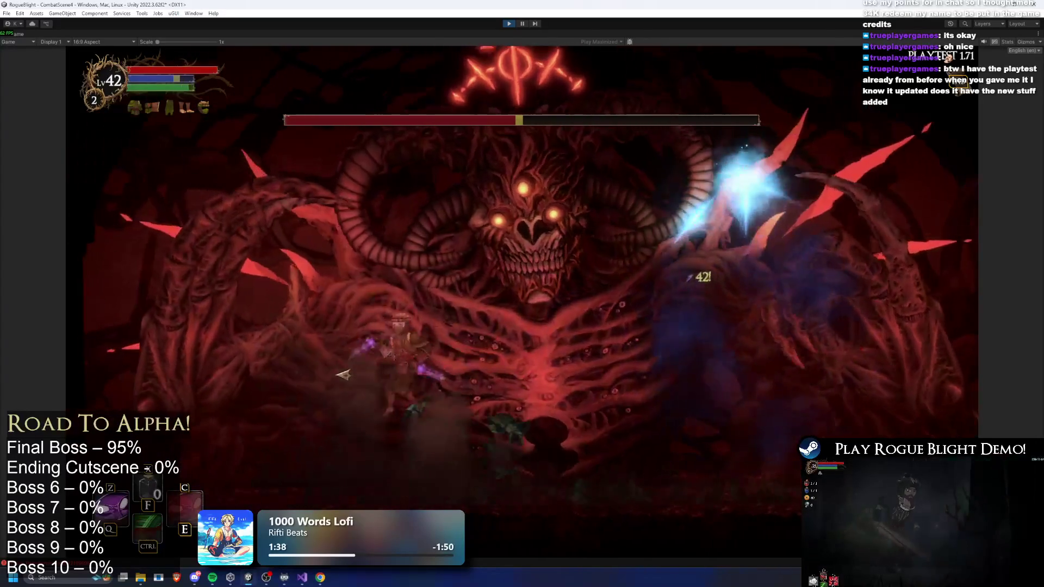
click(209, 382)
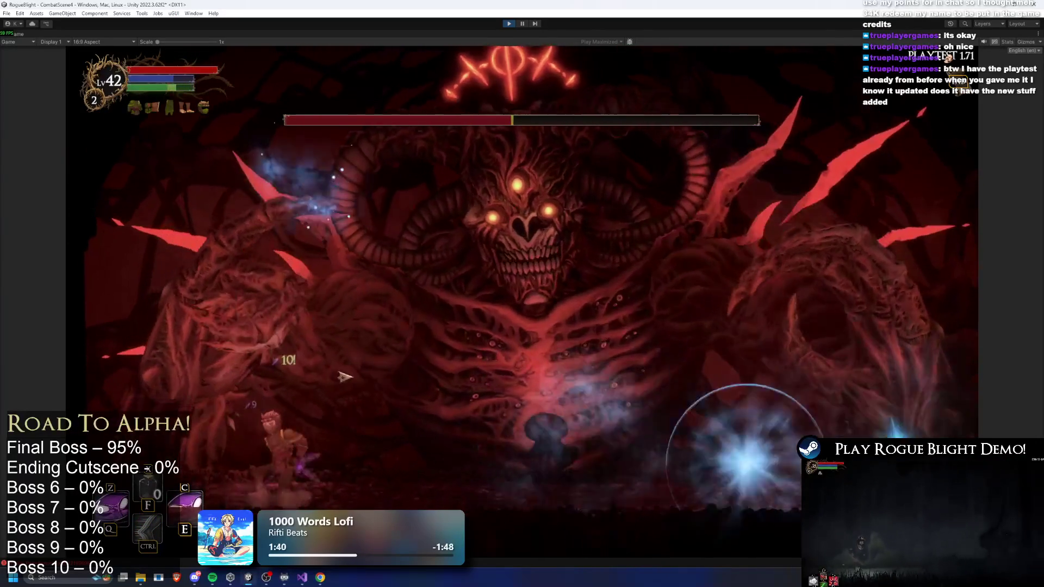
key(z)
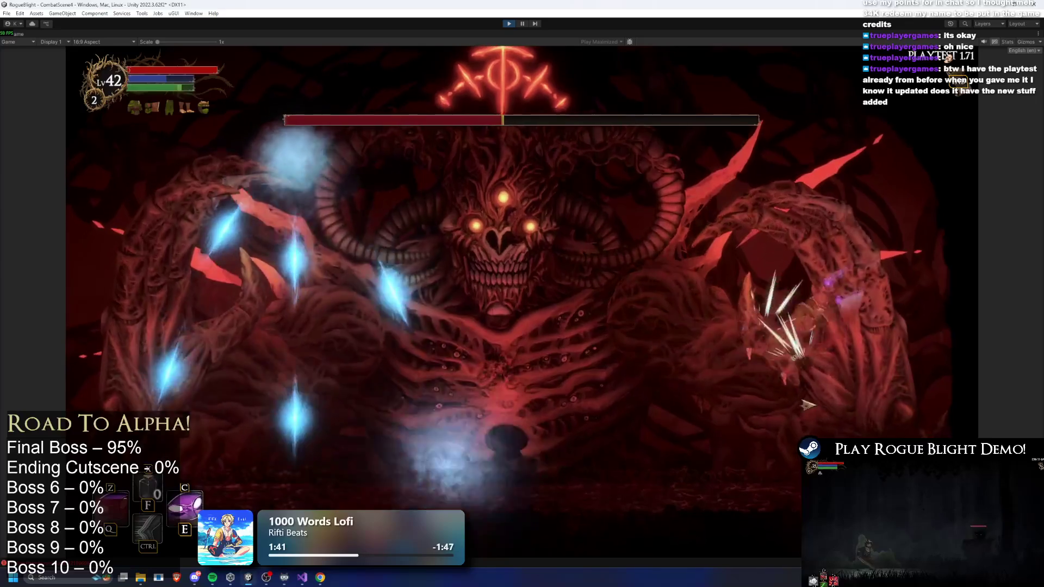
key(ctrl)
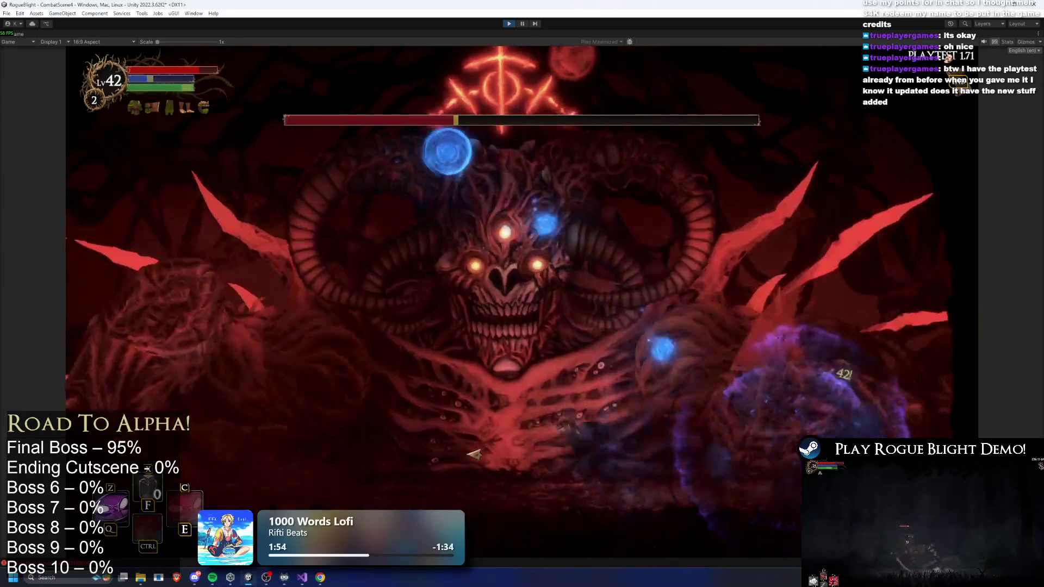
key(d)
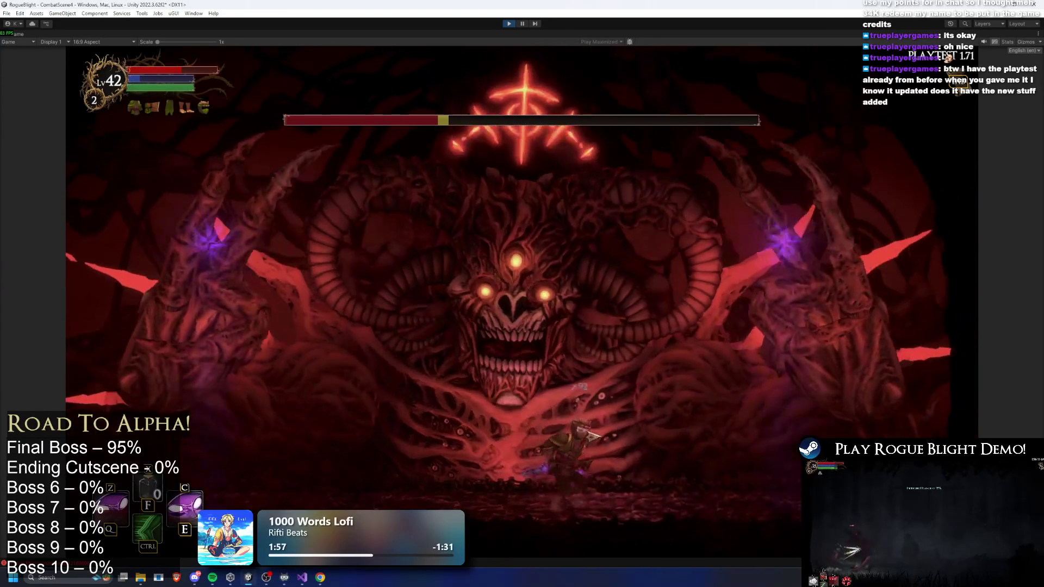
key(d)
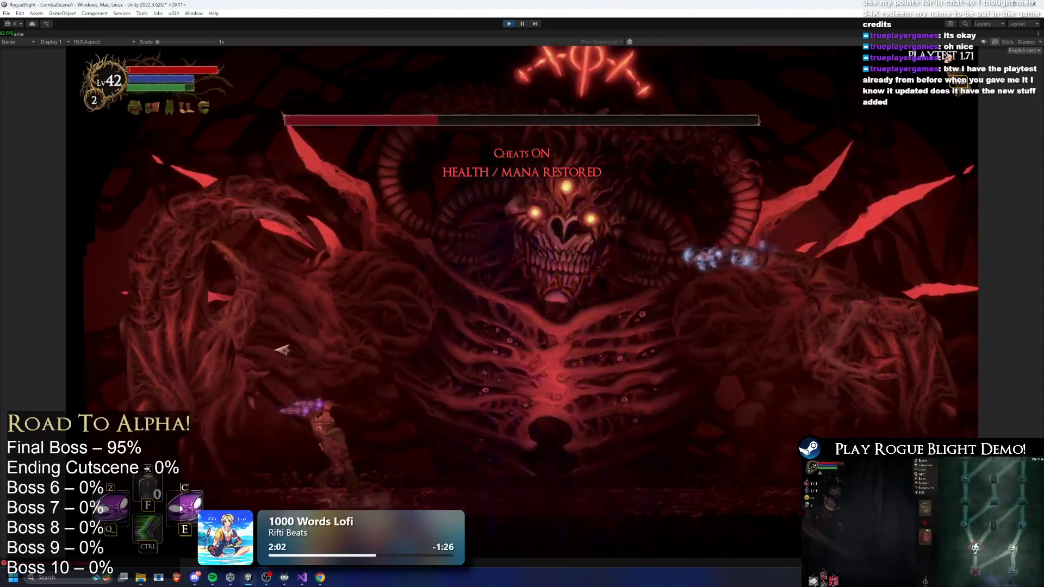
Keep dodging under the boss, jumping and casting C mana skills until the hero perishes
key(d)
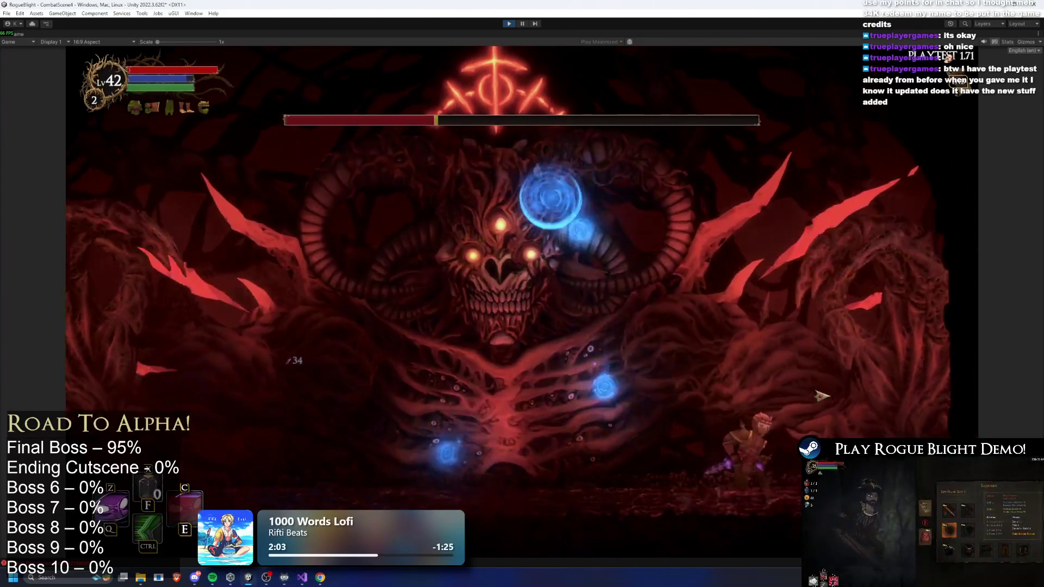
key(a)
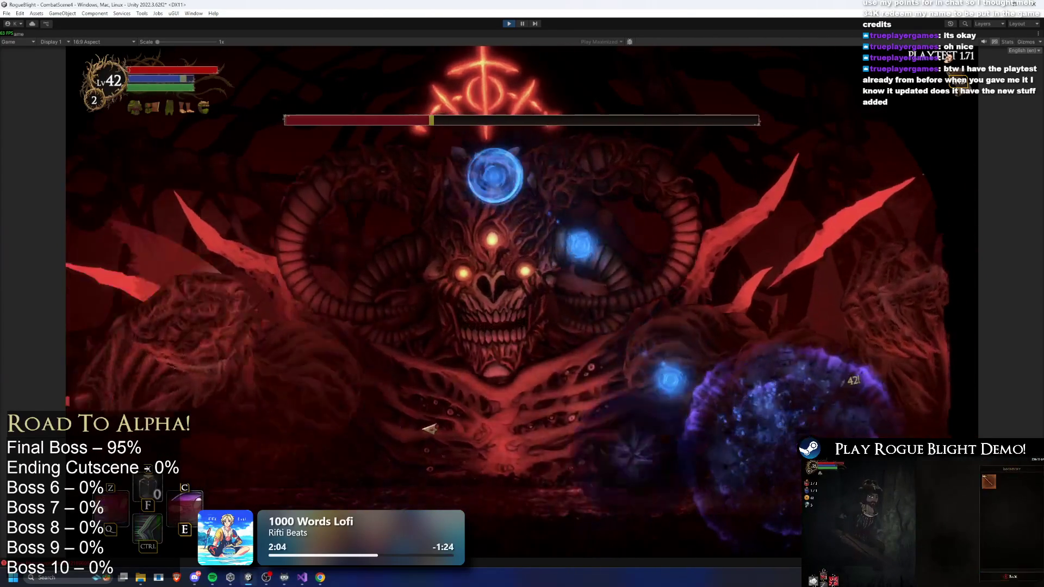
key(a)
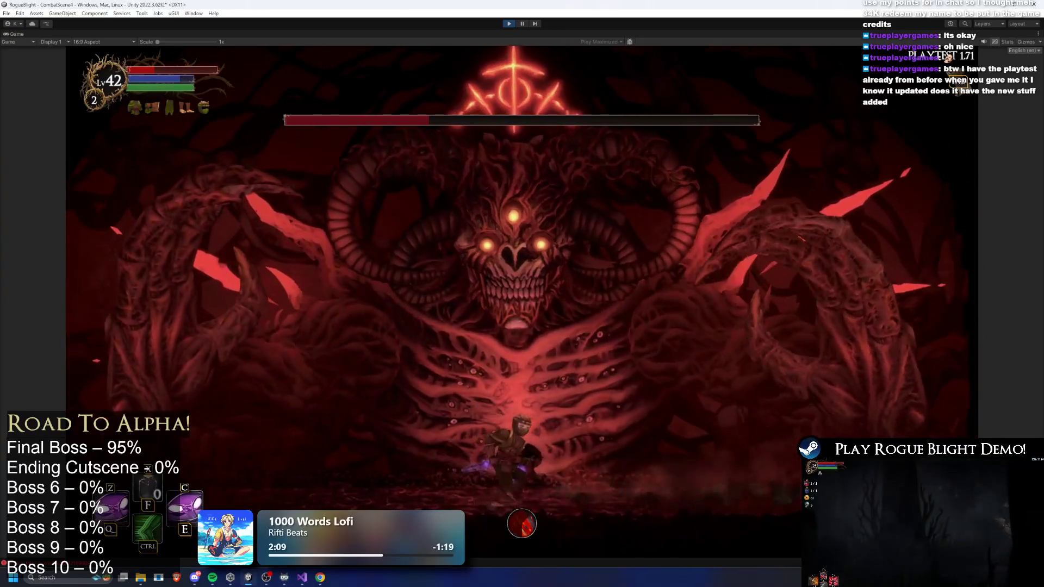
key(space)
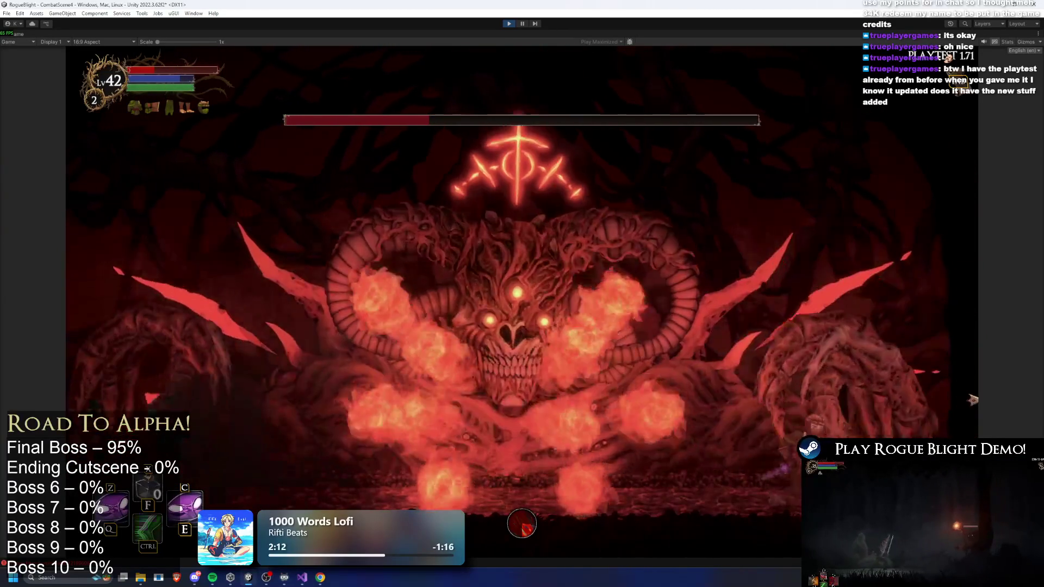
key(c)
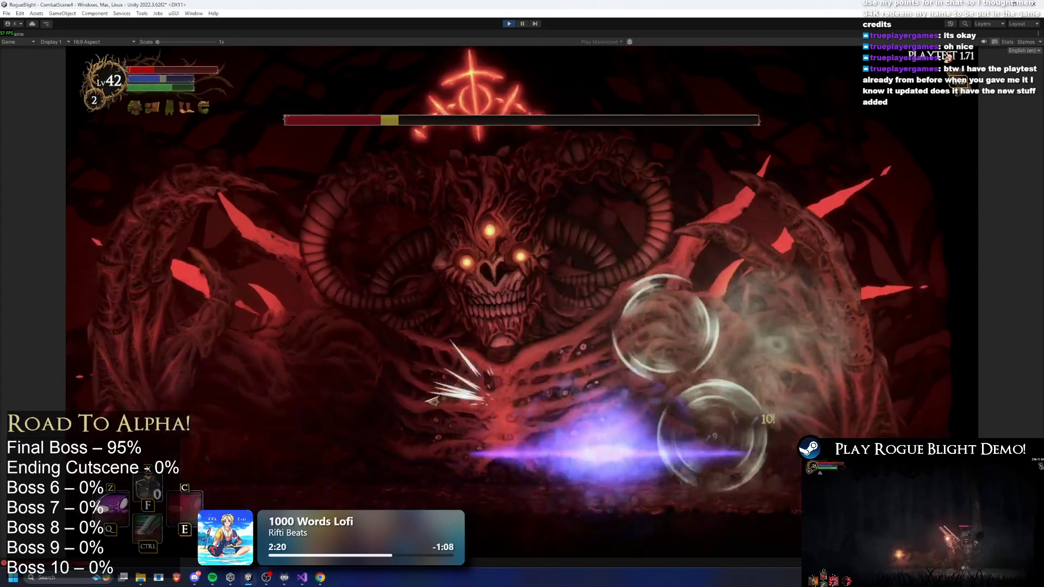
key(d)
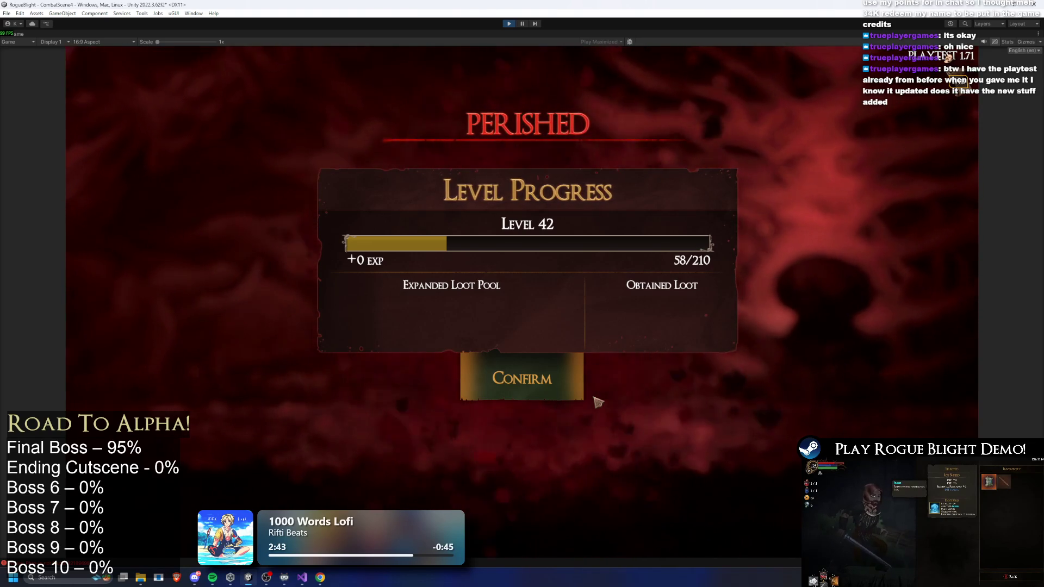
Confirm the Level 42 results, walk to the merchant's wagon, and open Story Mode at difficulty 6
click(568, 368)
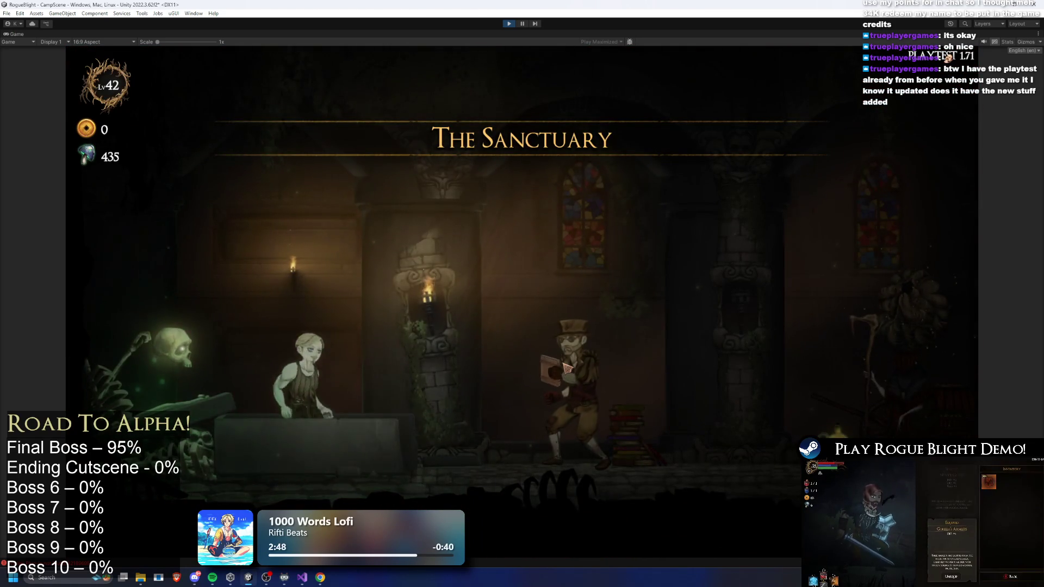
key(d)
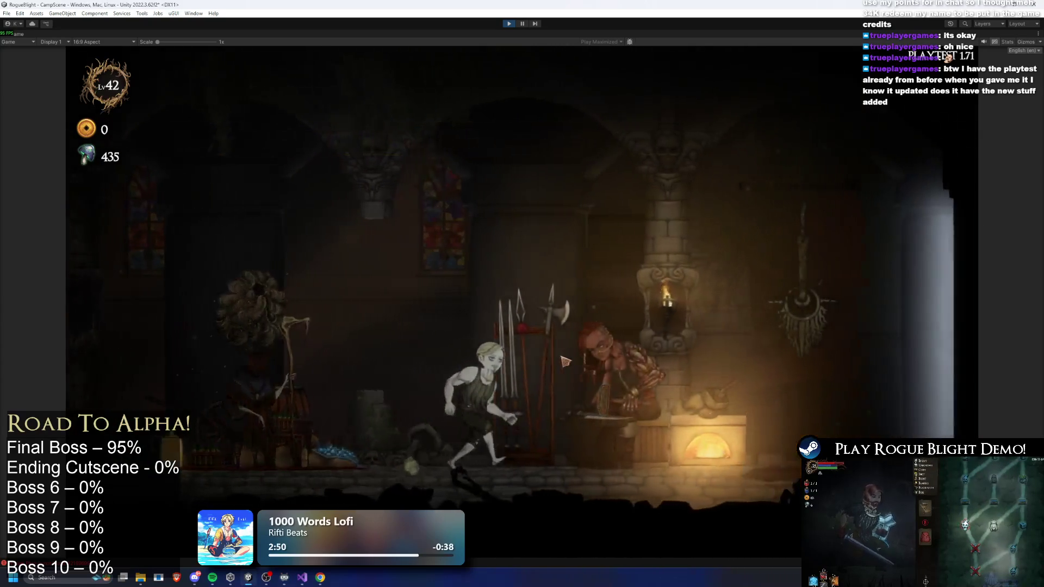
key(a)
key(d)
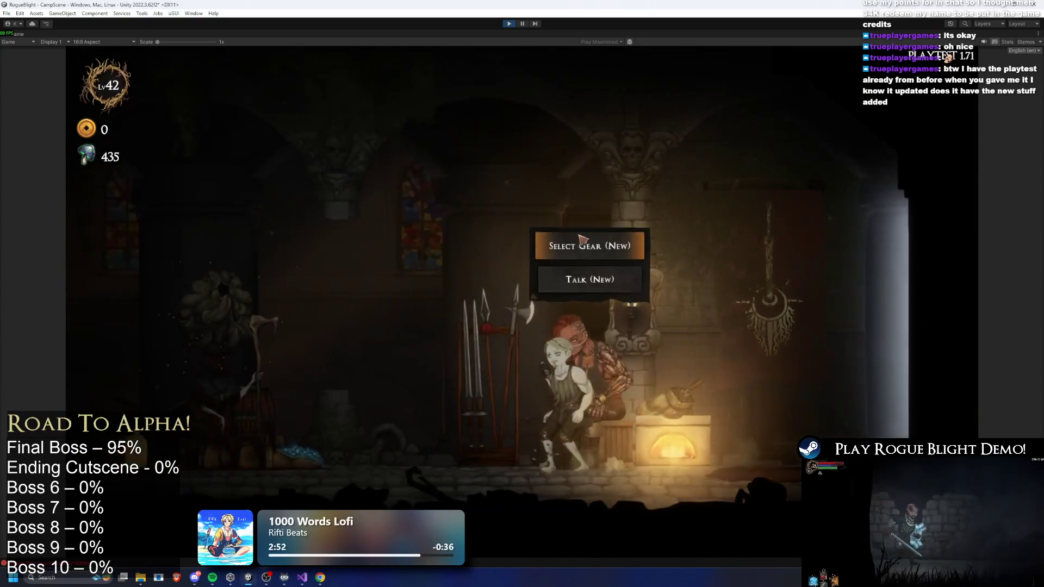
key(e)
key(Escape)
key(a)
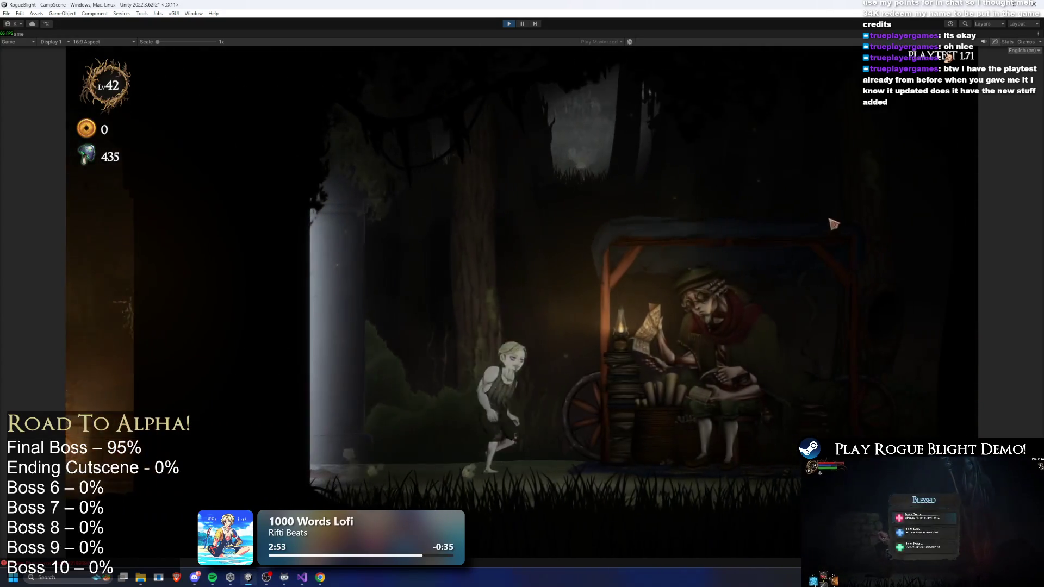
click(731, 182)
click(418, 256)
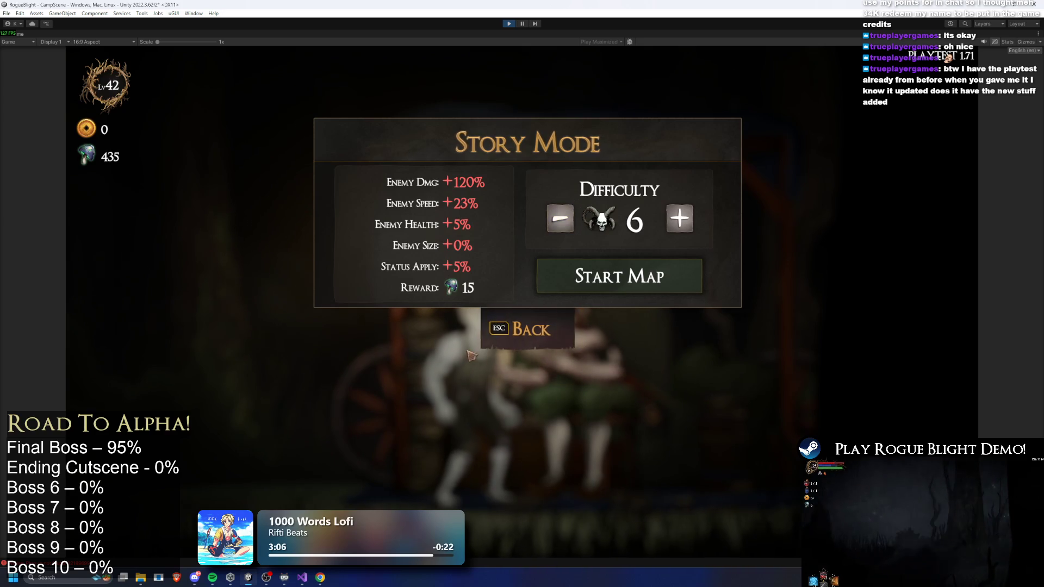
Open the skeleton NPC's Story Mode leaderboard, view the Friends and Global rankings, then close it
key(Escape)
key(Escape)
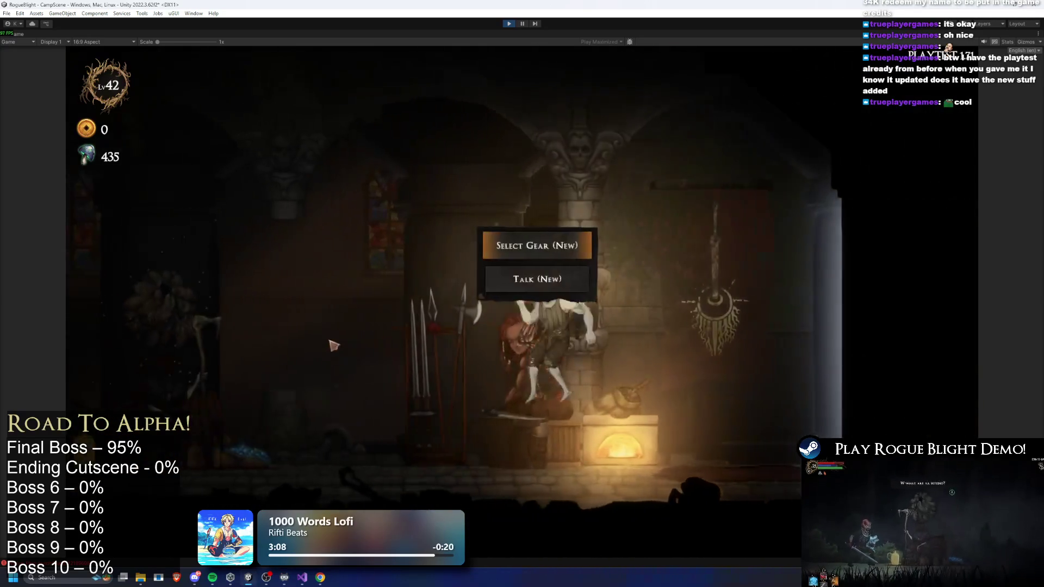
key(a)
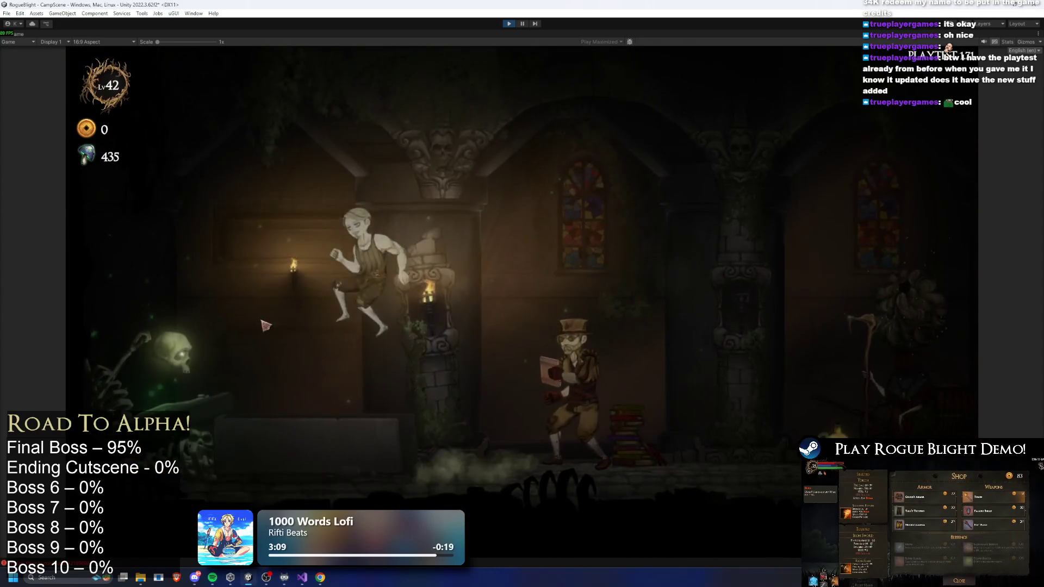
key(d)
key(a)
key(Return)
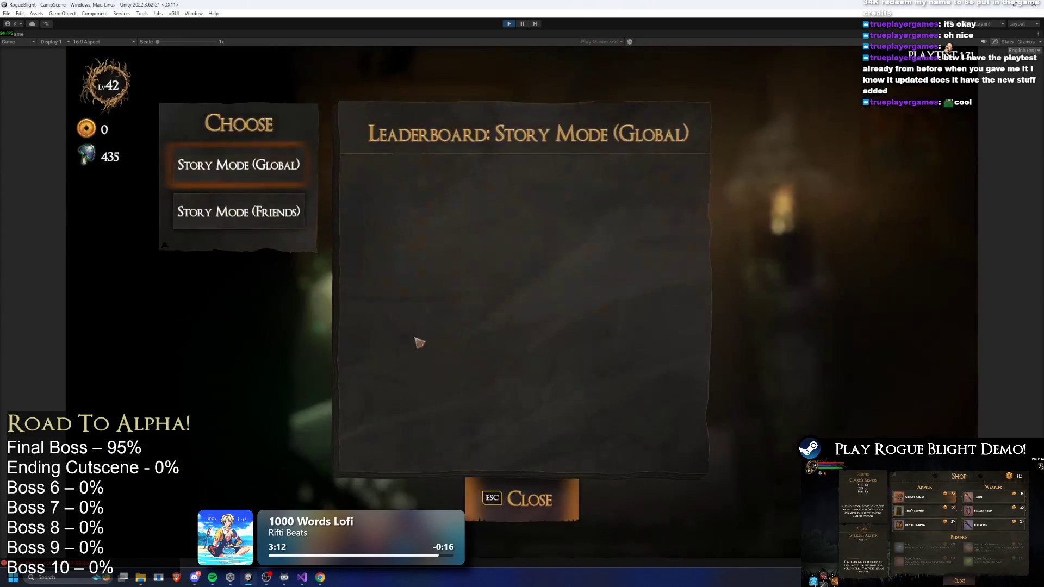
click(306, 214)
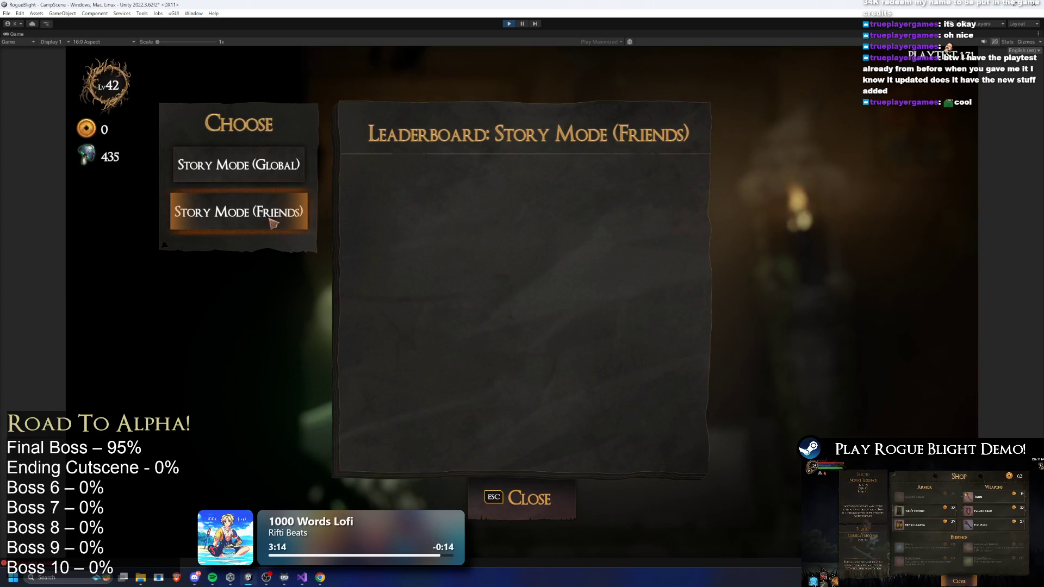
click(243, 159)
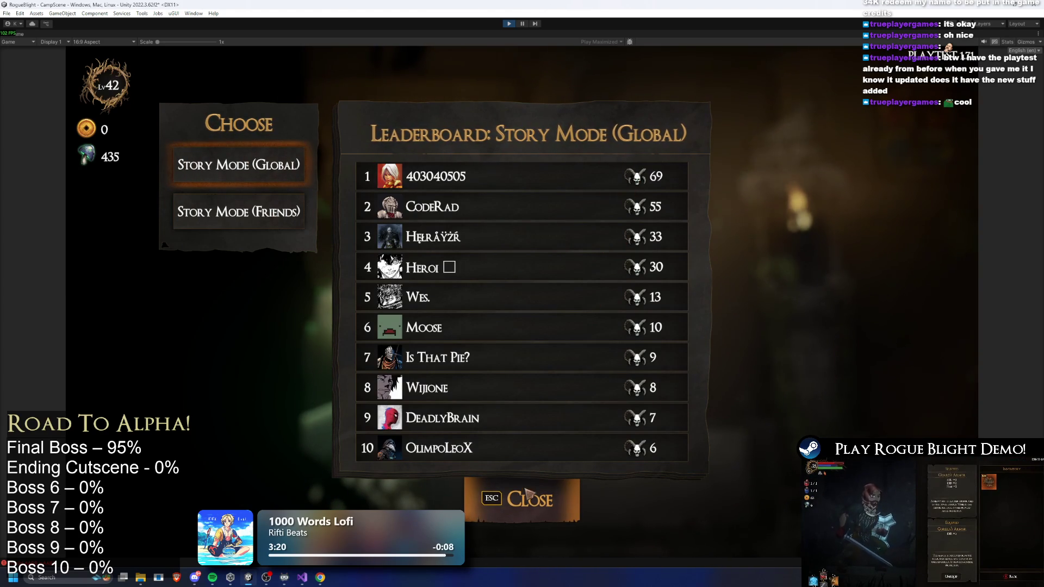
click(542, 511)
key(Escape)
At the wagon, lower Story Mode difficulty from 6 to 3, reopen Choose Map, and stop Play mode
key(d)
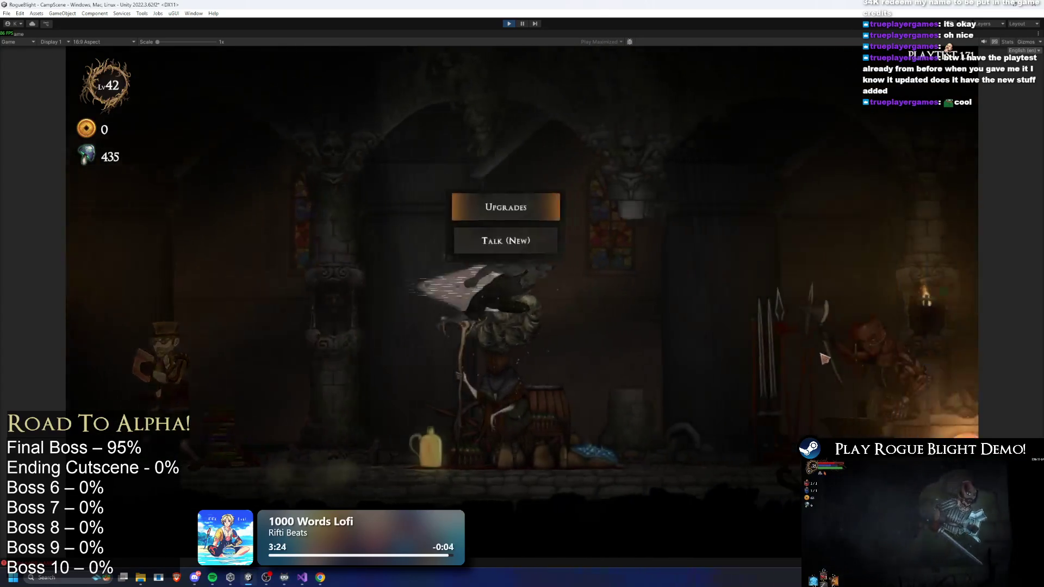
key(d)
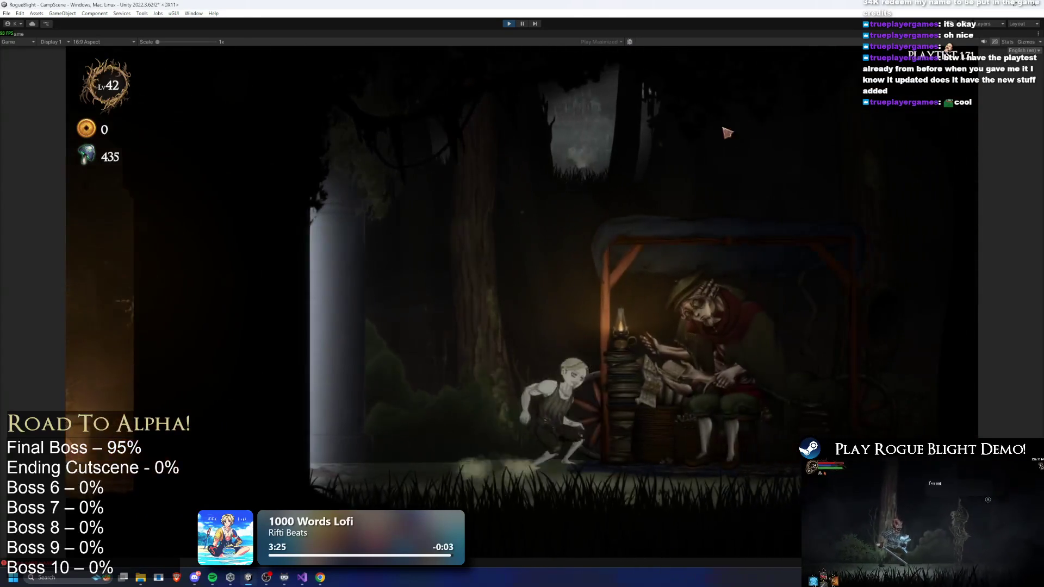
click(711, 159)
click(424, 233)
click(560, 218)
click(560, 218)
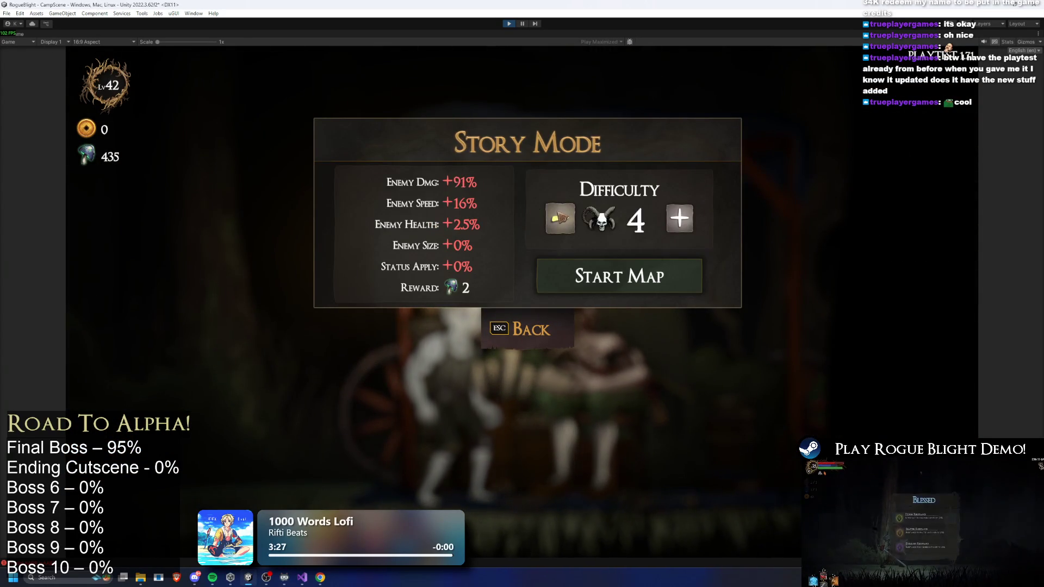
click(560, 218)
key(Escape)
key(Escape)
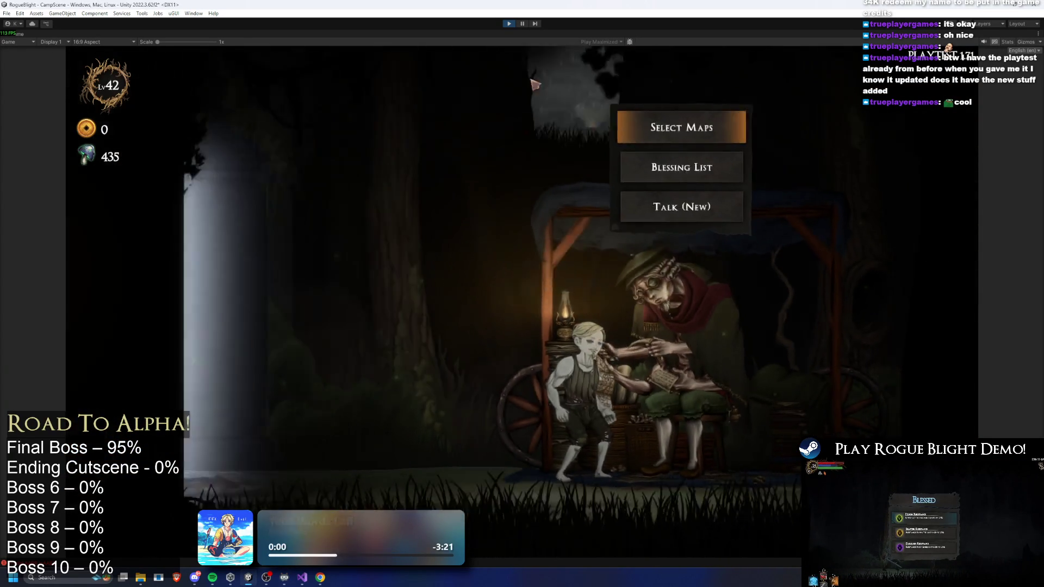
click(718, 171)
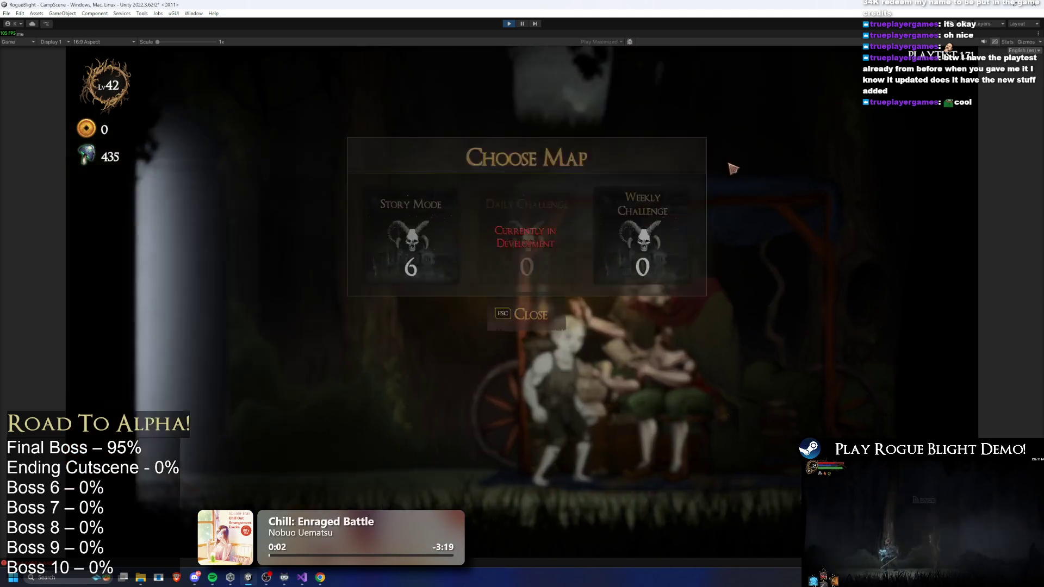
click(507, 24)
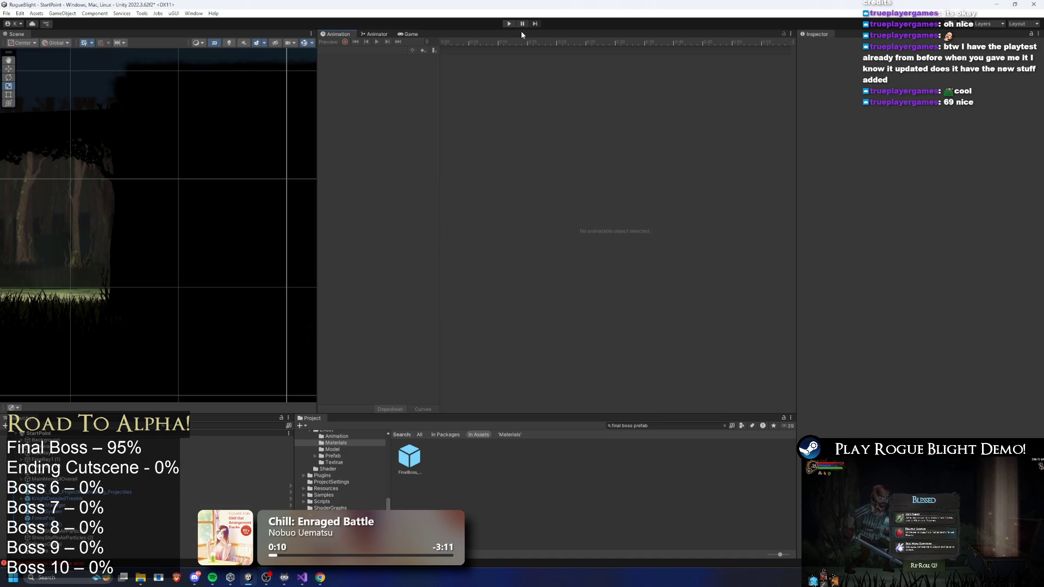
Open FinalBoss_Concept_Prefab and look over its LeftHand and CenterAttack action patterns
double_click(417, 461)
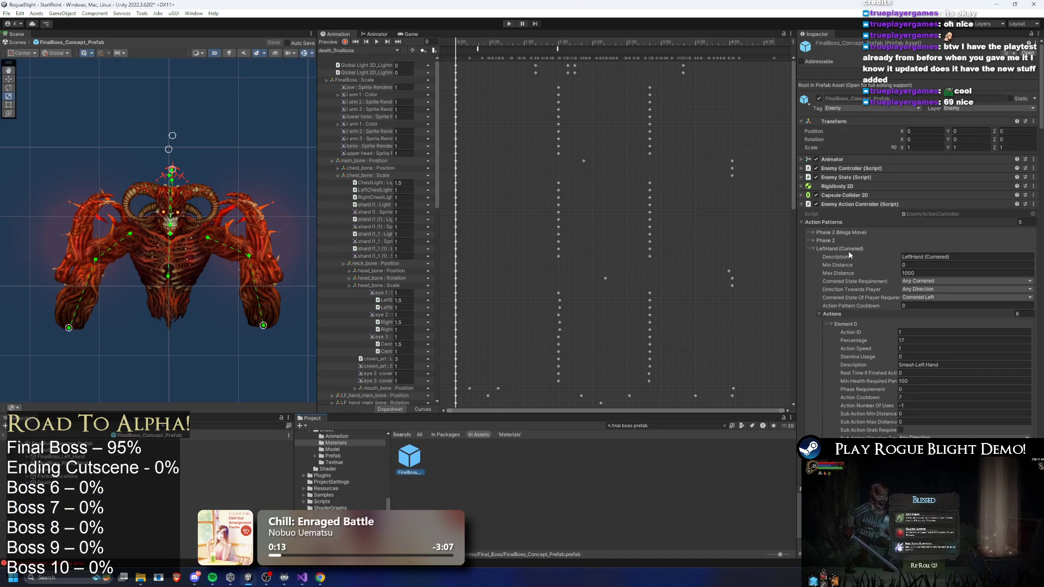
click(849, 250)
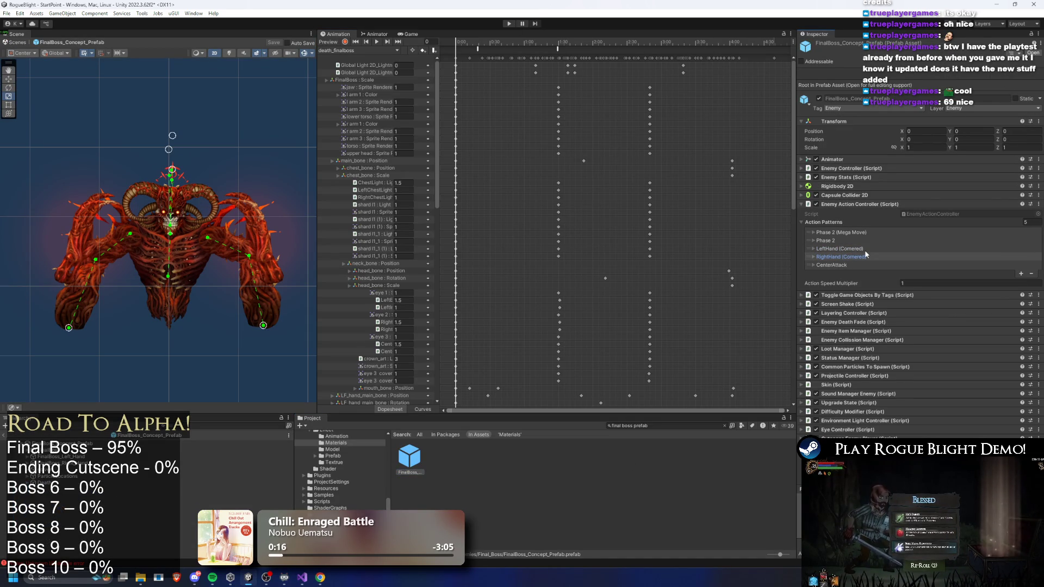
click(234, 443)
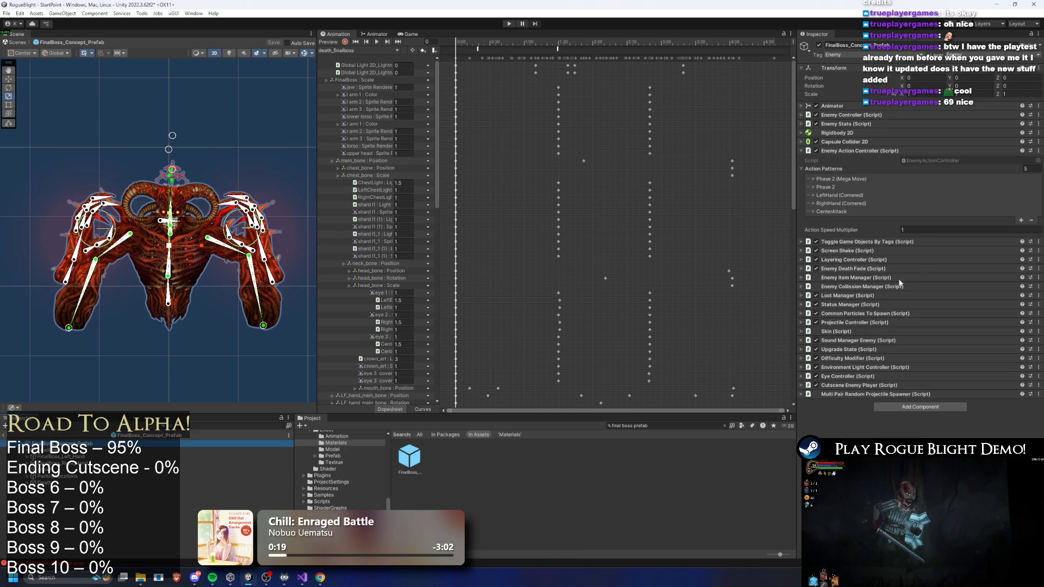
click(847, 211)
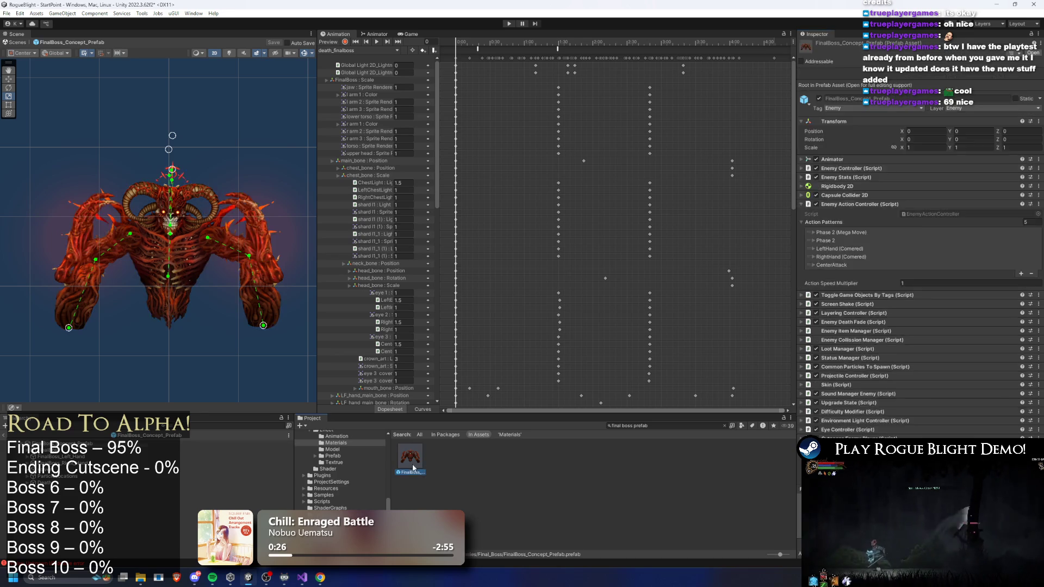
click(921, 208)
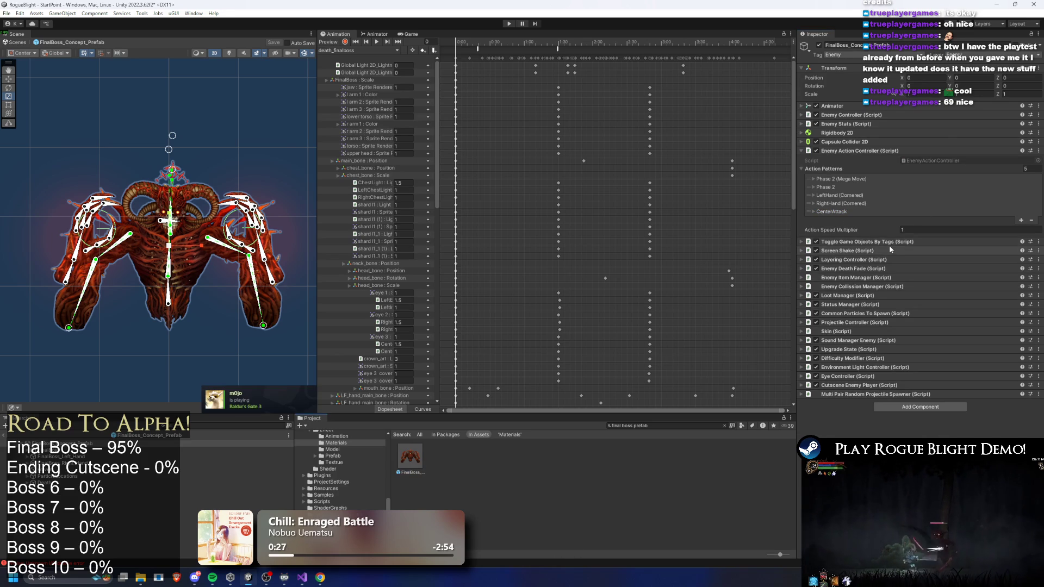
Expand the Difficulty Modifier component and open DifficultyModifier.cs in Visual Studio
click(866, 359)
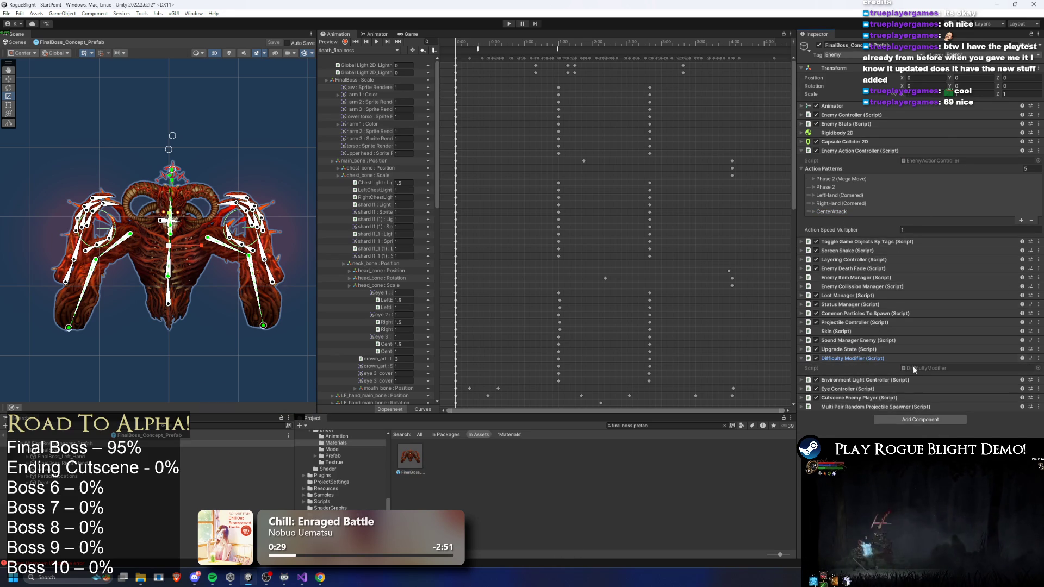
click(925, 369)
double_click(924, 368)
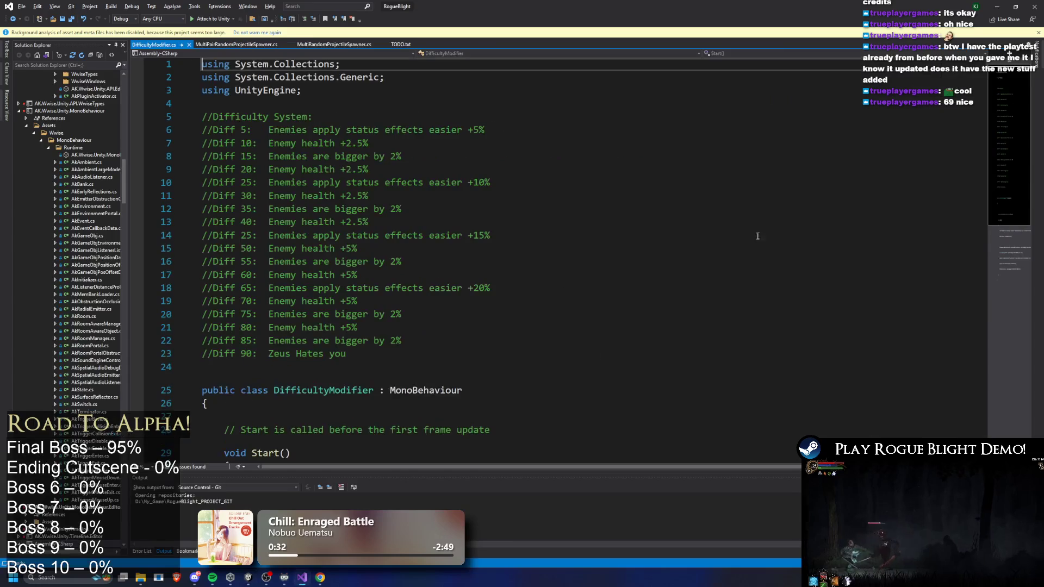
Read the difficulty-tier comments in DifficultyModifier.cs, then return to the Unity prefab
key(alt+Tab)
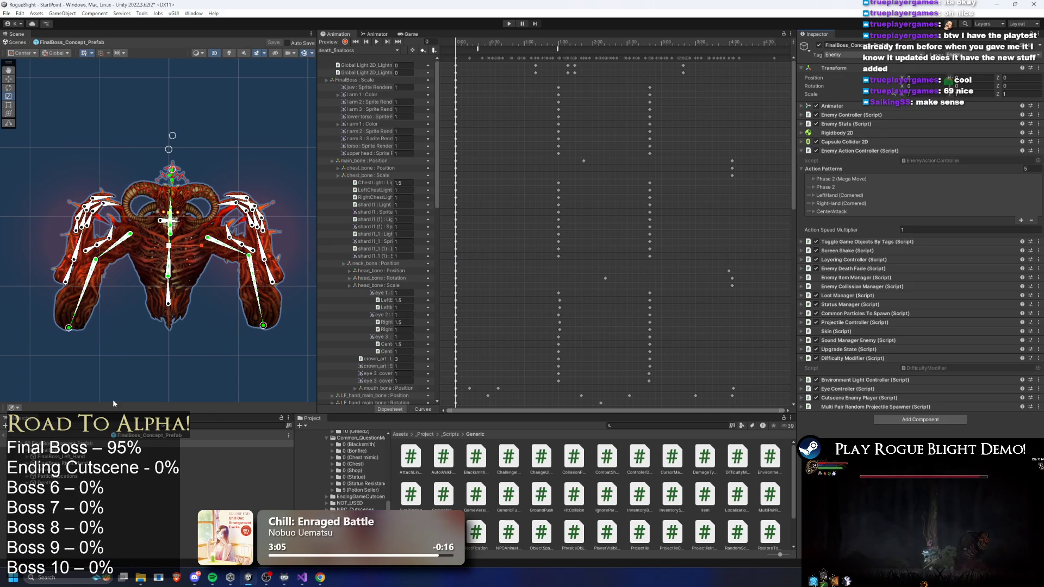
Scale main_bone up to about 1.27 and the whole boss prefab up to about 1.97
click(168, 299)
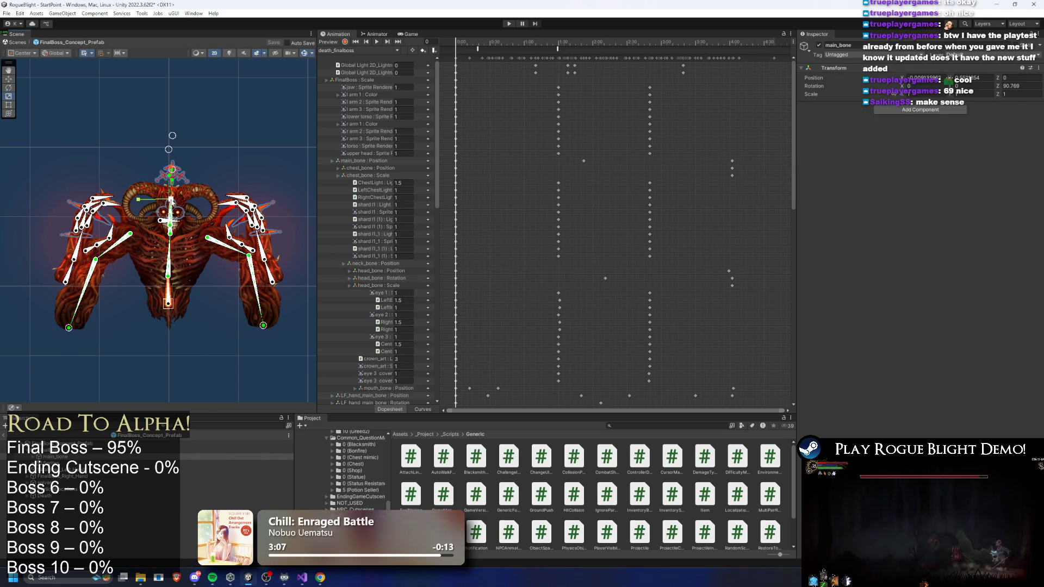
mouse_move(177, 202)
mouse_down()
mouse_move(182, 212)
mouse_move(182, 200)
mouse_up()
click(175, 246)
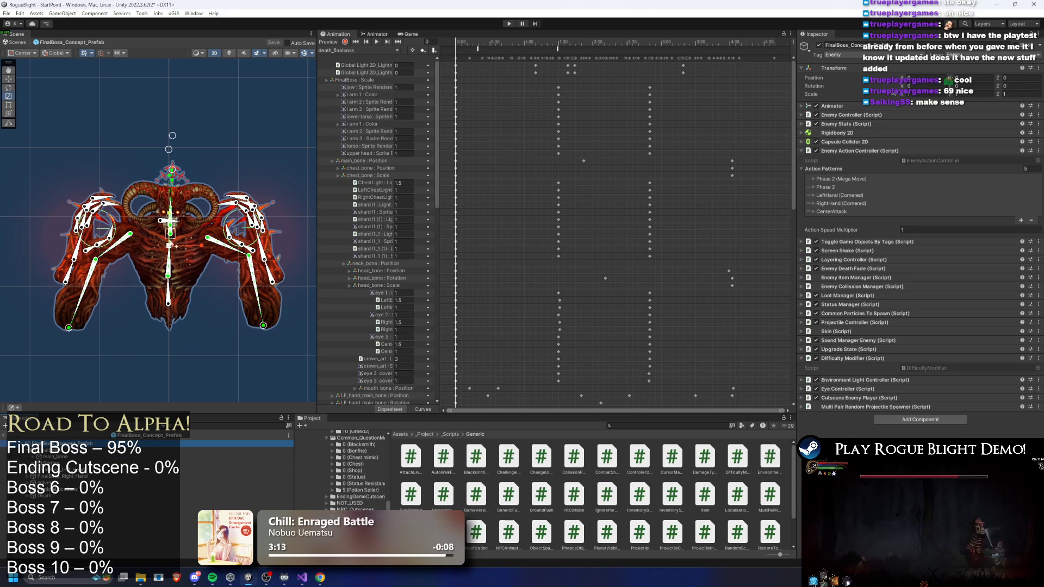
drag(174, 246, 184, 254)
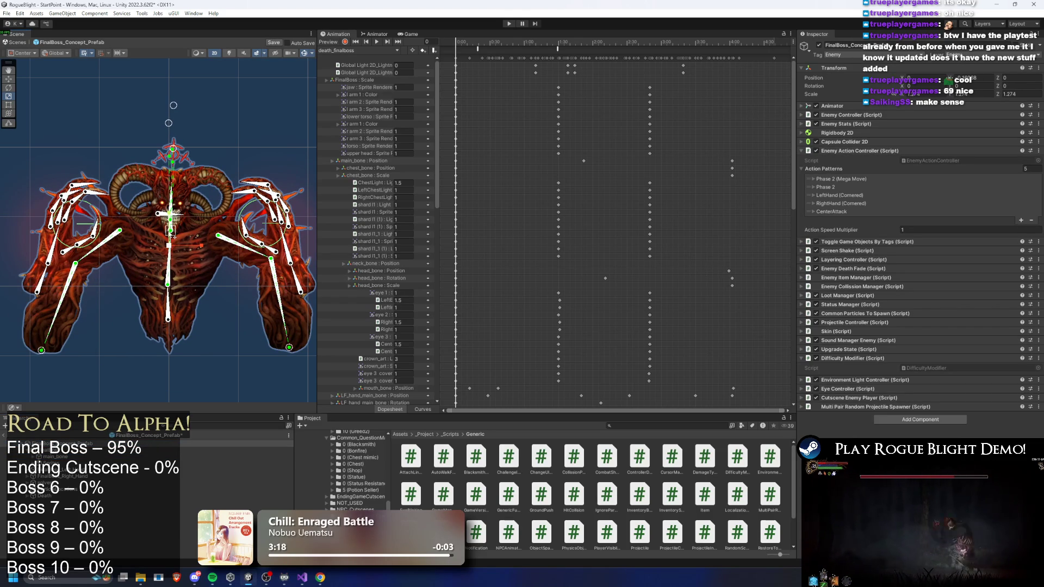
drag(174, 236, 582, 237)
Start a Play Mode test, dismissing the prefab modification warning
right_click(582, 237)
click(511, 24)
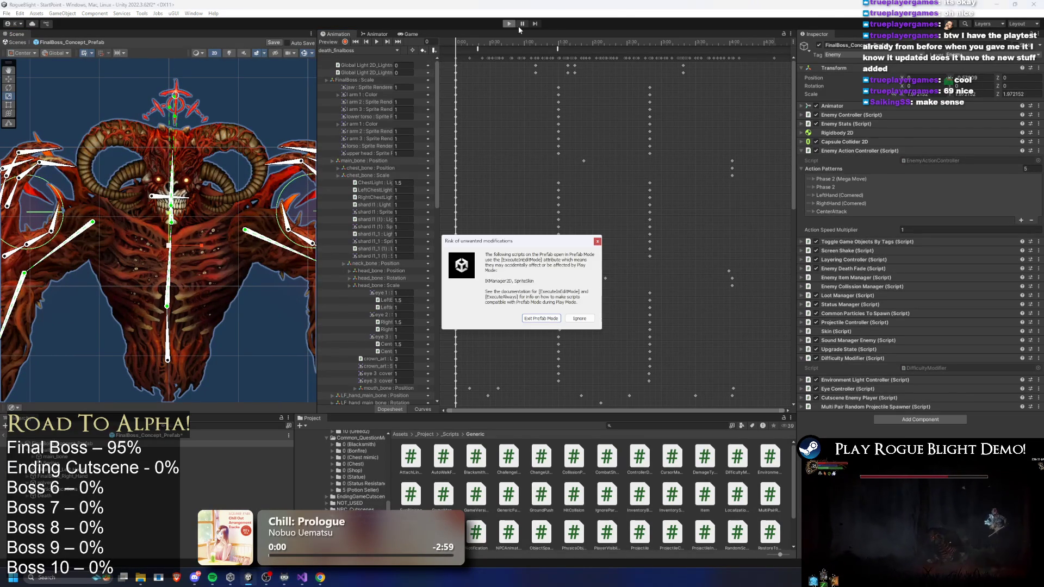
key(Return)
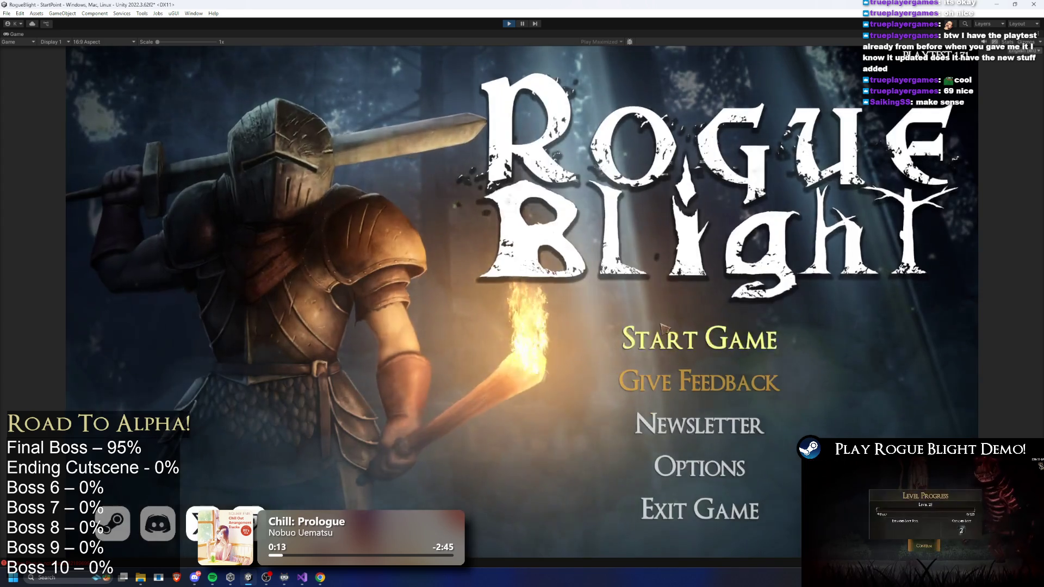
Load the save slot with 435 currency and walk the hero to the wagon's map choices
click(662, 327)
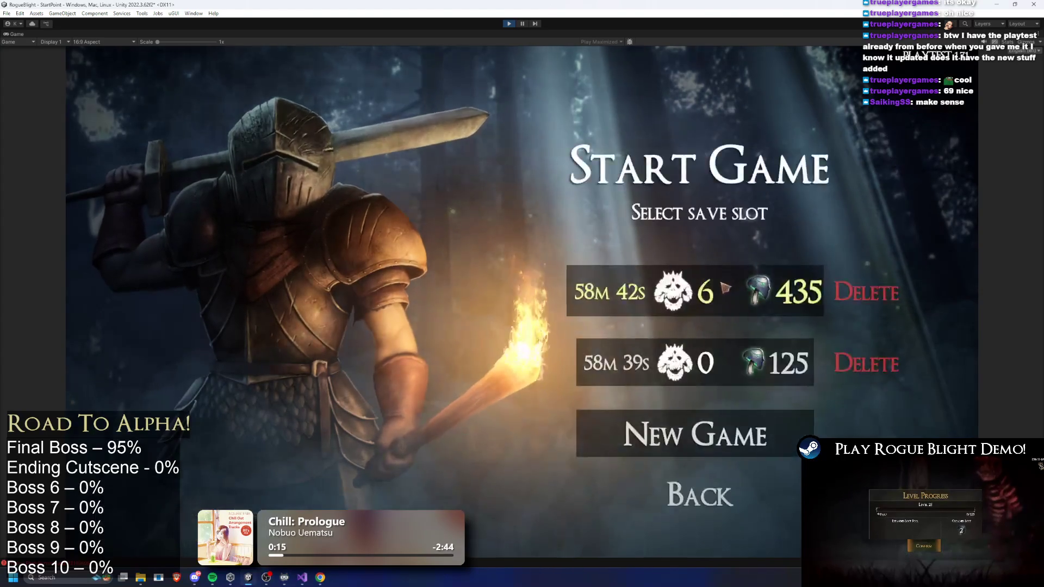
click(733, 307)
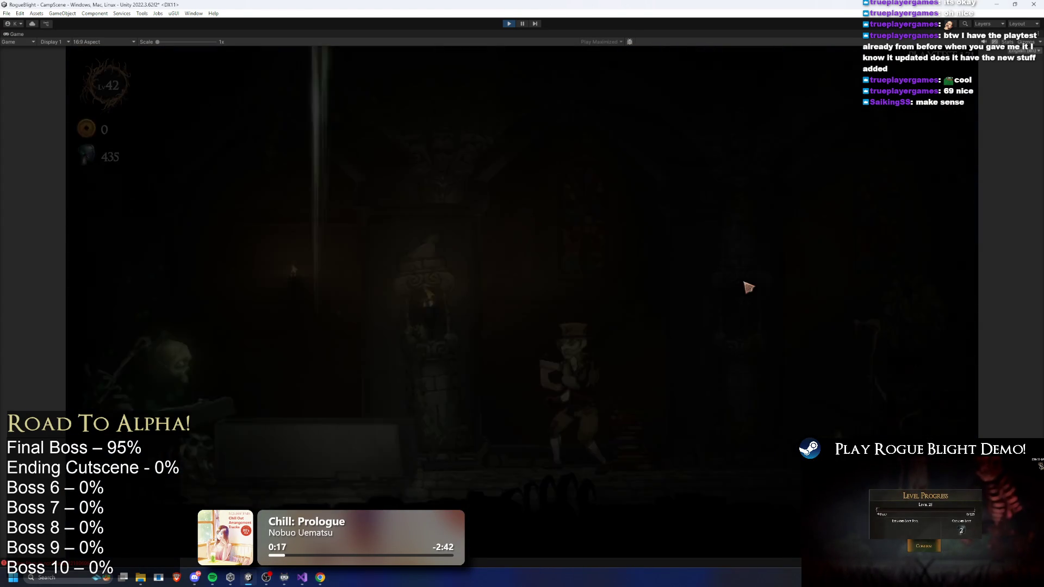
key(a)
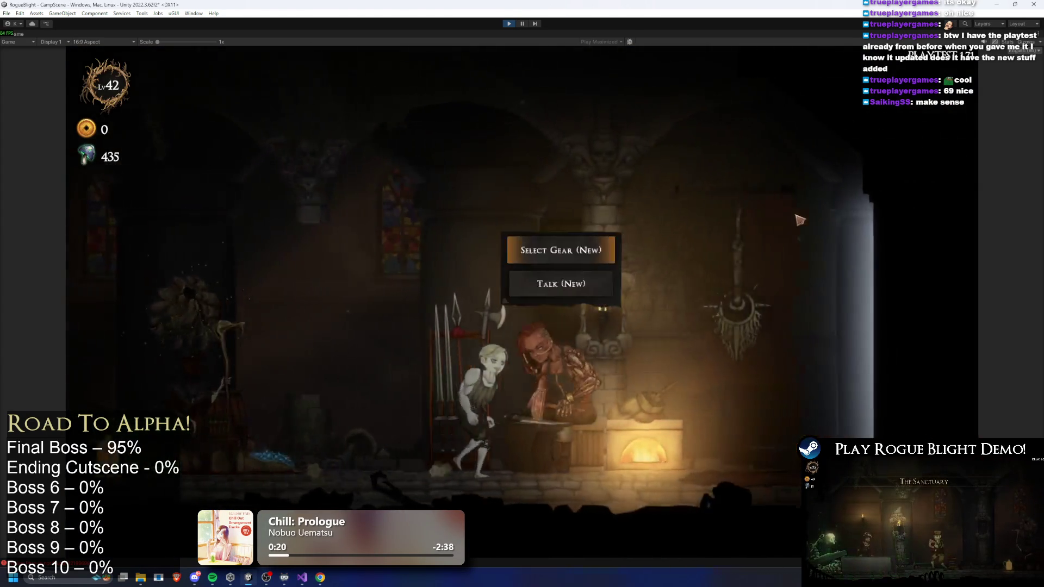
key(a)
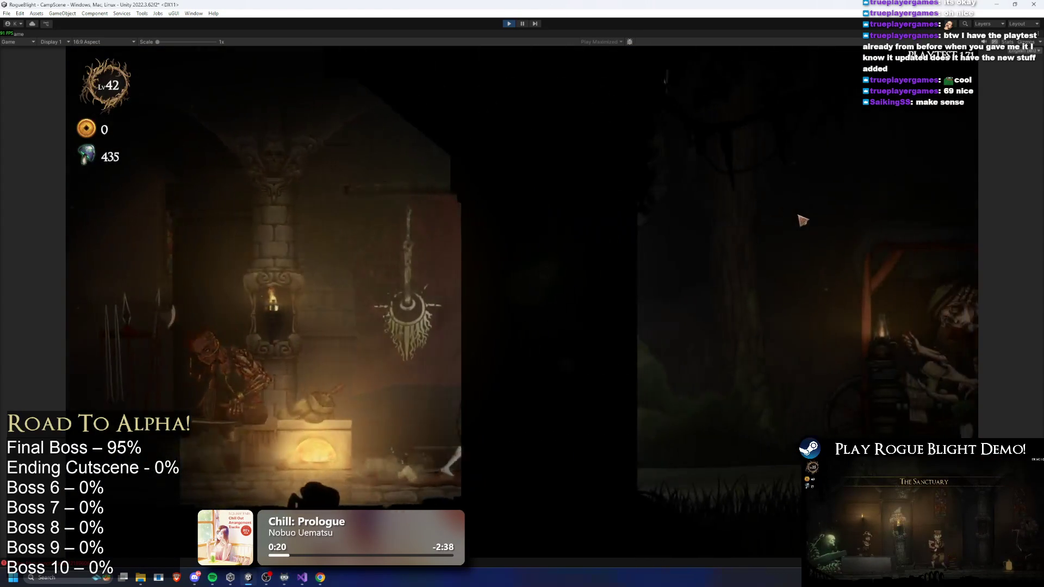
key(e)
Start a Story Mode map at difficulty 2, dash across the arena, then pause
click(392, 211)
click(560, 154)
click(560, 154)
click(559, 154)
click(559, 154)
click(670, 285)
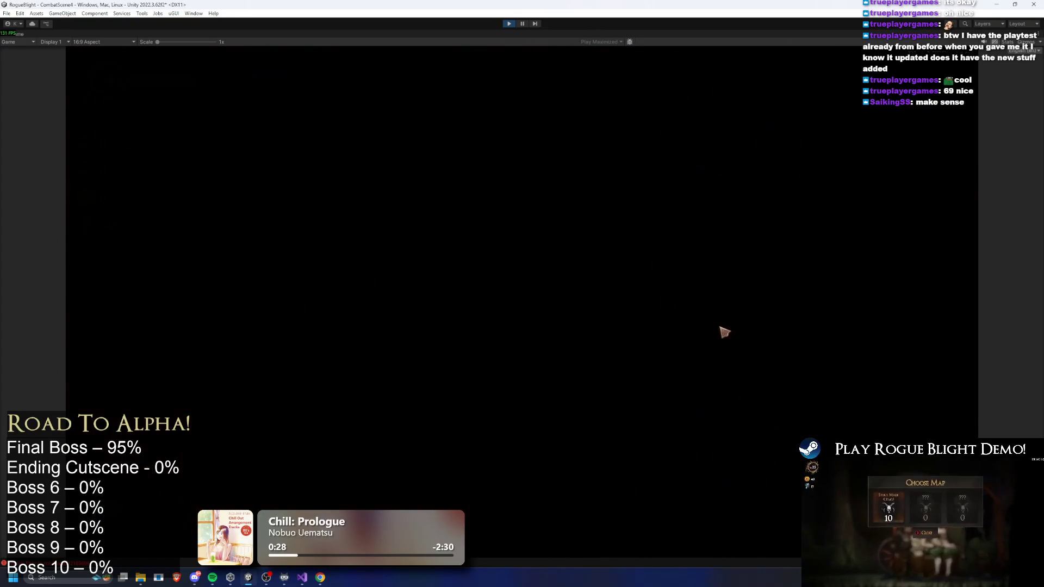
key(d)
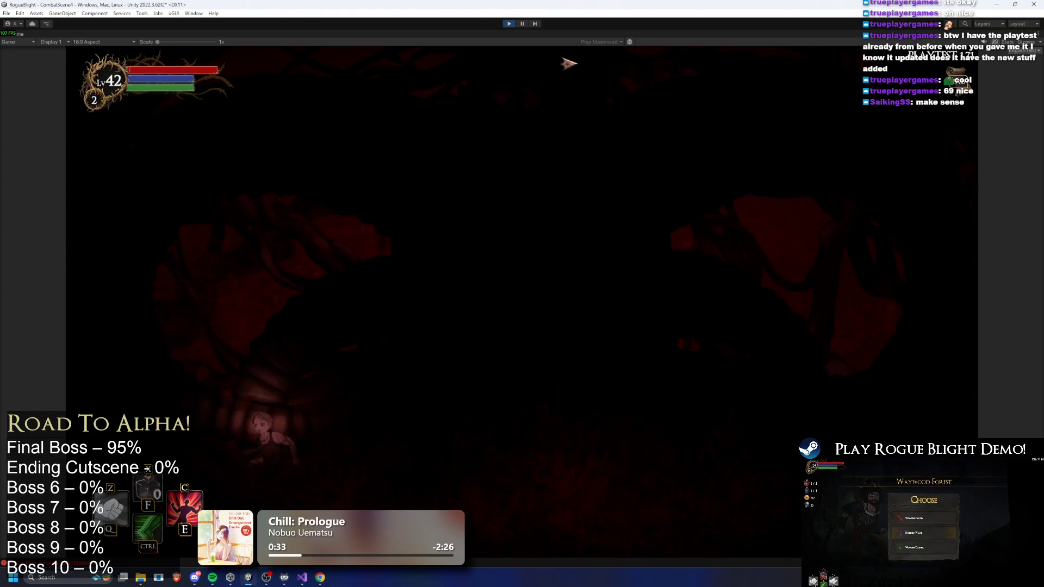
click(523, 24)
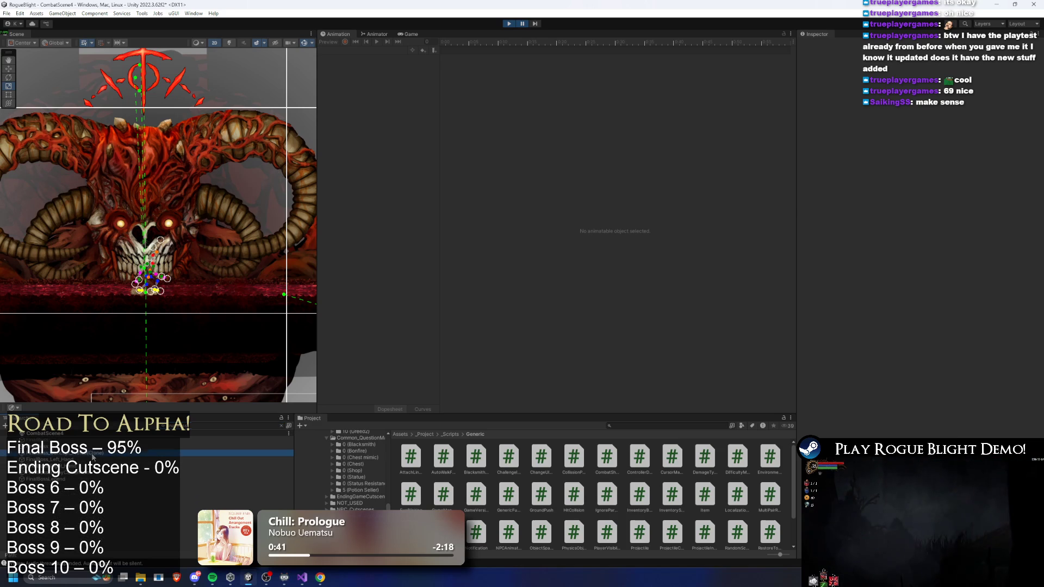
Pause the fight and select the spawned final boss clone to inspect it
click(206, 219)
scroll(206, 219, down, 1)
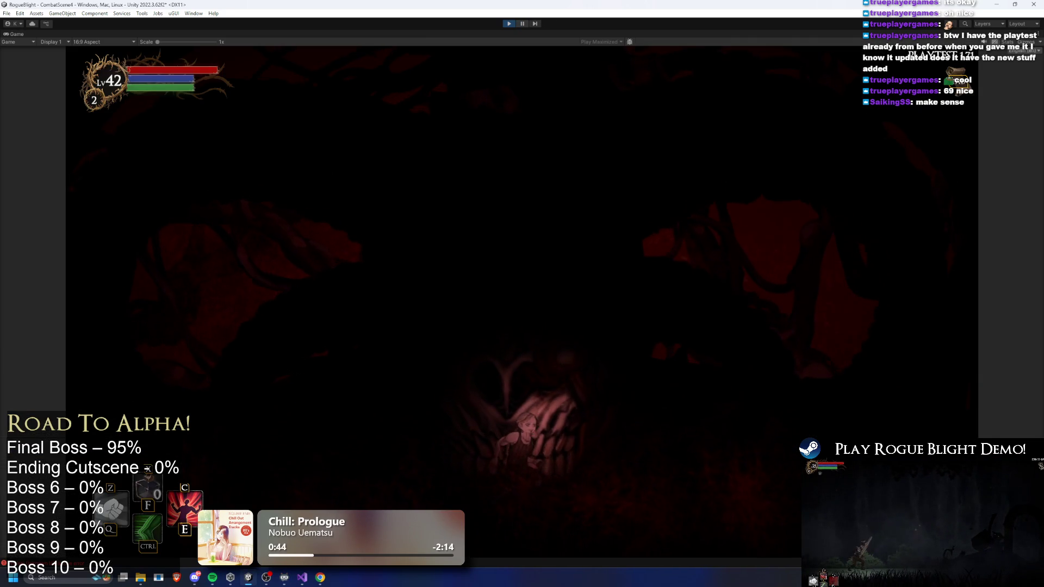
click(522, 23)
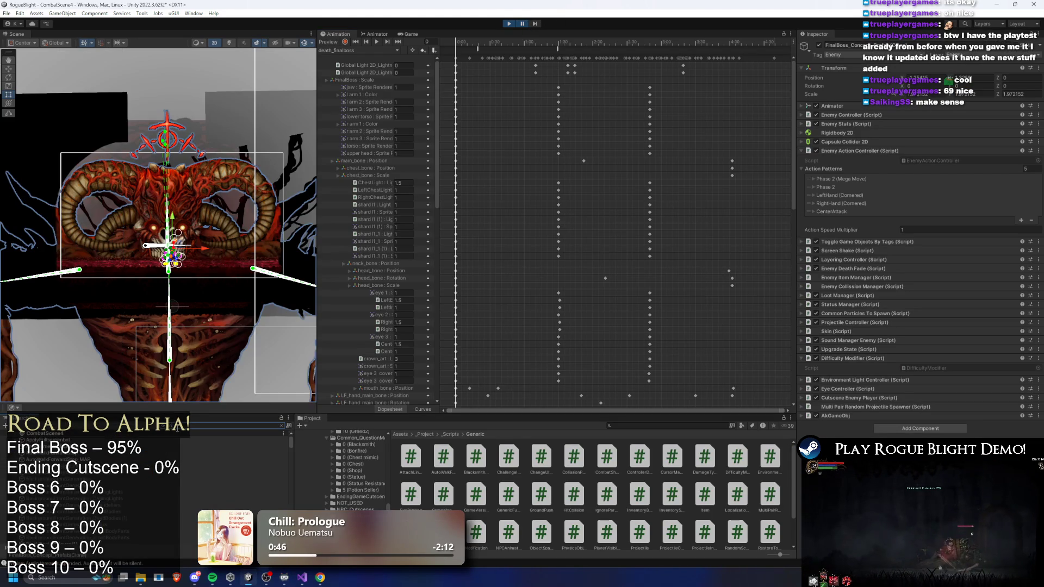
click(85, 440)
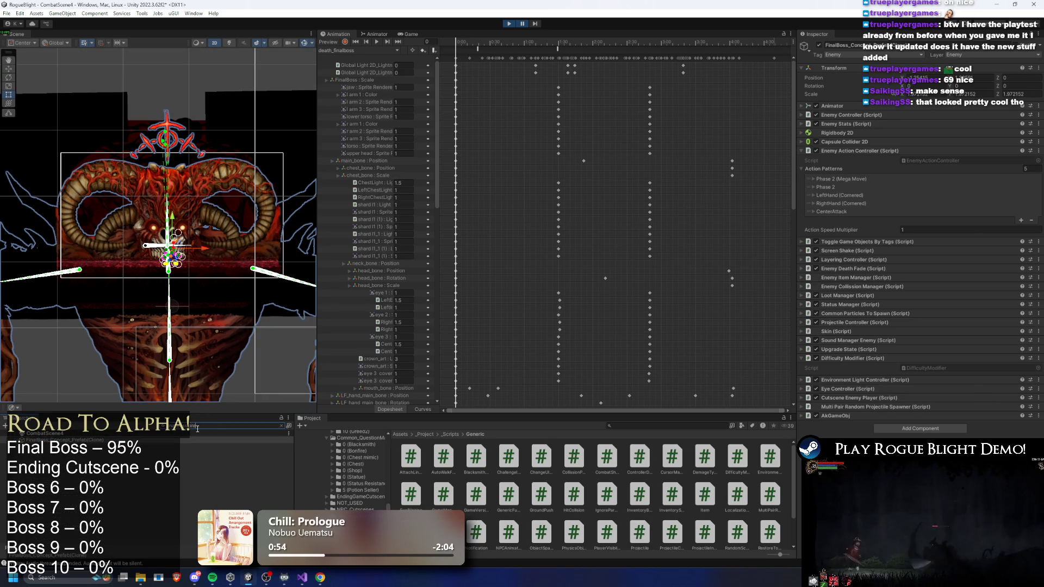
scroll(216, 260, down, 2)
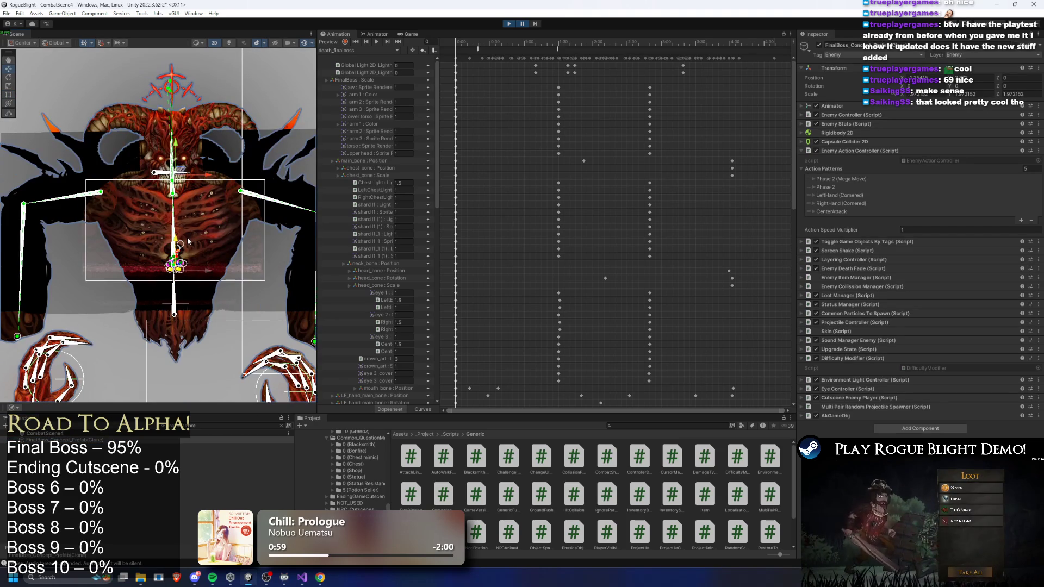
Maximize the Game view, switch to the Move tool, and resume the game
double_click(411, 34)
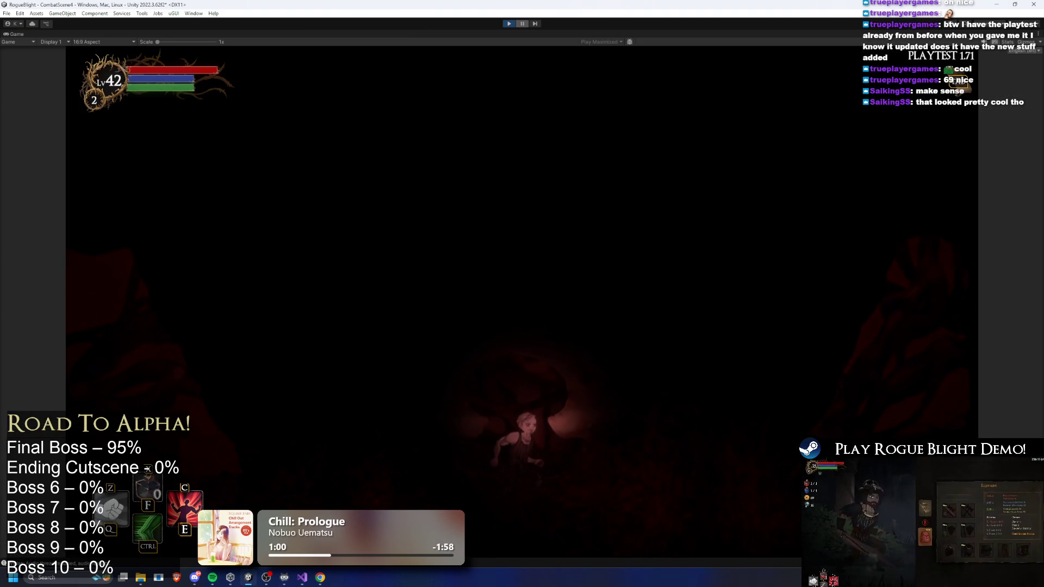
click(522, 24)
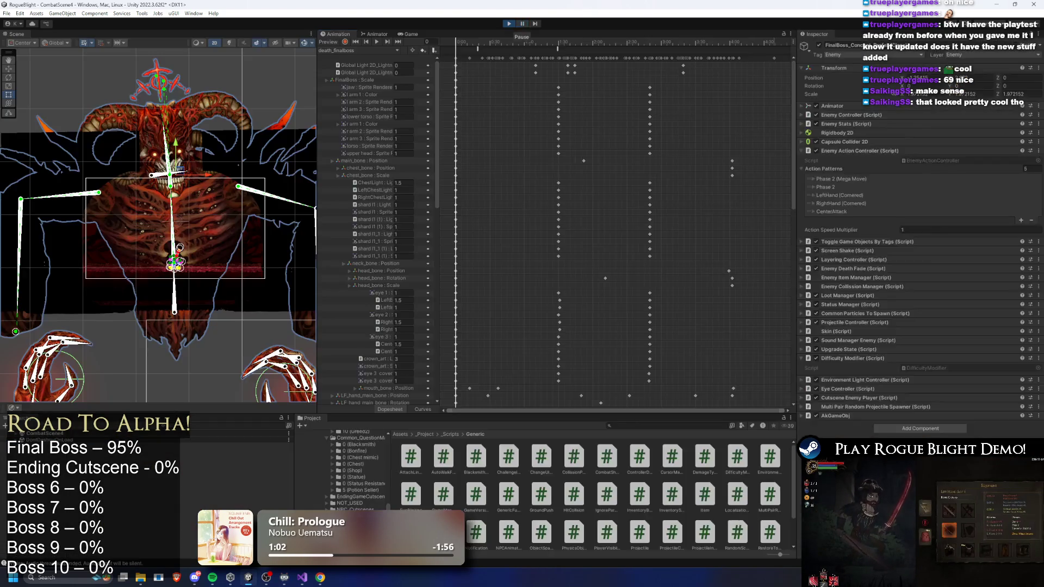
key(w)
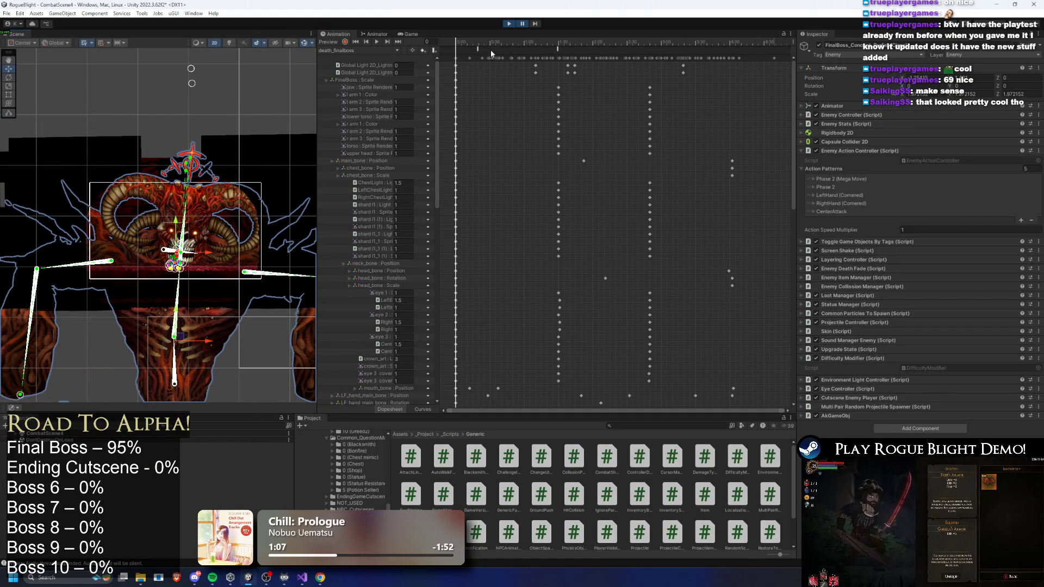
click(521, 24)
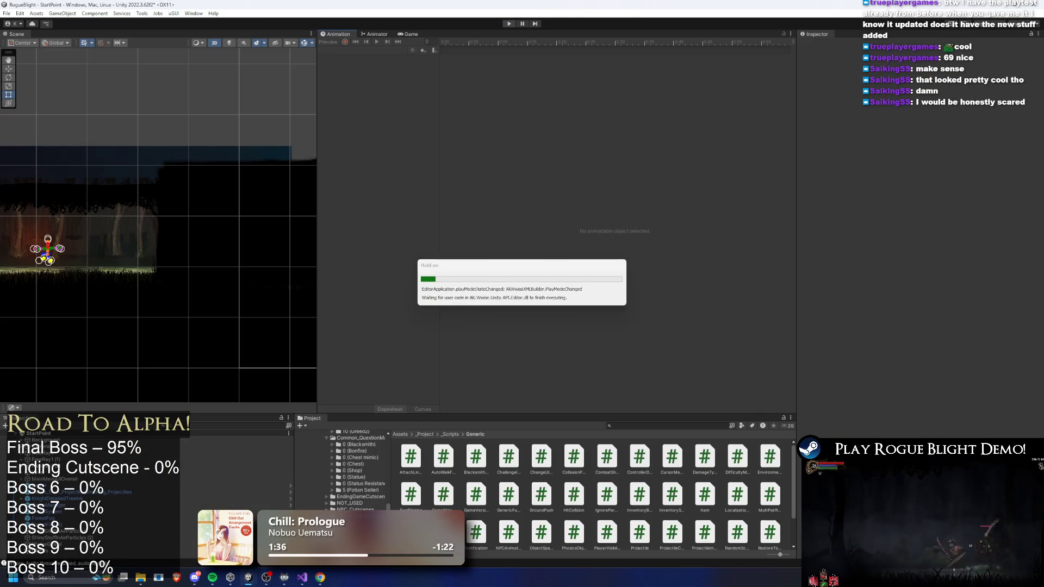
Find FinalBoss_Concept_Prefab, reset its Transform scale to 1 on X, Y and Z, and save
text(inal boss prefab)
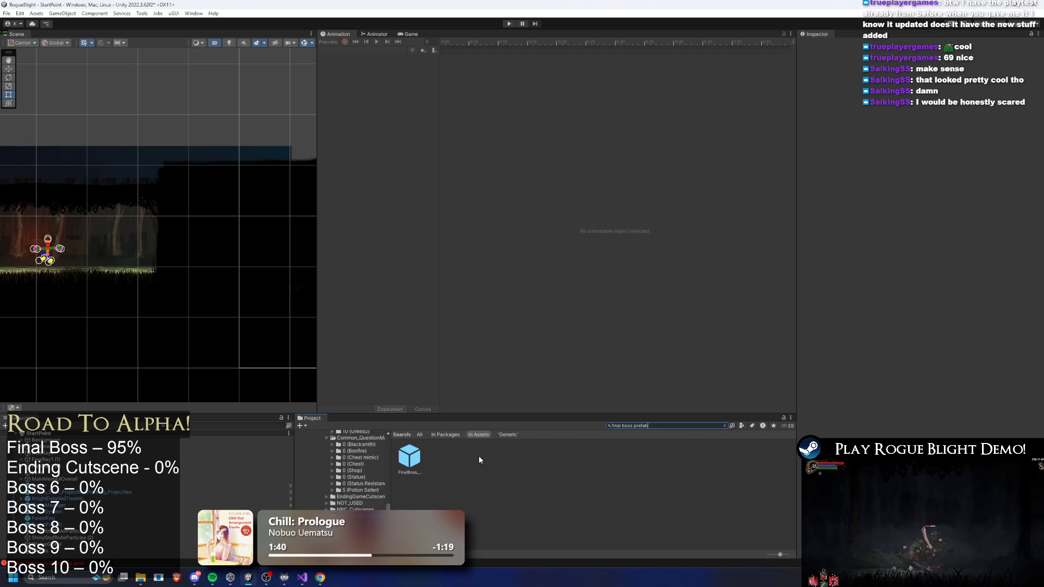
click(409, 457)
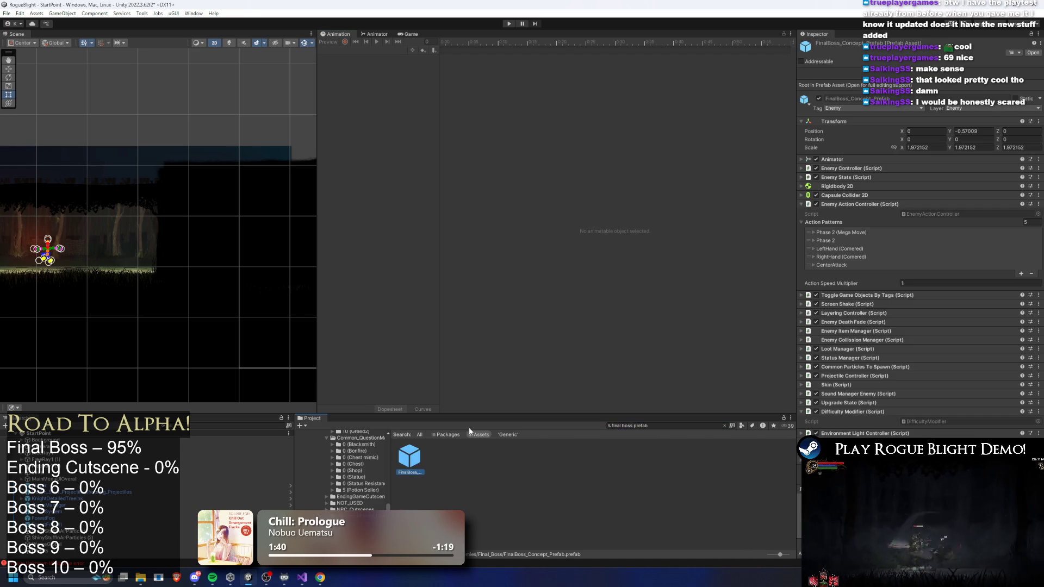
click(1028, 148)
text(1)
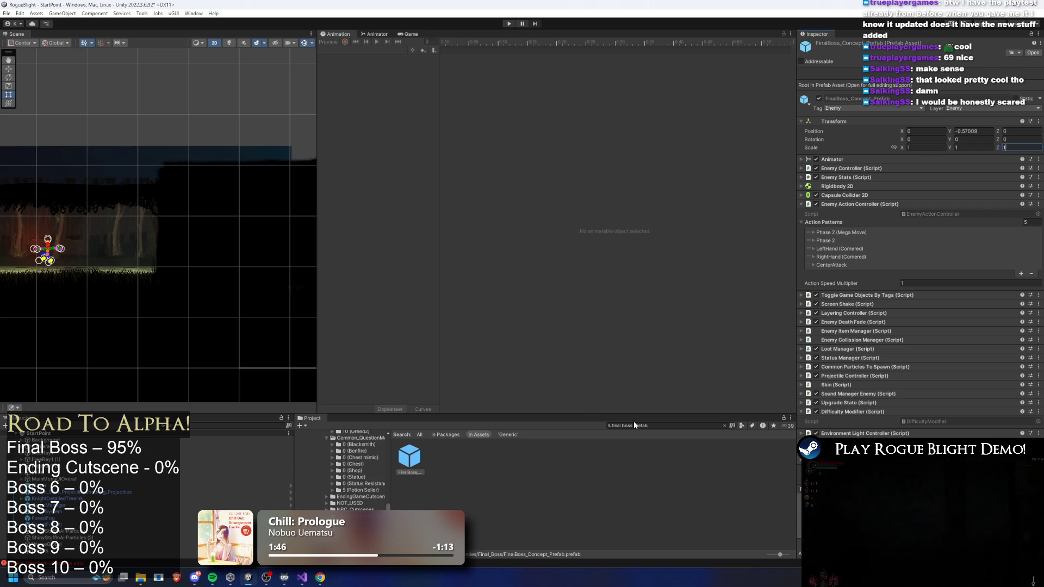
key(ctrl+s)
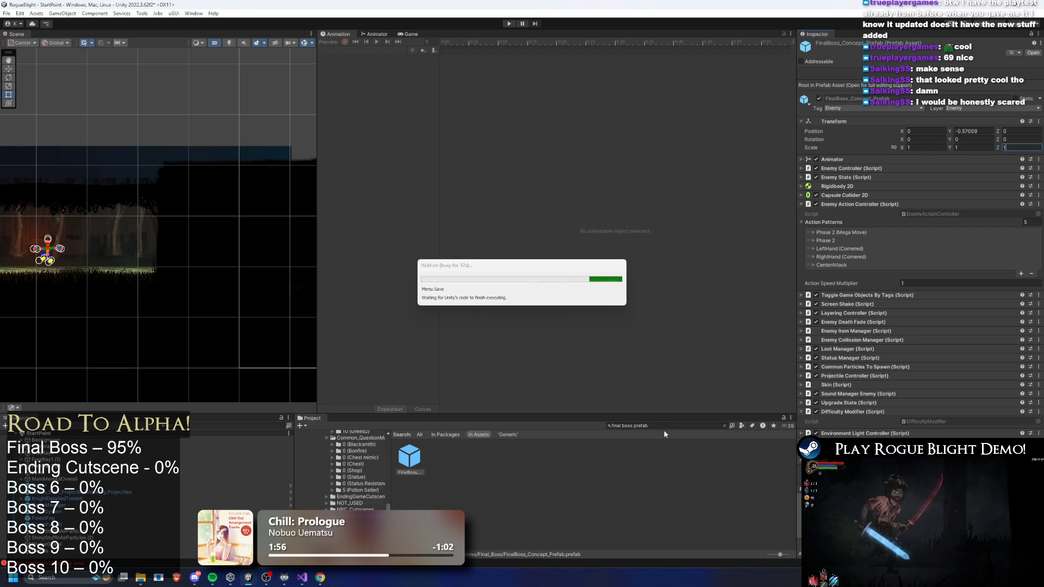
click(666, 426)
text(story mode)
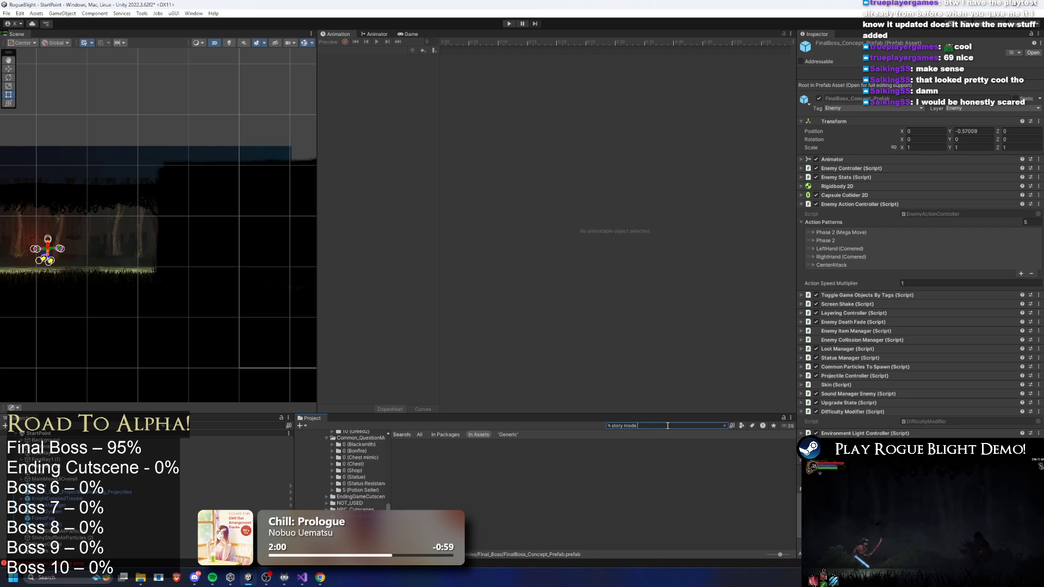
Assign Forest_Map as Map Element 0 of the StoryMode asset
key(Down)
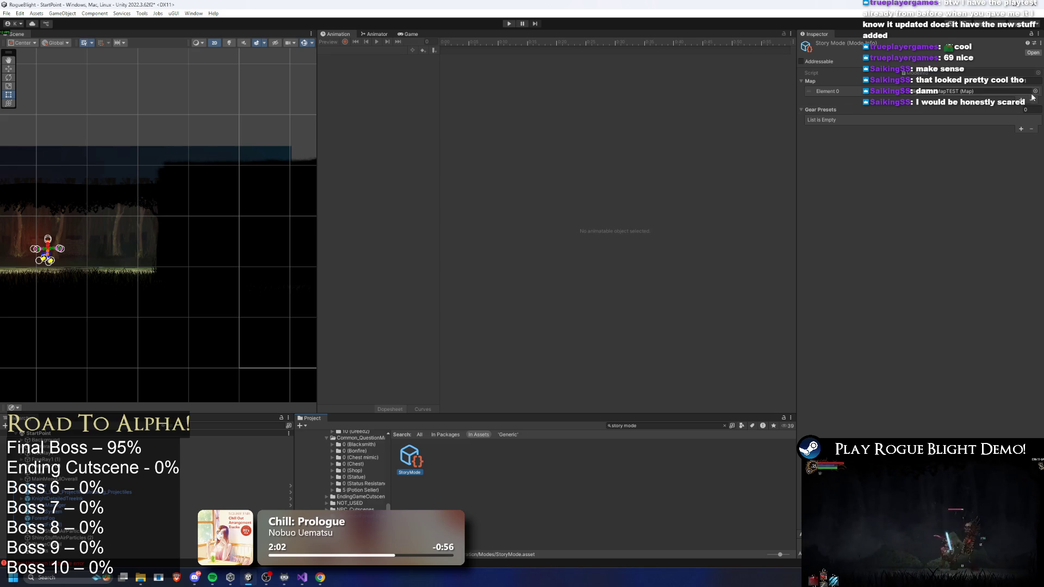
click(1020, 96)
click(1035, 91)
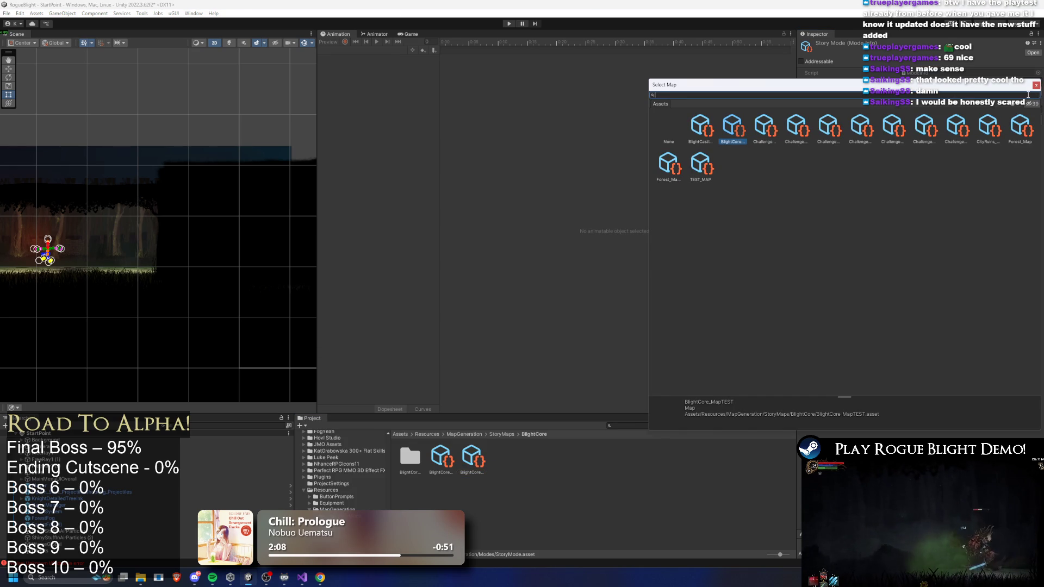
text(forest map)
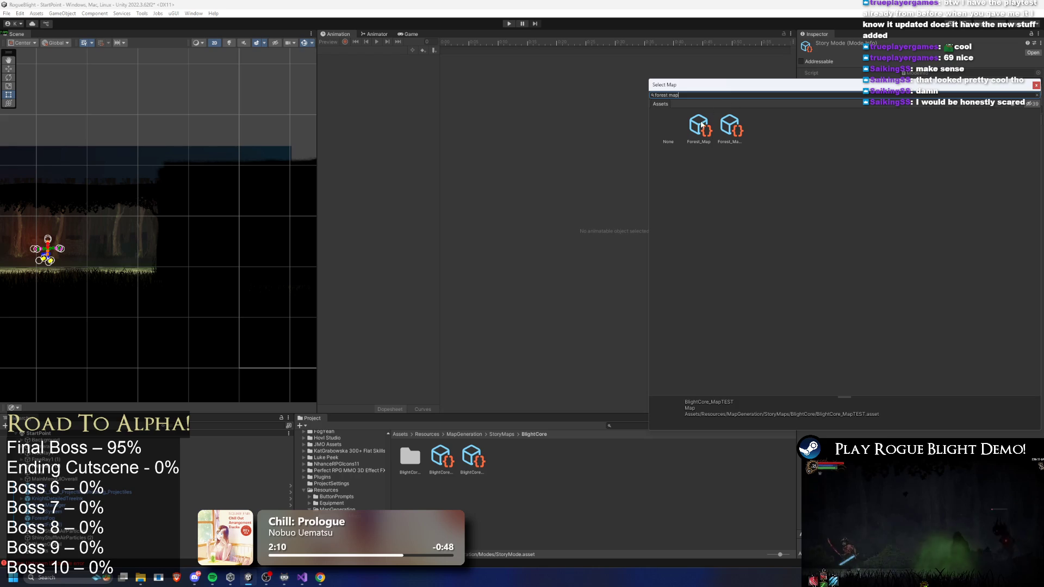
click(701, 124)
click(731, 125)
double_click(706, 124)
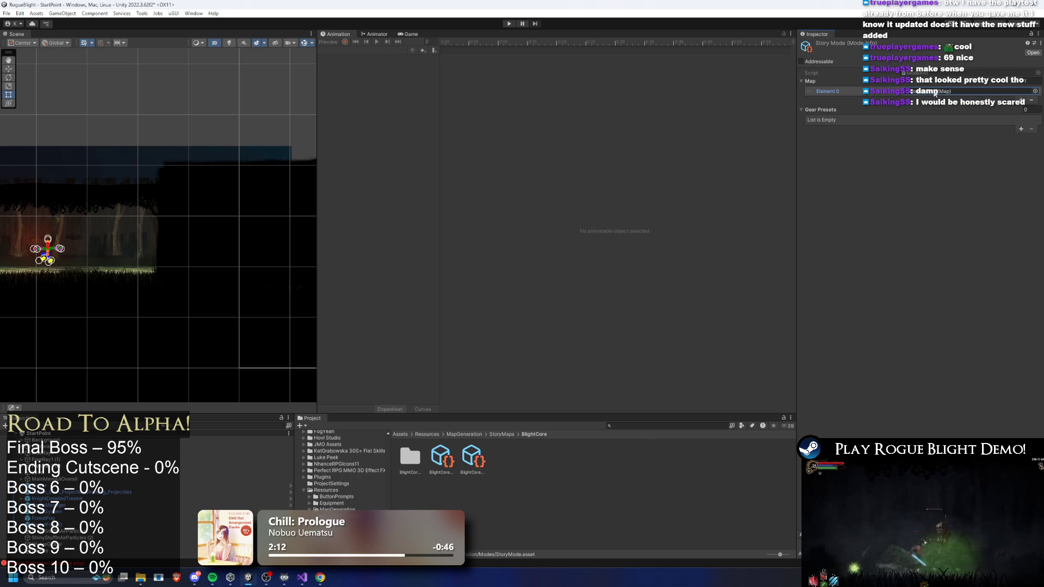
click(934, 92)
Check the GameManager prefab, clear the project search, and start Play Mode
click(678, 424)
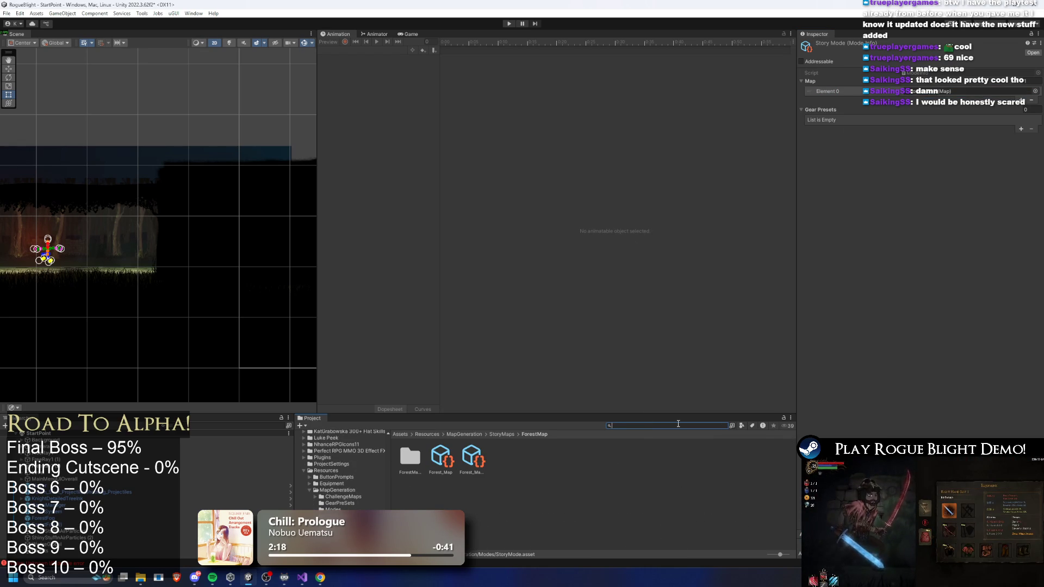
text(game manager)
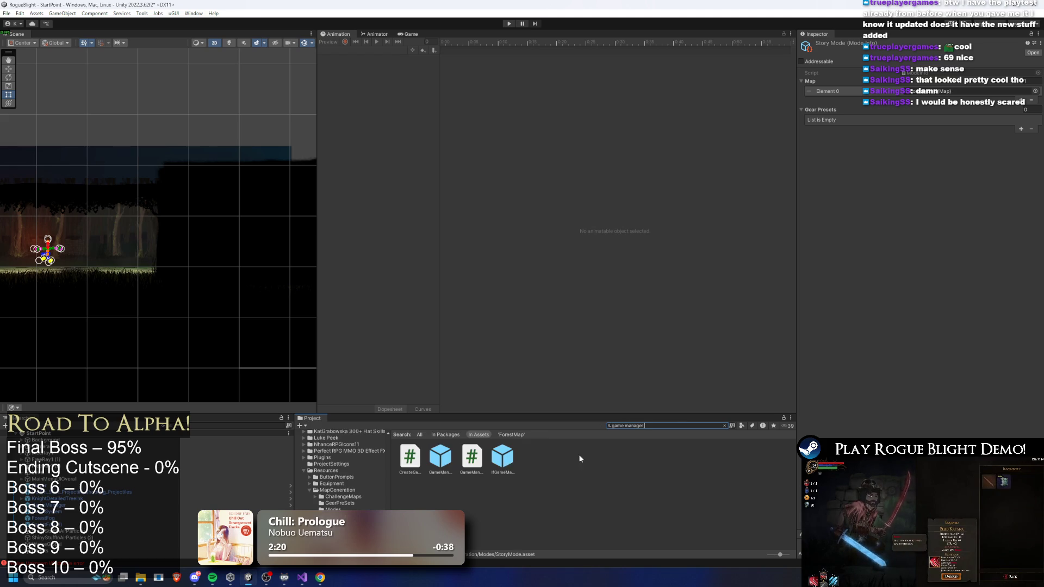
click(449, 456)
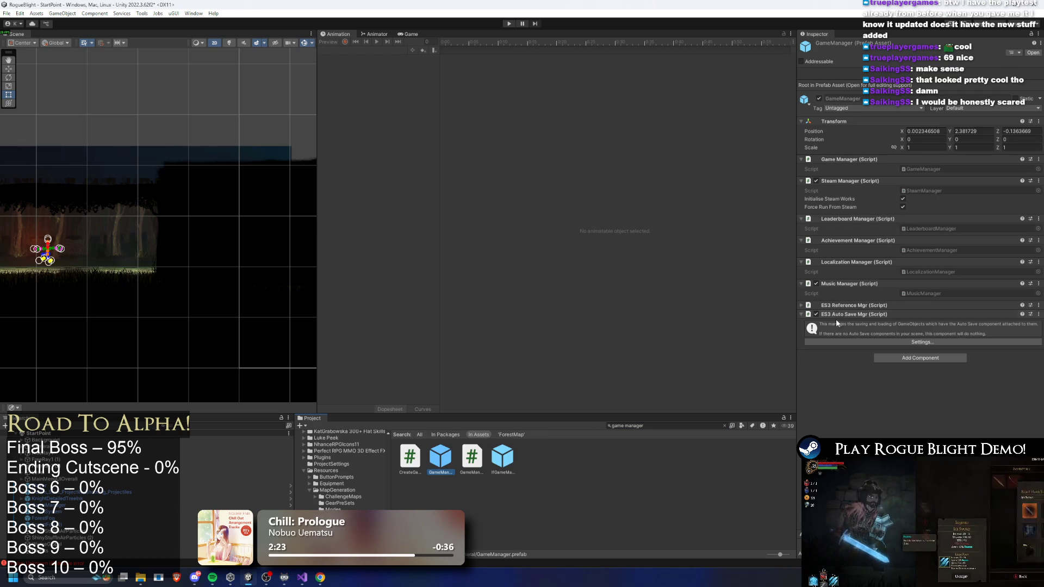
click(659, 425)
key(BackSpace)
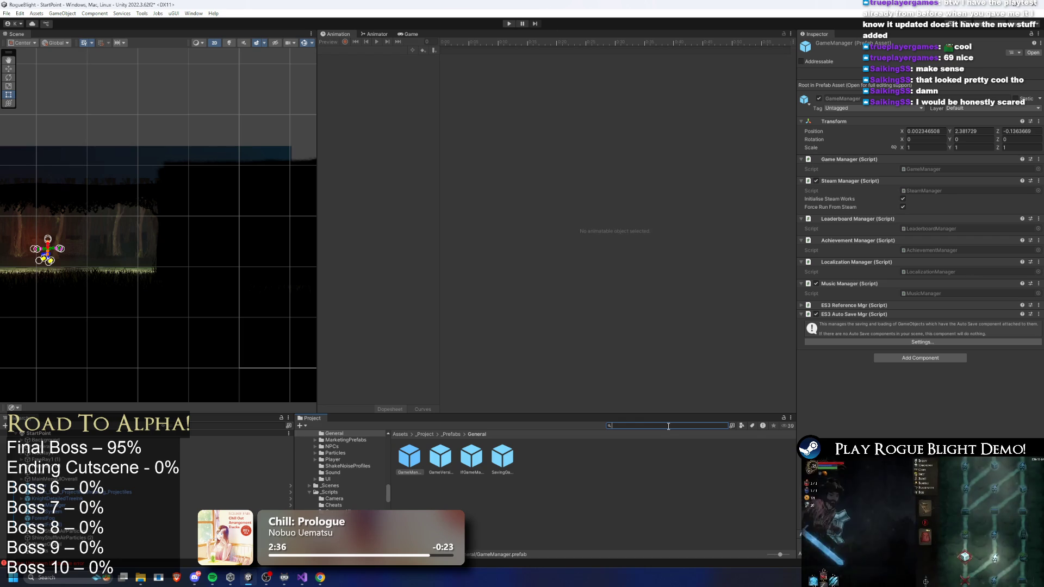
click(509, 23)
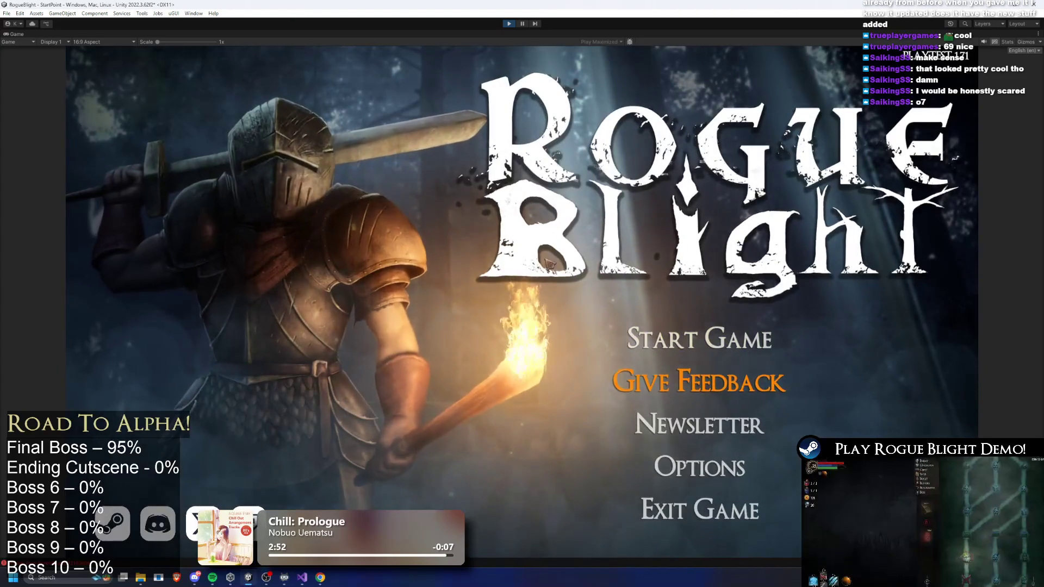
Start the game, load the first save slot into Blight Core, and pause it
click(685, 339)
click(792, 293)
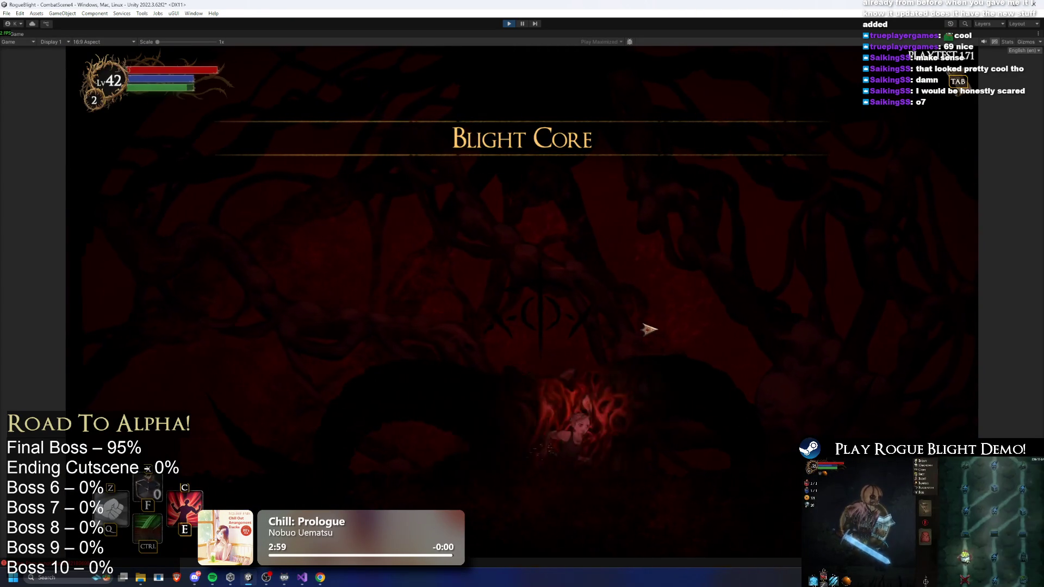
click(521, 24)
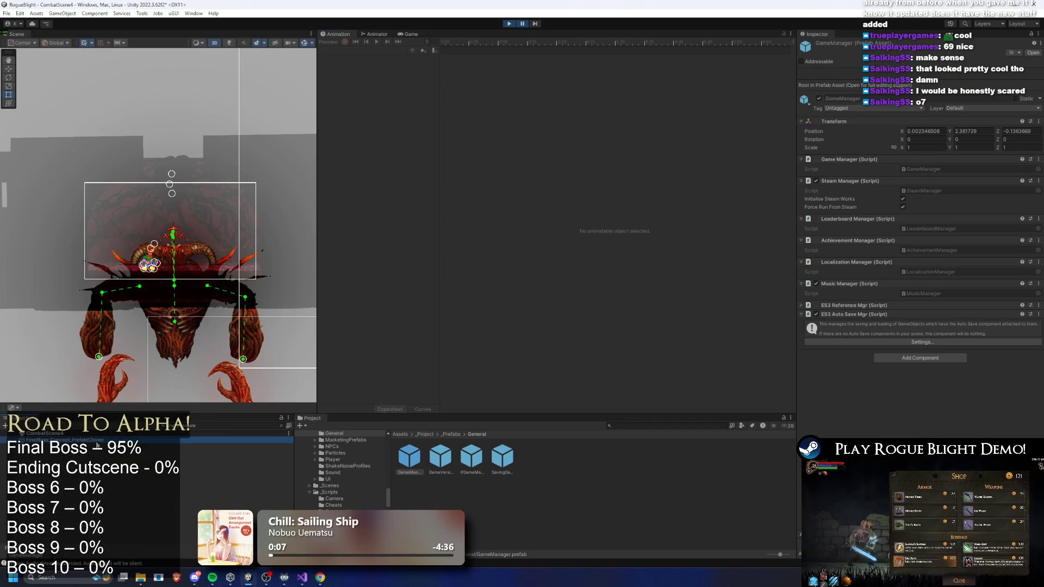
Find FinalBoss_Concept_Prefab and change its Transform Position Y from -0.57 to 0
click(224, 438)
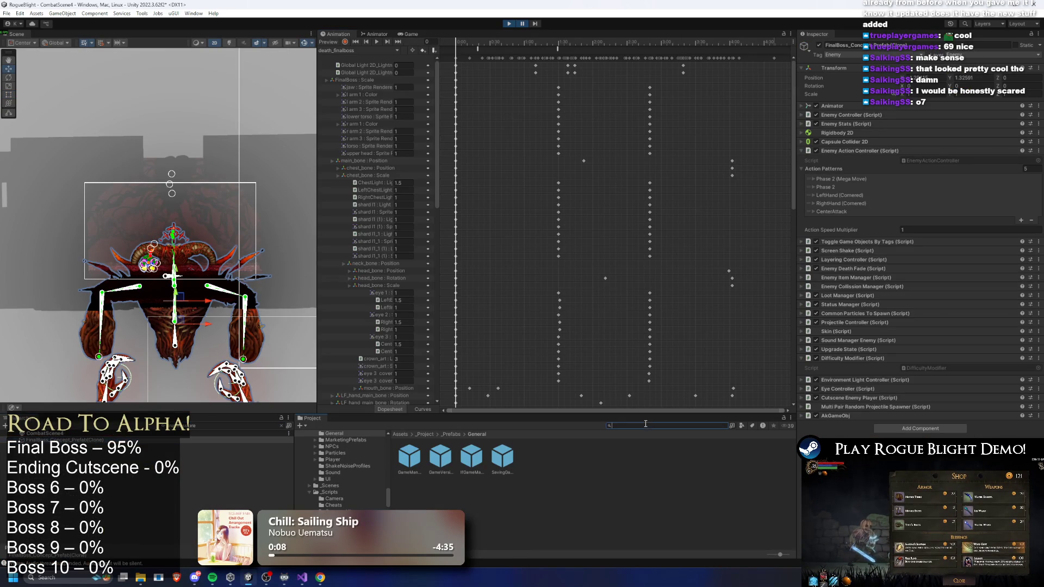
text(final bos spre)
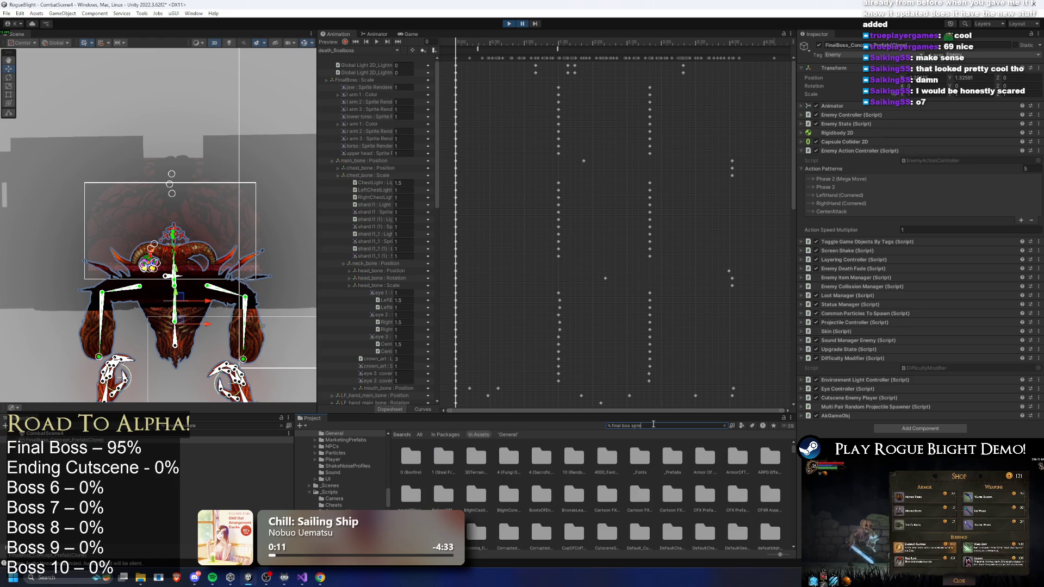
key(BackSpace)
key(BackSpace)
key(BackSpace)
text(s prefa)
click(432, 449)
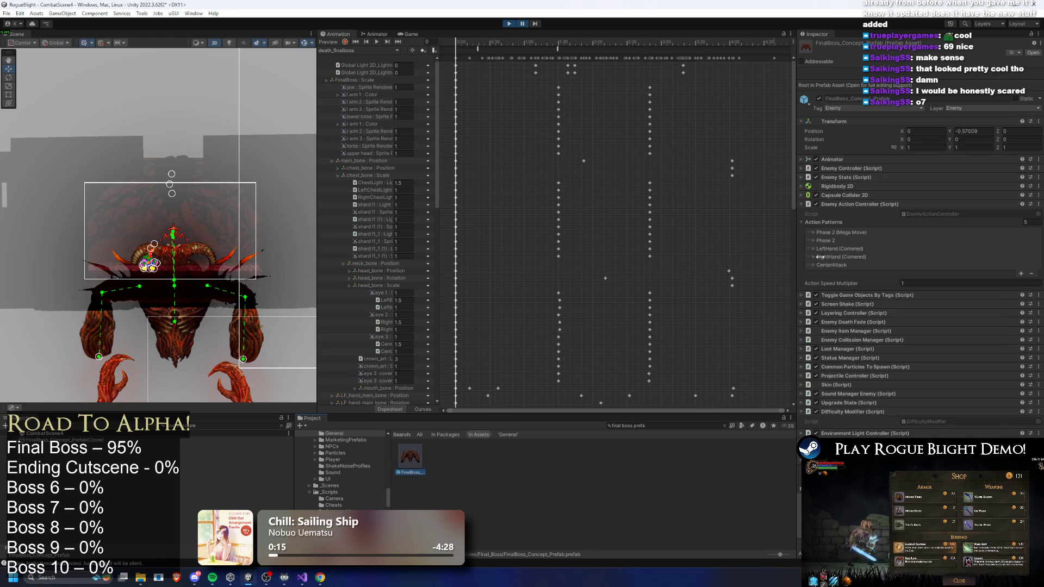
click(984, 130)
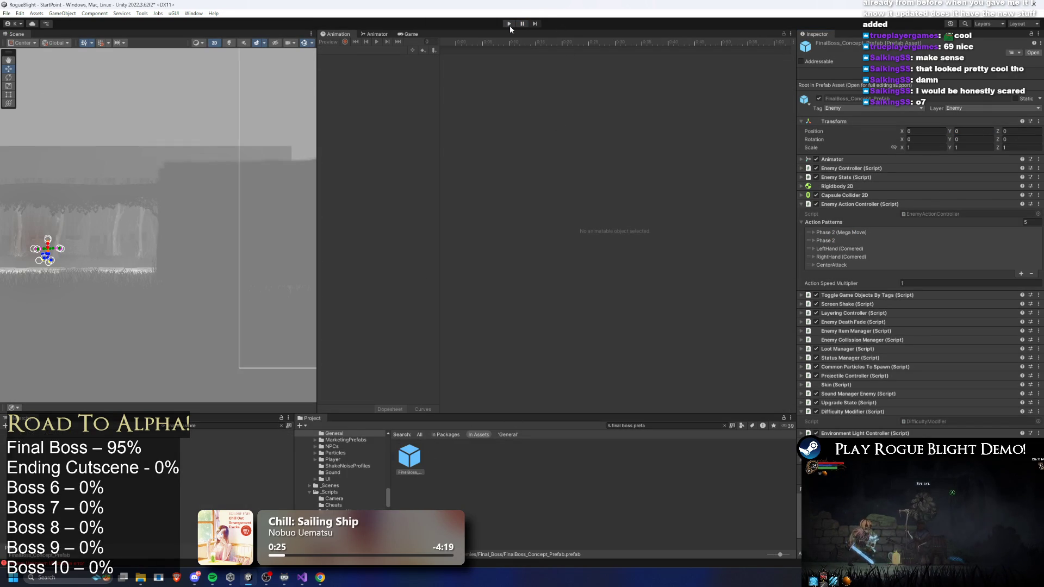
Save, replay the saved game into the Blight Core boss arena, and open the pause menu
key(ctrl+s)
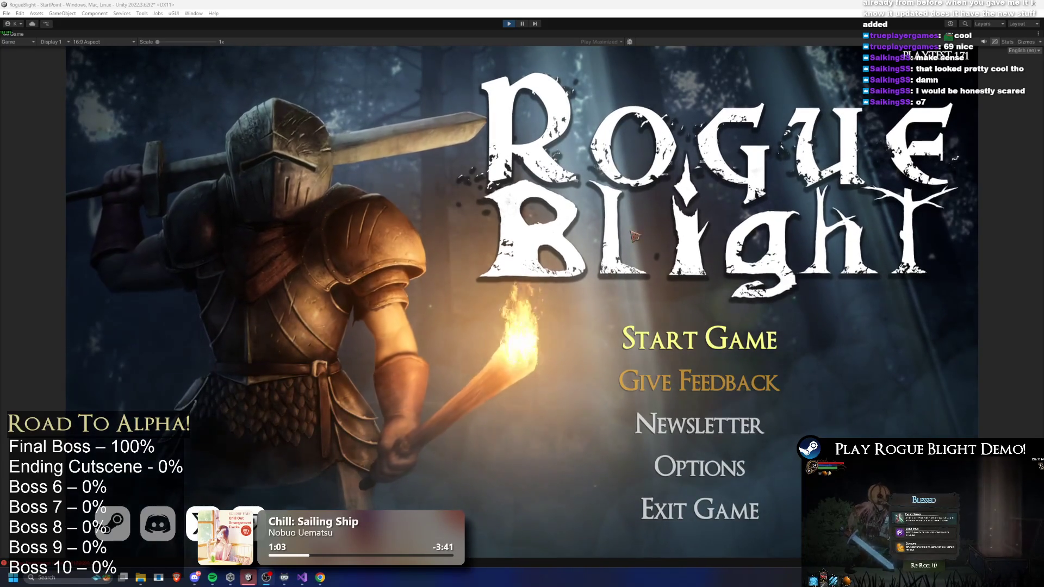
click(701, 339)
click(735, 293)
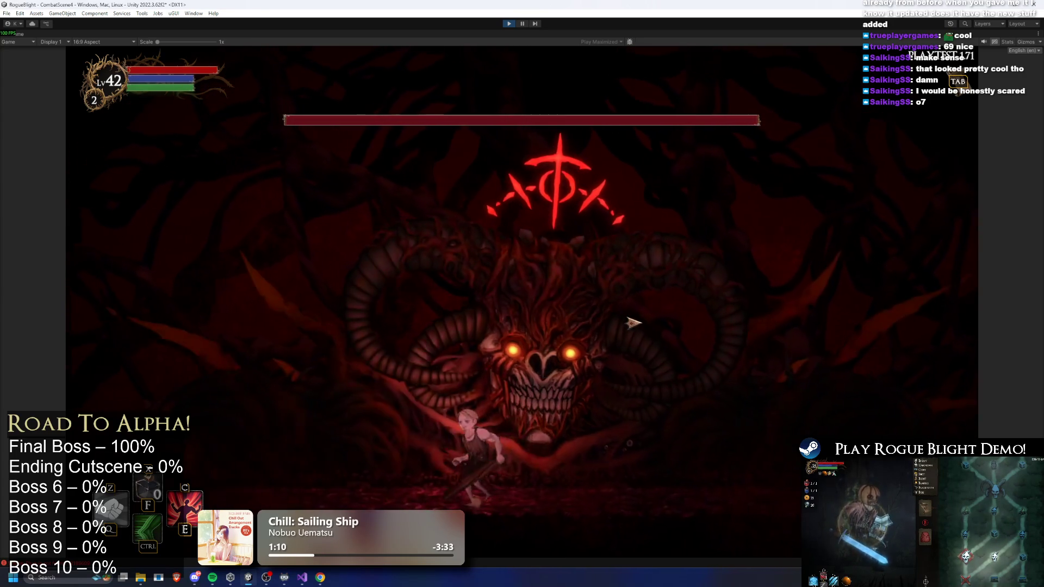
key(Escape)
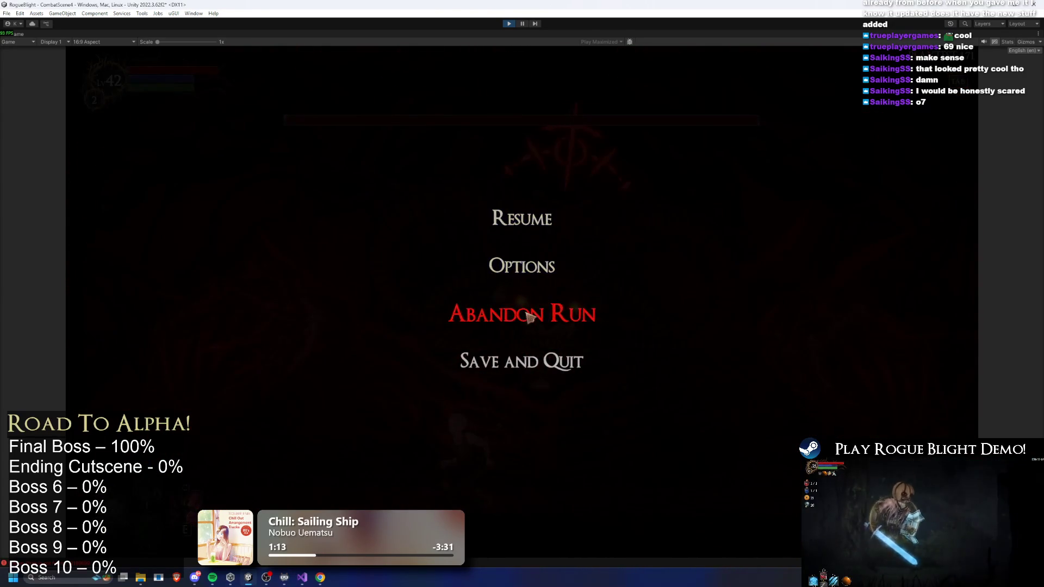
Abandon the current run and walk through the Sanctuary to the wagon NPC's difficulty choice
click(530, 314)
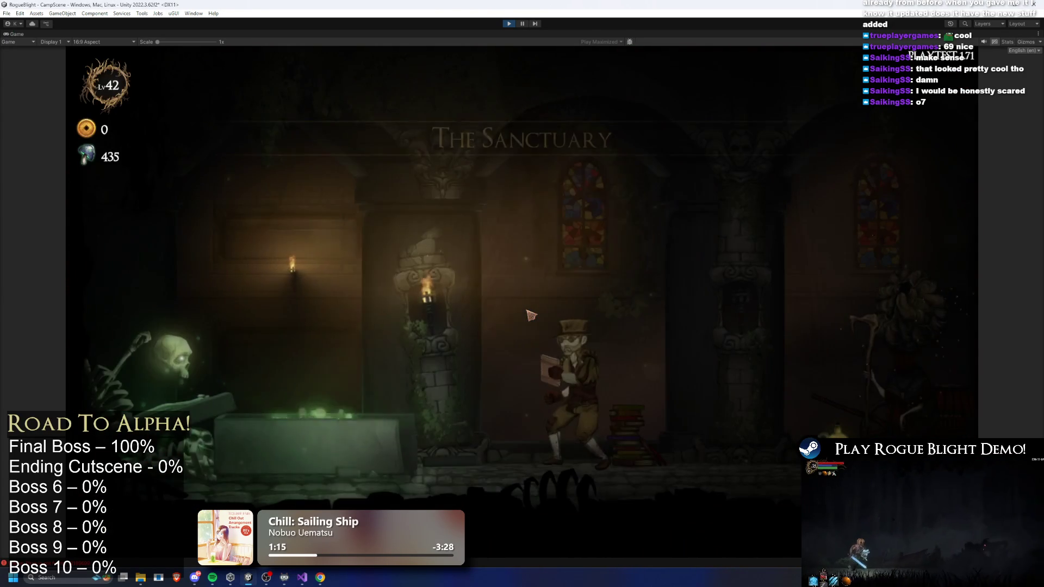
key(d)
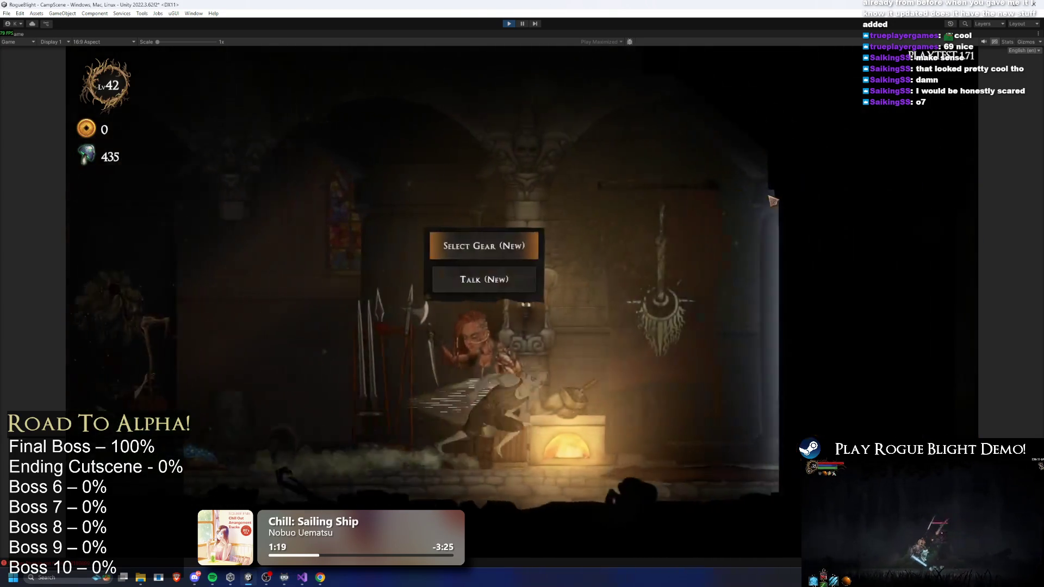
key(d)
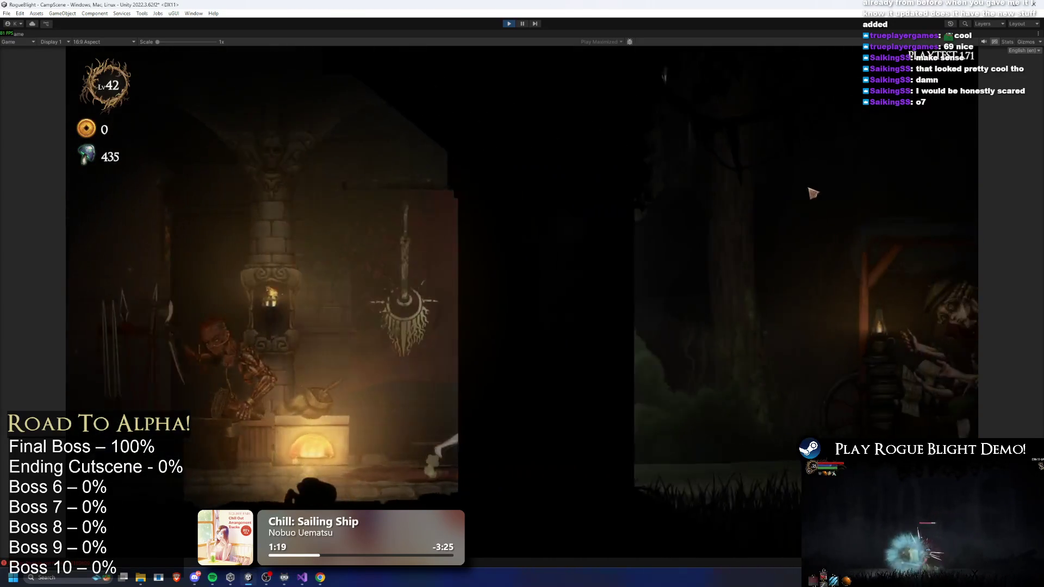
key(e)
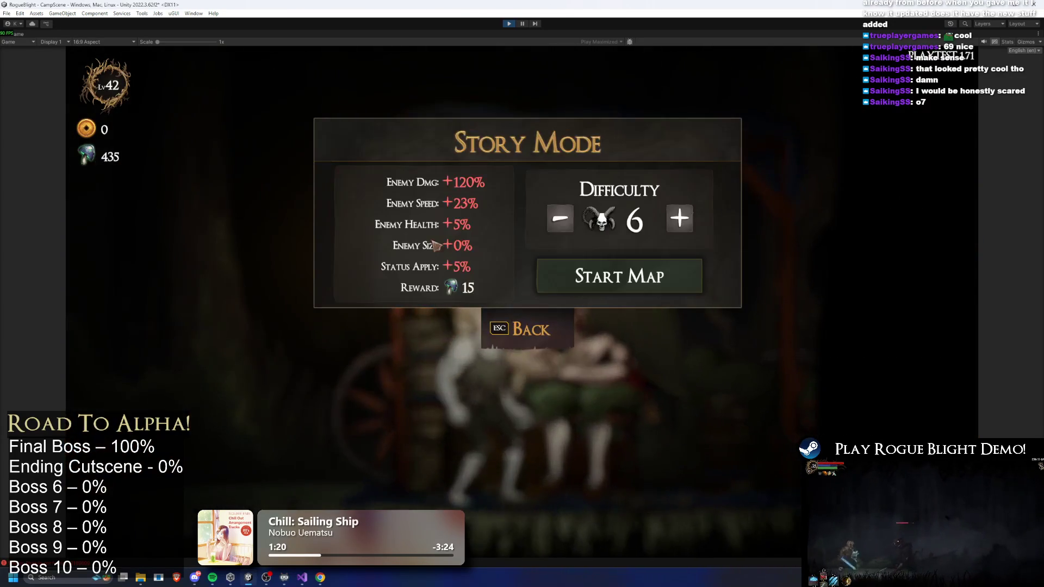
Set Story Mode difficulty to 6, start the map, then stop the play-test
click(560, 218)
click(560, 218)
click(560, 217)
click(679, 218)
click(679, 218)
click(679, 218)
click(647, 280)
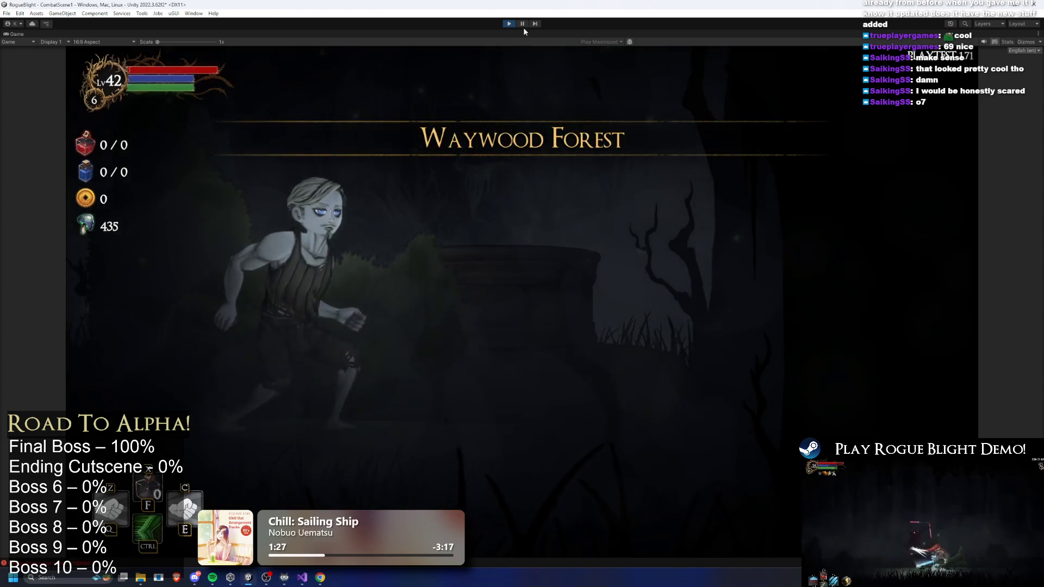
click(509, 24)
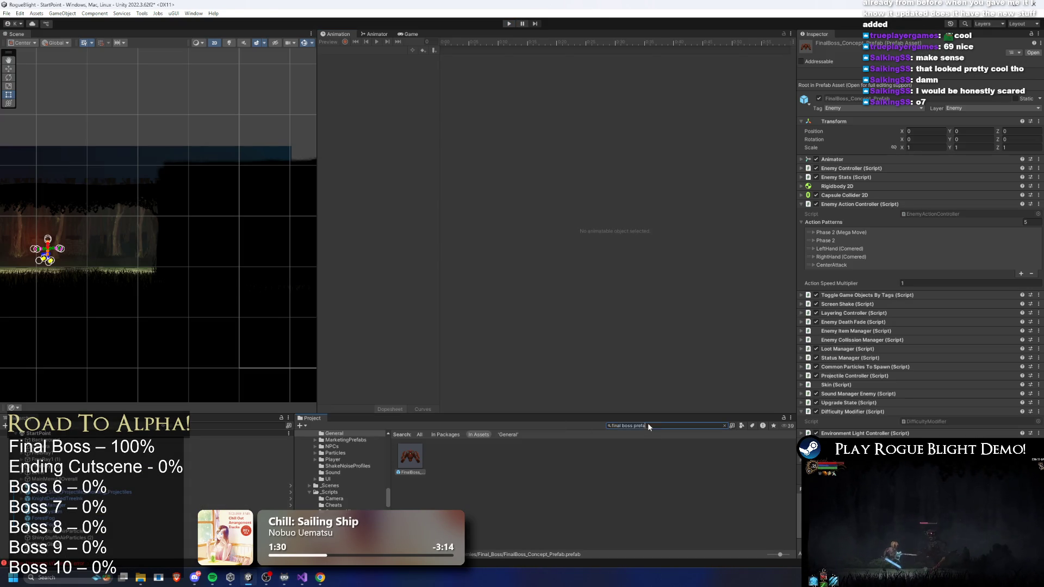
Search the Project for 'chalde', inspect the Challenge Mode asset, and enter Play mode
click(651, 426)
text(c)
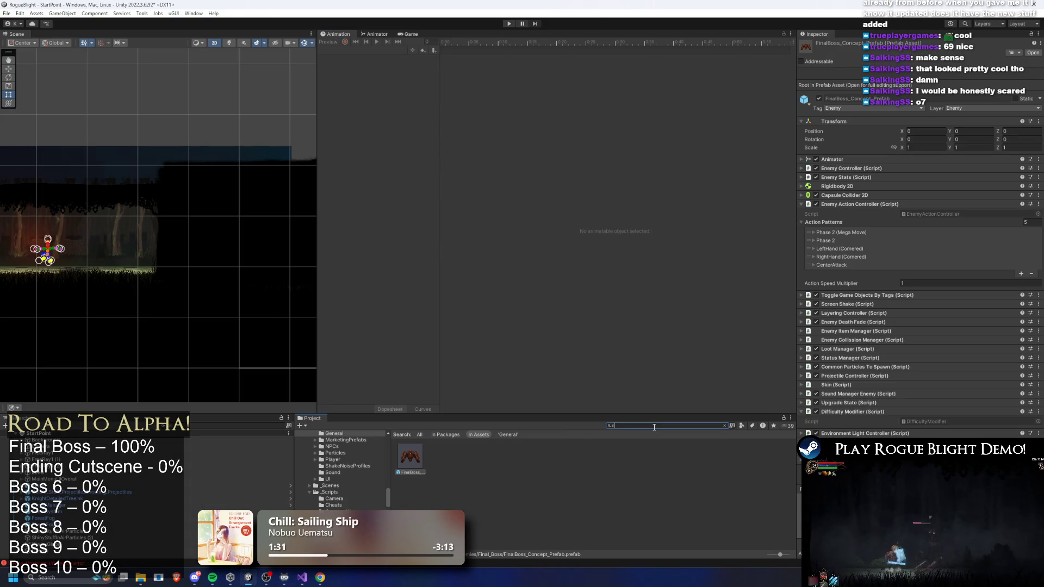
text(hal)
text(lenge mode)
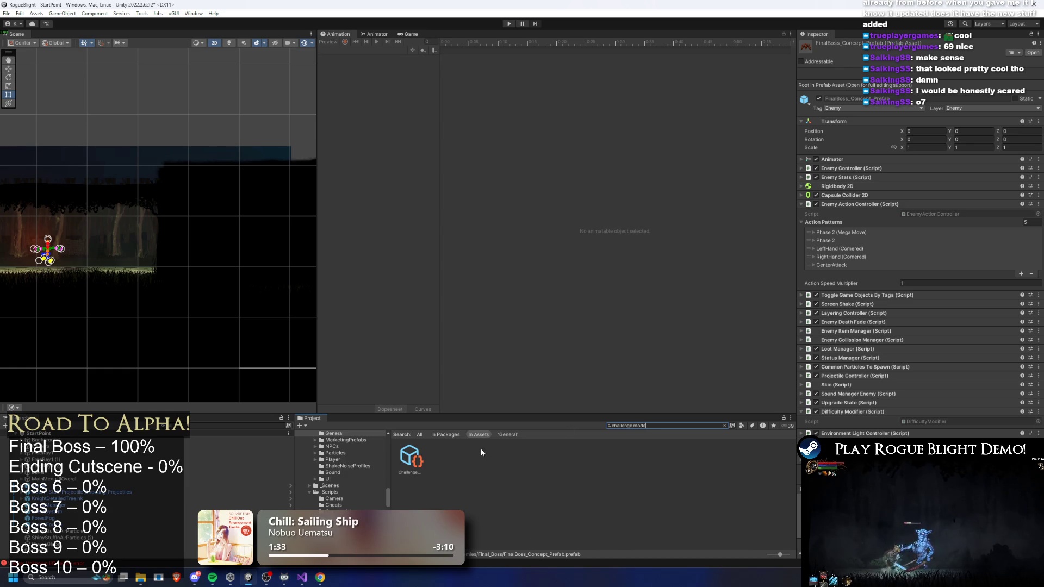
click(419, 453)
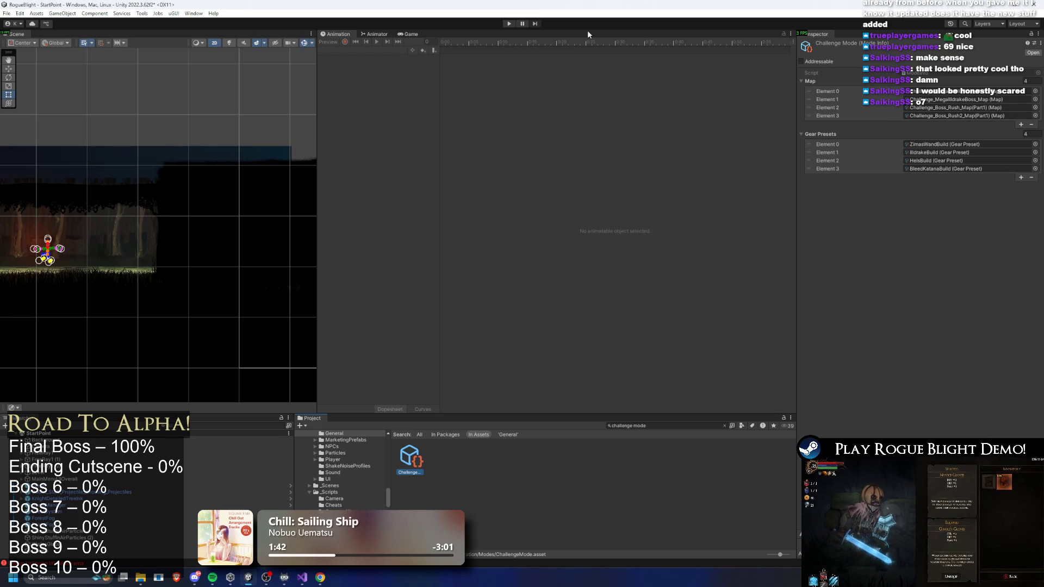
click(509, 23)
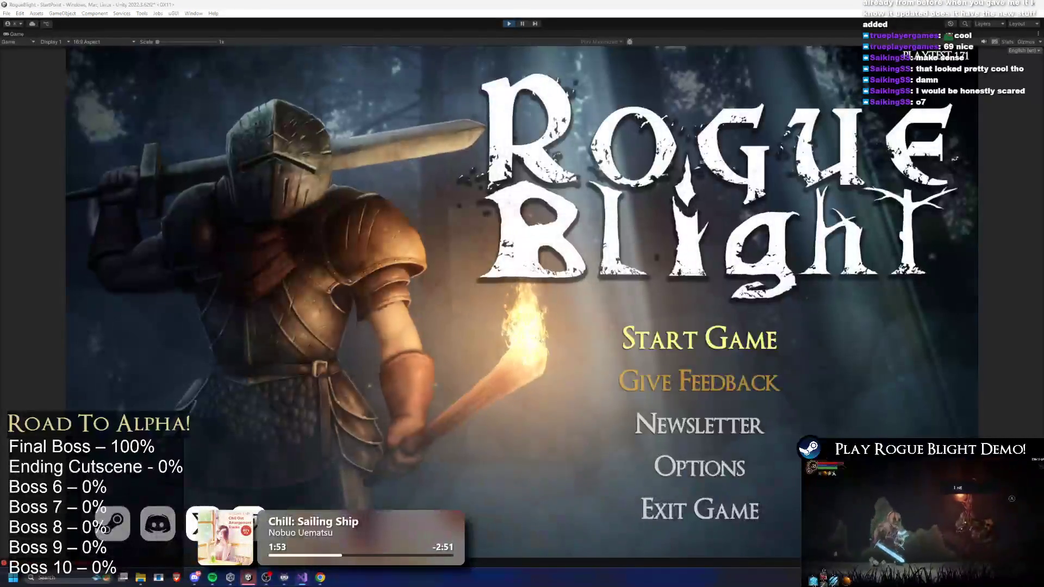
Delete the Final Boss Moves notes from TODO.txt
key(alt+Tab)
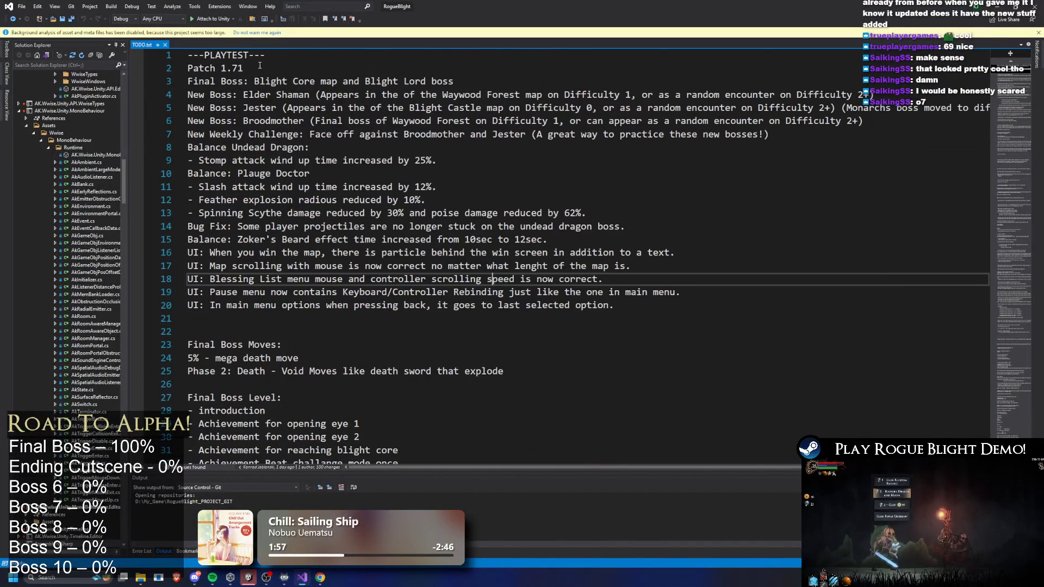
drag(249, 81, 481, 81)
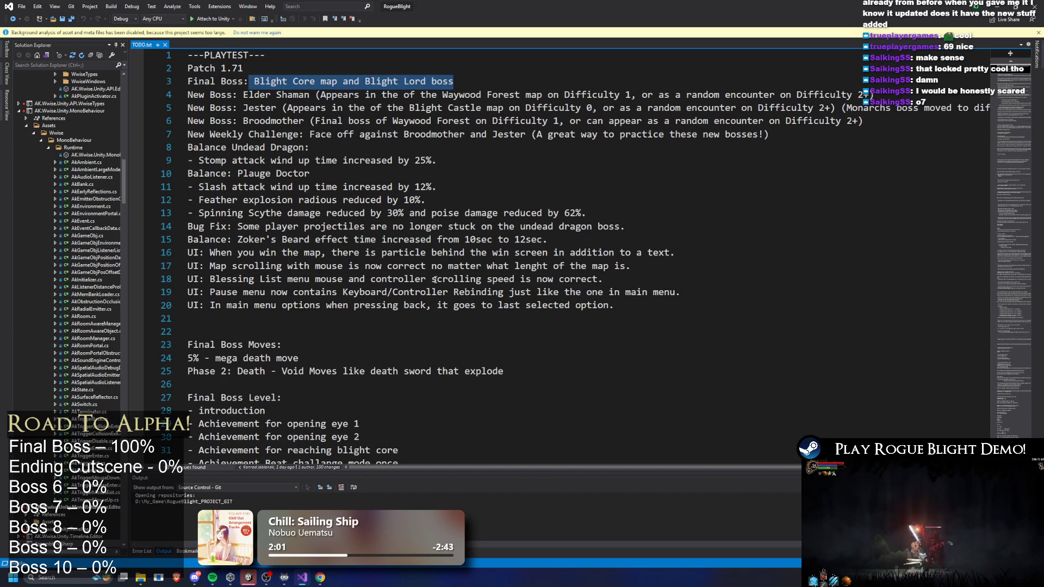
click(417, 356)
mouse_move(504, 371)
mouse_down()
mouse_move(279, 358)
mouse_move(188, 318)
mouse_up()
key(BackSpace)
key(Delete)
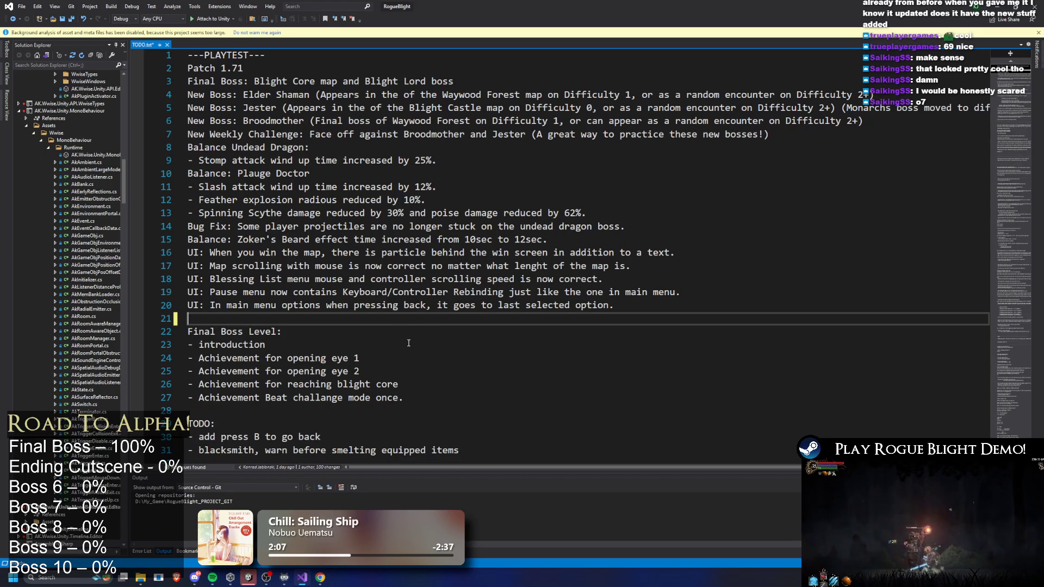
Replace the introduction and eye achievement lines with the blight core achievement line
mouse_move(403, 380)
mouse_down()
mouse_move(188, 384)
mouse_move(188, 371)
mouse_move(188, 384)
mouse_up()
key(ctrl+c)
key(BackSpace)
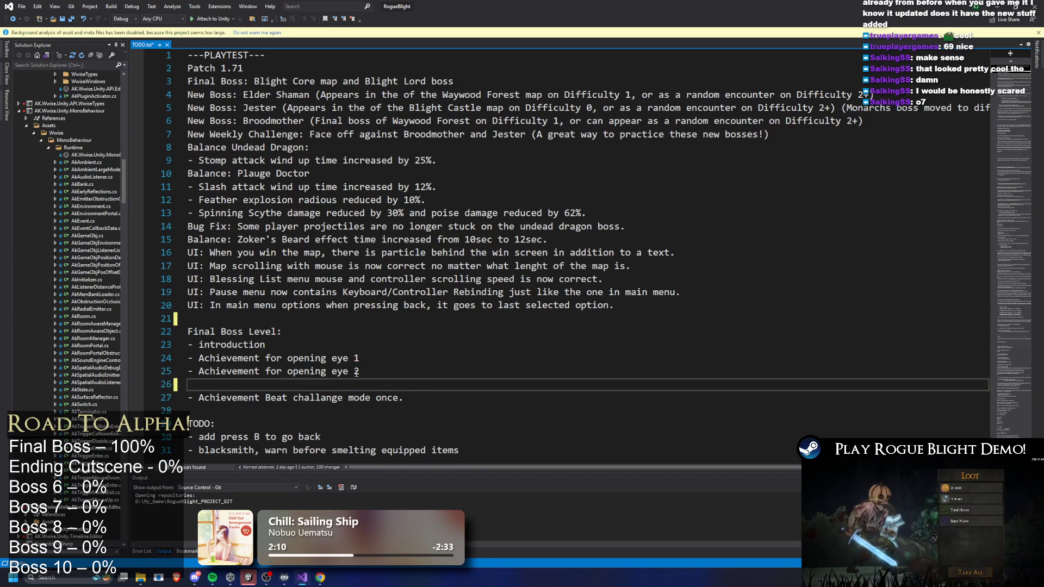
drag(356, 371, 188, 331)
click(311, 358)
mouse_move(360, 371)
mouse_down()
mouse_move(188, 357)
mouse_move(187, 344)
mouse_up()
key(ctrl+v)
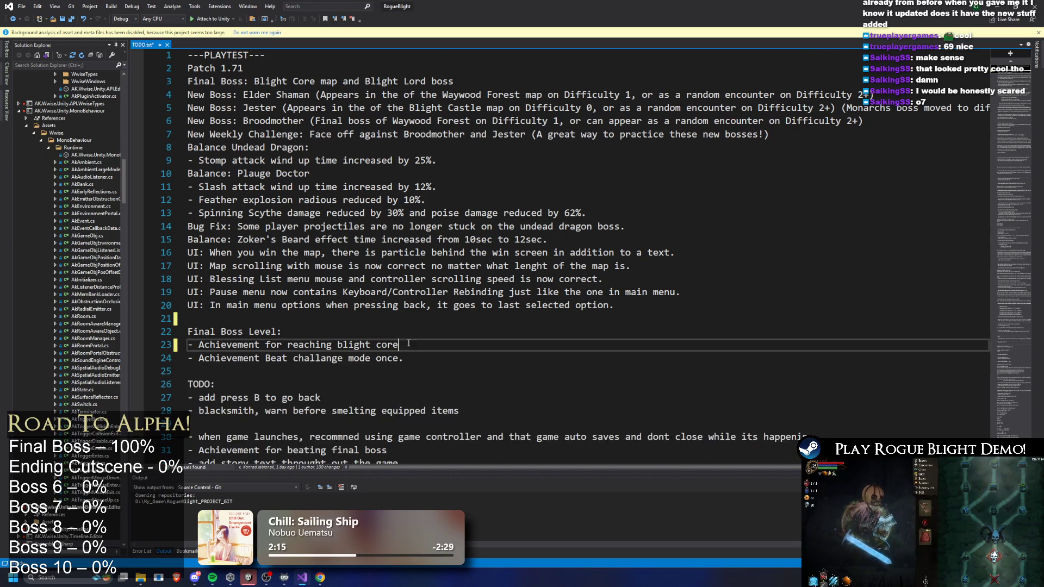
Add blank lines above the TODO section and above the Final Boss Level heading
scroll(408, 343, down, 1)
click(473, 333)
key(Return)
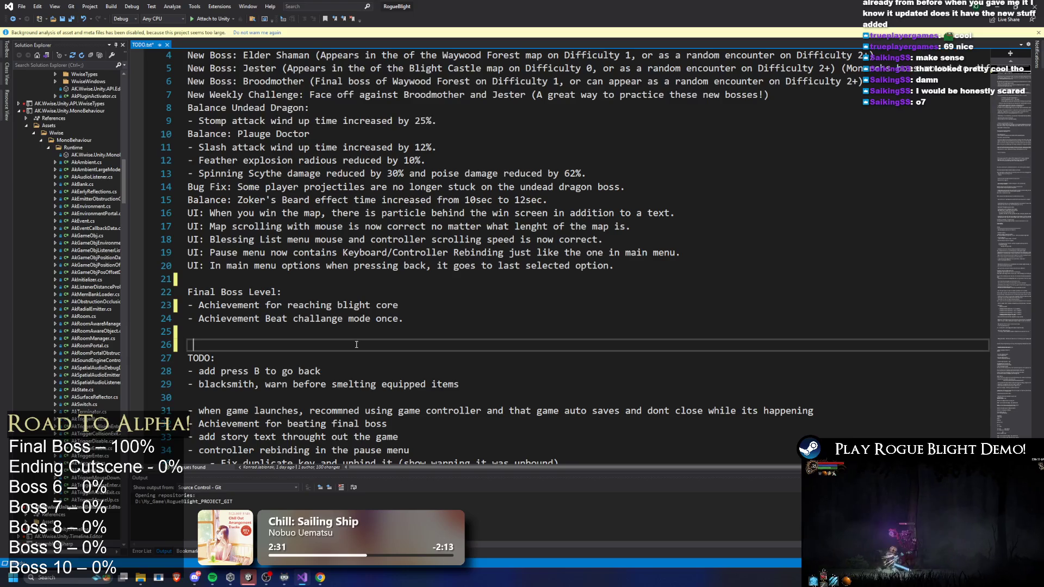
scroll(359, 300, up, 1)
click(320, 318)
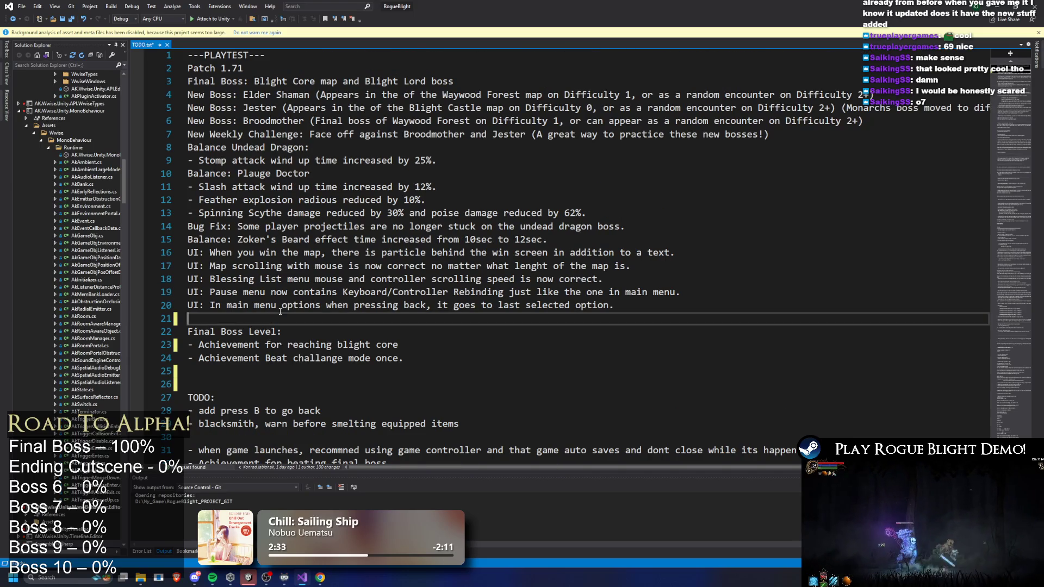
key(Return)
key(Return)
Check the Final Boss Level heading and Patch 1.71 notes, then save TODO.txt
key(Down)
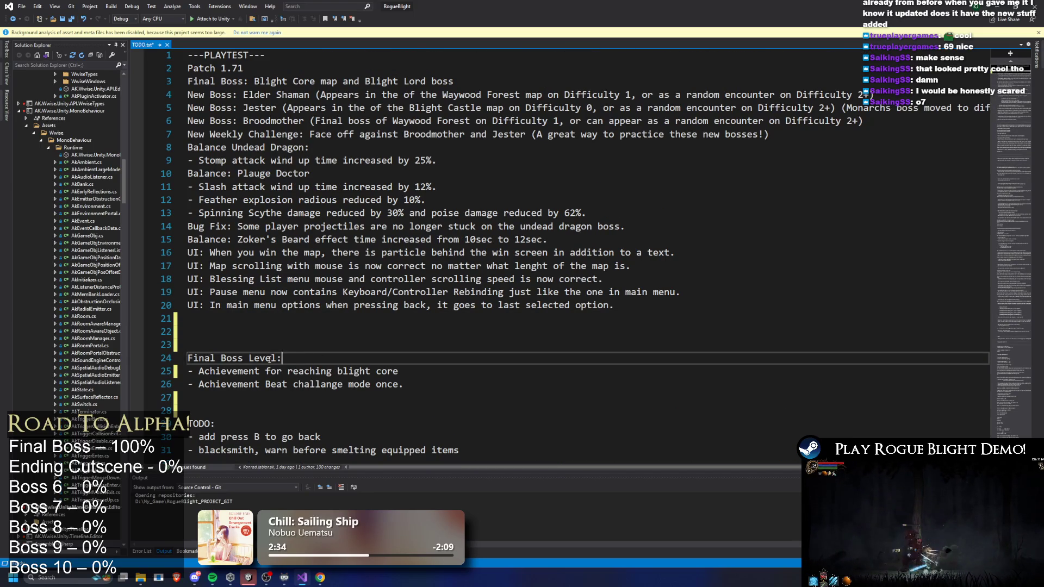
key(shift+End)
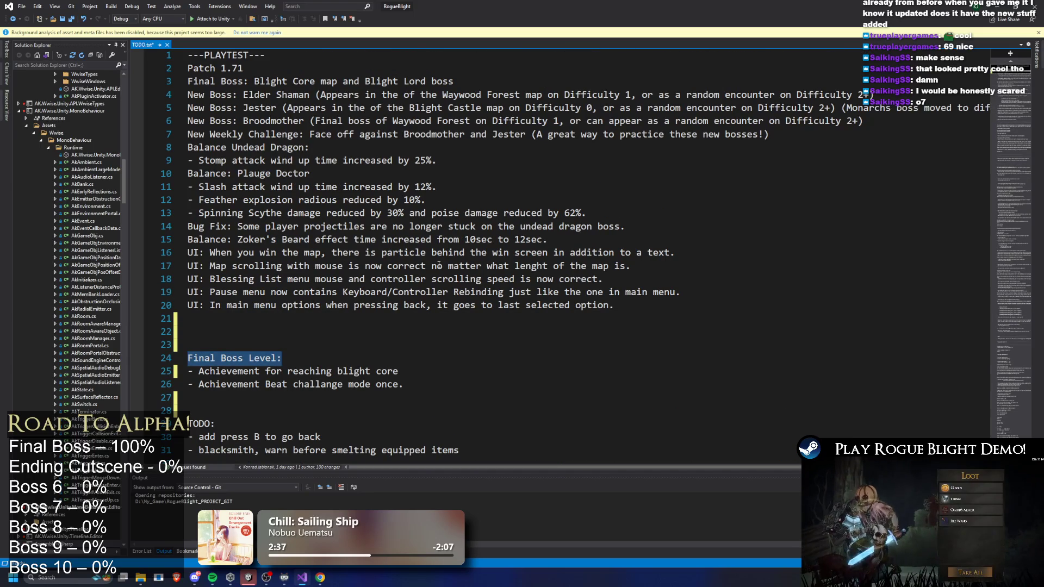
mouse_move(642, 305)
mouse_down()
mouse_move(188, 81)
mouse_move(130, 77)
mouse_up()
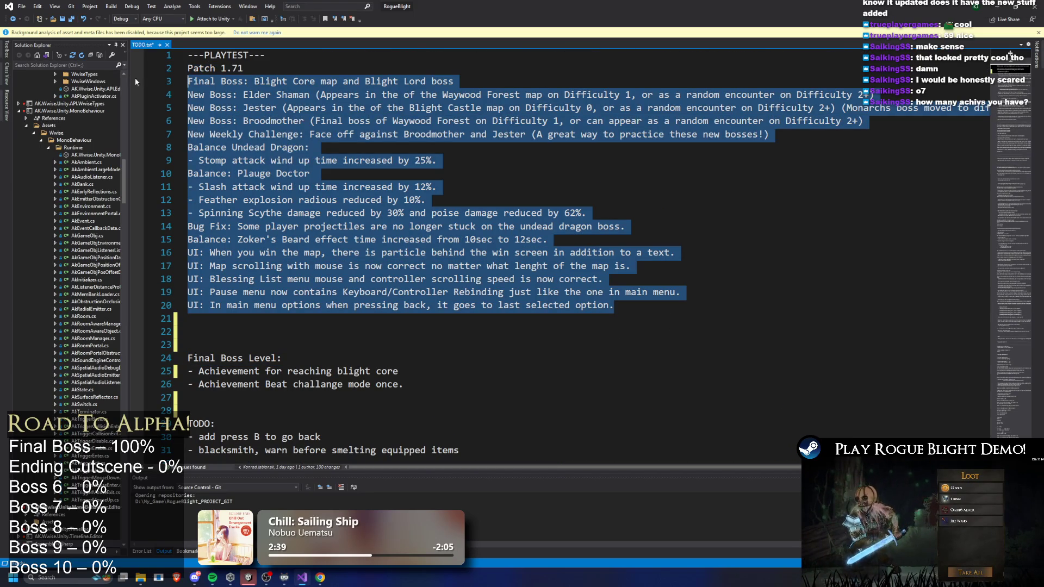
click(466, 121)
key(ctrl+s)
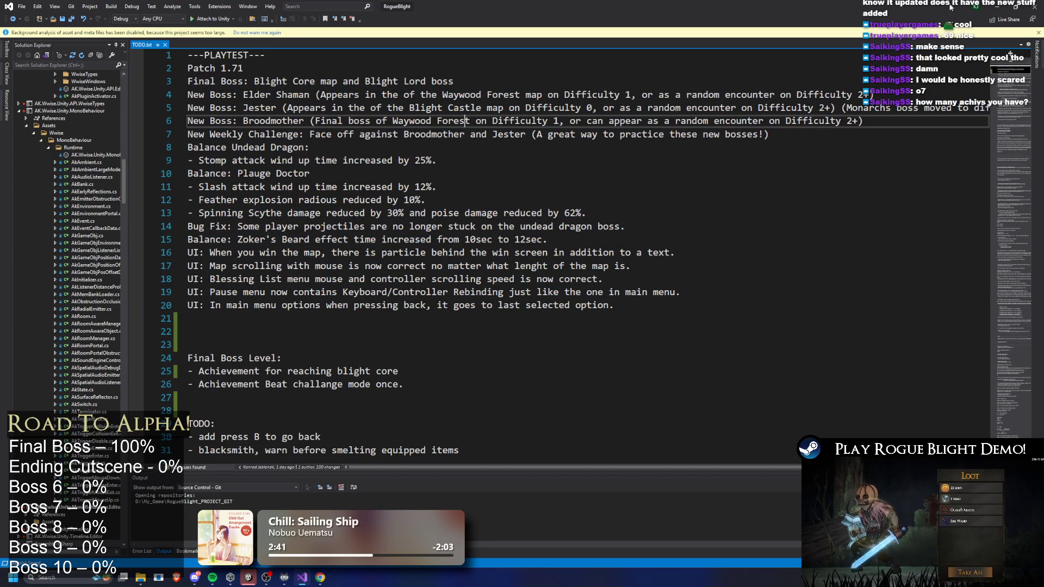
key(alt+Tab)
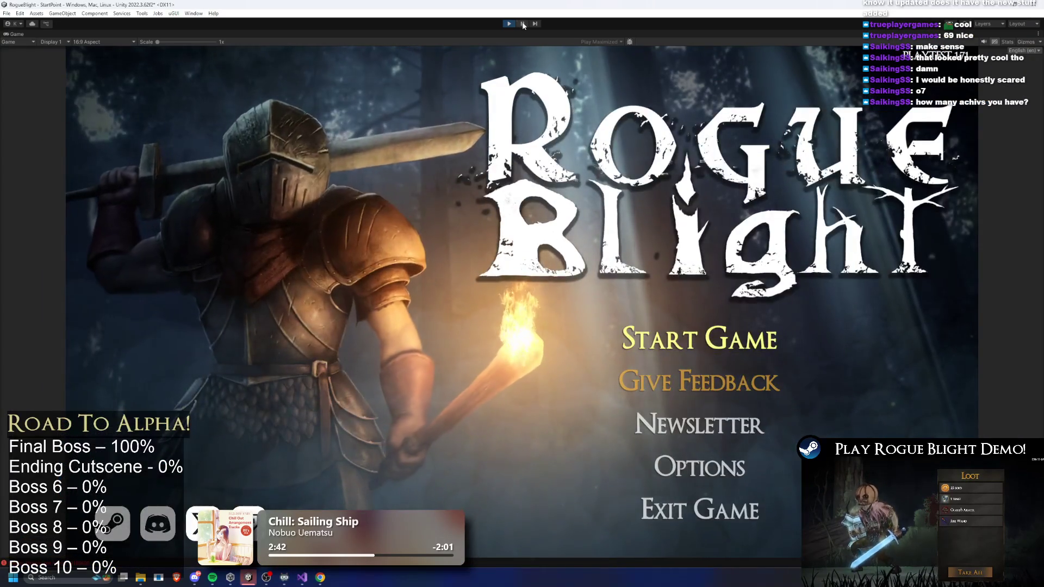
Pause the running game and clear the challenge mode Project search
click(523, 25)
click(661, 426)
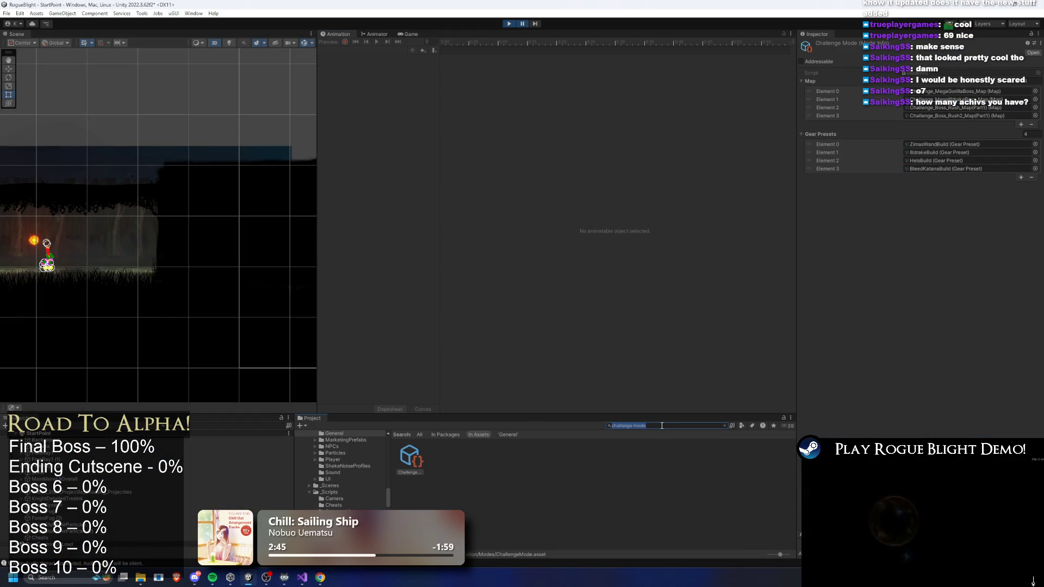
key(BackSpace)
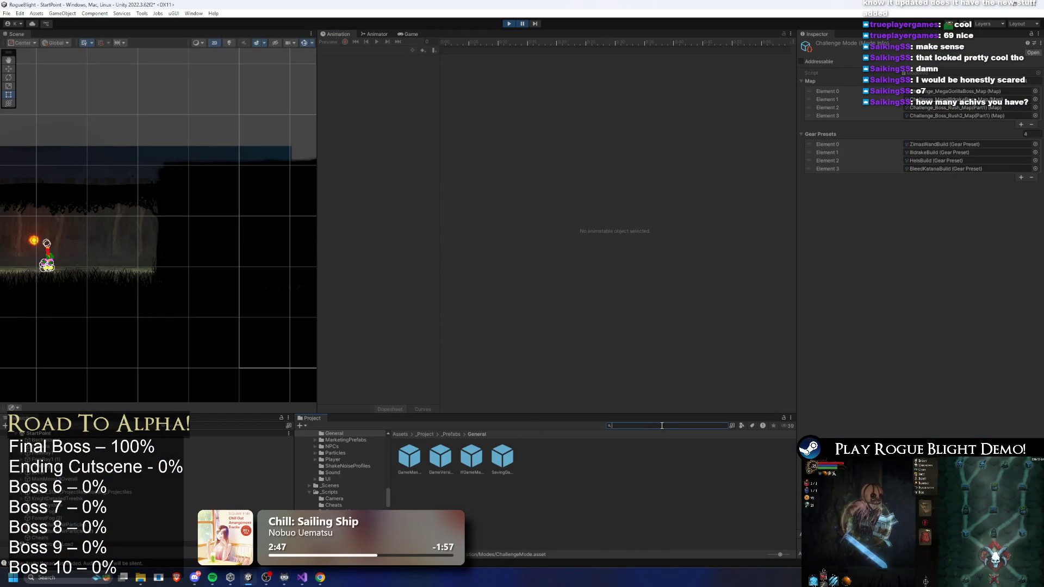
Launch Steam from Windows search by typing 'steam'
key(super)
text(steam)
key(Return)
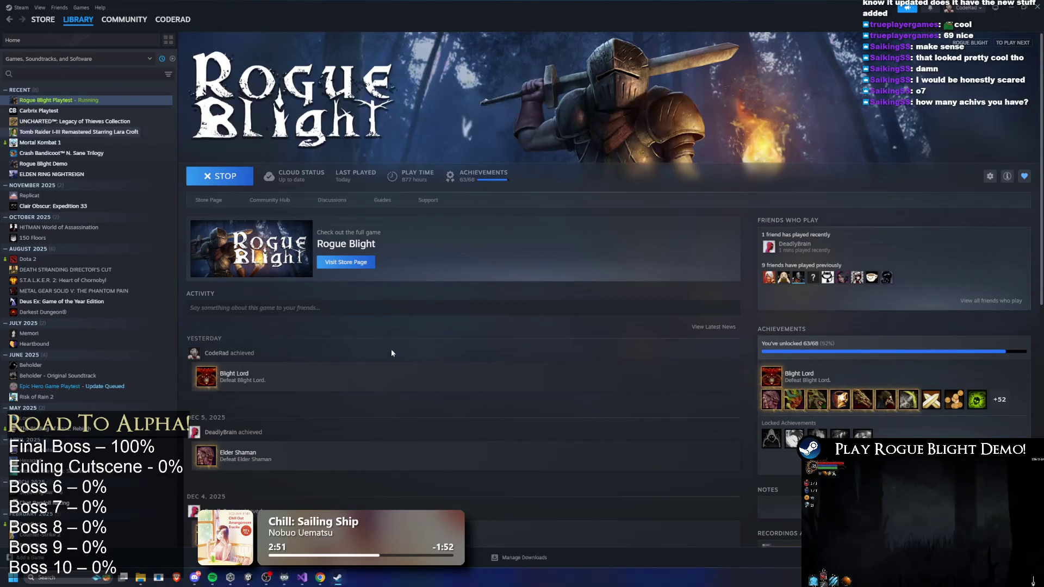
click(483, 173)
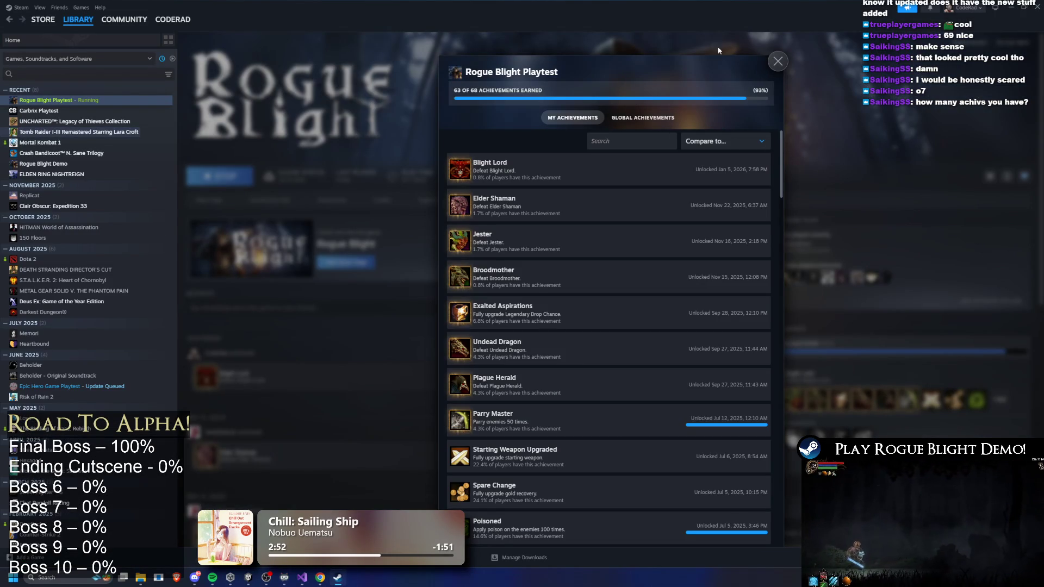
mouse_move(781, 157)
mouse_down()
mouse_move(769, 523)
mouse_move(745, 139)
mouse_move(774, 214)
mouse_move(759, 416)
mouse_move(772, 505)
mouse_up()
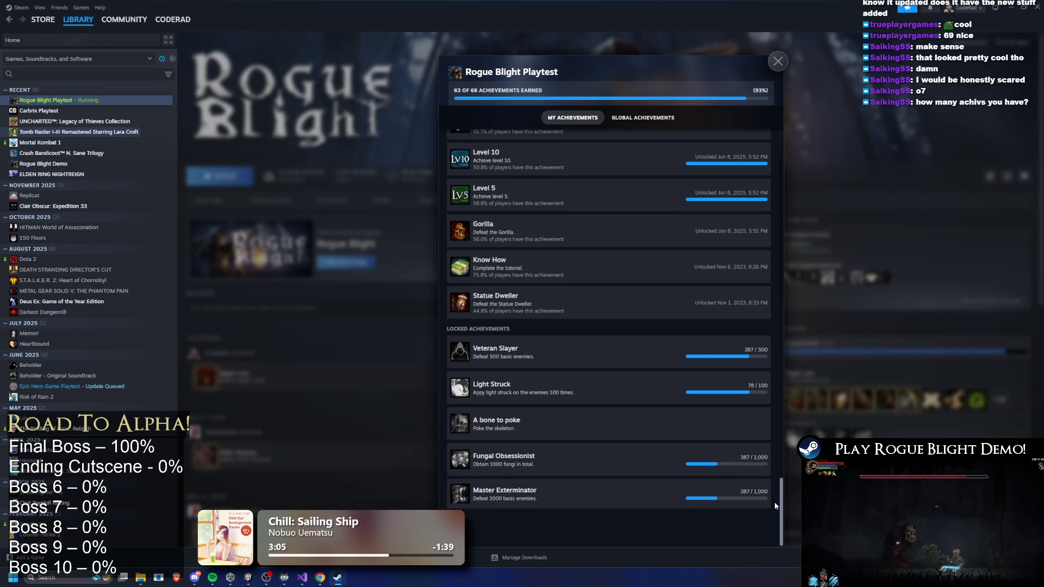
drag(775, 501, 797, 136)
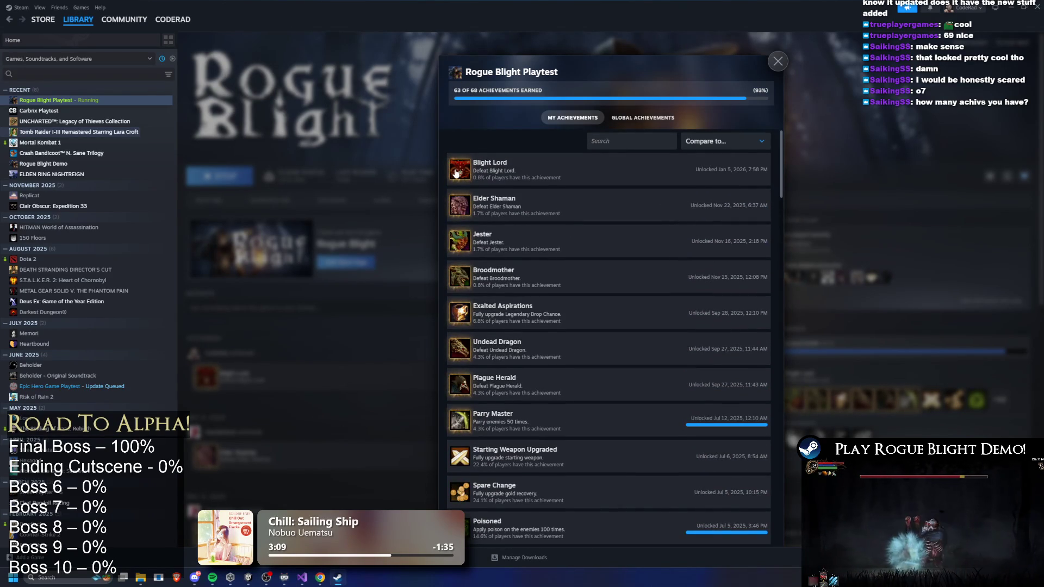
click(384, 178)
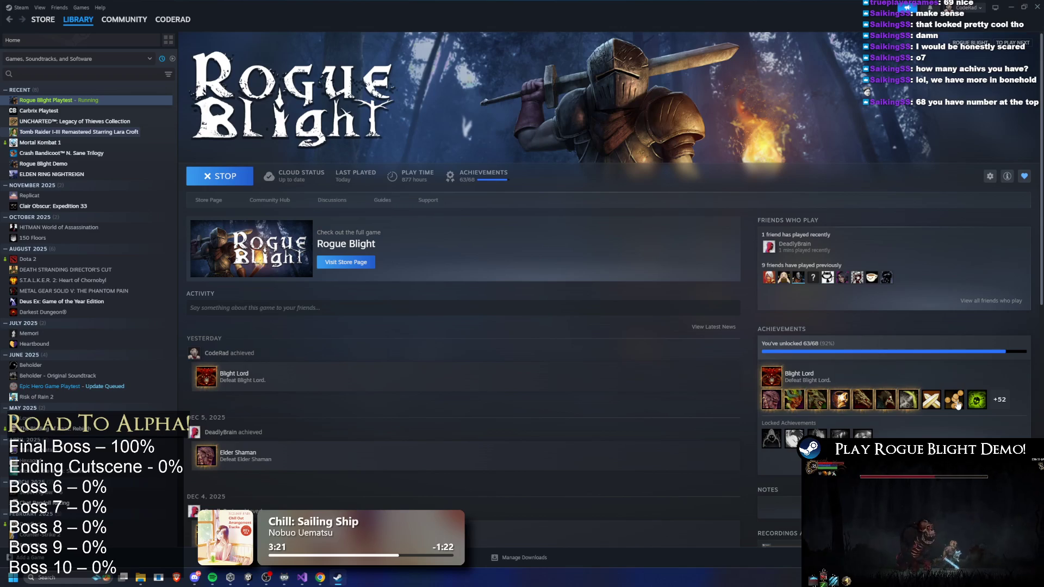
mouse_move(954, 405)
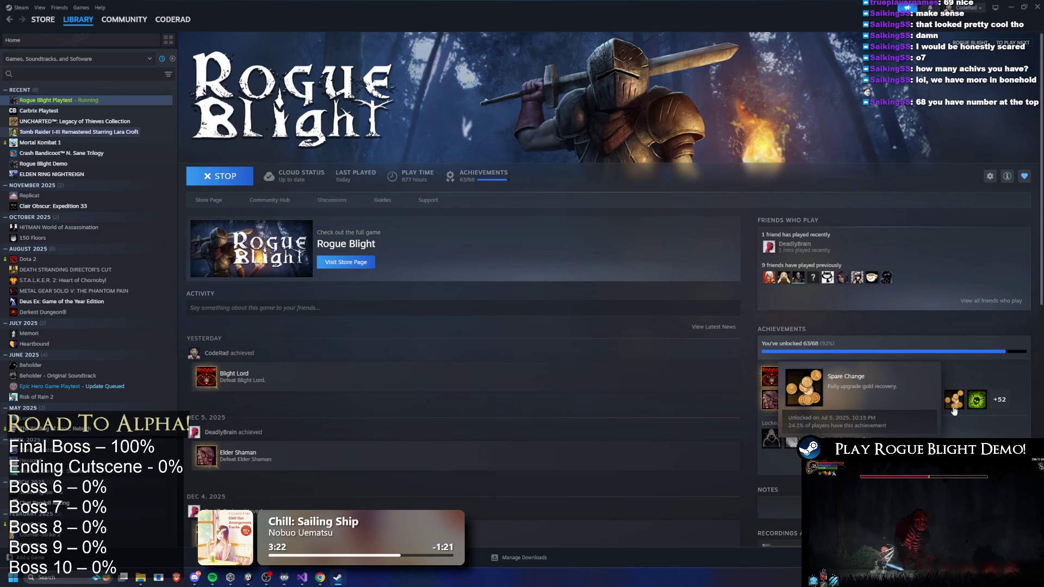